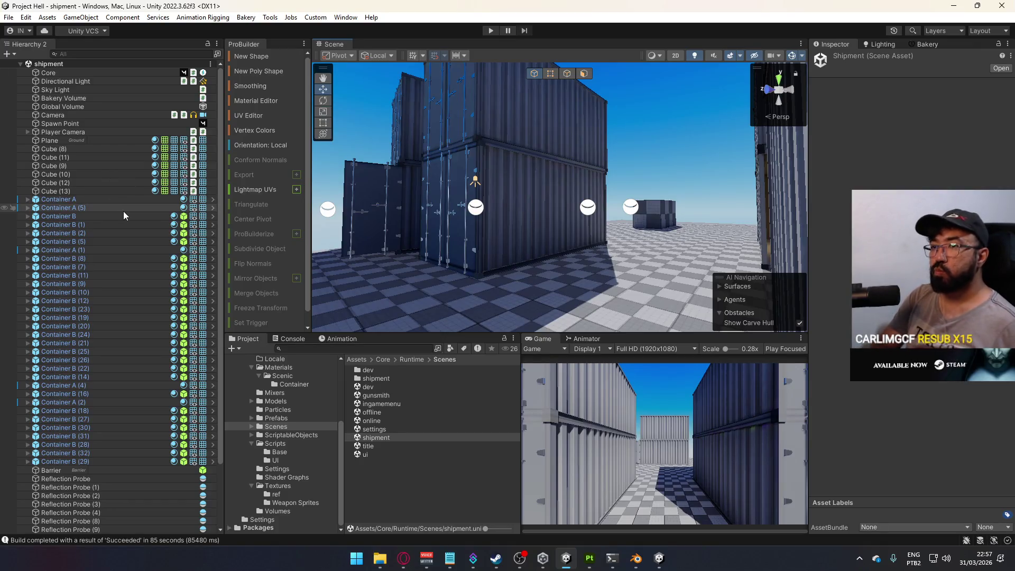
# Inspect Overlay Cam under Player Camera, then open a new Opera GX tab.
pyautogui.click(28, 132)
pyautogui.click(57, 140)
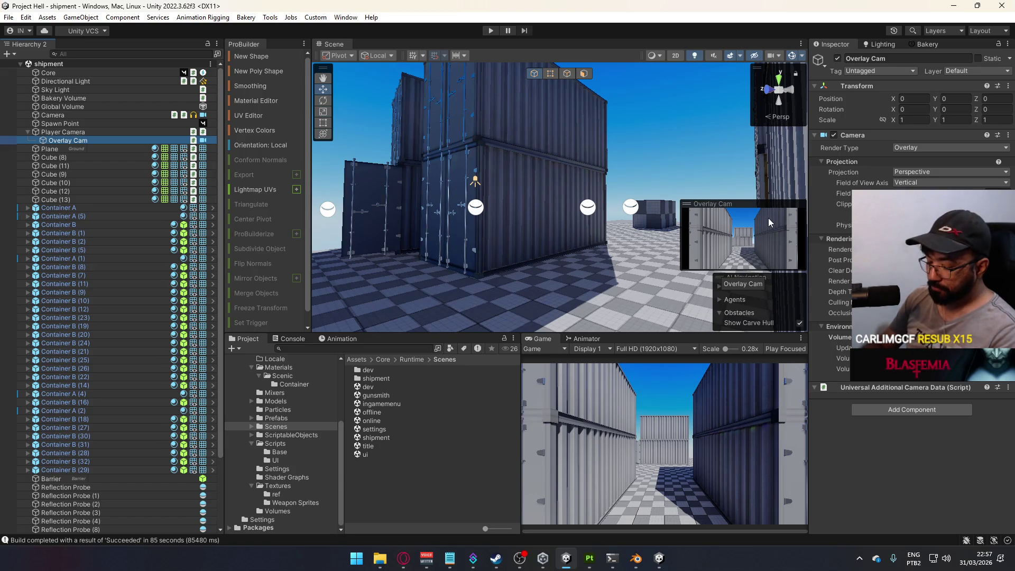
pyautogui.click(411, 559)
pyautogui.click(244, 12)
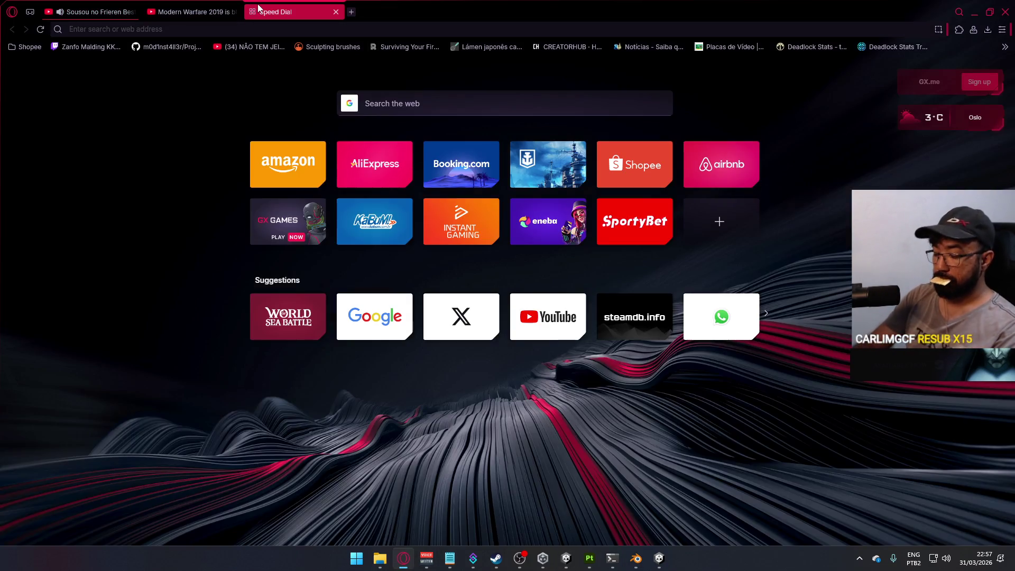
# Search 'unity cam stack post processing bug' and open the Unity Discussions camera-stacking thread.
pyautogui.write('unity ')
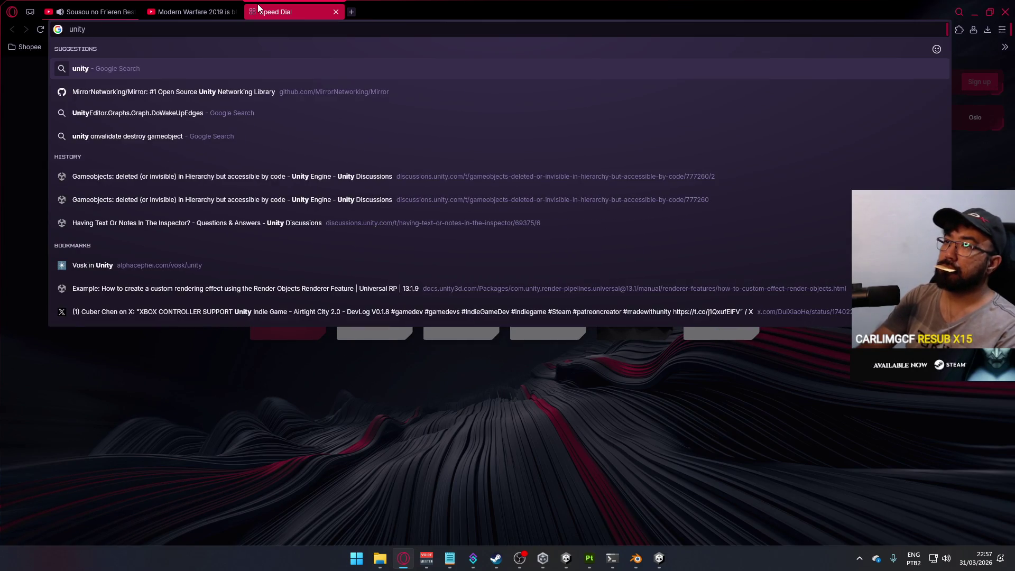
pyautogui.write('cam stac')
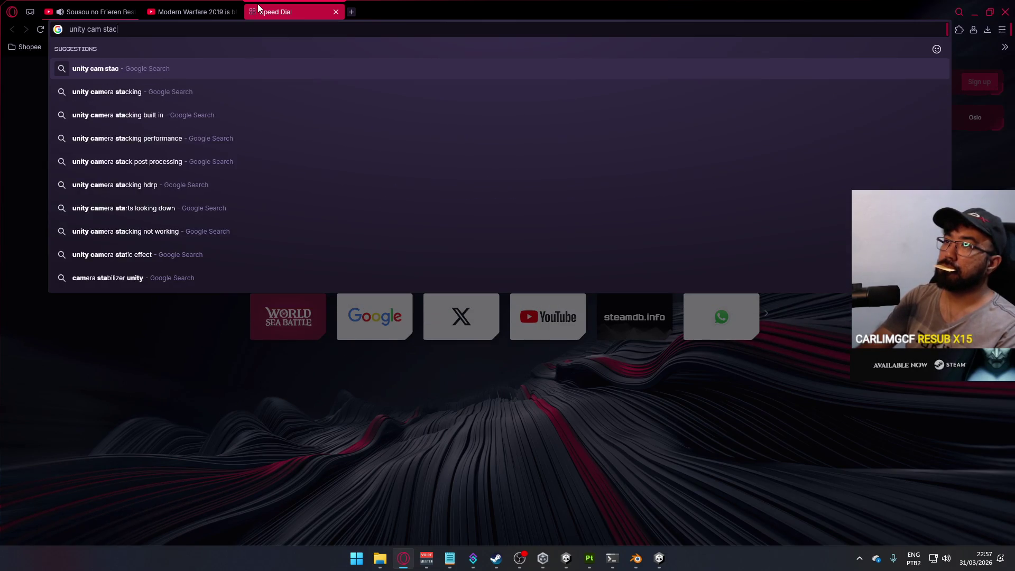
pyautogui.write('k post processing b')
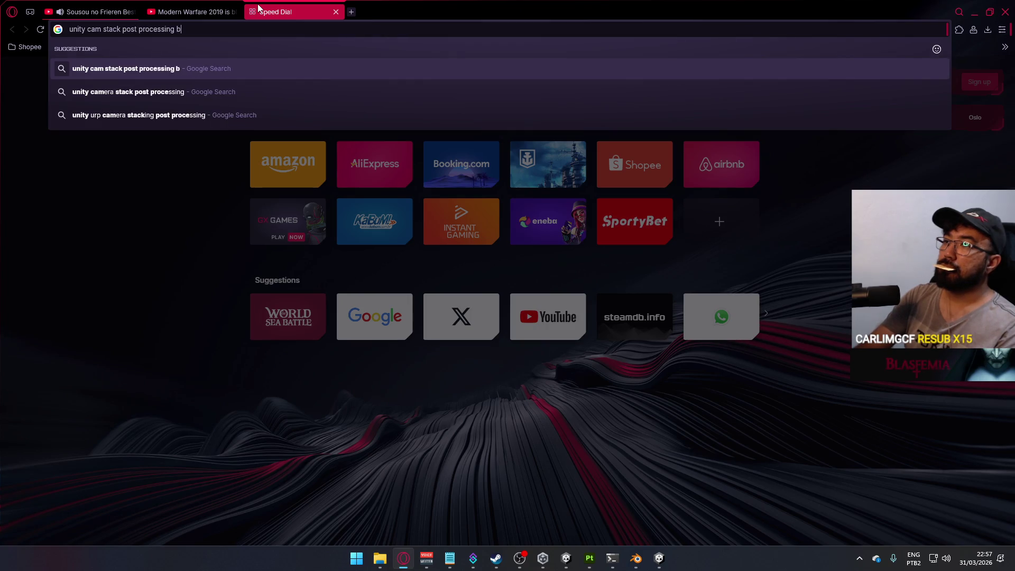
pyautogui.write('ug')
pyautogui.press('Return')
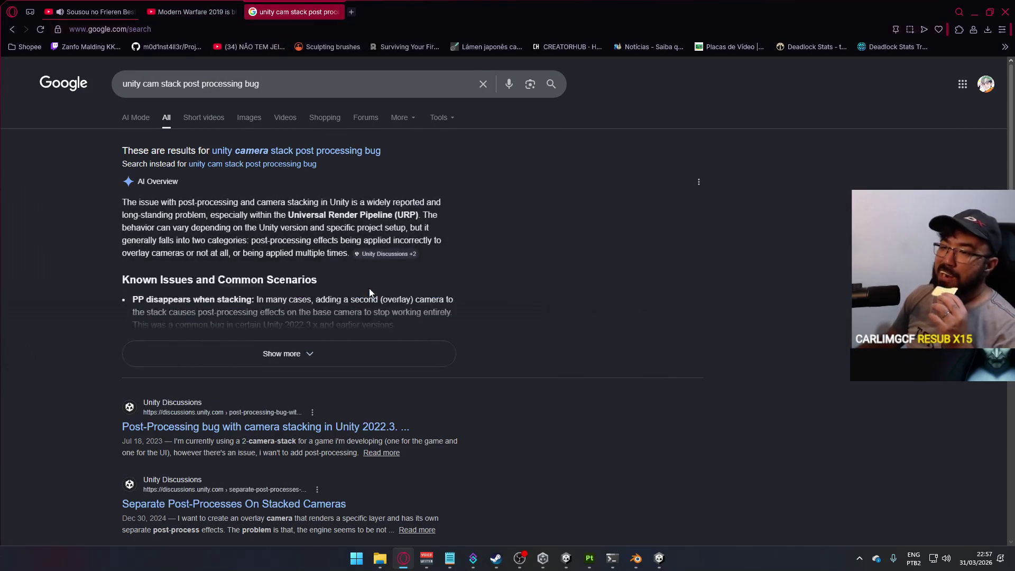
pyautogui.scroll(-3, 380, 299)
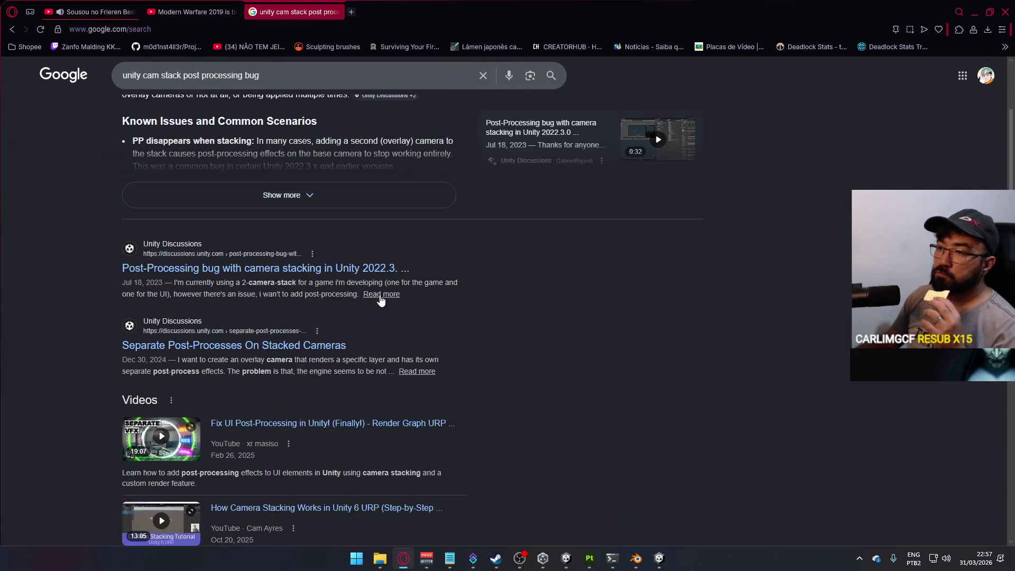
pyautogui.click(354, 269)
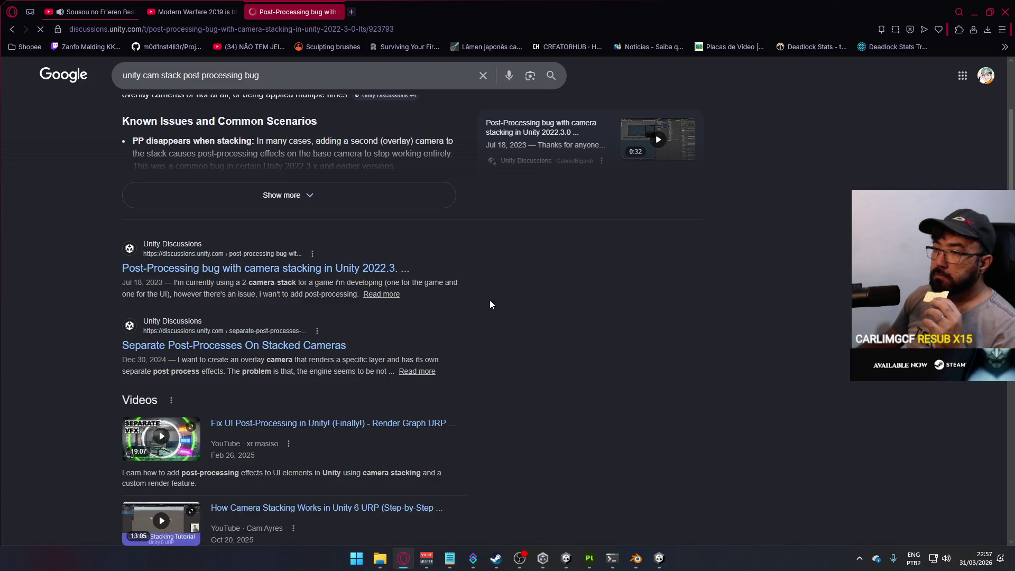
# Scroll through the camera-stacking thread's opening post and early replies.
pyautogui.scroll(-7, 541, 344)
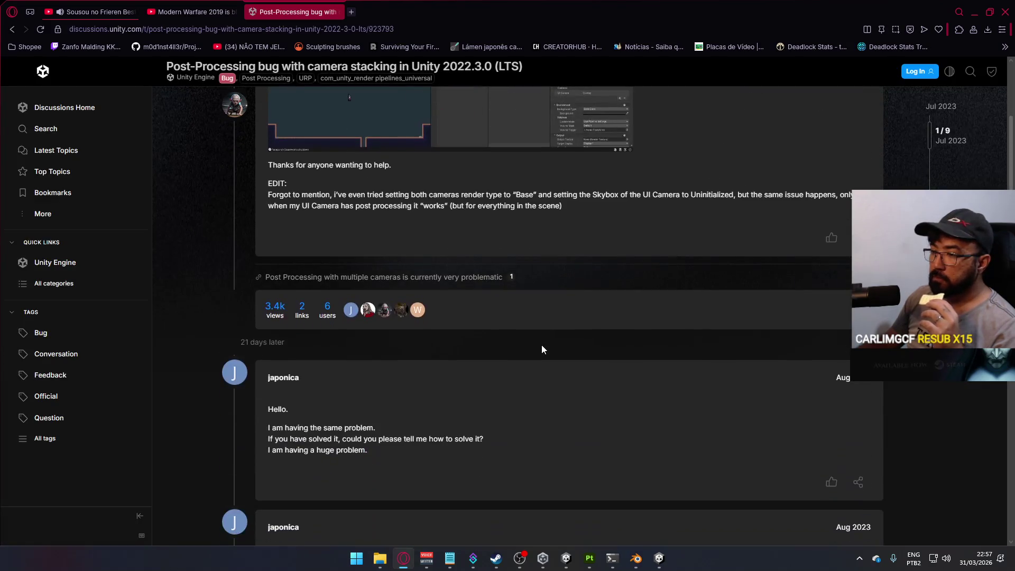
pyautogui.scroll(-4, 541, 345)
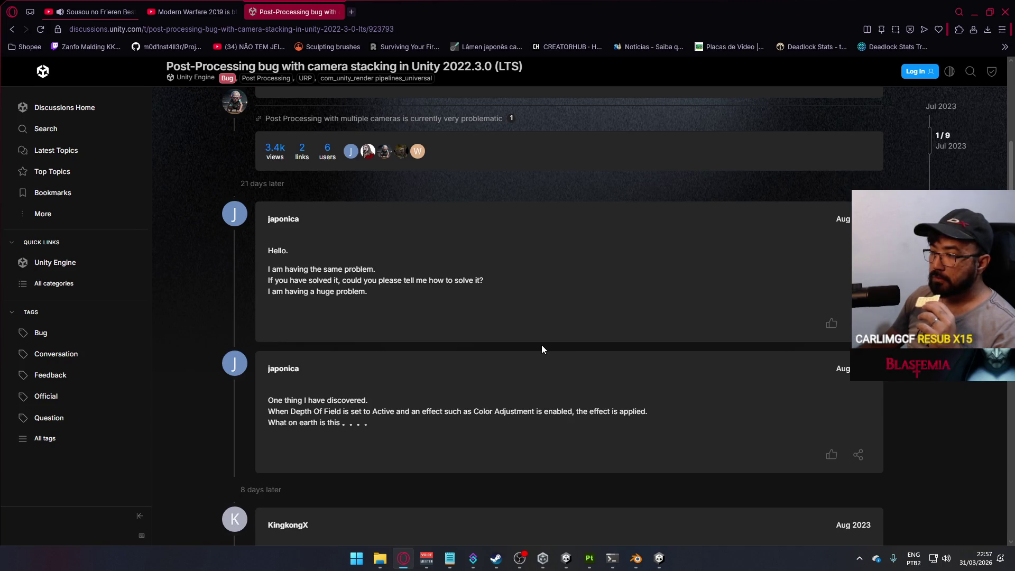
pyautogui.scroll(-5, 542, 345)
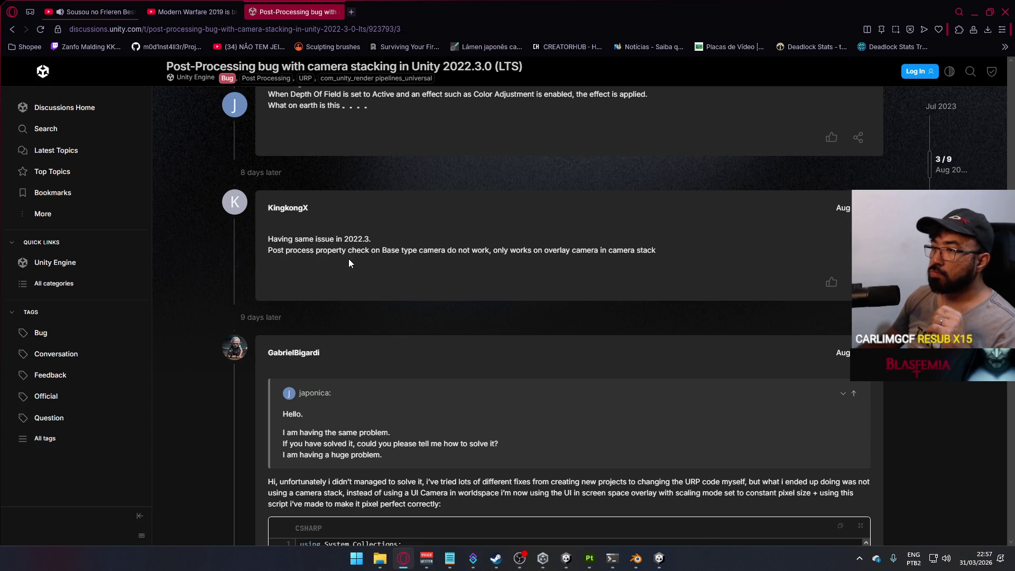
pyautogui.scroll(-2, 493, 282)
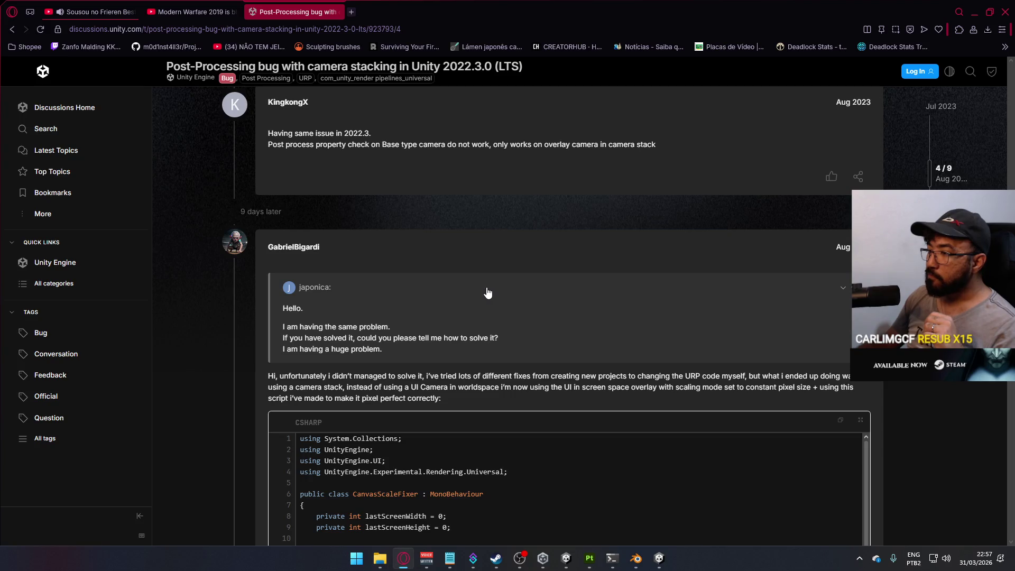
pyautogui.scroll(-8, 487, 292)
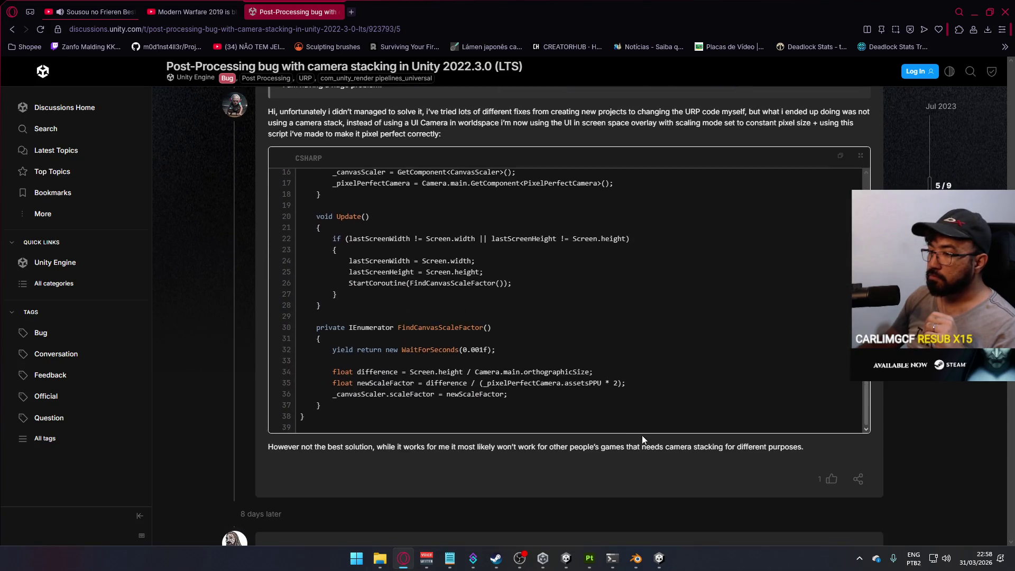
pyautogui.scroll(-5, 641, 436)
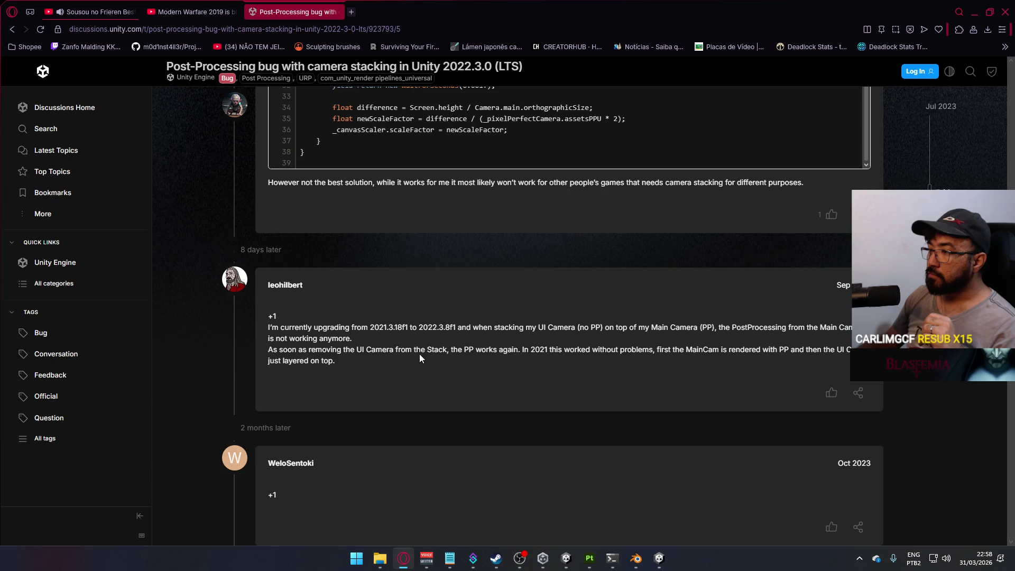
pyautogui.scroll(-4, 421, 358)
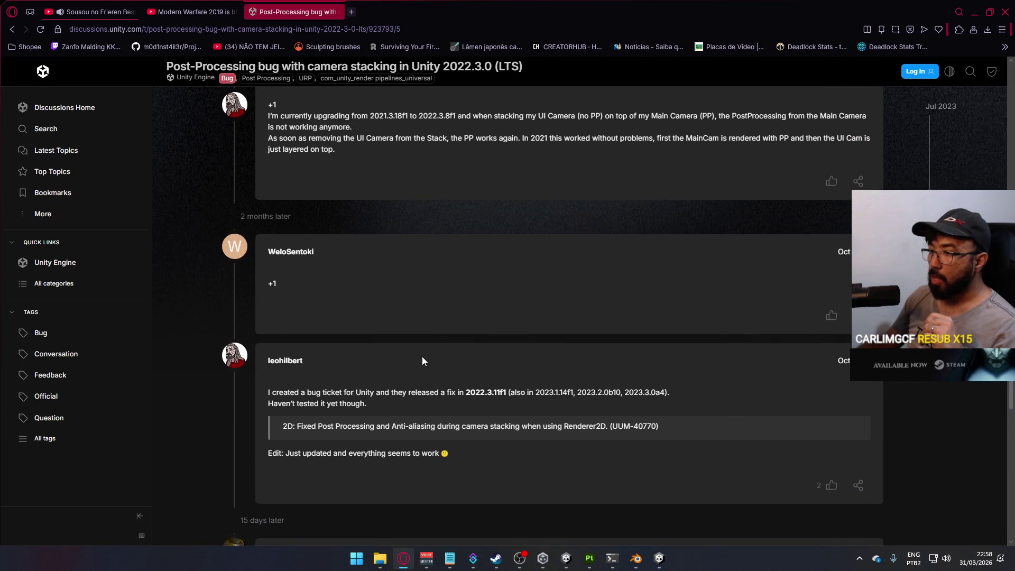
pyautogui.scroll(-4, 422, 358)
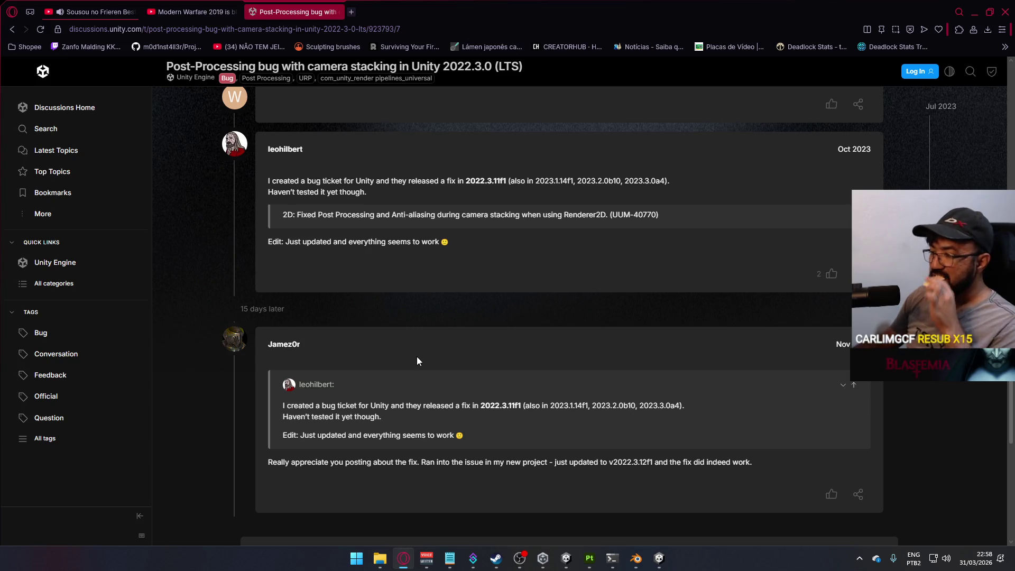
pyautogui.scroll(-3, 419, 394)
# Briefly check the running game and Unity Editor, then scroll to the 2022.3.11f1 fix replies.
pyautogui.click(658, 557)
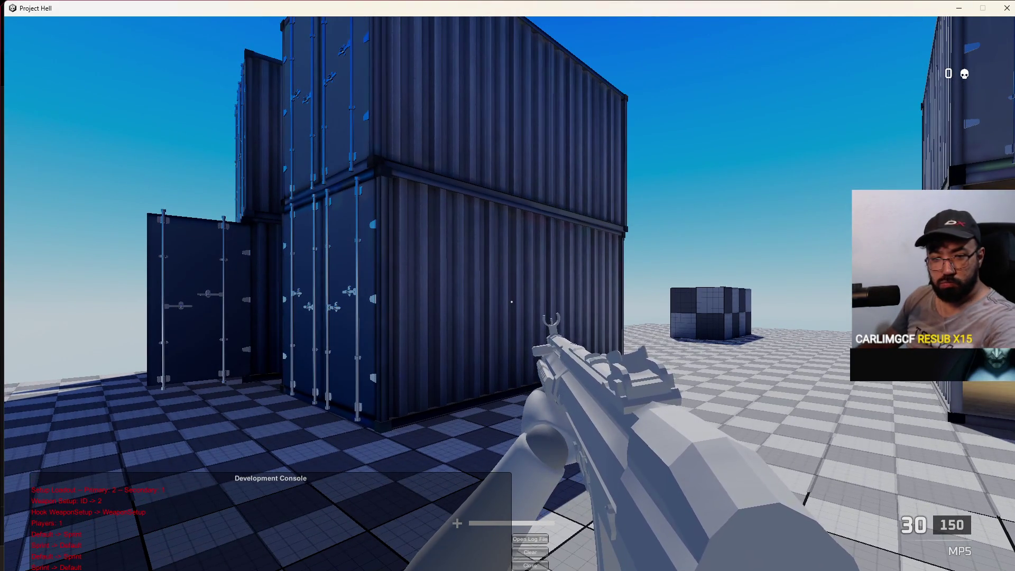
pyautogui.hotkey('alt', 'Tab')
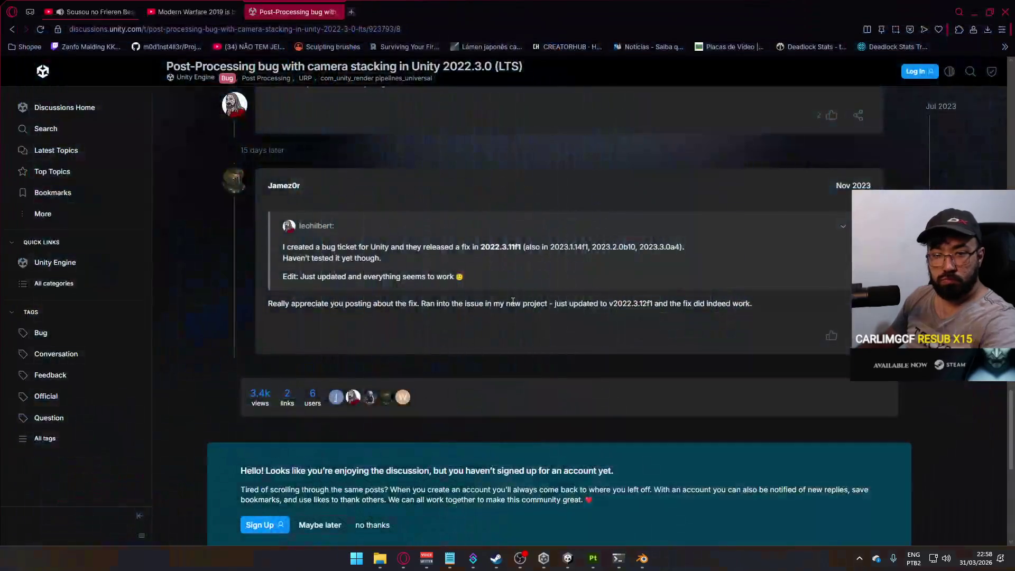
pyautogui.click(581, 558)
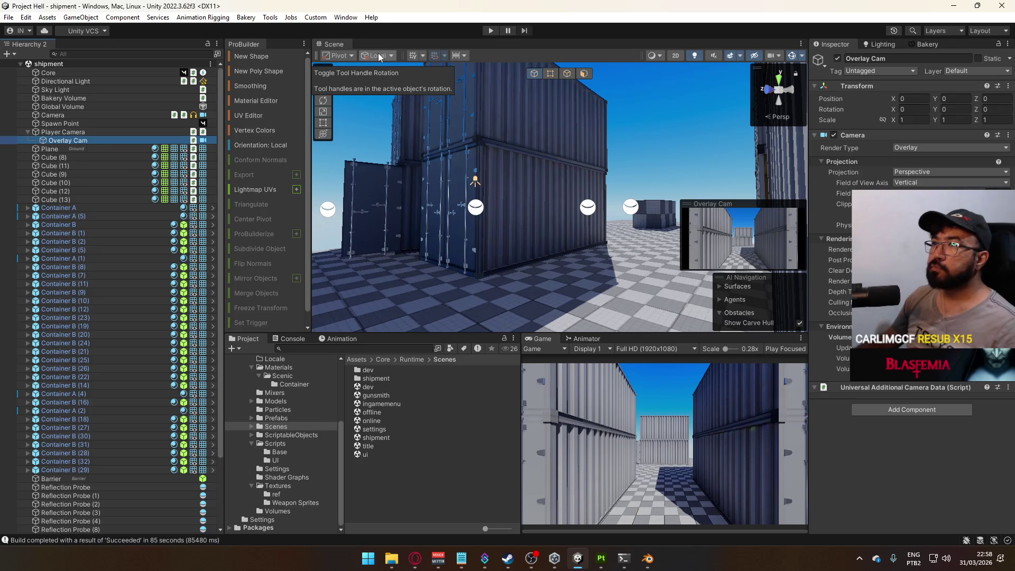
pyautogui.hotkey('alt', 'Tab')
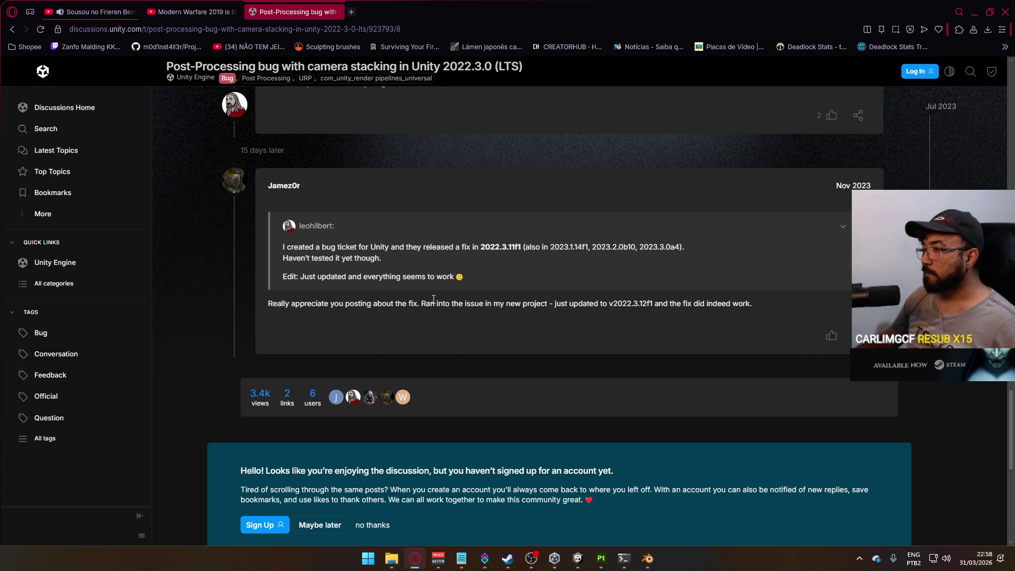
pyautogui.scroll(-4, 440, 303)
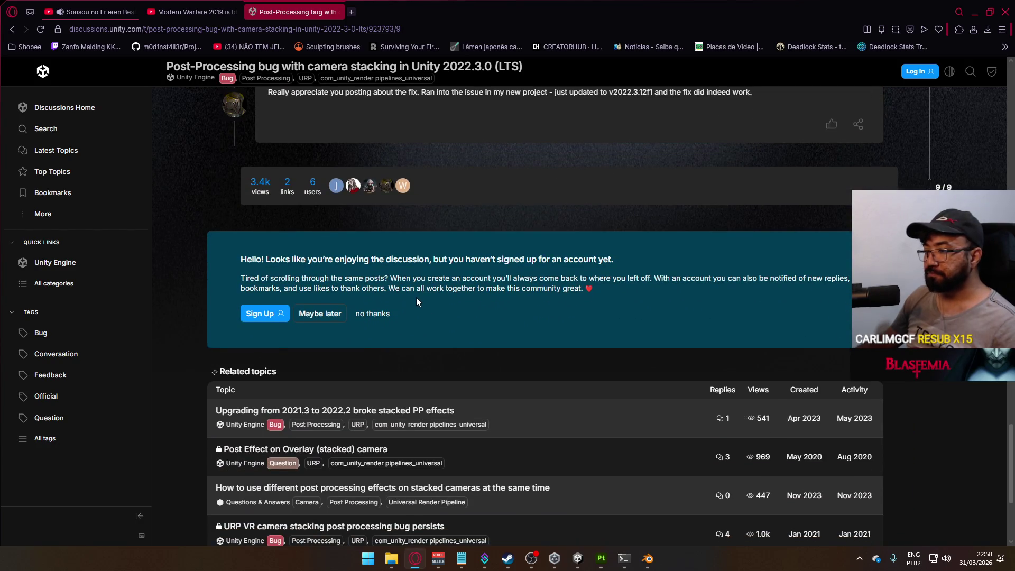
pyautogui.scroll(-1, 381, 339)
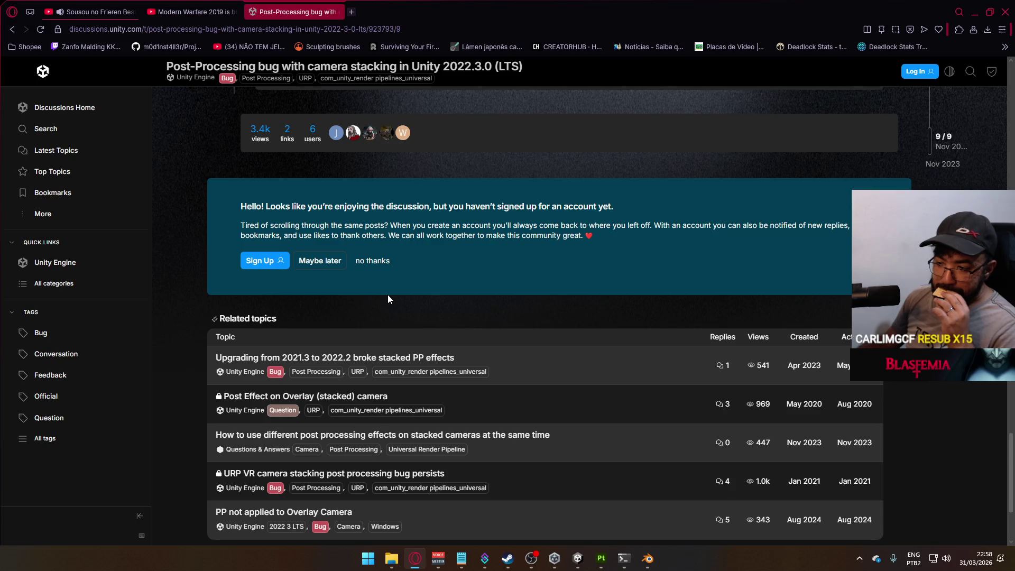
pyautogui.scroll(4, 389, 299)
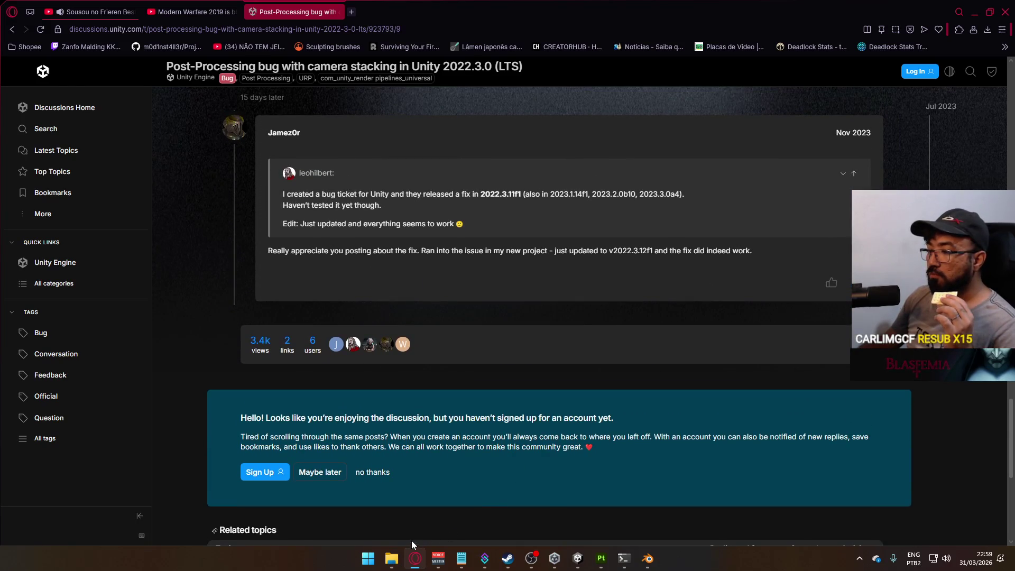
pyautogui.scroll(1, 468, 381)
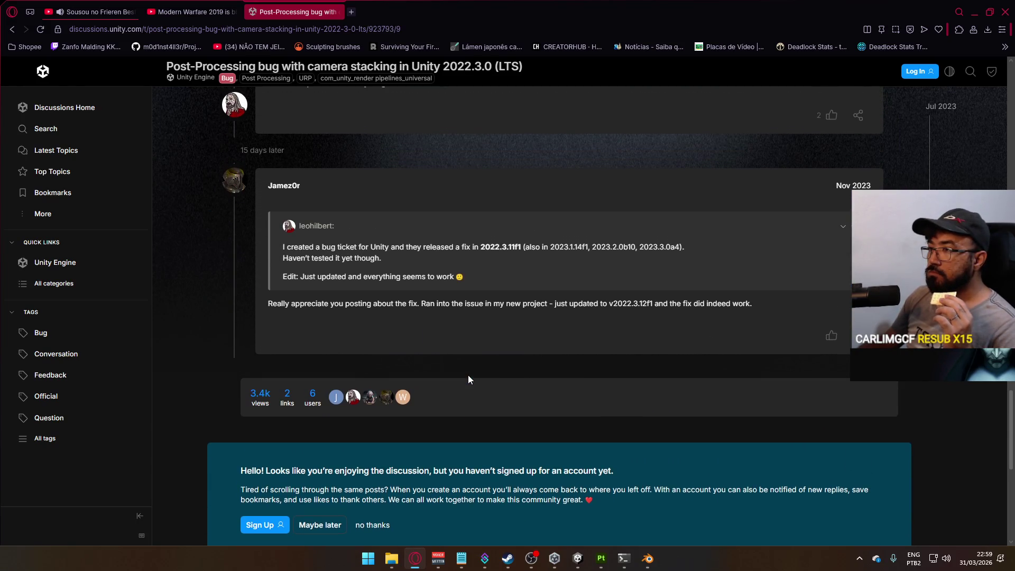
# Save the shipment scene with File > Save and close the Unity Editor.
pyautogui.click(577, 559)
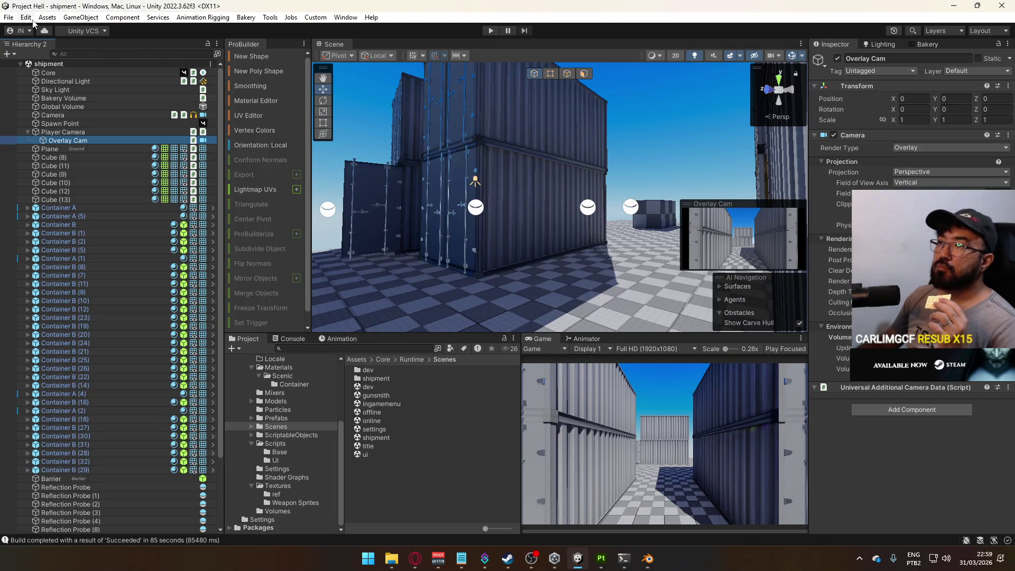
pyautogui.click(9, 17)
pyautogui.click(26, 68)
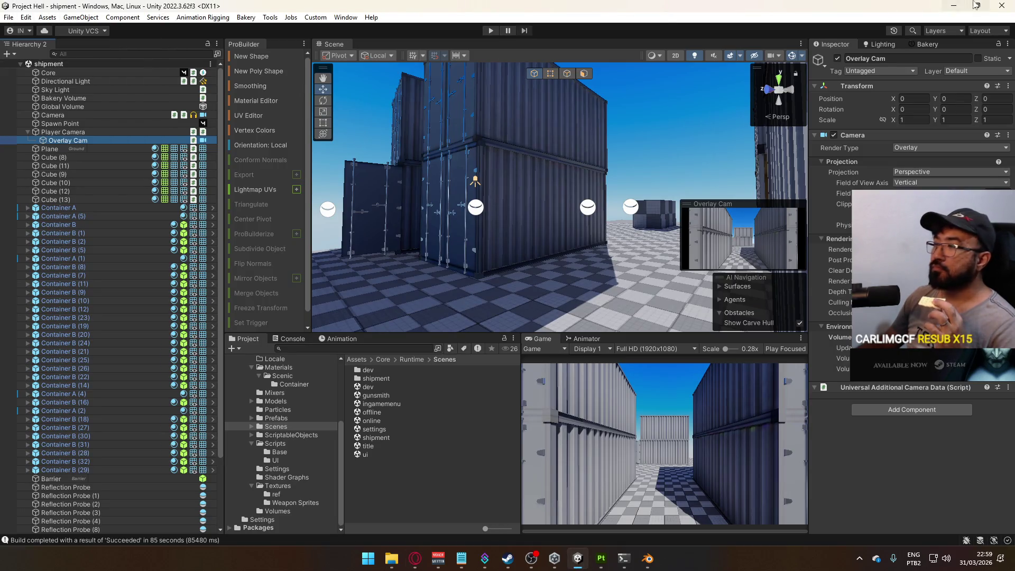
pyautogui.hotkey('alt', 'F4')
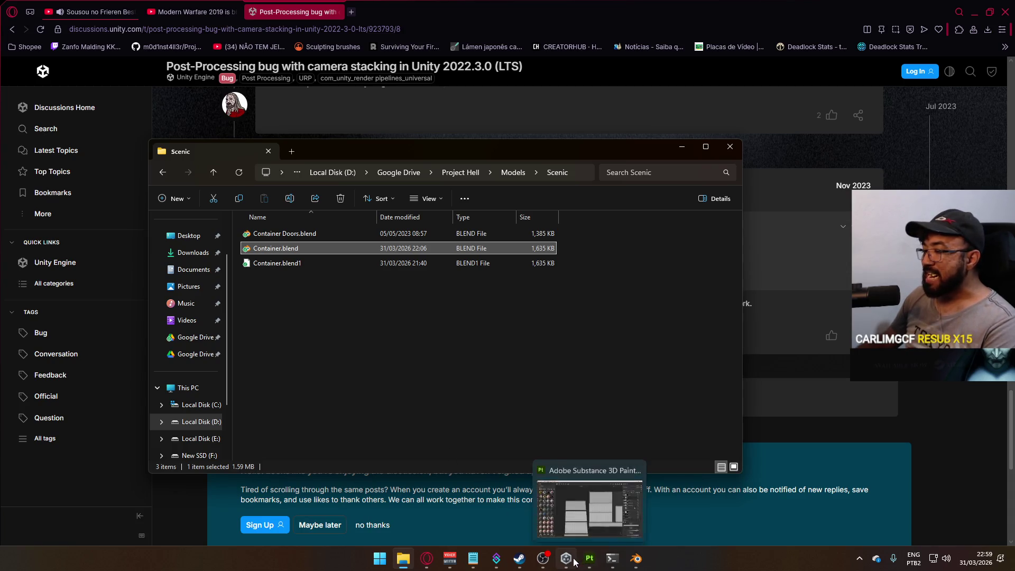
# Permanently delete everything inside F:\Unity\Project Hell (Backup).
pyautogui.click(207, 422)
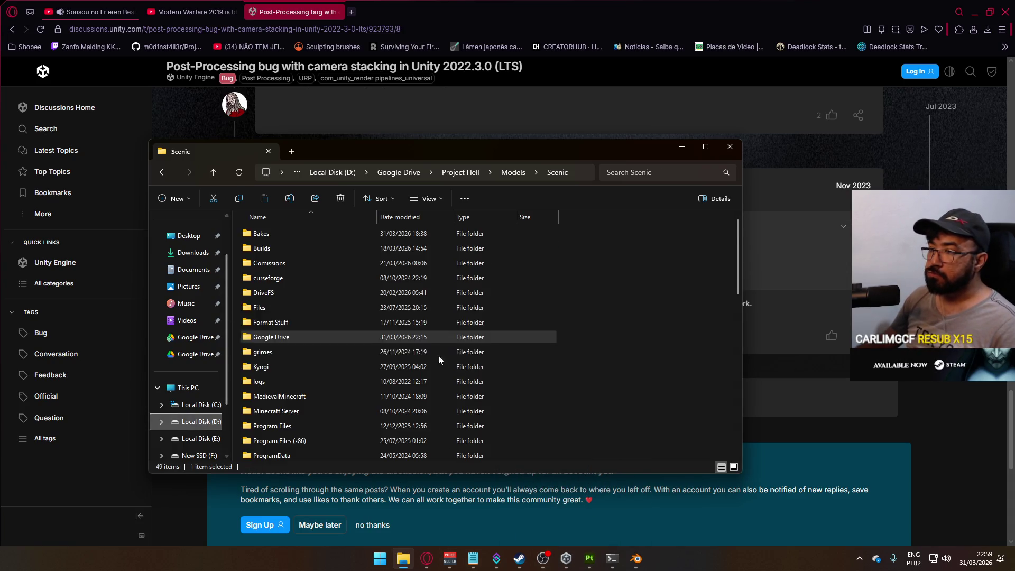
pyautogui.scroll(-5, 316, 364)
pyautogui.scroll(-2, 303, 395)
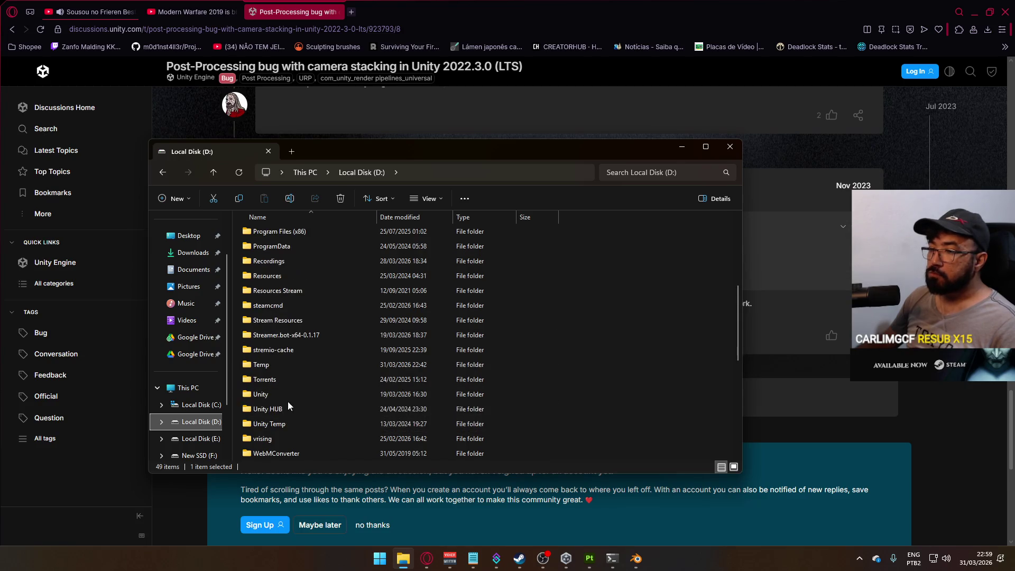
pyautogui.click(306, 173)
pyautogui.doubleClick(334, 271)
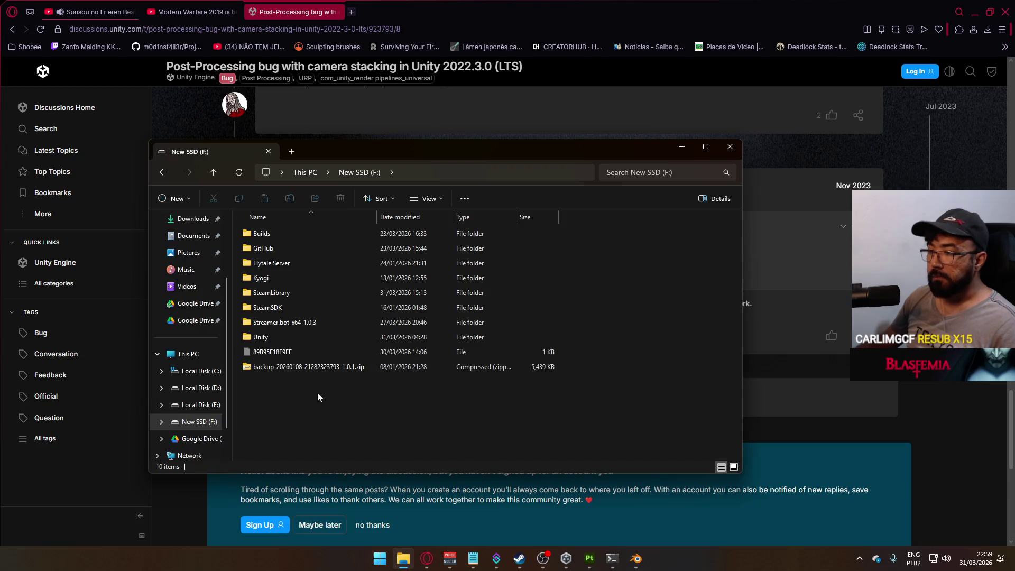
pyautogui.click(286, 338)
pyautogui.doubleClick(285, 338)
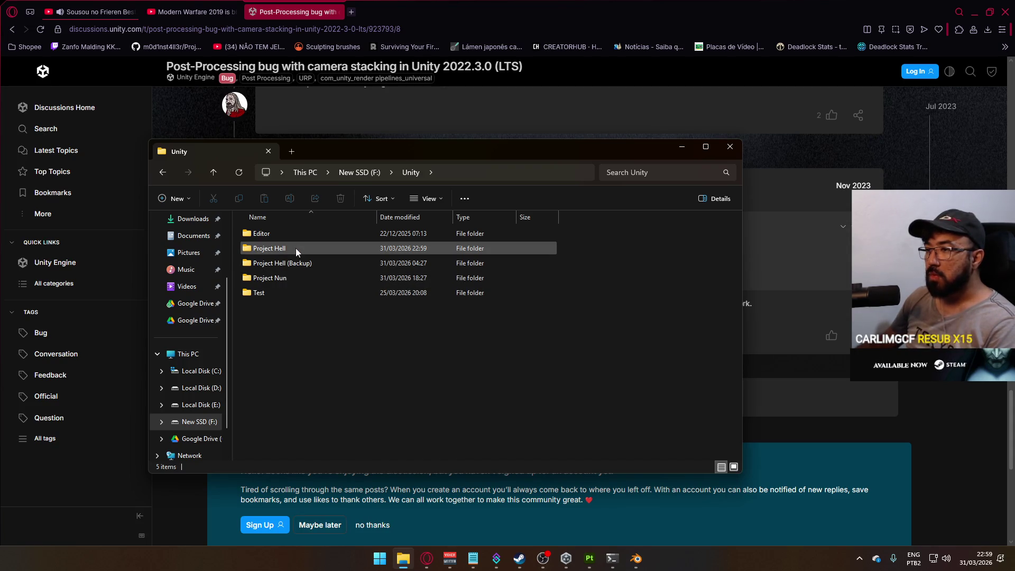
pyautogui.doubleClick(290, 264)
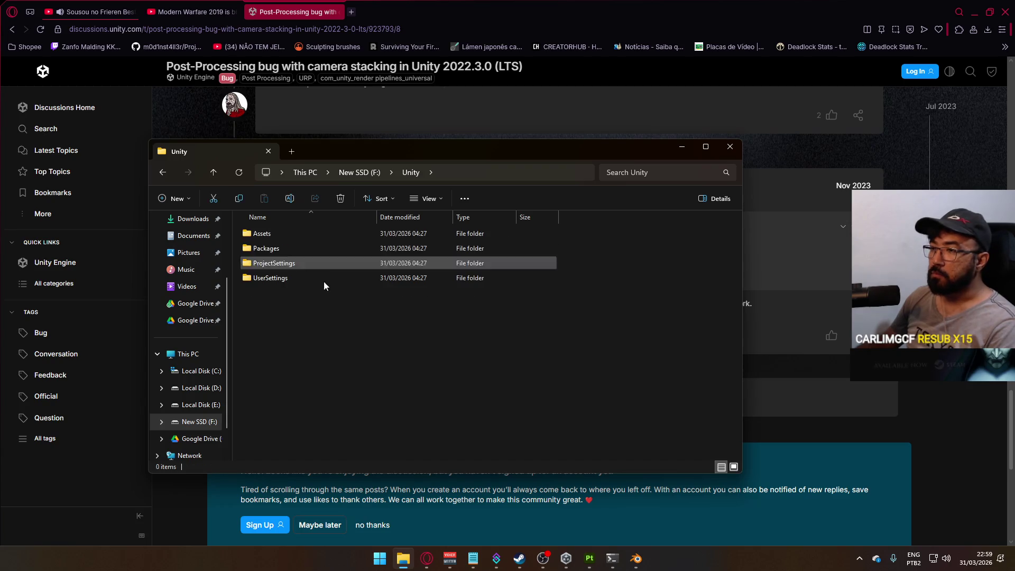
pyautogui.hotkey('ctrl', 'a')
pyautogui.hotkey('shift', 'Delete')
pyautogui.press('Return')
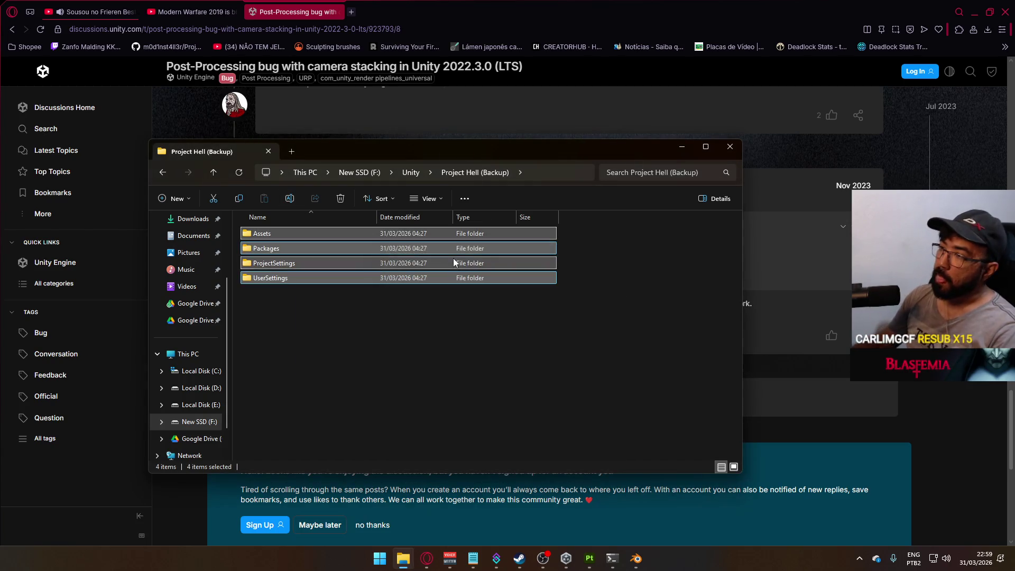
# Copy Assets, Packages, ProjectSettings and UserSettings from Project Hell into the emptied backup folder.
pyautogui.click(411, 173)
pyautogui.doubleClick(287, 248)
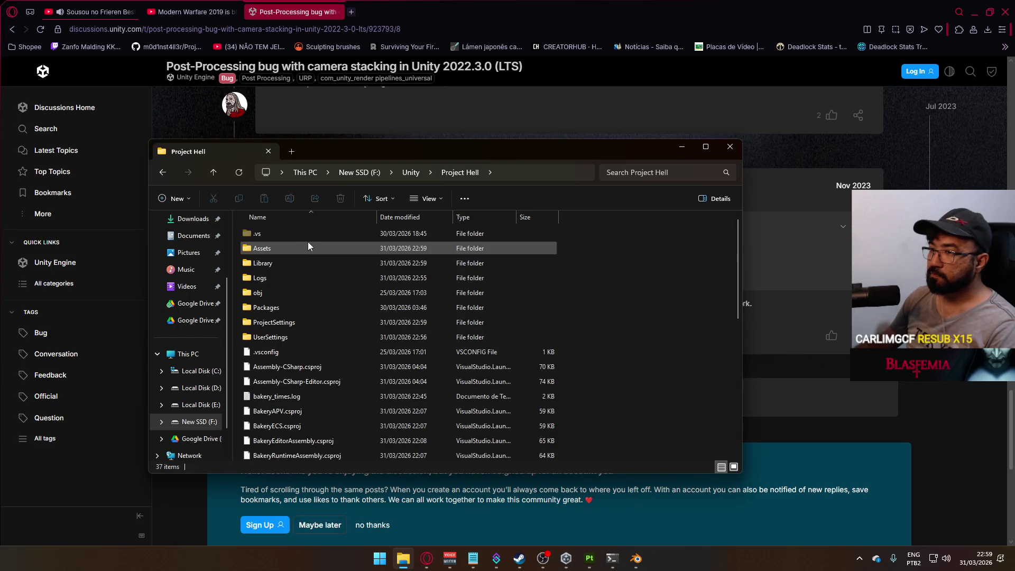
pyautogui.click(308, 246)
pyautogui.keyDown('ctrl'); pyautogui.click(304, 337); pyautogui.keyUp('ctrl')
pyautogui.keyDown('ctrl'); pyautogui.click(304, 324); pyautogui.keyUp('ctrl')
pyautogui.keyDown('ctrl'); pyautogui.click(309, 305); pyautogui.keyUp('ctrl')
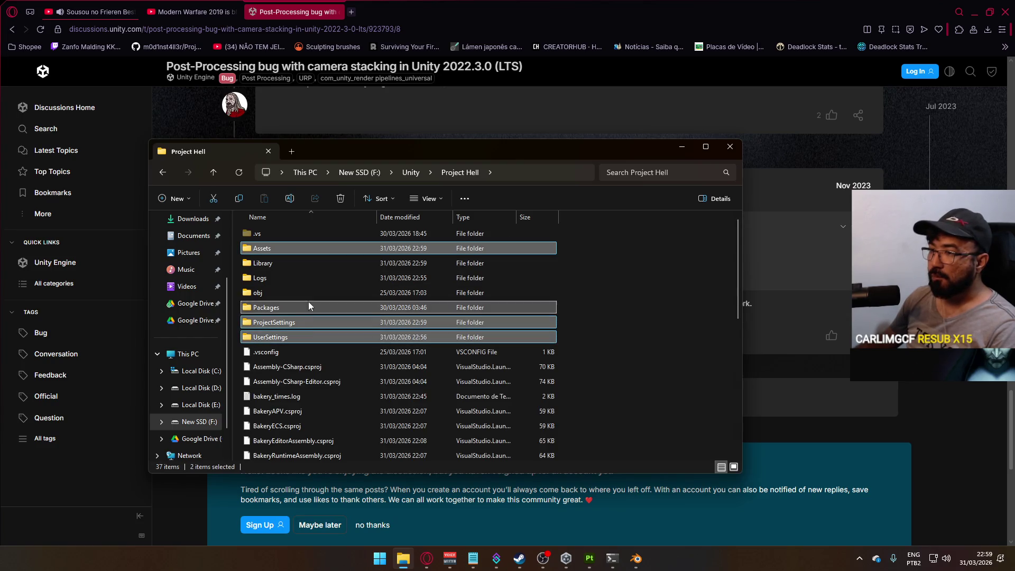
pyautogui.click(408, 173)
pyautogui.doubleClick(311, 265)
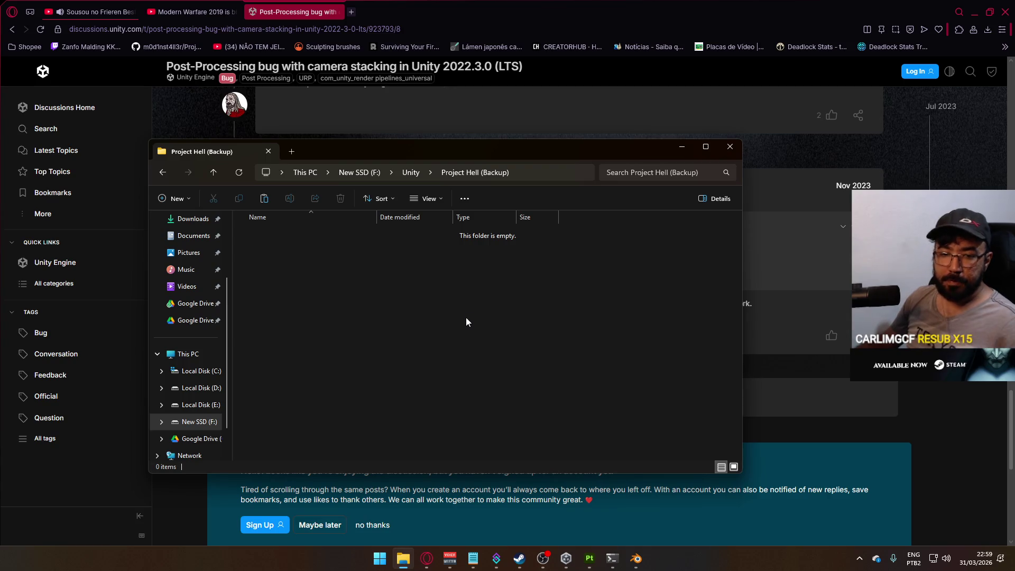
pyautogui.hotkey('ctrl', 'v')
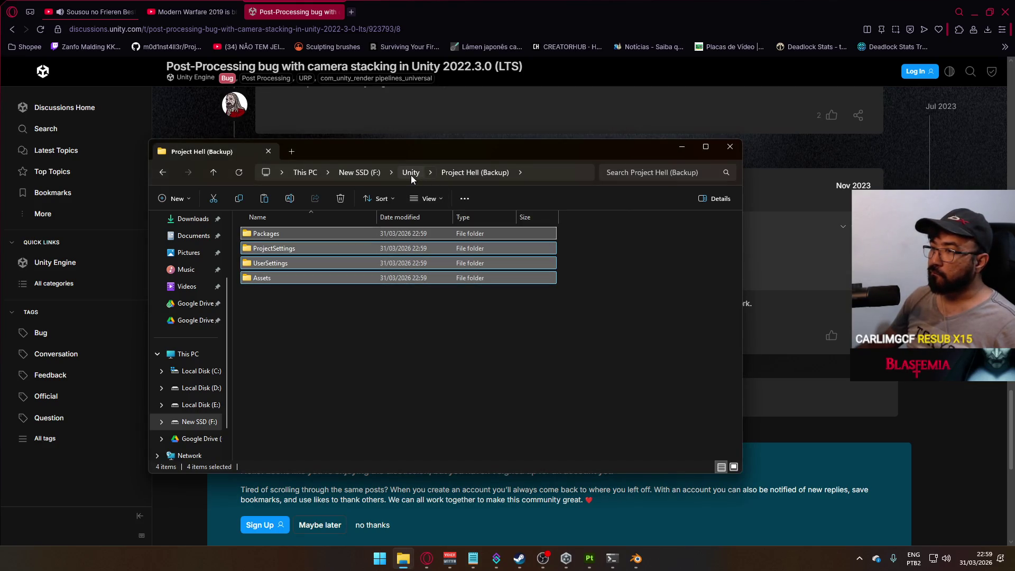
pyautogui.click(410, 175)
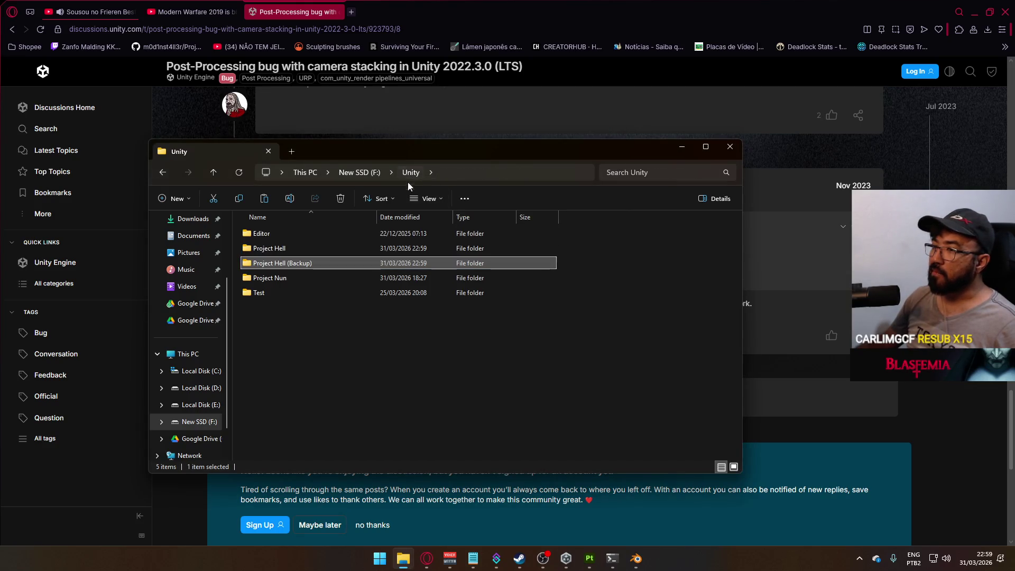
# Compress Project Hell (Backup) into 'Project Hell (Backup).rar' with WinRAR and select the archive.
pyautogui.rightClick(306, 265)
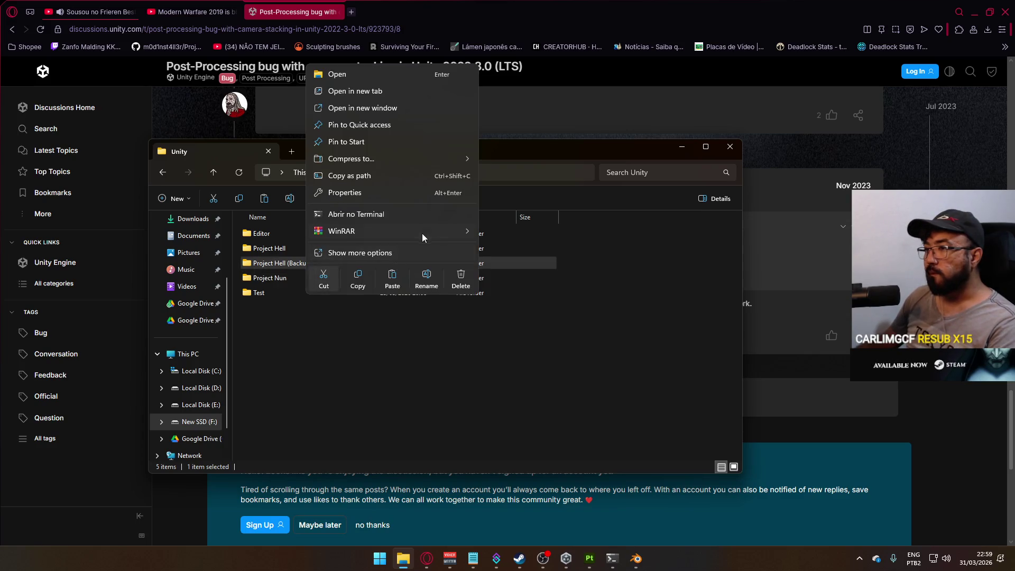
pyautogui.moveTo(421, 233)
pyautogui.click(529, 248)
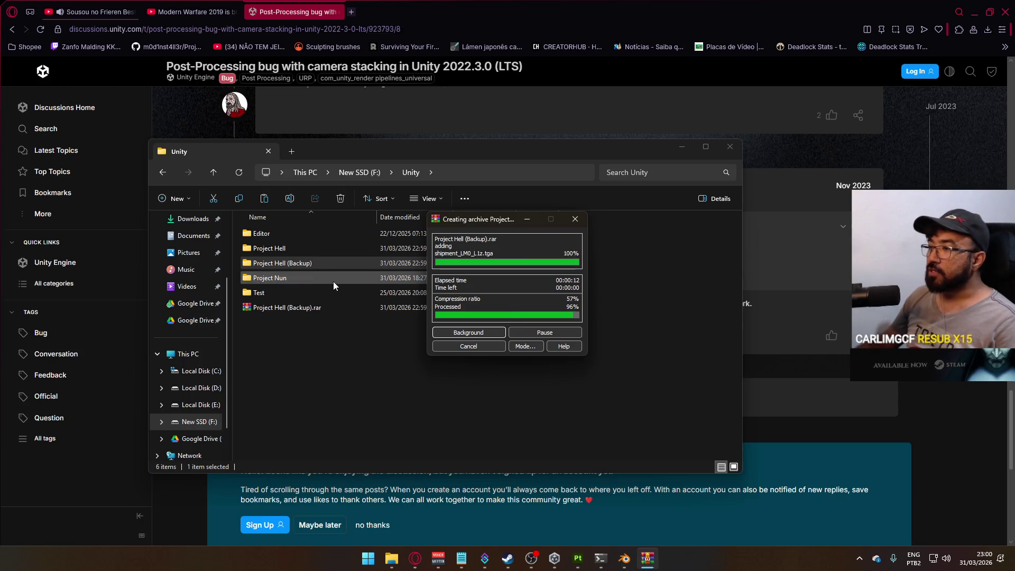
pyautogui.click(350, 318)
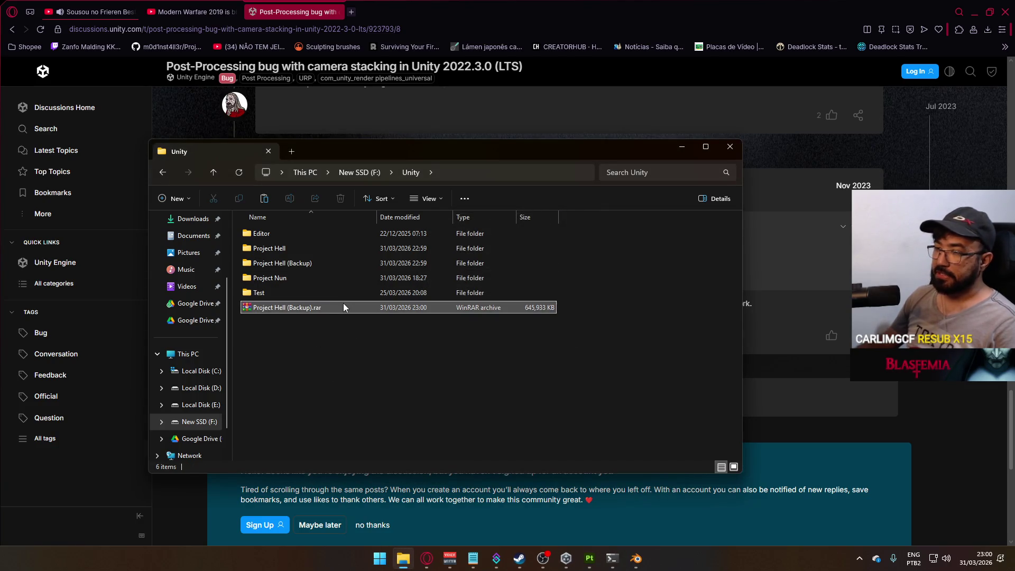
pyautogui.click(344, 302)
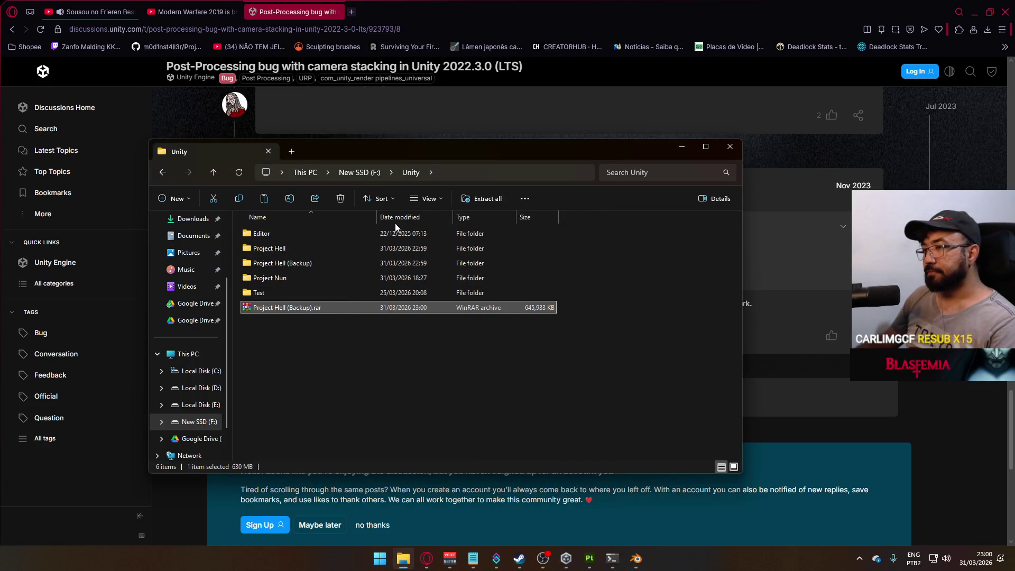
# Paste the archive into D:\Google Drive\Project Hell\Backup, replacing the older one, and close Explorer.
pyautogui.click(306, 173)
pyautogui.doubleClick(421, 244)
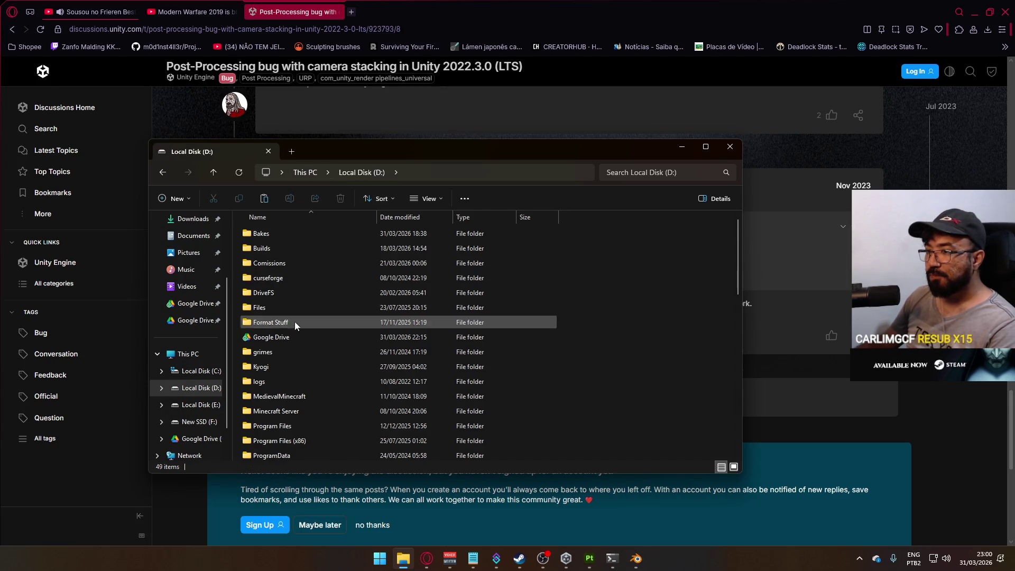
pyautogui.doubleClick(296, 335)
pyautogui.scroll(-3, 306, 342)
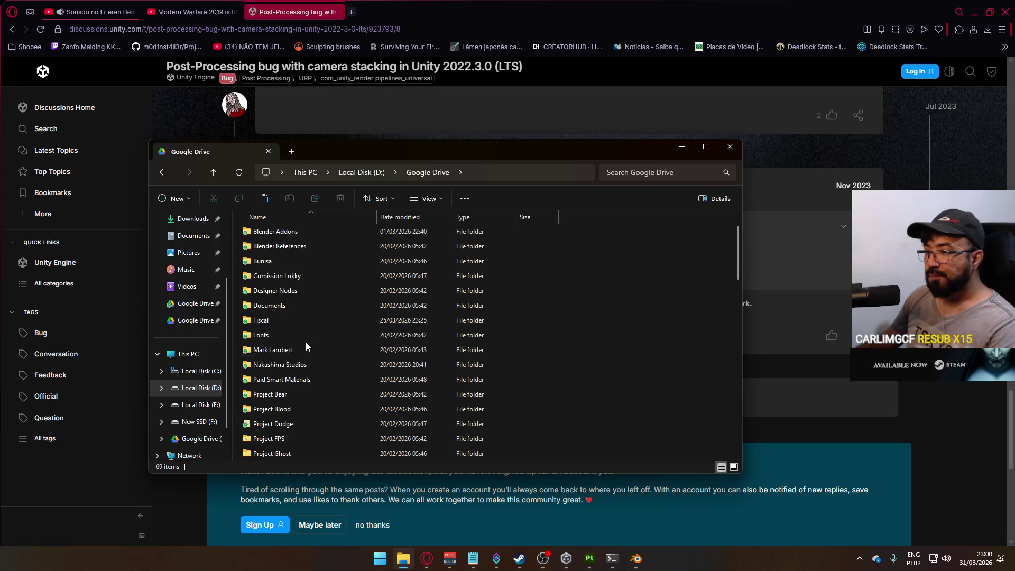
pyautogui.doubleClick(305, 374)
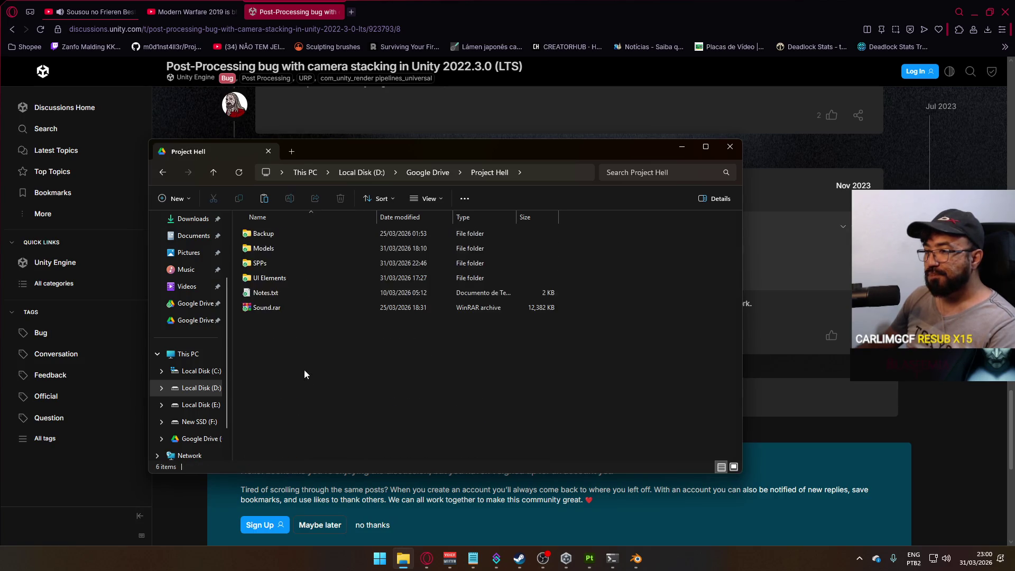
pyautogui.doubleClick(287, 234)
pyautogui.hotkey('ctrl', 'v')
pyautogui.click(523, 201)
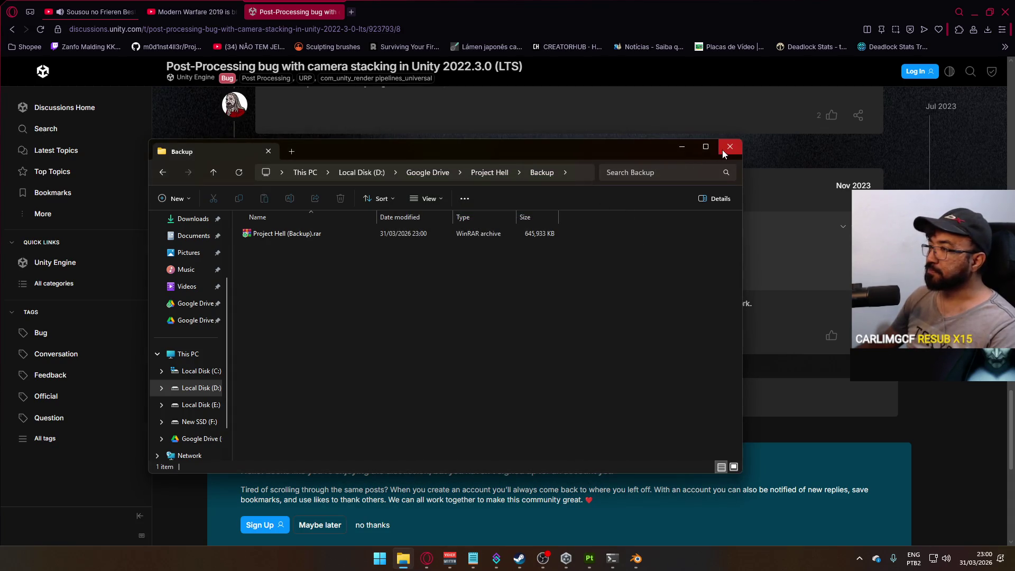
pyautogui.click(729, 147)
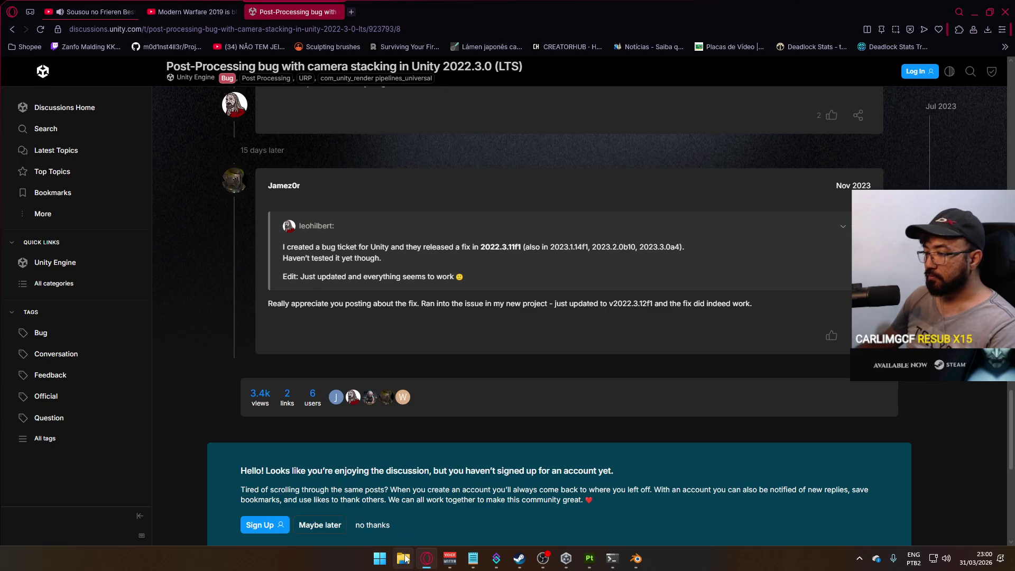
# Duplicate the Project Hell (Backup) folder inside F:\Unity.
pyautogui.click(565, 564)
pyautogui.click(402, 558)
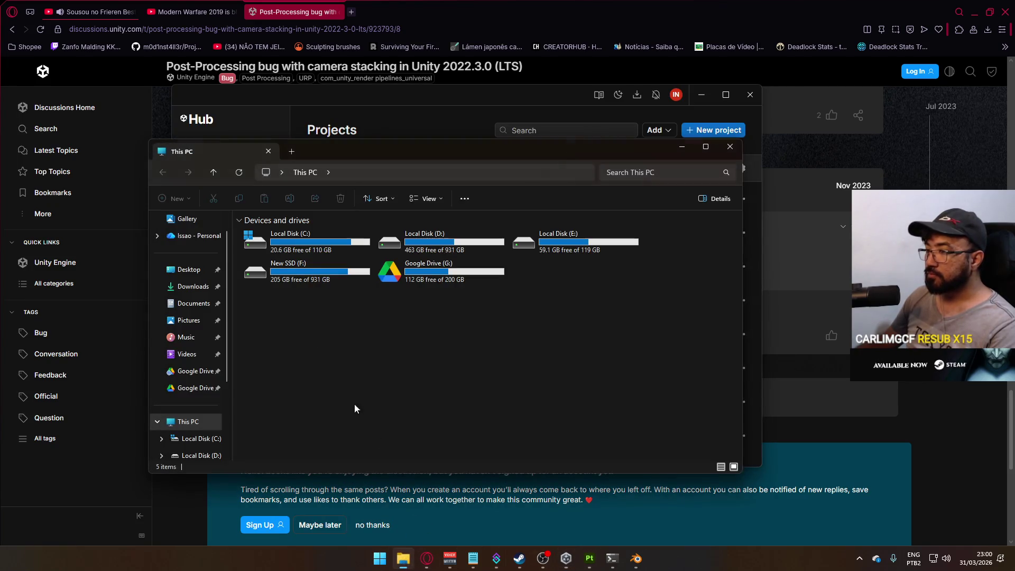
pyautogui.doubleClick(353, 283)
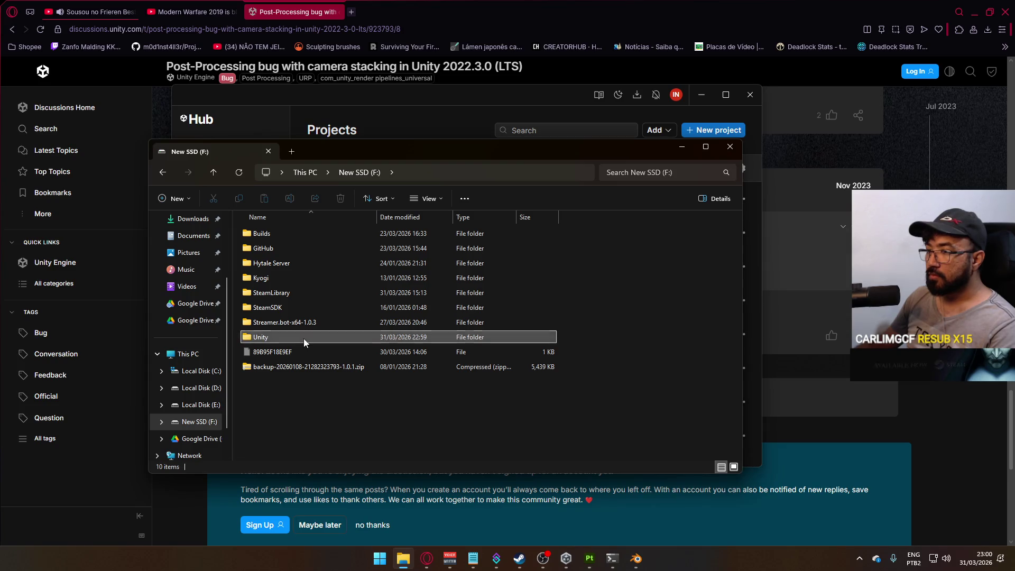
pyautogui.doubleClick(303, 339)
pyautogui.hotkey('ctrl', 'c')
pyautogui.hotkey('ctrl', 'v')
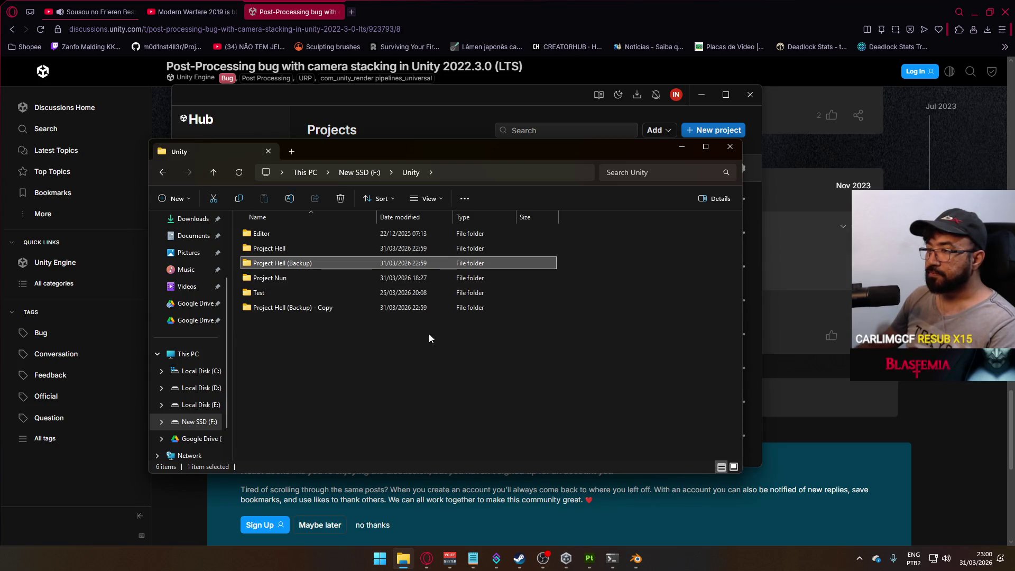
# Rename the duplicated folder to 'Project Fouble'.
pyautogui.click(304, 307)
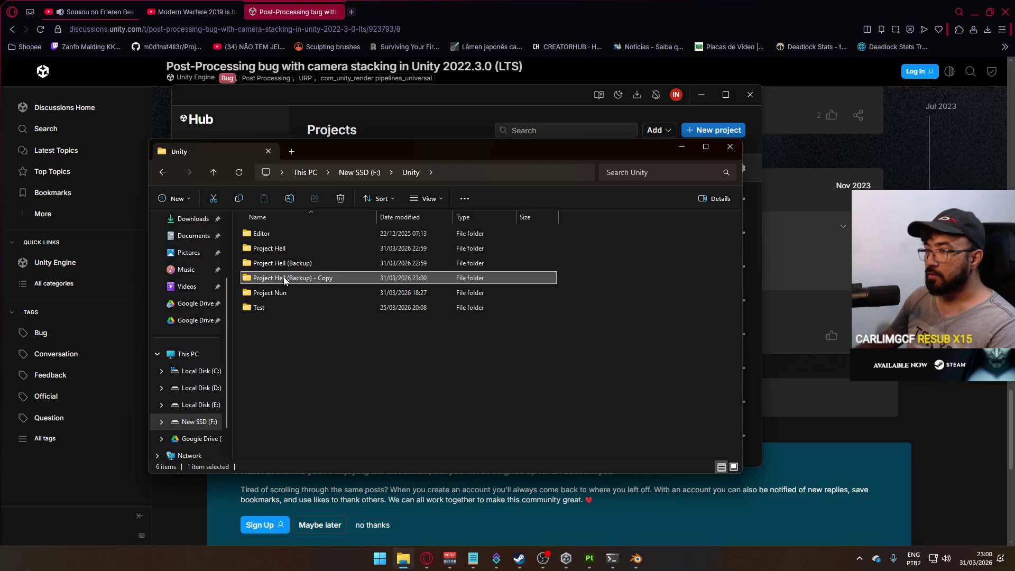
pyautogui.click(287, 277)
pyautogui.write('Project ')
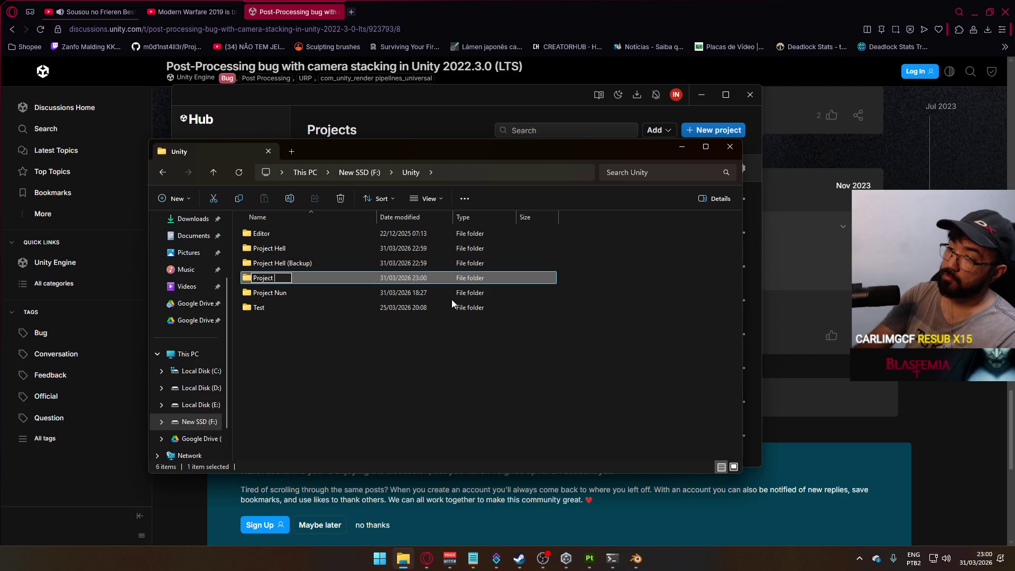
pyautogui.write('Foubl')
pyautogui.press('Return')
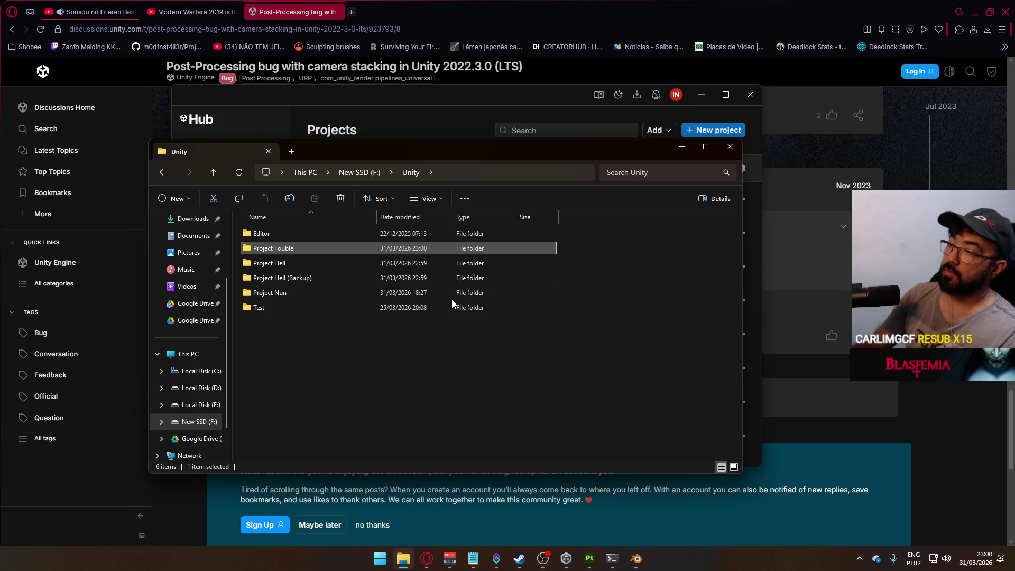
pyautogui.hotkey('alt', 'Tab')
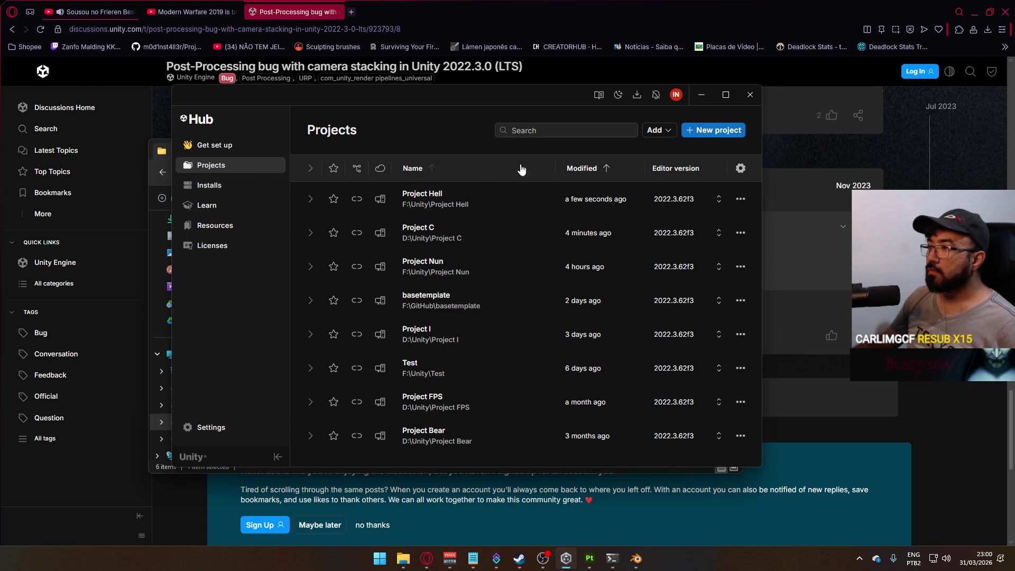
# Add F:\Unity\Project Fouble to Unity Hub from disk, dismissing the editor-version prompt.
pyautogui.click(671, 129)
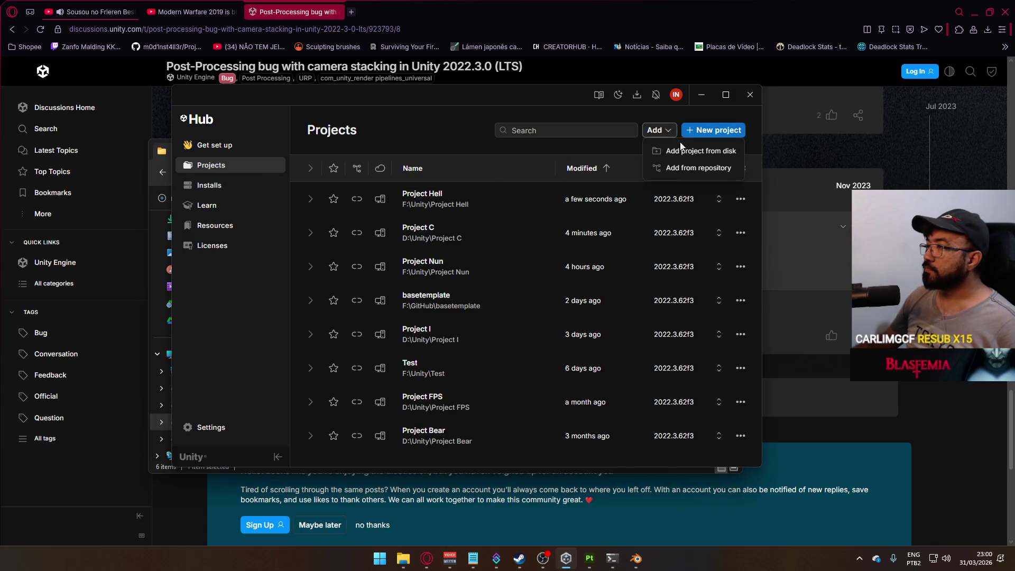
pyautogui.click(665, 151)
pyautogui.click(394, 186)
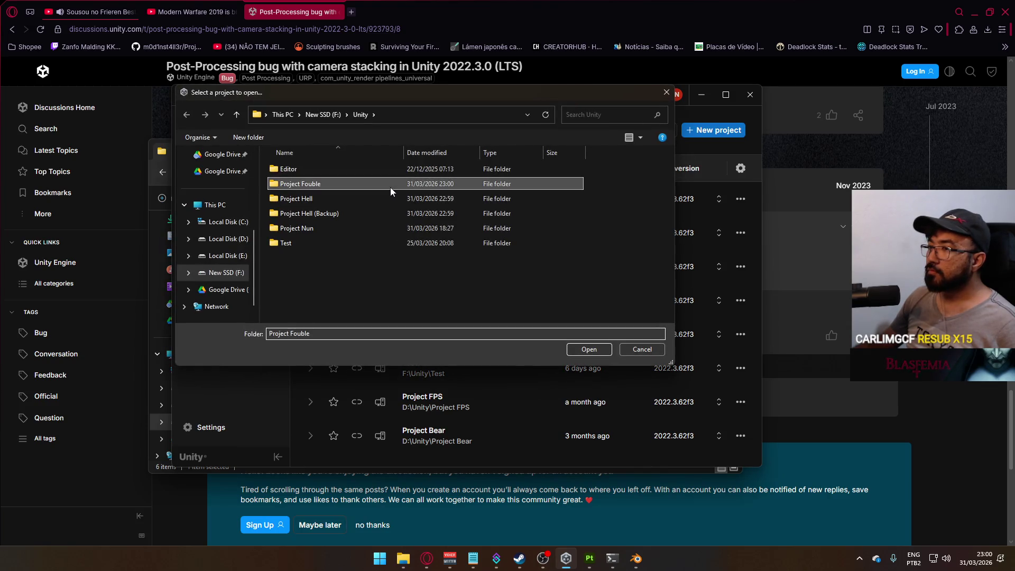
pyautogui.click(590, 348)
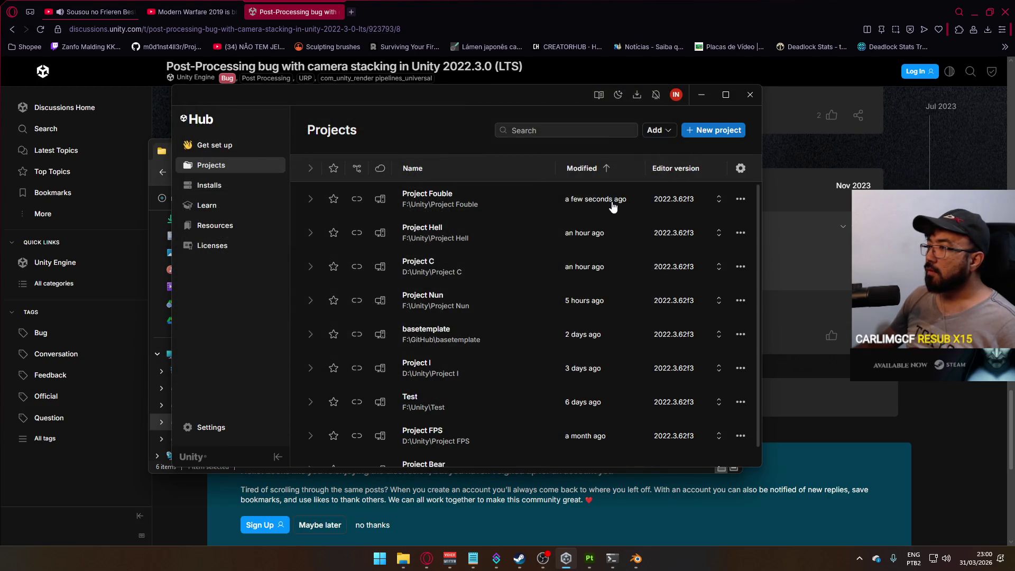
pyautogui.click(692, 204)
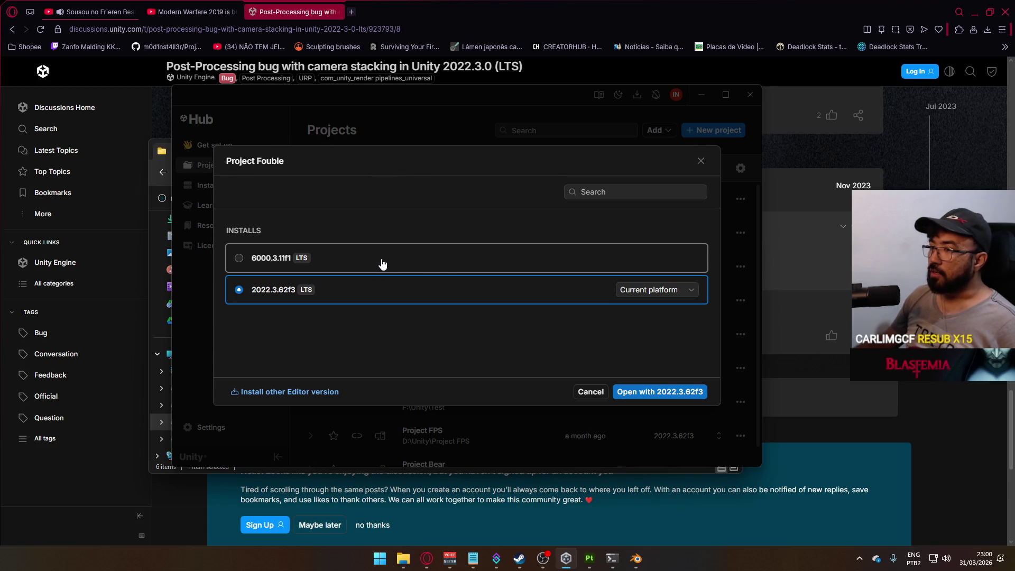
pyautogui.click(701, 161)
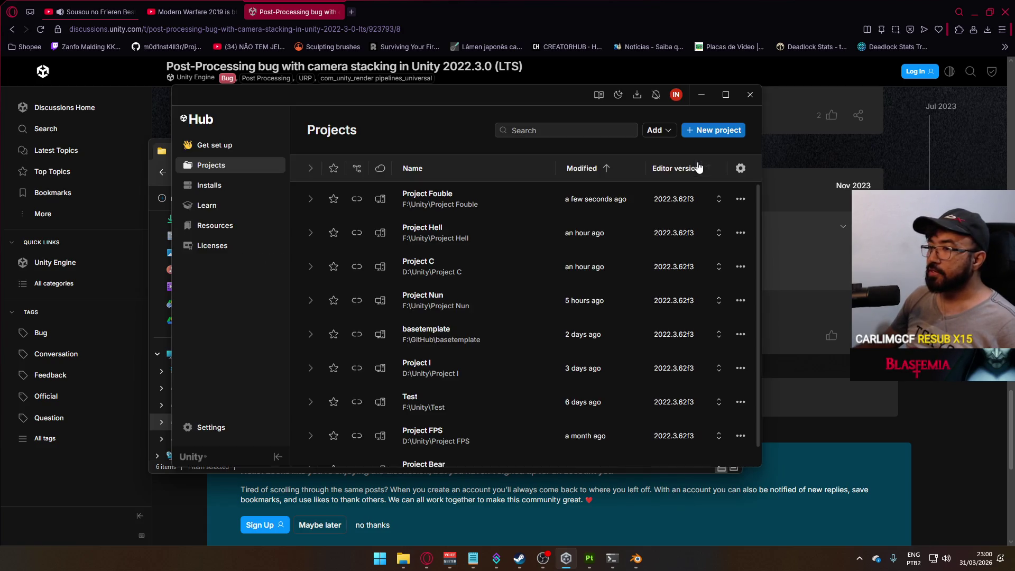
pyautogui.click(265, 189)
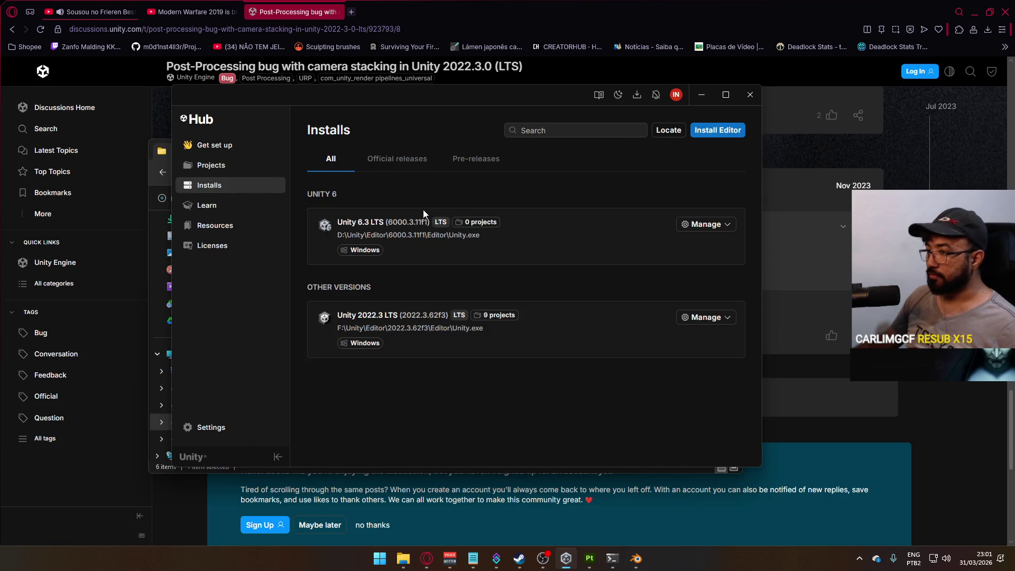
# Browse installed editors under Official releases and All, peek at Install Editor, then return to Projects.
pyautogui.click(391, 159)
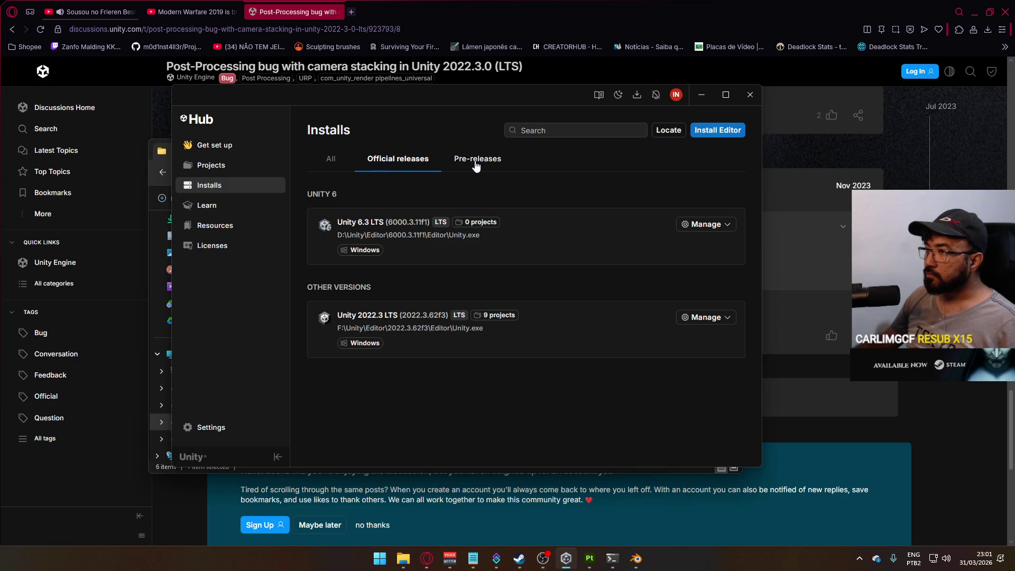
pyautogui.click(331, 159)
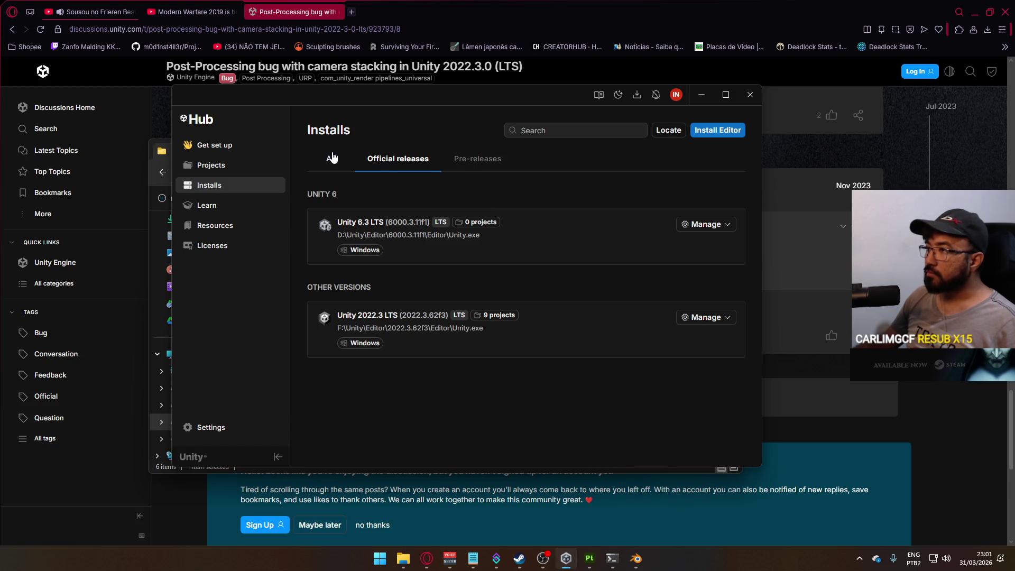
pyautogui.click(717, 131)
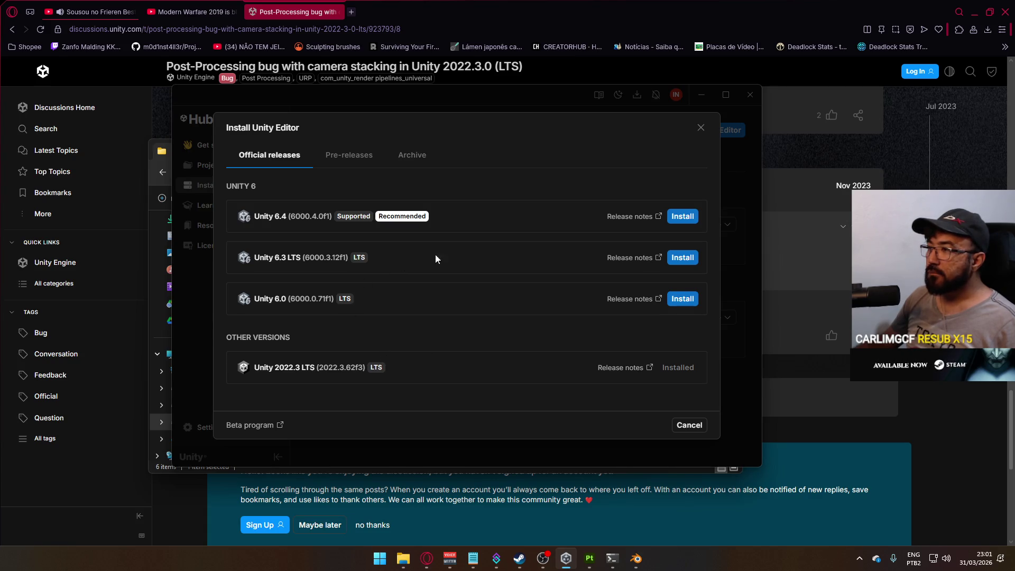
pyautogui.click(701, 128)
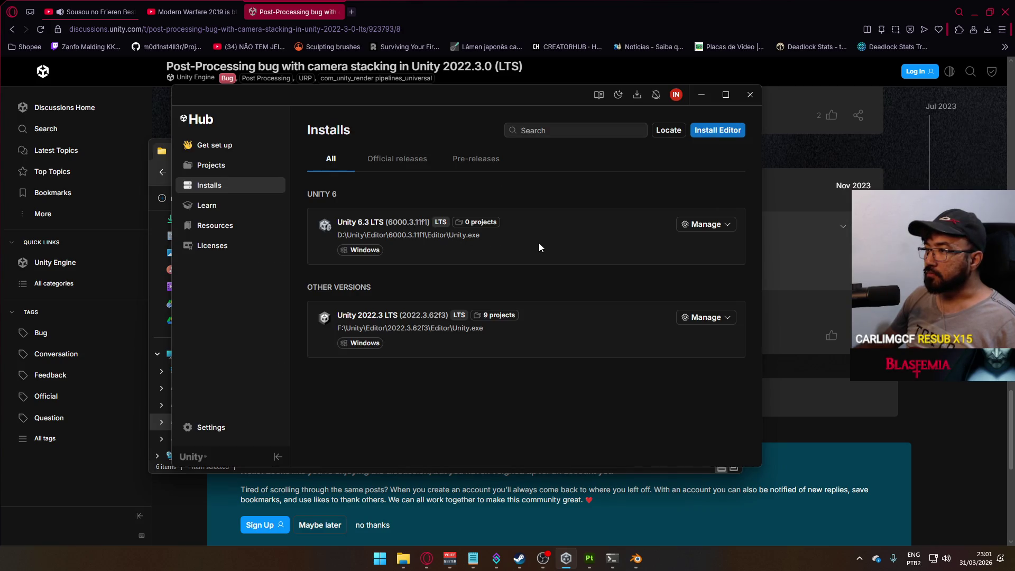
pyautogui.click(228, 165)
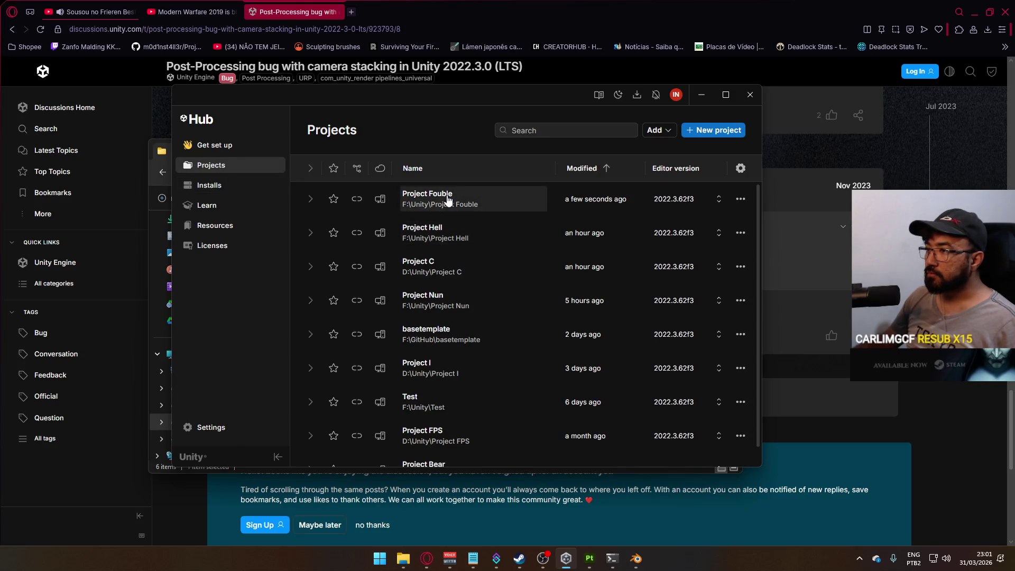
# Move Project Fouble from 2022.3.62f3 to 6000.3.11f1, confirming the version change, terms and upgrade.
pyautogui.click(674, 200)
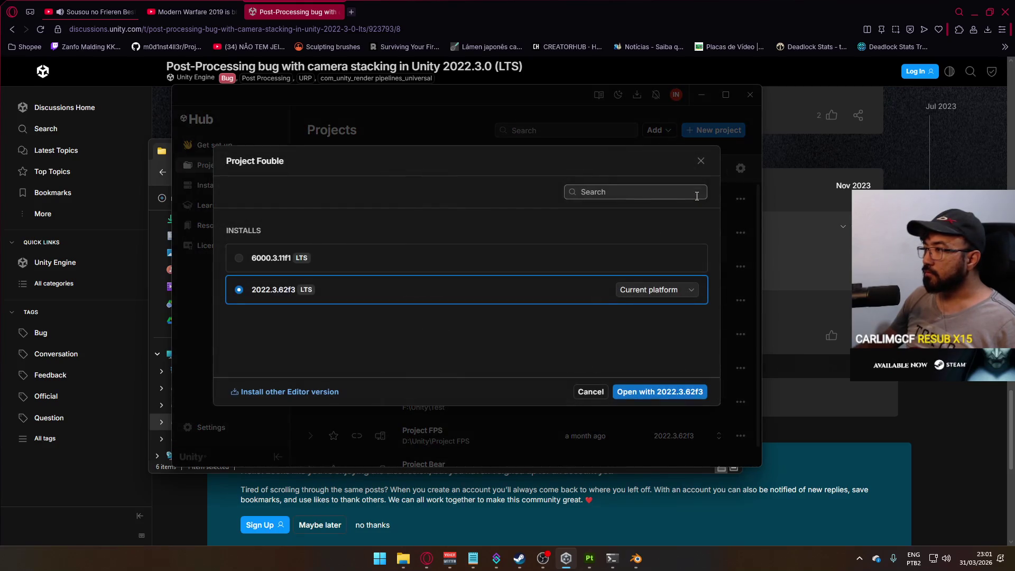
pyautogui.click(399, 252)
pyautogui.click(661, 391)
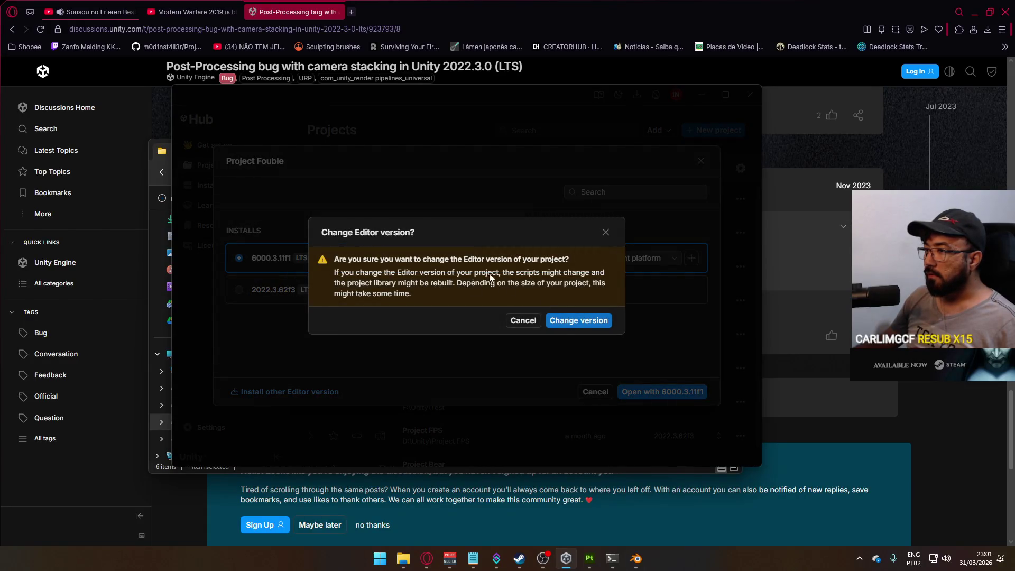
pyautogui.click(568, 321)
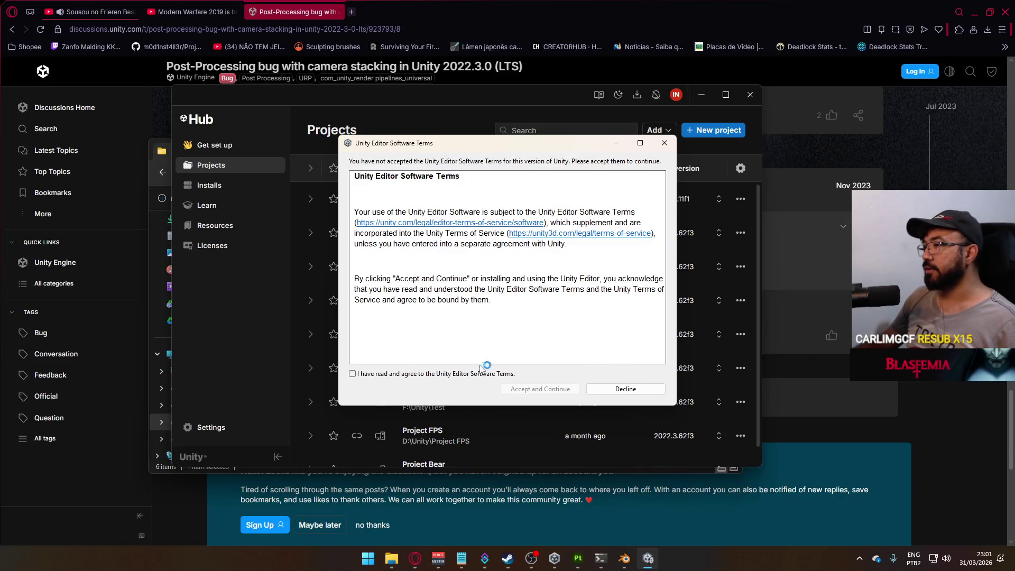
pyautogui.click(352, 374)
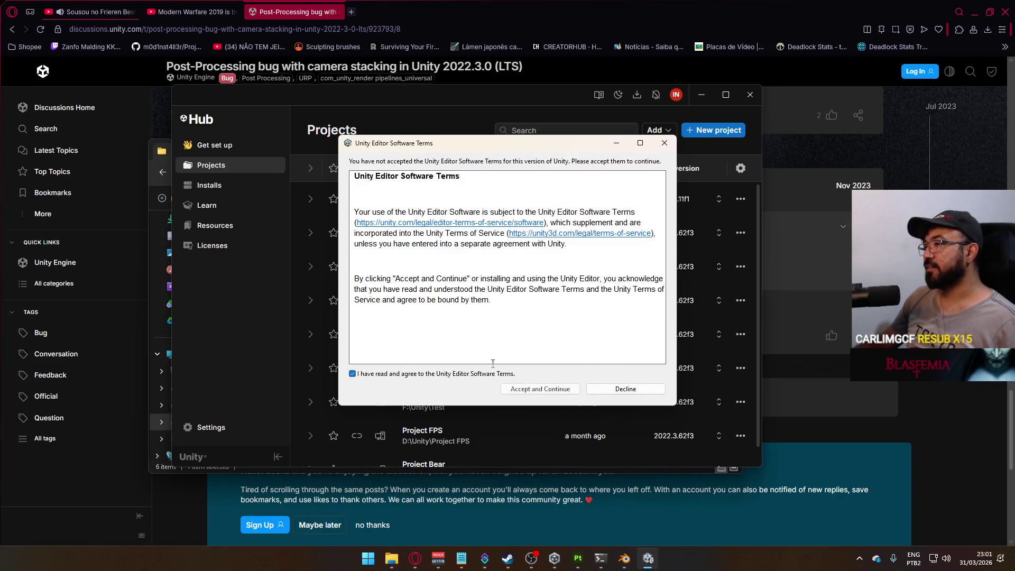
pyautogui.click(555, 390)
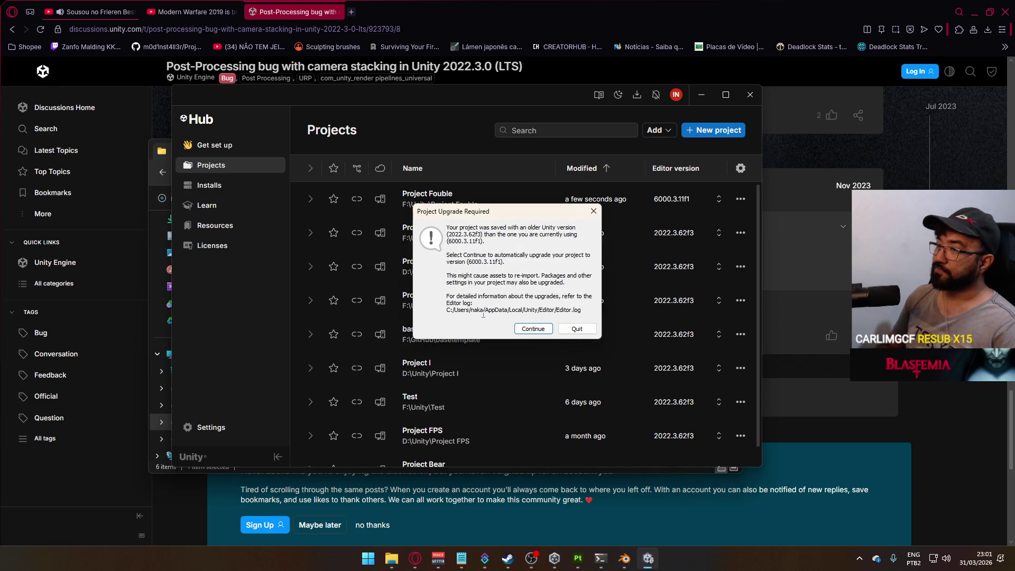
pyautogui.click(529, 331)
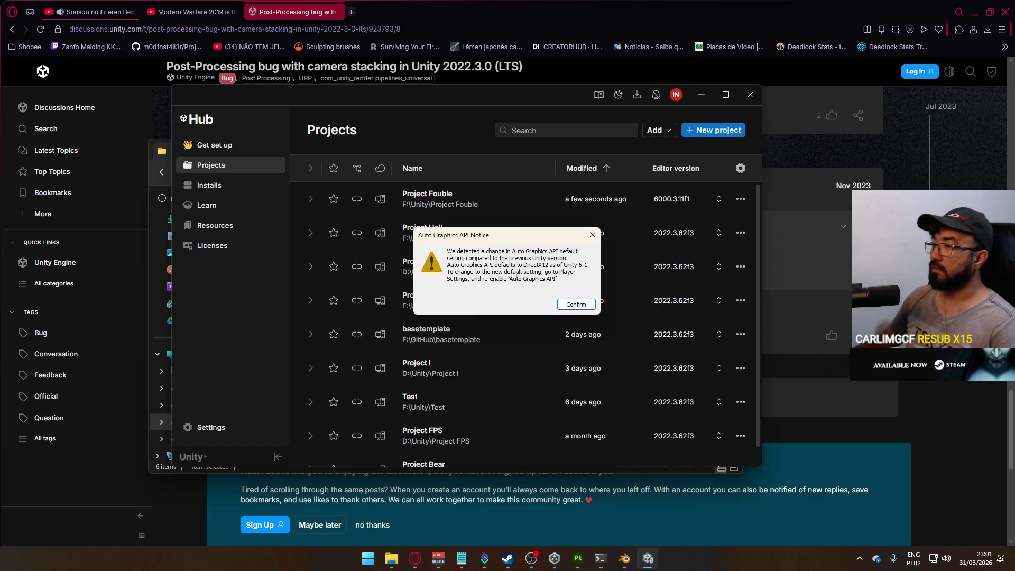
# Confirm the Auto Graphics API Notice so Project Fouble keeps loading.
pyautogui.click(574, 304)
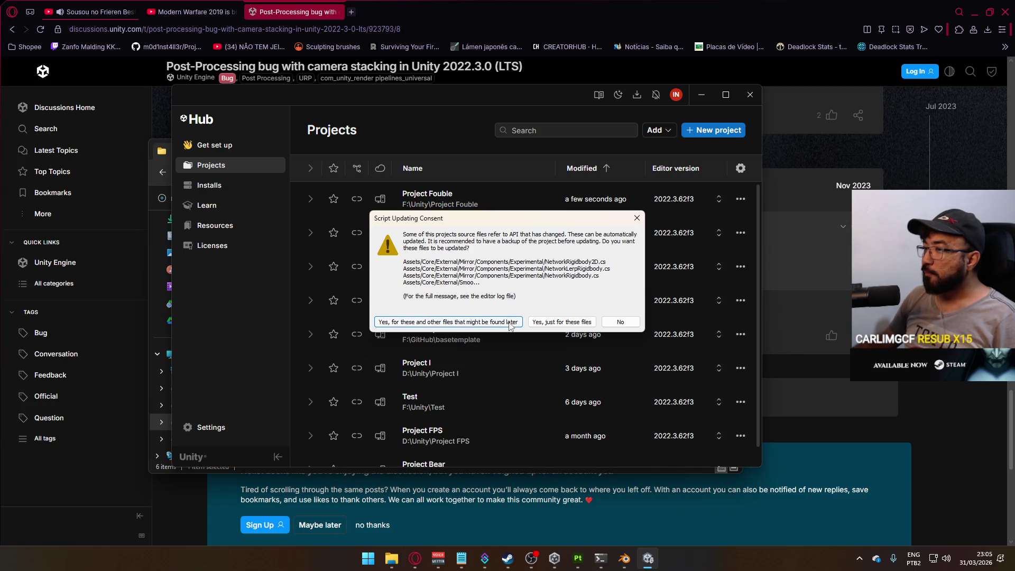
# Let Unity update the outdated Mirror scripts and any others found later.
pyautogui.click(470, 322)
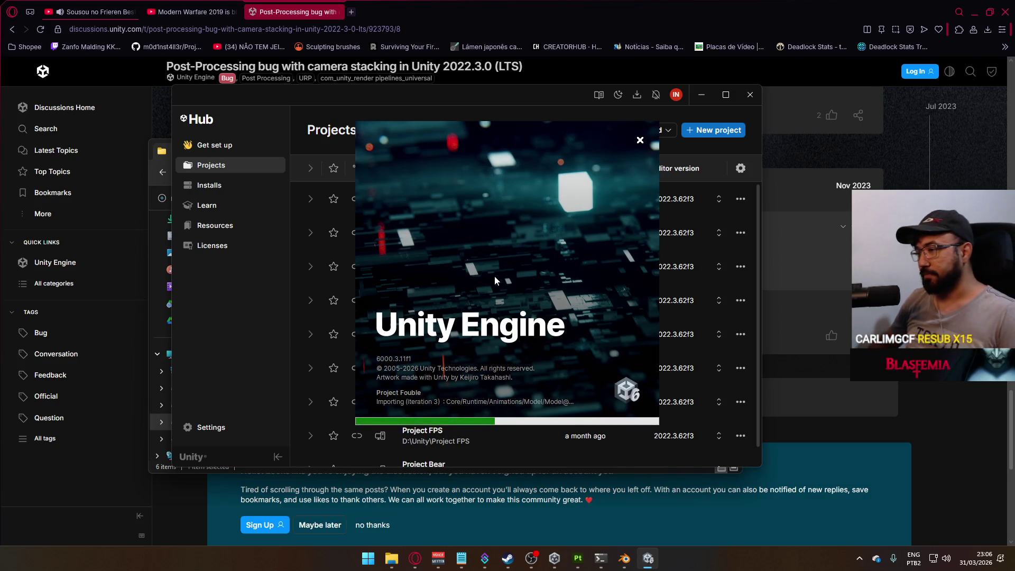
# Navigate File Explorer via This PC to D:\Google Drive\Project Hell.
pyautogui.click(624, 558)
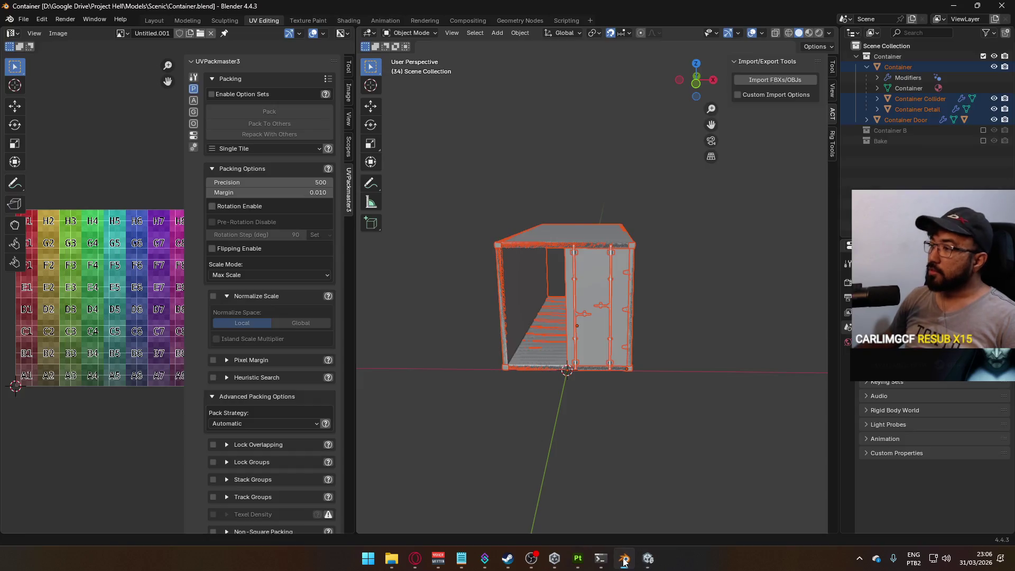
pyautogui.click(393, 560)
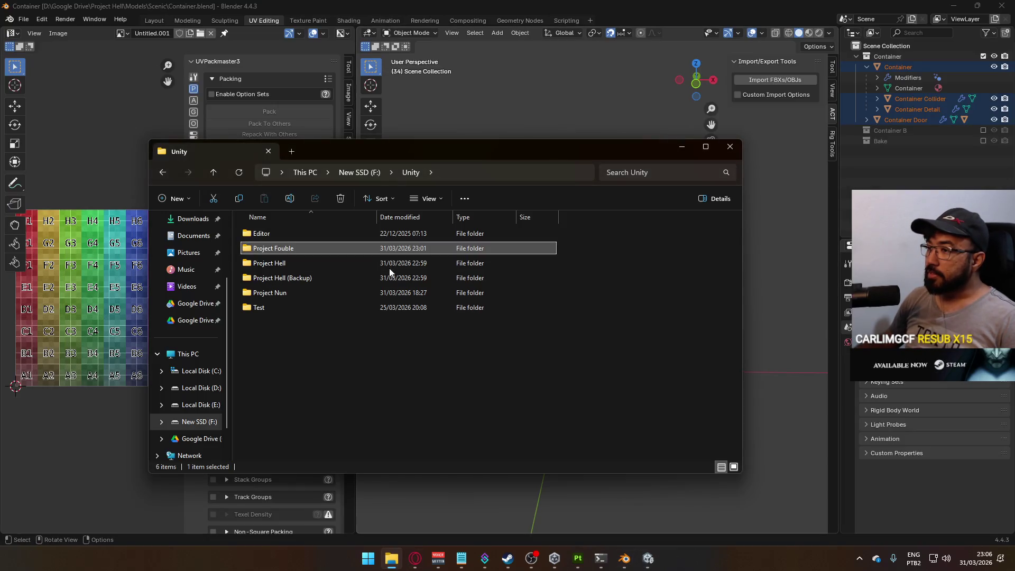
pyautogui.click(345, 175)
pyautogui.click(305, 172)
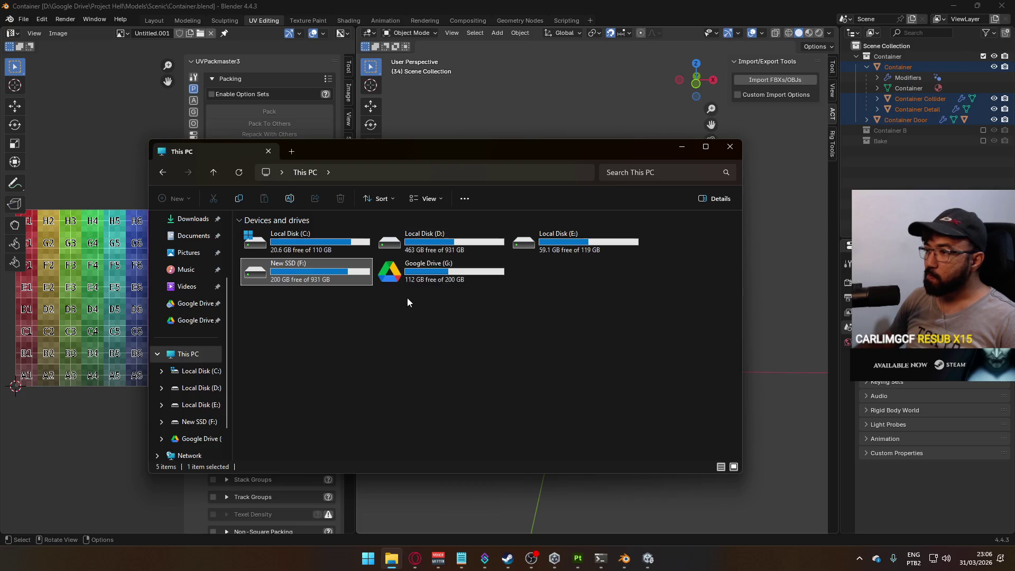
pyautogui.doubleClick(420, 243)
pyautogui.doubleClick(288, 336)
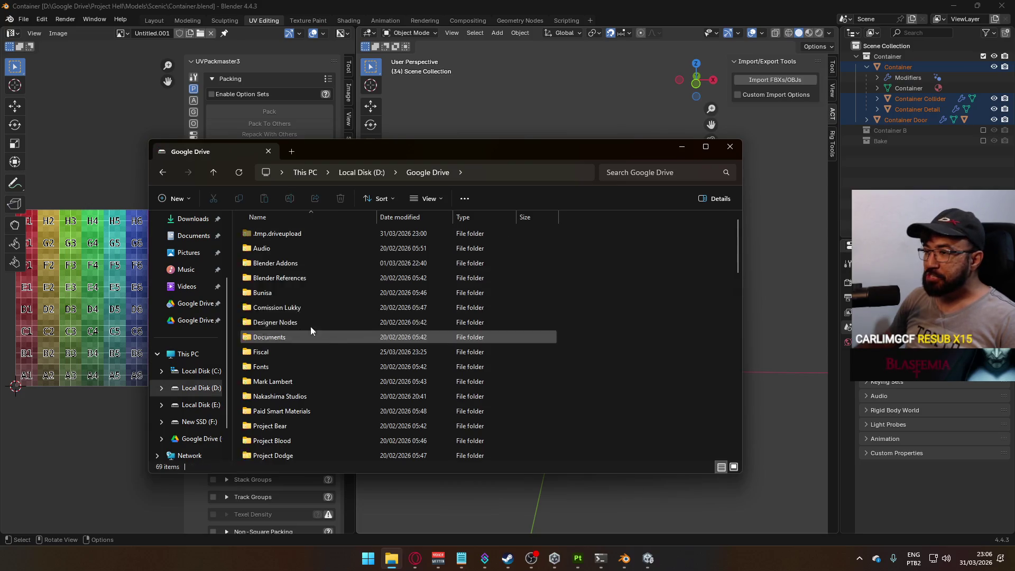
pyautogui.scroll(-1, 295, 379)
pyautogui.scroll(-1, 301, 386)
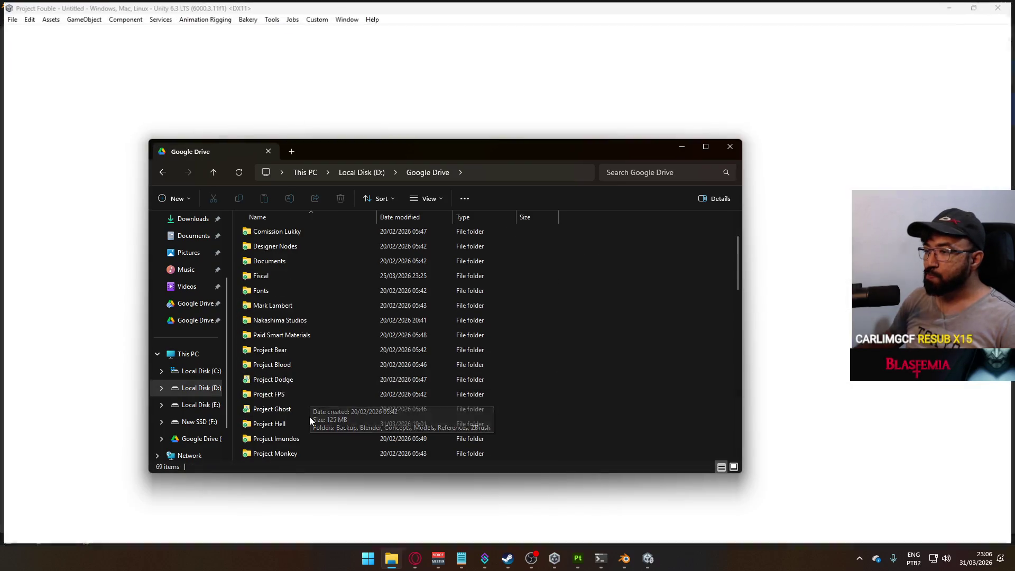
pyautogui.click(303, 424)
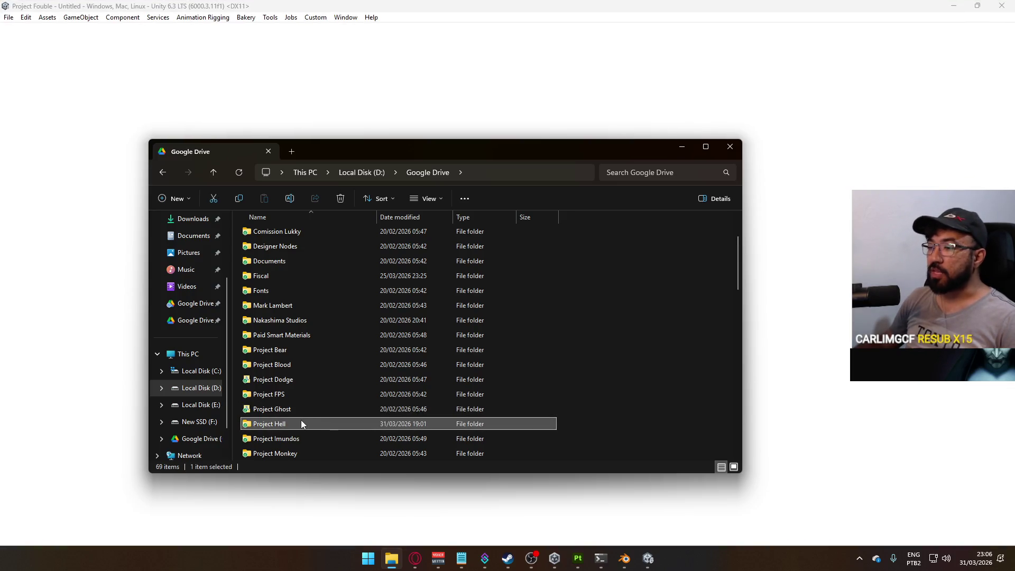
pyautogui.doubleClick(301, 421)
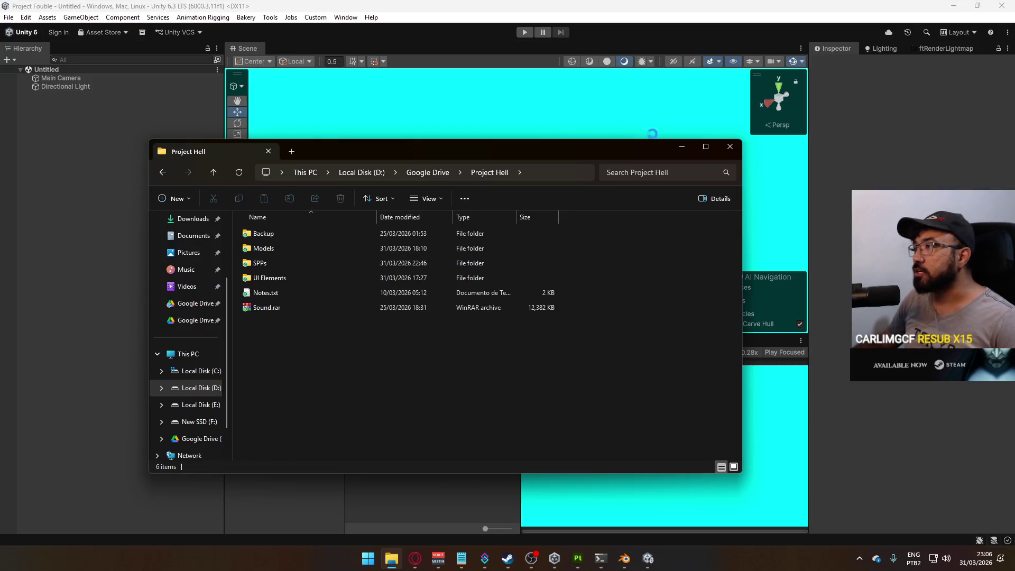
# Hide Explorer, accept the URP material upgrade, select the Core folder and show the Console.
pyautogui.click(685, 147)
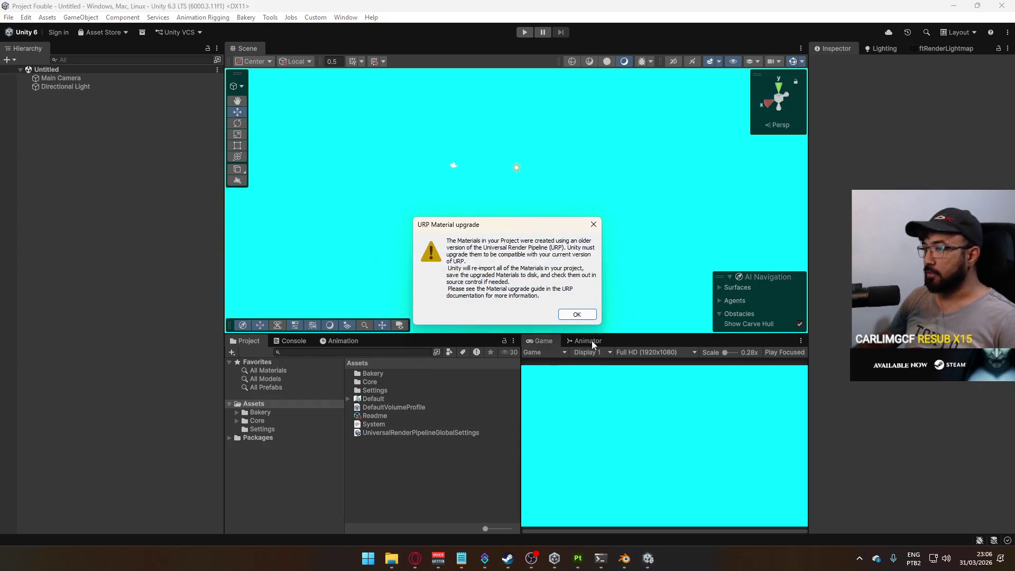
pyautogui.click(577, 314)
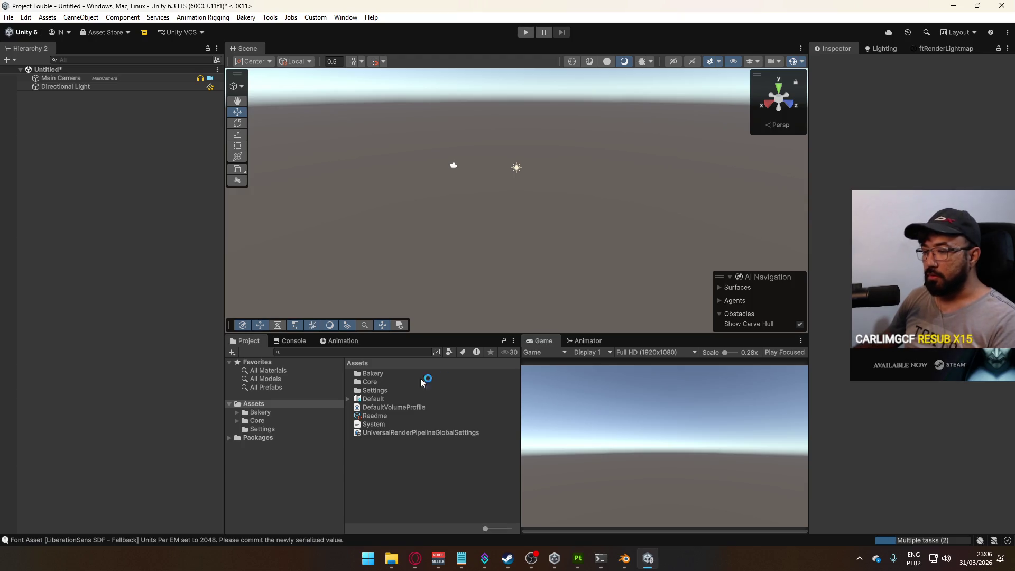
pyautogui.click(377, 384)
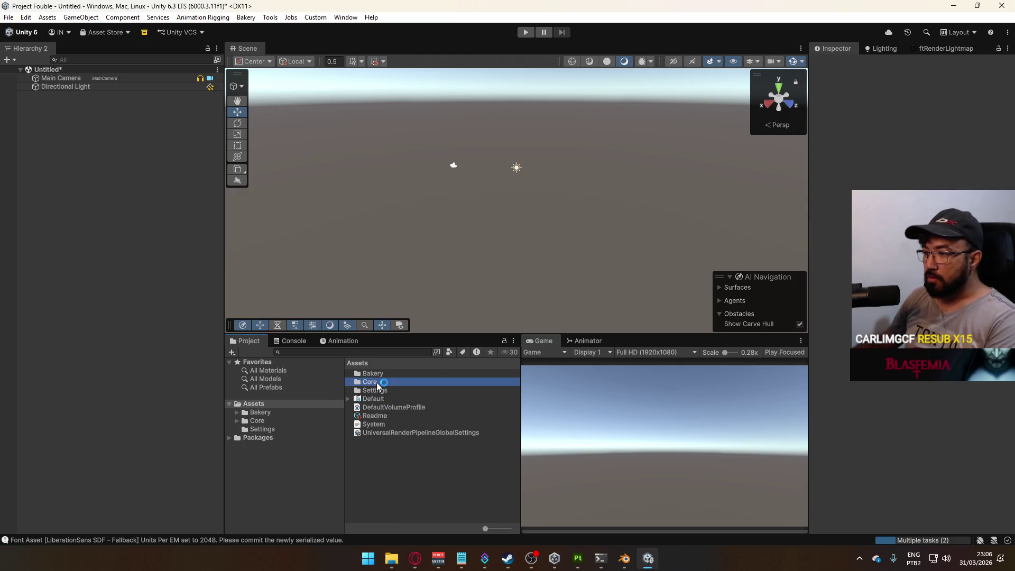
pyautogui.click(295, 341)
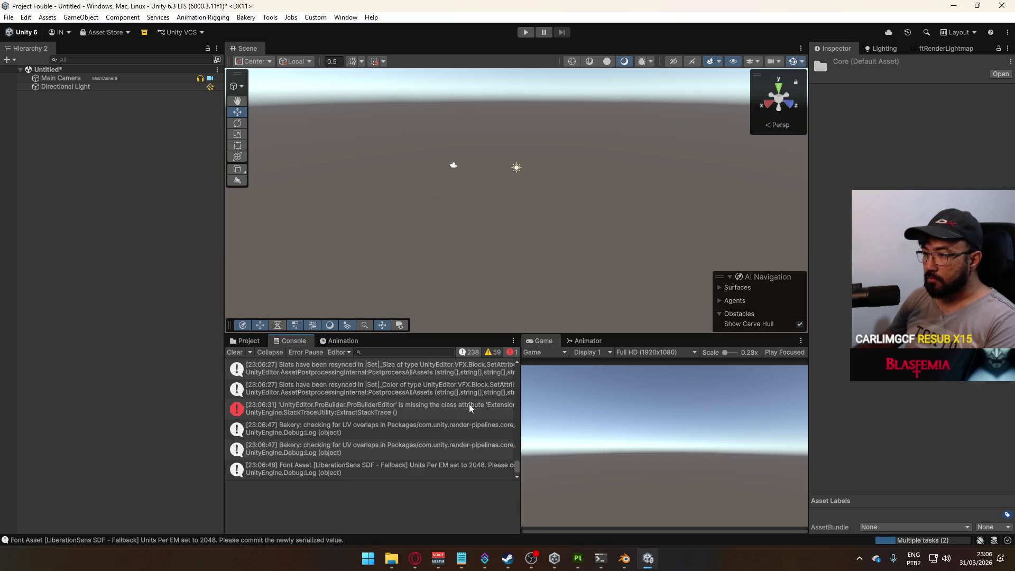
# Clear the console and open the shipment scene from Core/Runtime/Scenes, discarding untitled-scene changes.
pyautogui.click(234, 353)
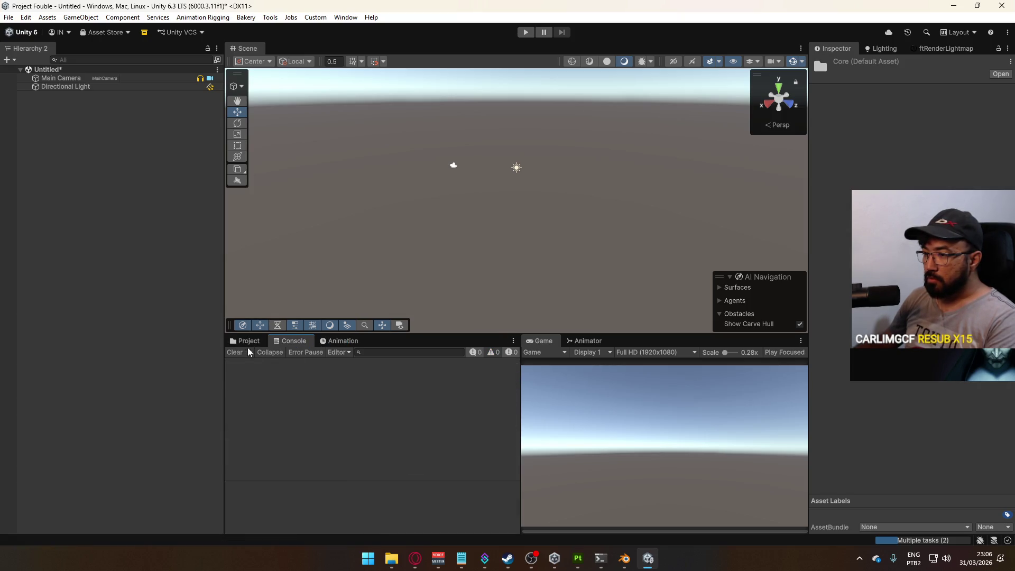
pyautogui.click(246, 341)
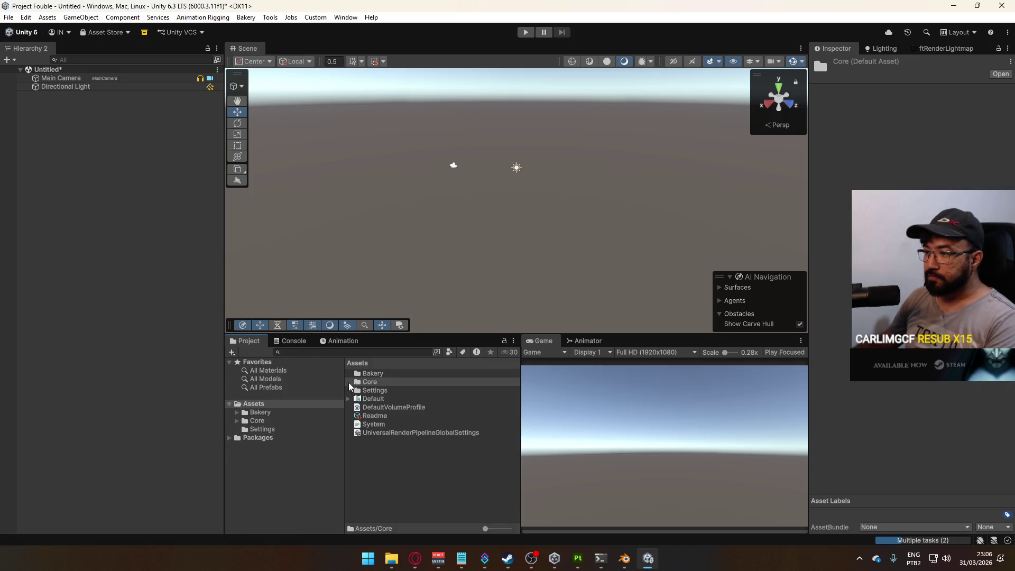
pyautogui.doubleClick(383, 384)
pyautogui.doubleClick(384, 383)
pyautogui.doubleClick(379, 448)
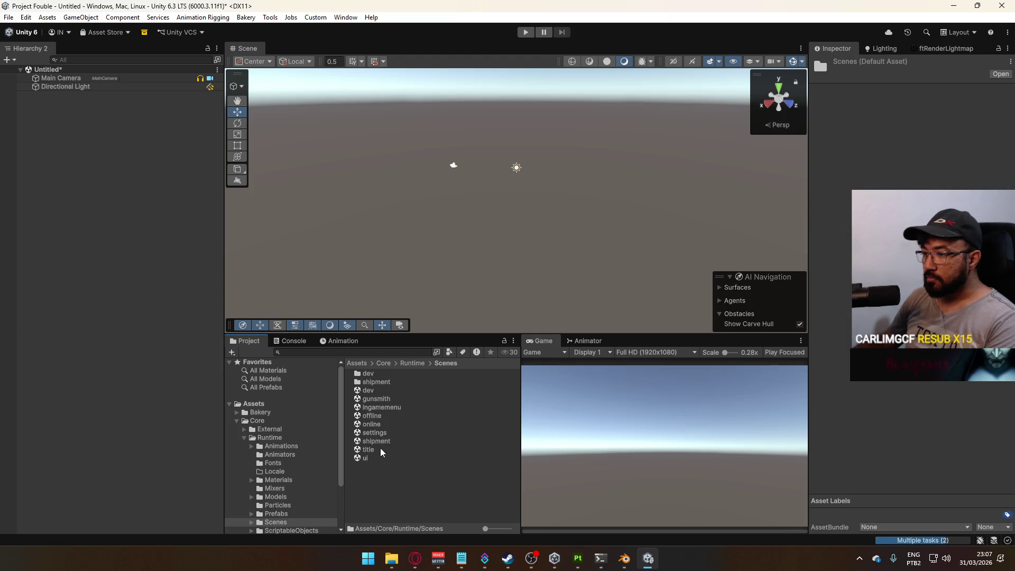
pyautogui.doubleClick(375, 441)
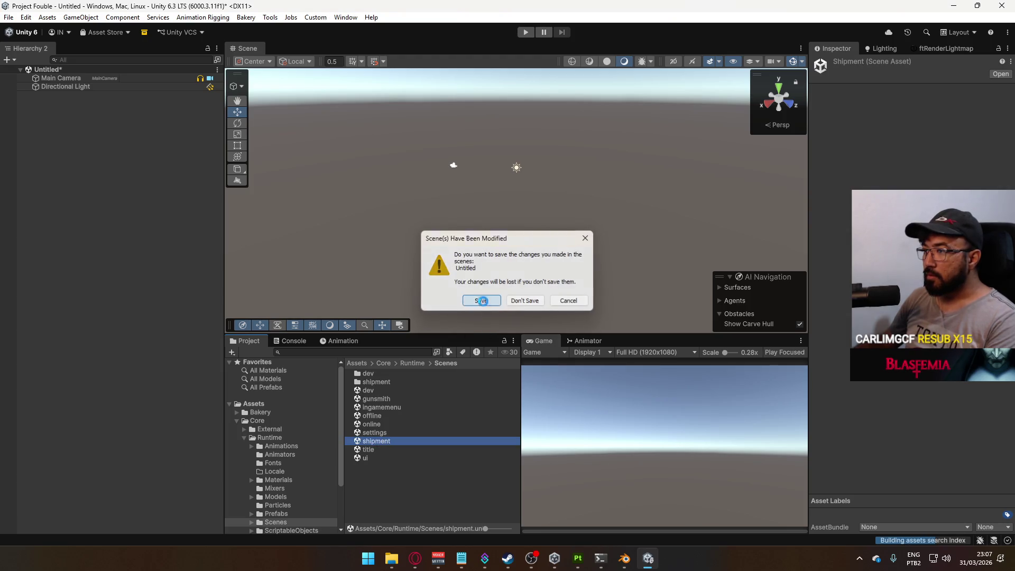
pyautogui.click(481, 300)
pyautogui.click(654, 402)
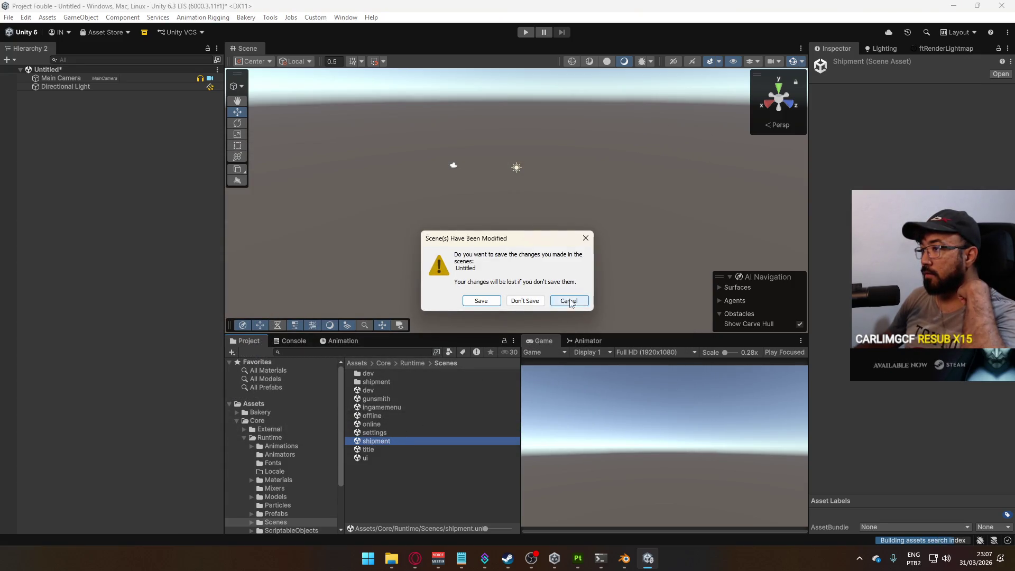
pyautogui.click(519, 297)
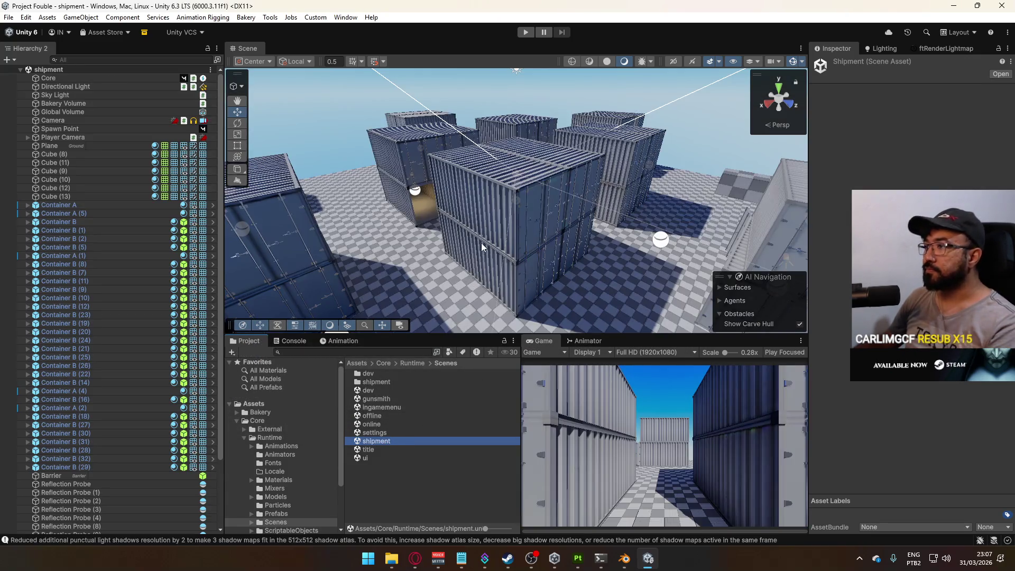
pyautogui.moveTo(481, 243)
pyautogui.mouseDown()
pyautogui.moveTo(193, 206)
pyautogui.moveTo(370, 233)
pyautogui.mouseUp()
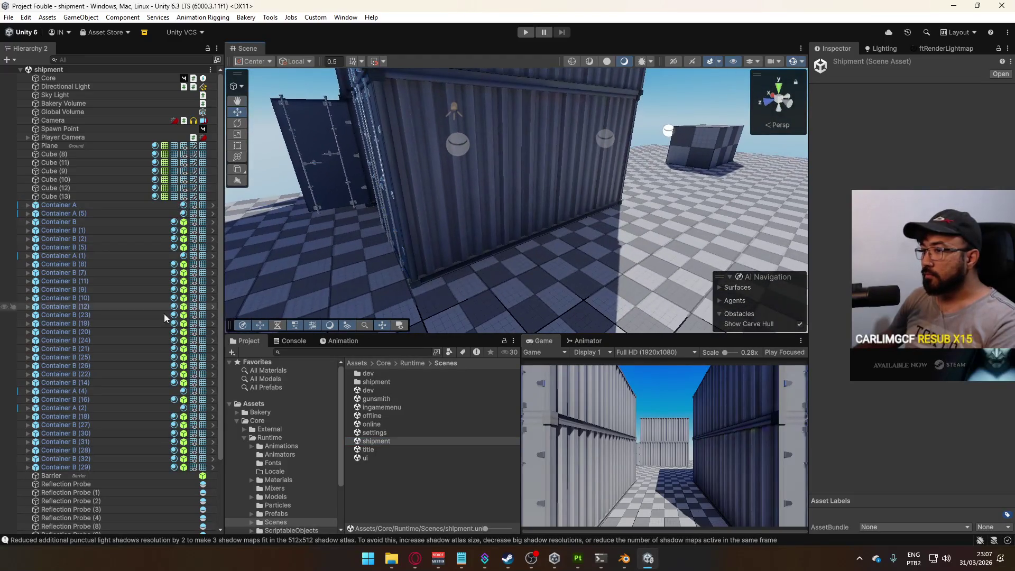
# Open the title scene, import TMP Essential Resources, and enter Play mode.
pyautogui.doubleClick(394, 442)
pyautogui.doubleClick(386, 449)
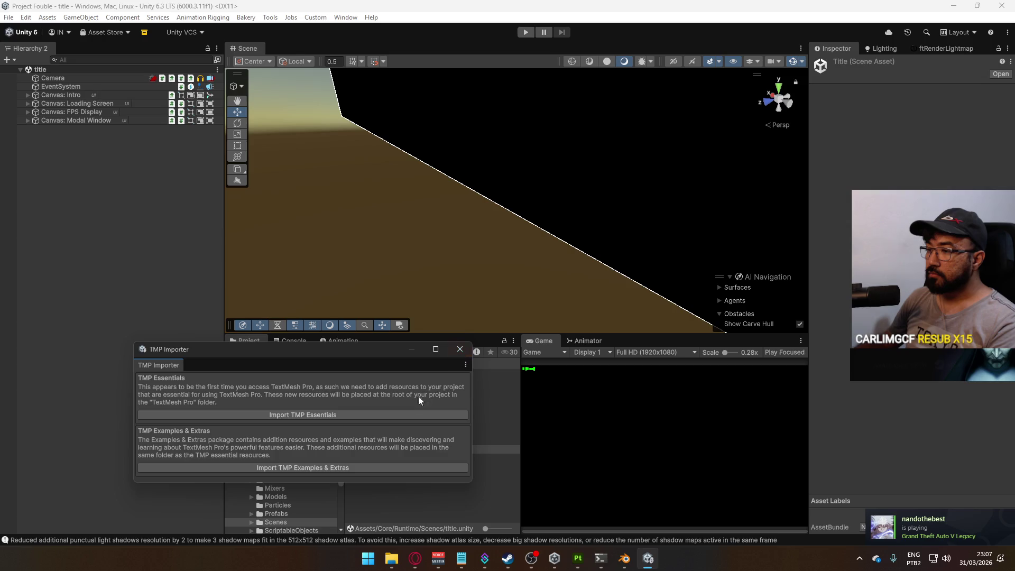
pyautogui.click(403, 415)
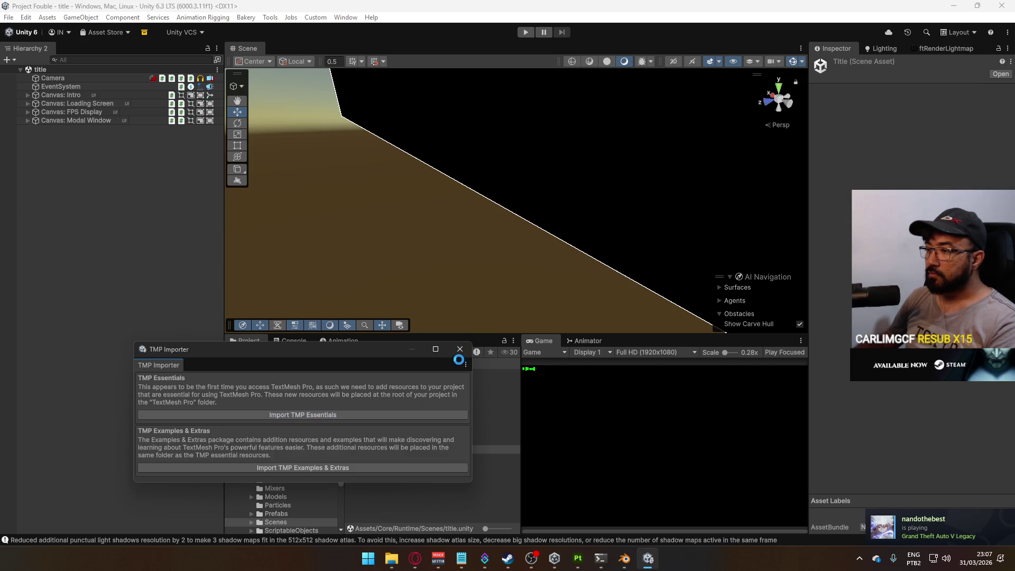
pyautogui.click(459, 349)
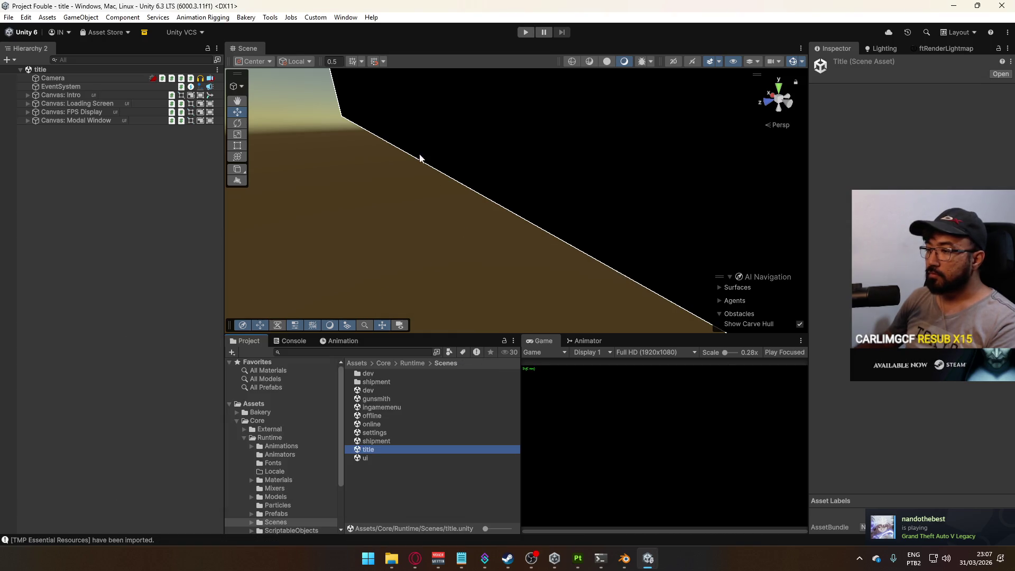
pyautogui.click(525, 32)
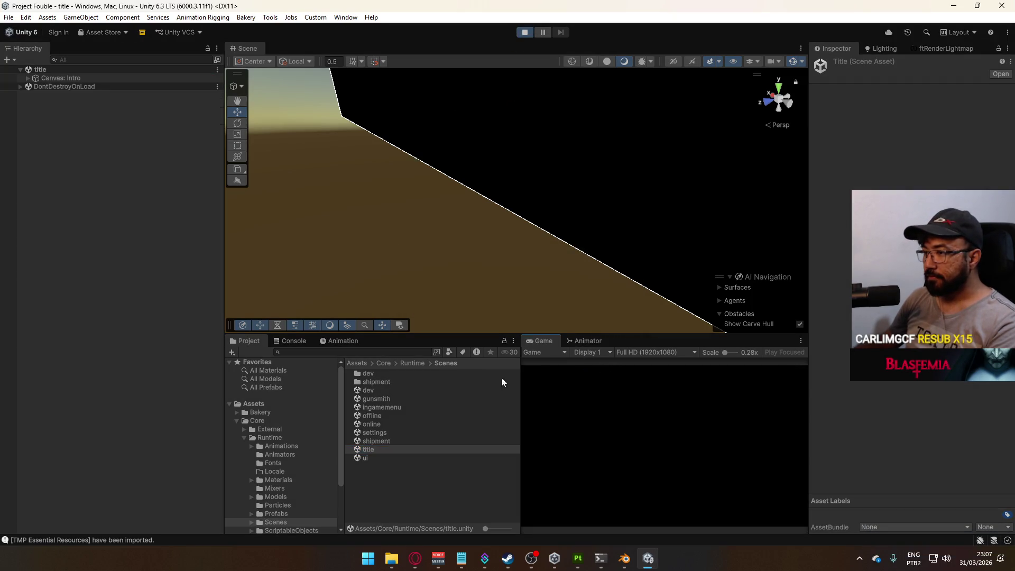
# Review the ProBuilder error in the console, then clear the console messages.
pyautogui.click(293, 344)
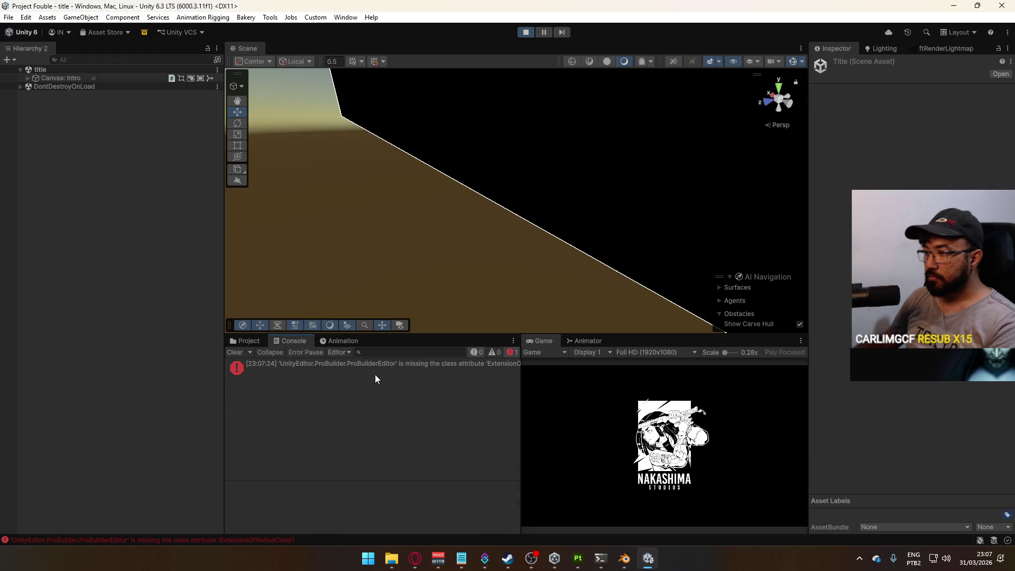
pyautogui.moveTo(520, 374)
pyautogui.mouseDown()
pyautogui.moveTo(563, 374)
pyautogui.moveTo(525, 374)
pyautogui.mouseUp()
pyautogui.click(290, 367)
pyautogui.click(232, 355)
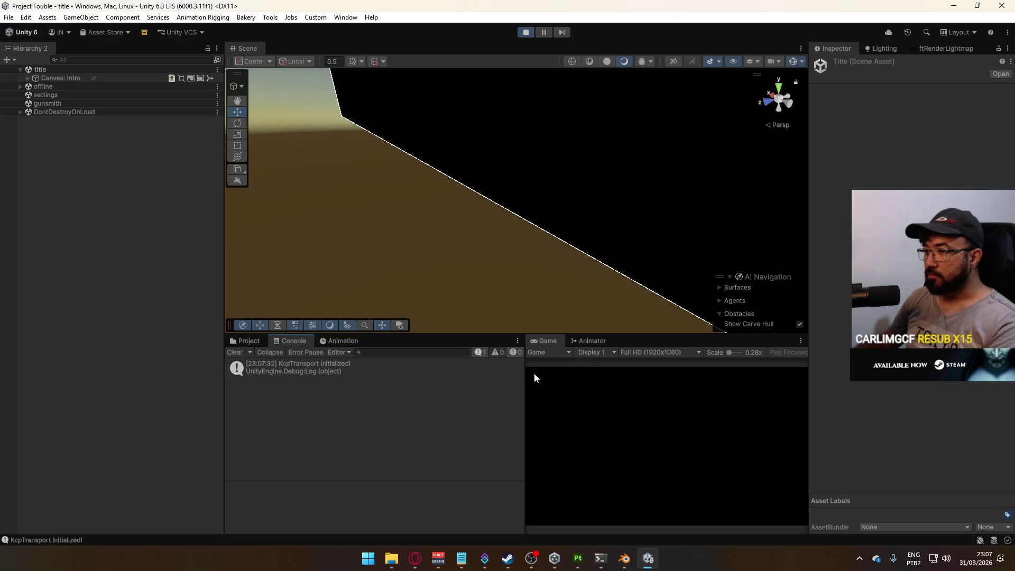
# Maximize the Game view, host a match, and walk the player around the shipment containers.
pyautogui.rightClick(549, 341)
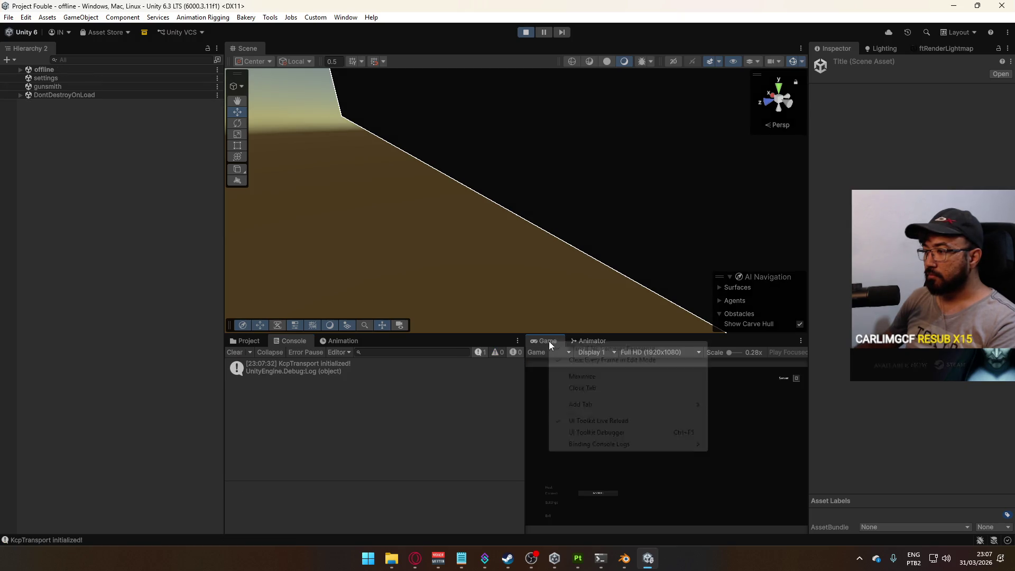
pyautogui.click(582, 375)
pyautogui.click(179, 425)
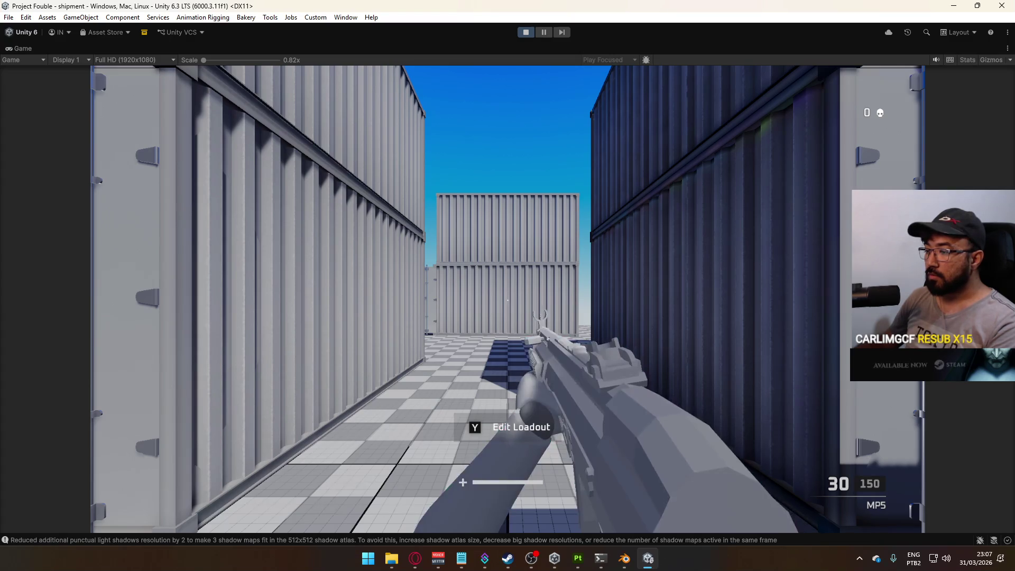
pyautogui.press('w')
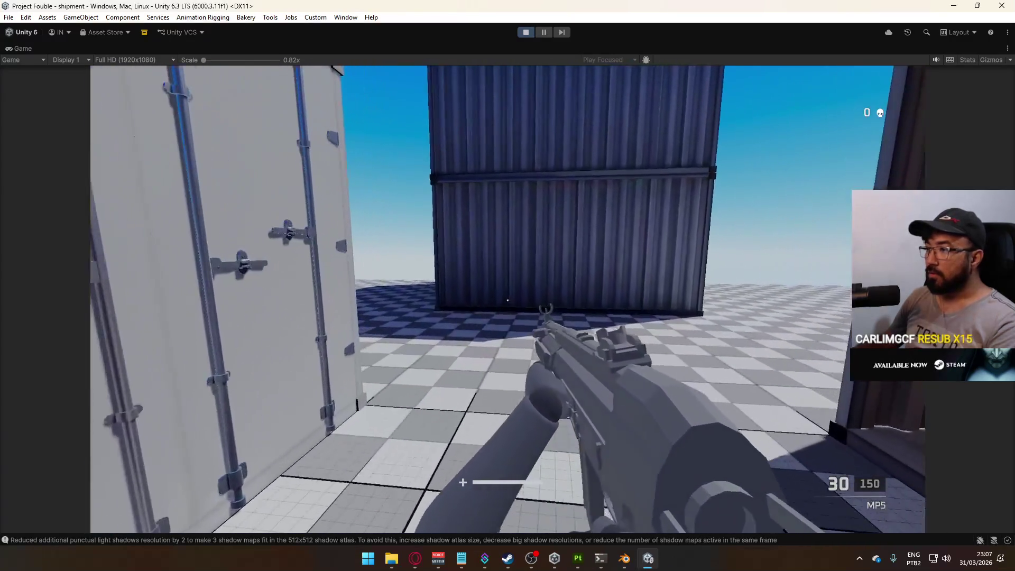
pyautogui.press('w')
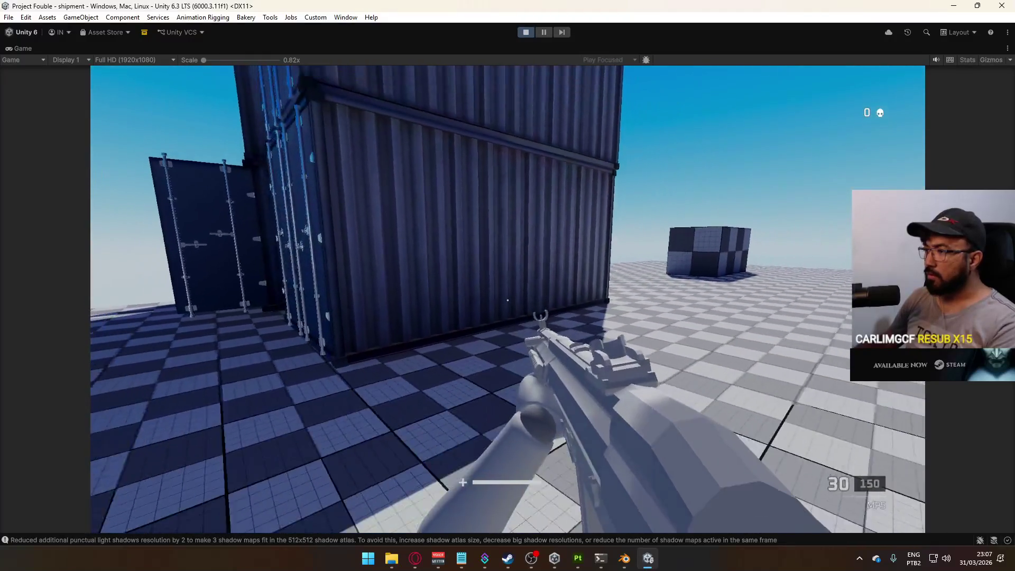
pyautogui.press('a')
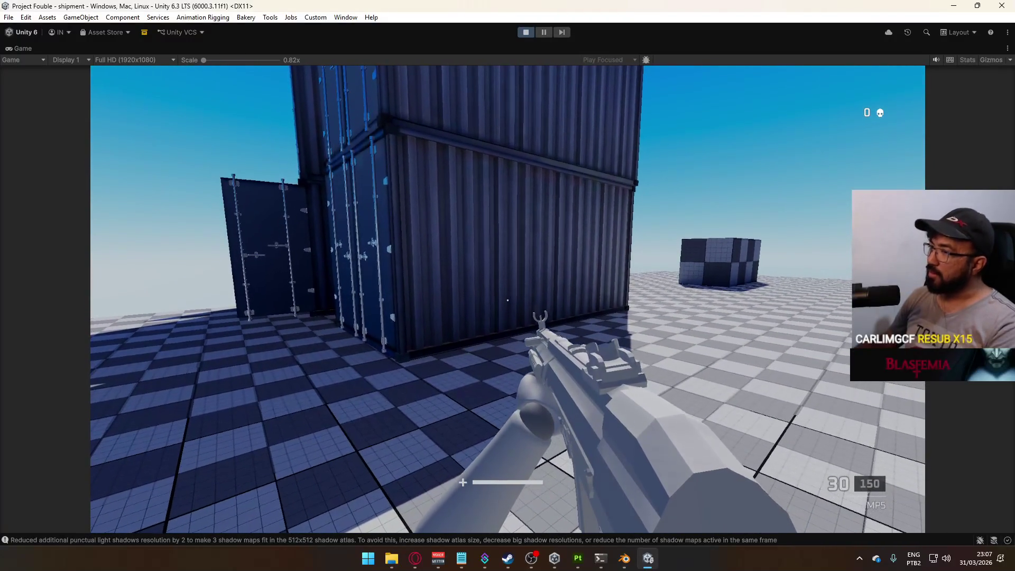
pyautogui.press('super')
# Restore the normal Game view layout and expand the shipment scene hierarchy.
pyautogui.rightClick(545, 49)
pyautogui.click(576, 83)
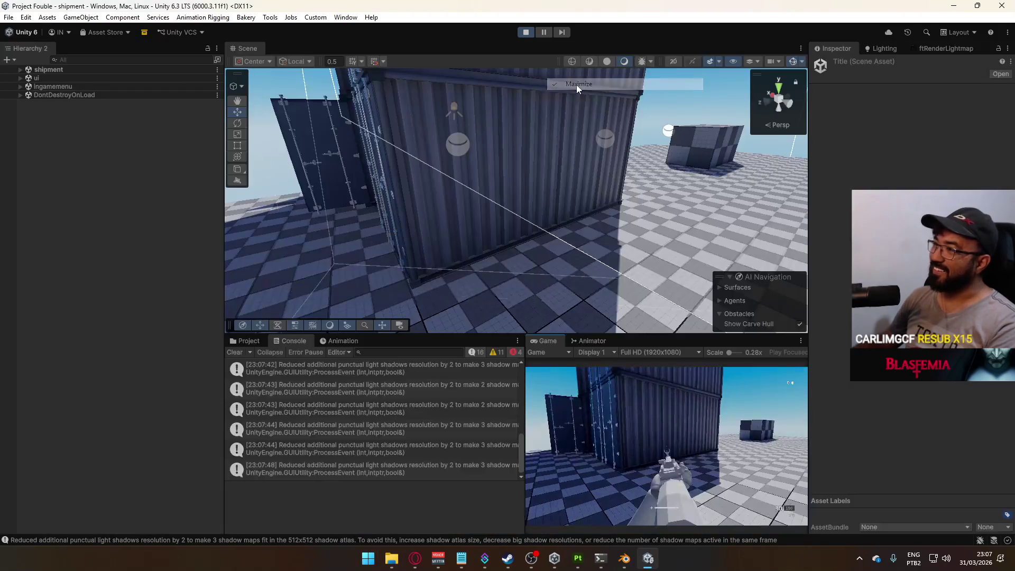
pyautogui.press('super')
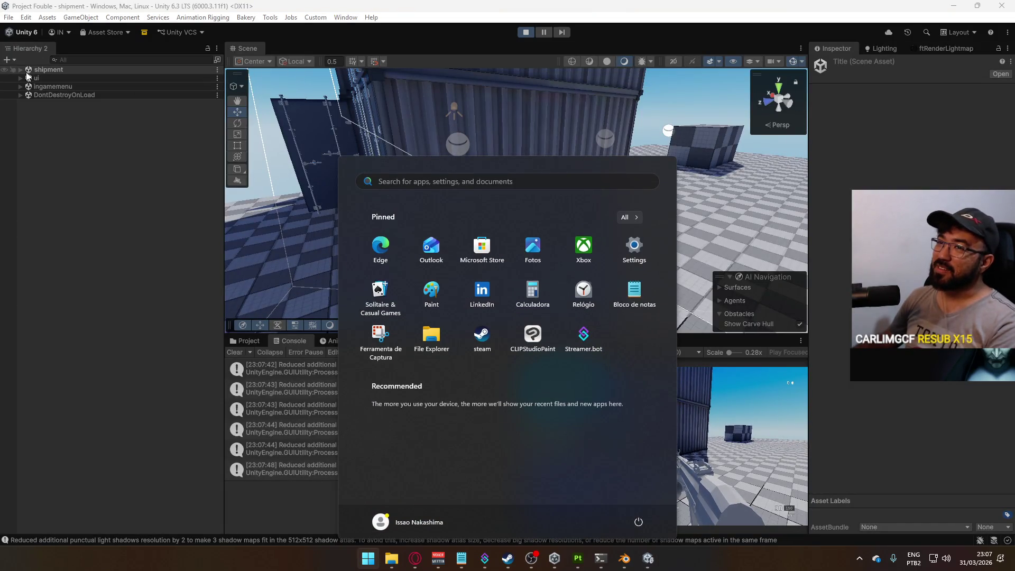
pyautogui.click(20, 70)
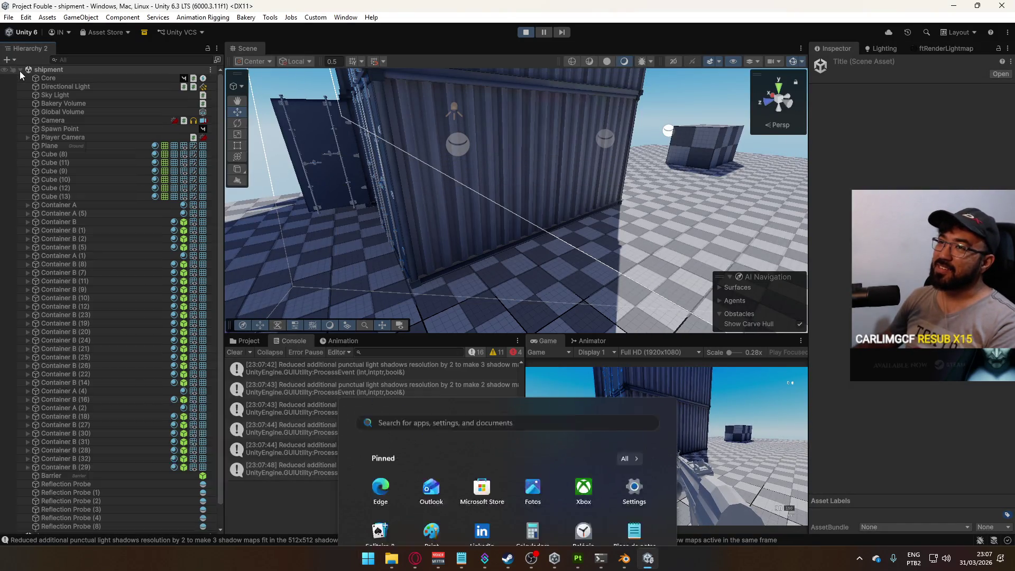
# Review Universal Render Pipeline 17.3.0's dependencies and version history, then close Package Manager.
pyautogui.click(68, 121)
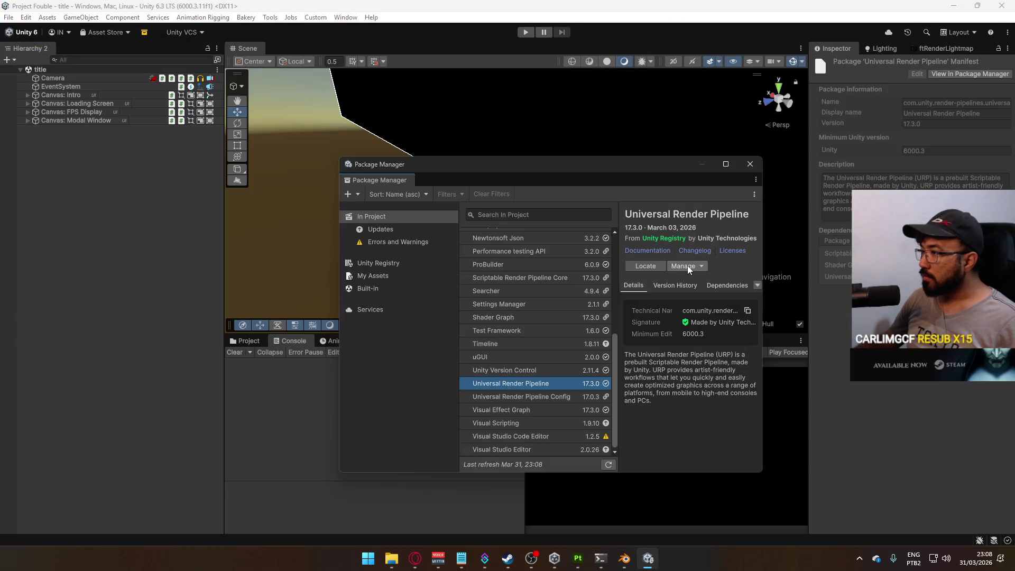
pyautogui.click(689, 267)
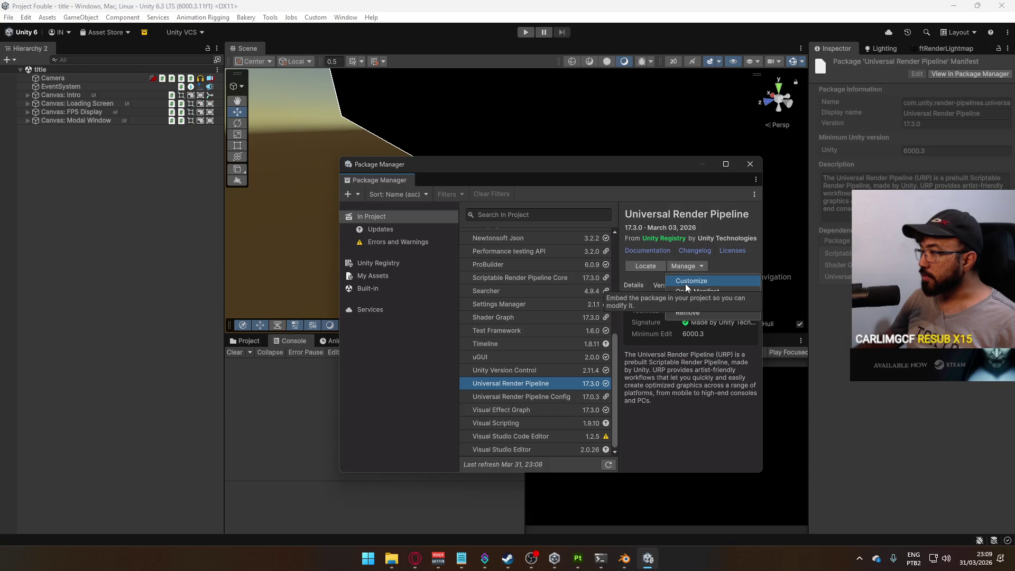
pyautogui.click(697, 426)
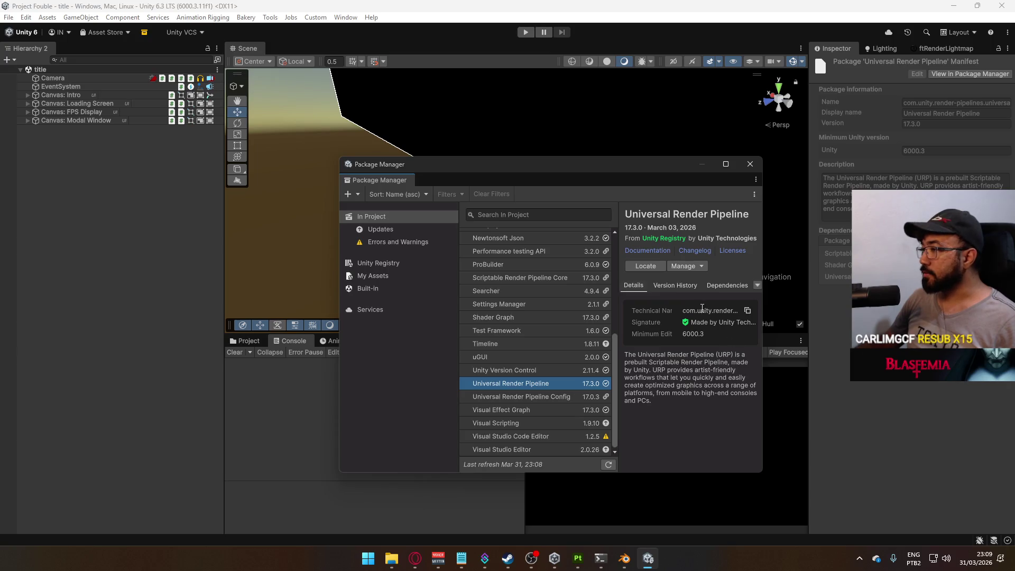
pyautogui.click(728, 287)
pyautogui.click(672, 287)
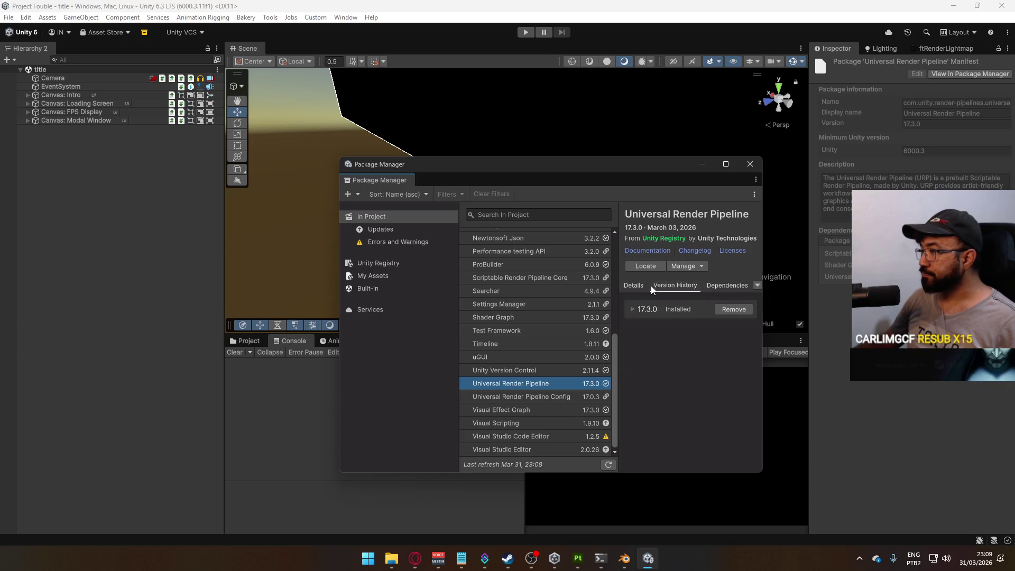
pyautogui.click(633, 310)
pyautogui.click(630, 311)
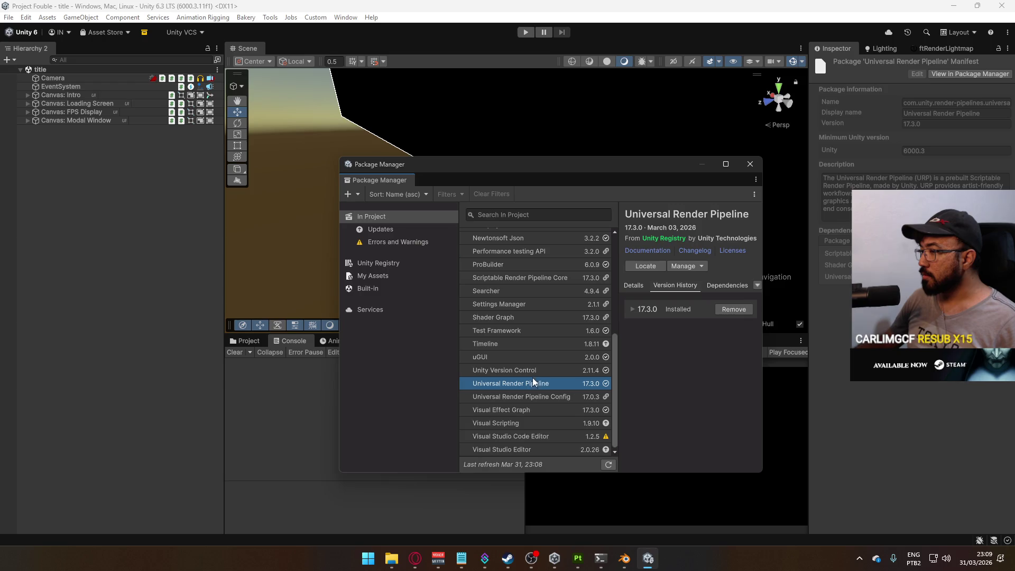
pyautogui.scroll(10, 557, 322)
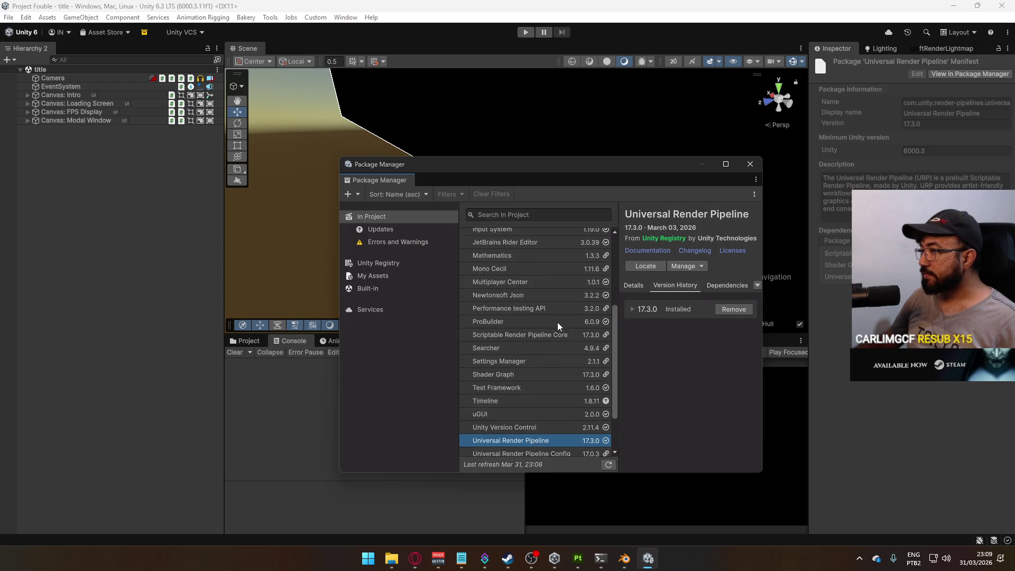
pyautogui.click(749, 164)
pyautogui.click(24, 18)
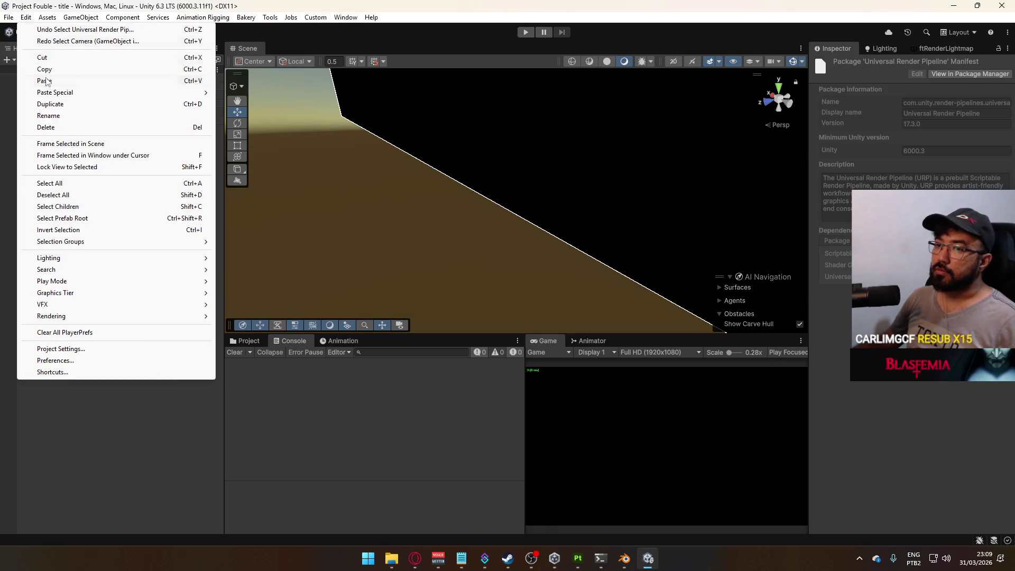
pyautogui.click(105, 360)
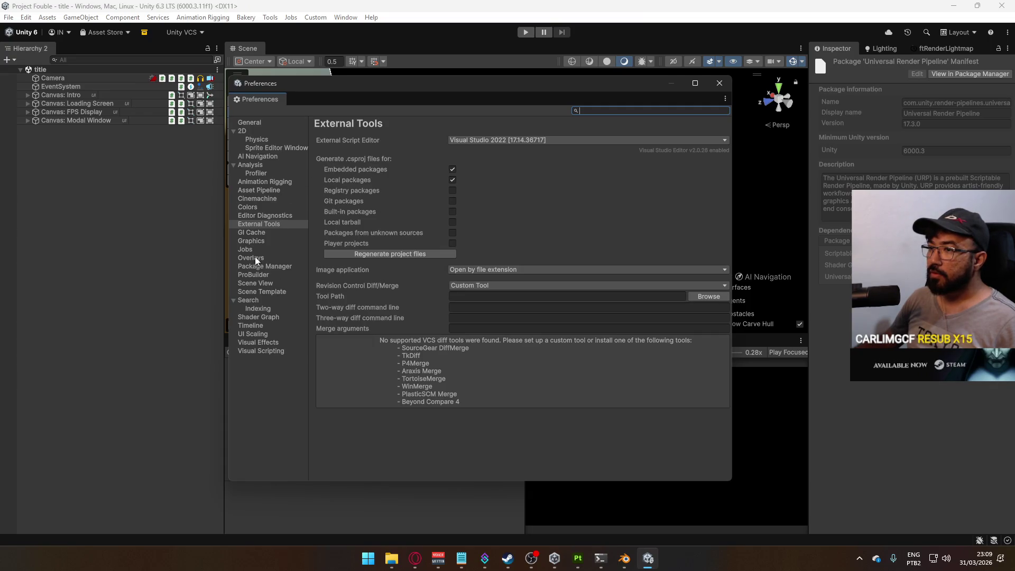
pyautogui.click(267, 241)
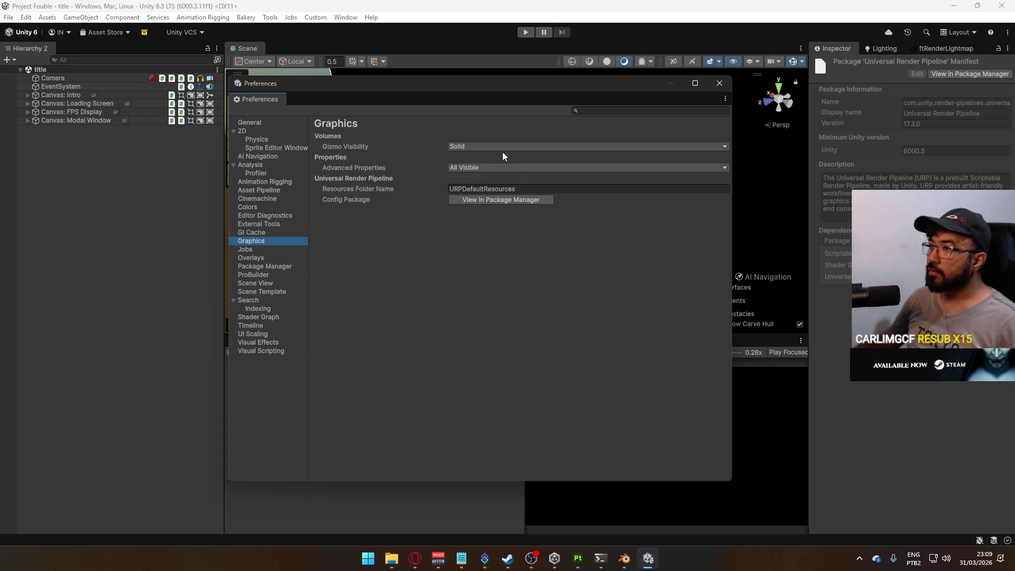
pyautogui.click(719, 83)
pyautogui.click(25, 17)
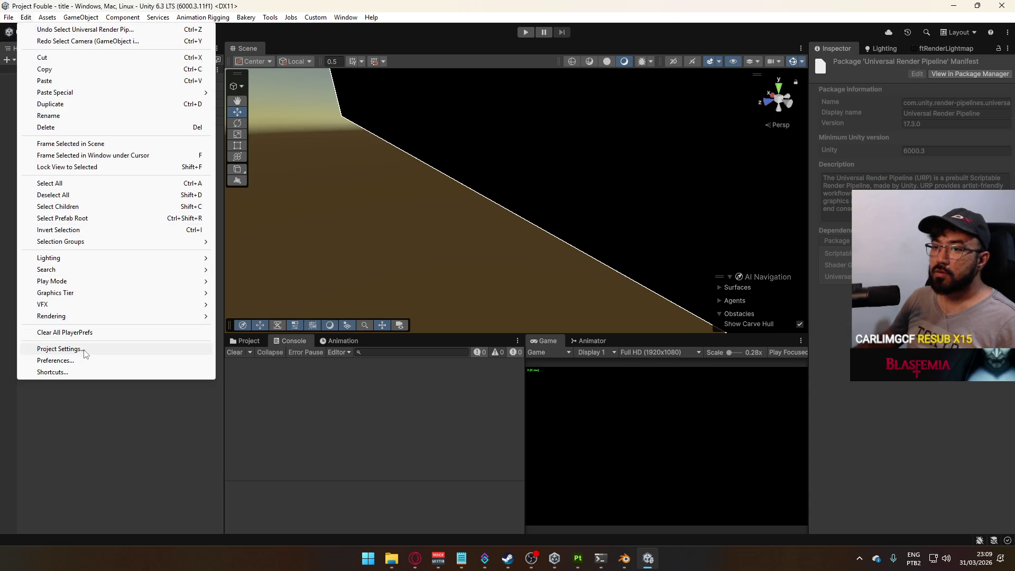
# In Player settings, keep MSAA Fallback at Downgrade and toggle Auto Graphics API, postponing restart.
pyautogui.click(83, 349)
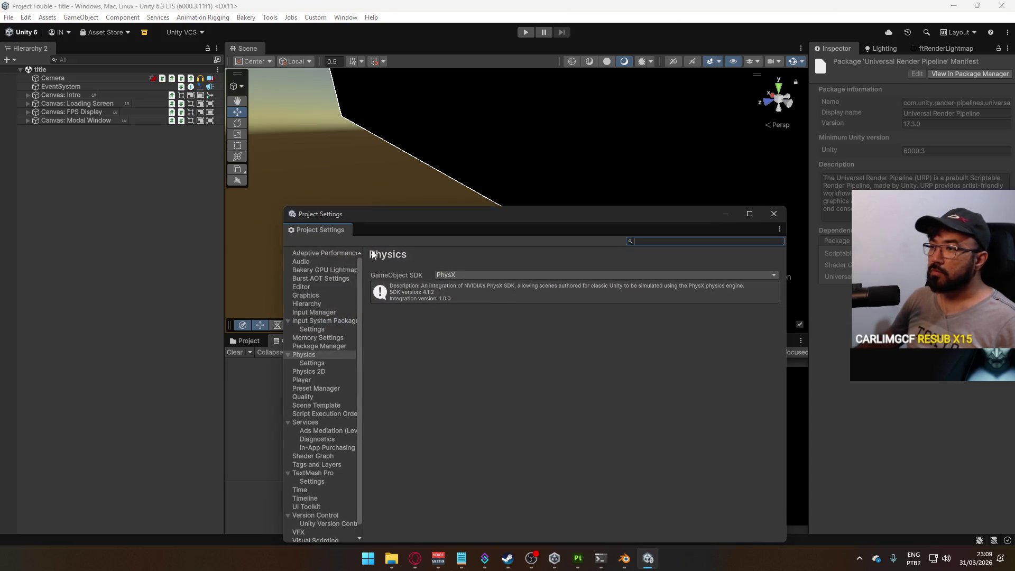
pyautogui.click(314, 380)
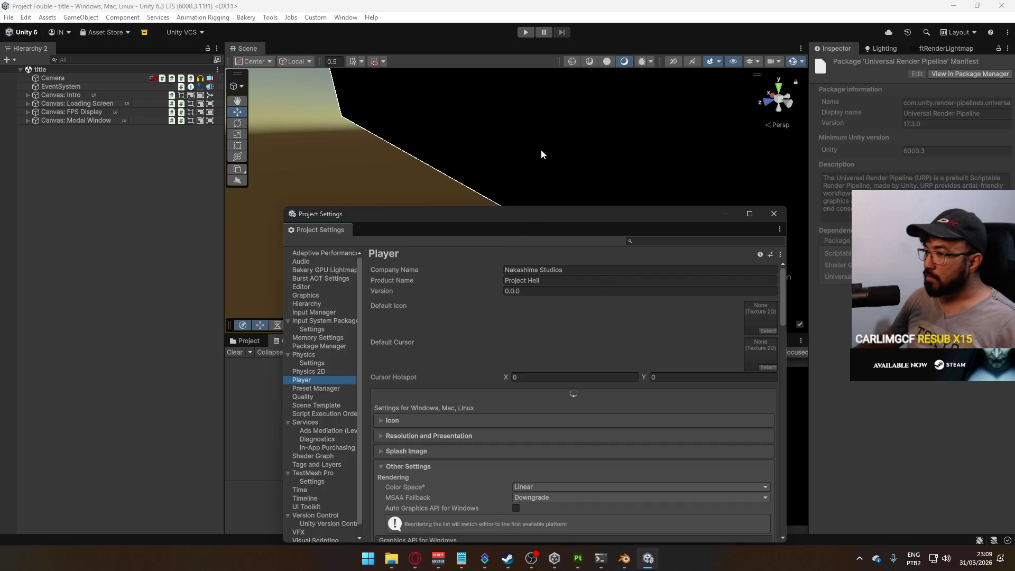
pyautogui.moveTo(490, 210); pyautogui.dragTo(462, 79)
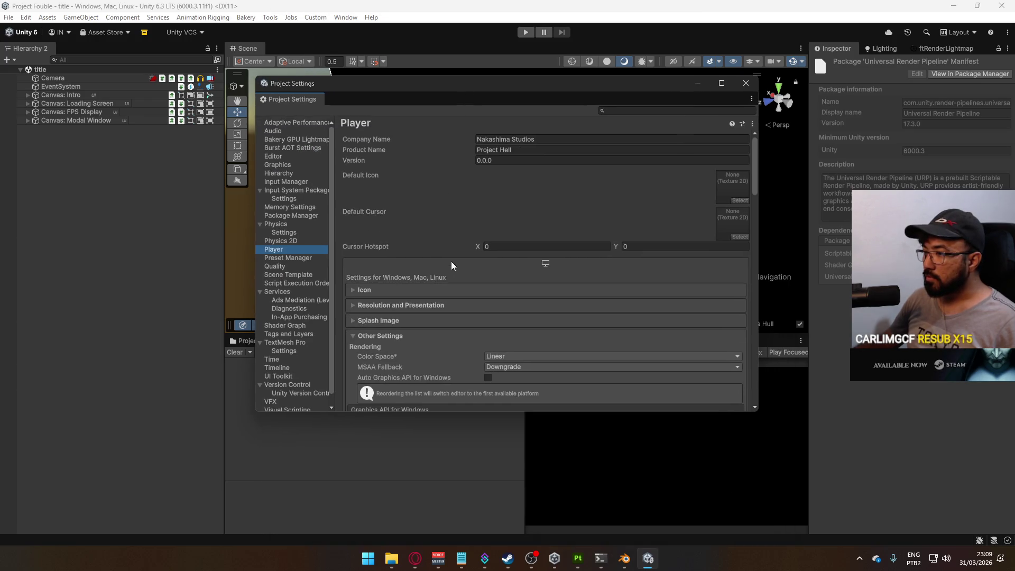
pyautogui.scroll(-3, 502, 283)
pyautogui.click(497, 304)
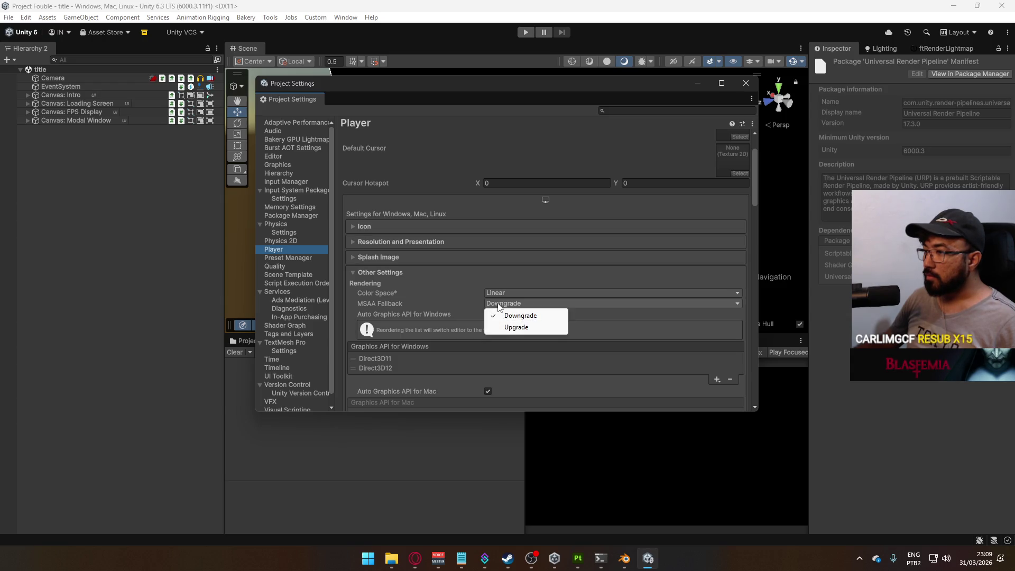
pyautogui.click(438, 306)
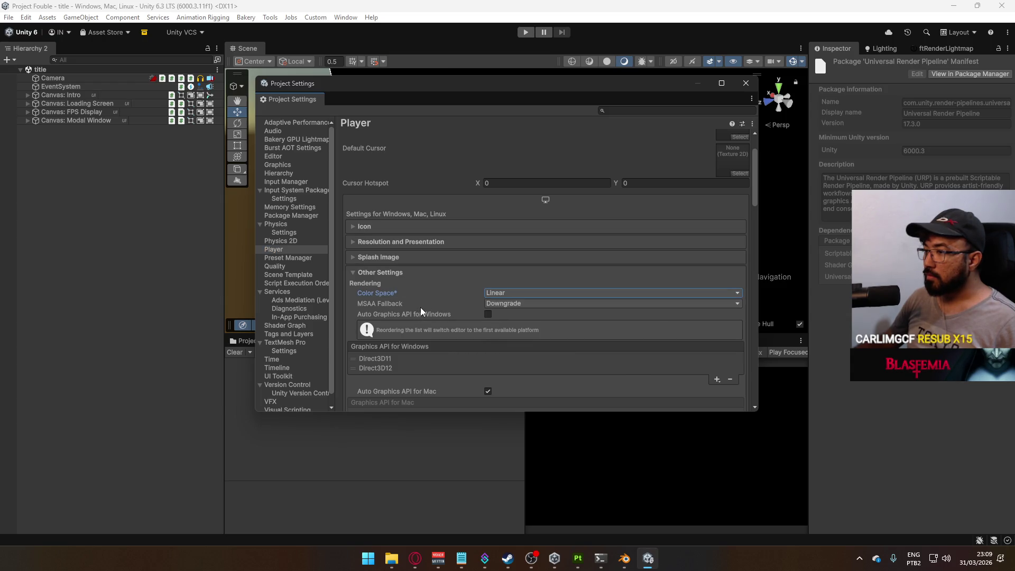
pyautogui.scroll(-1, 438, 305)
pyautogui.click(488, 282)
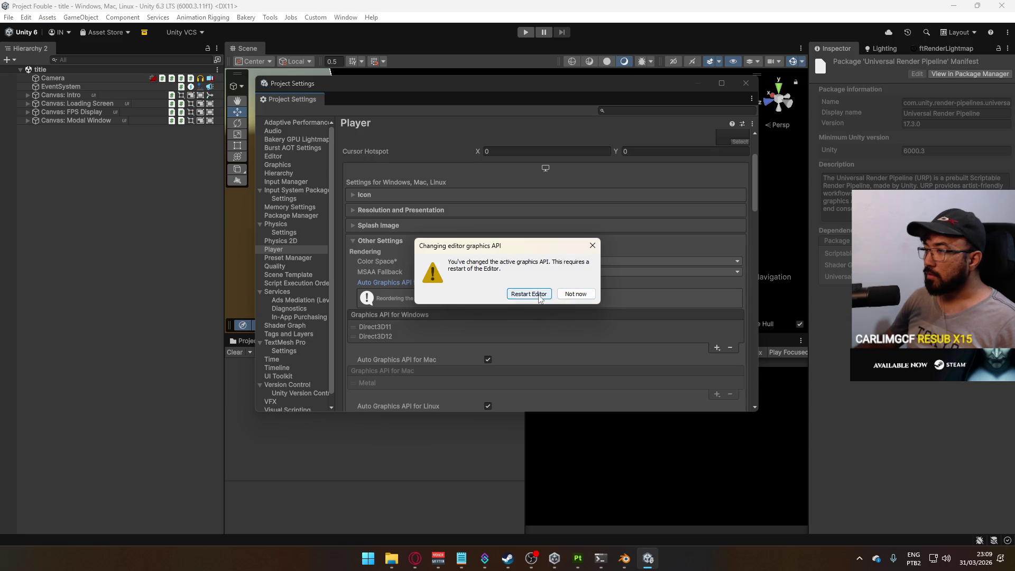
pyautogui.click(561, 295)
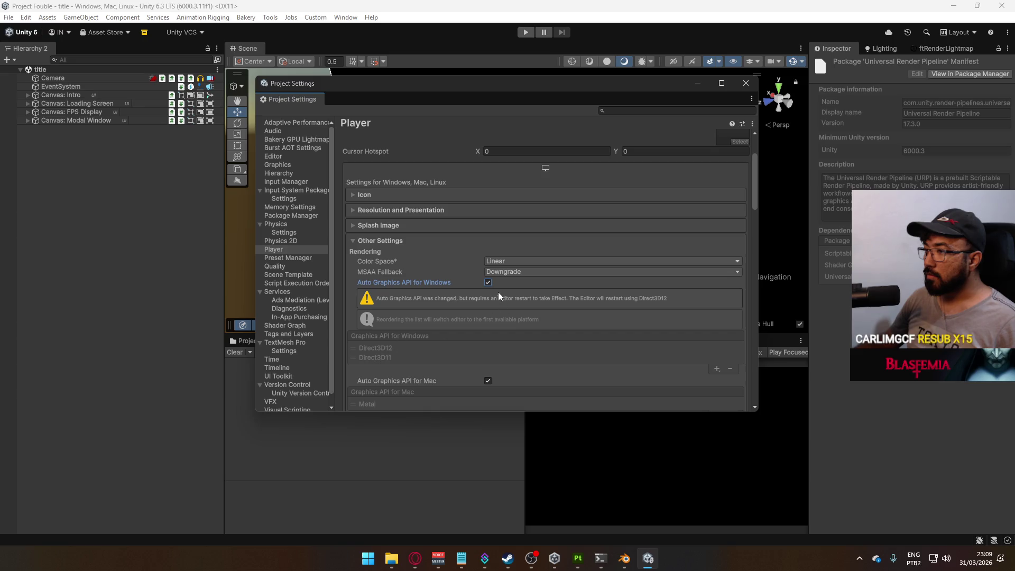
# Cancel removing Direct3D11, re-enable Auto Graphics API, restart the editor, and close Project Settings.
pyautogui.click(487, 283)
pyautogui.click(391, 328)
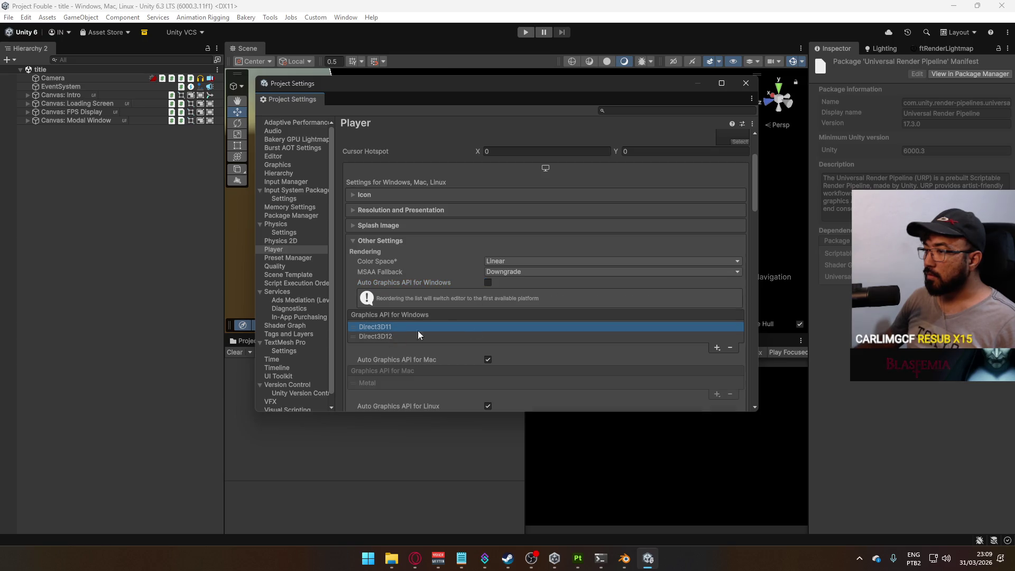
pyautogui.click(729, 349)
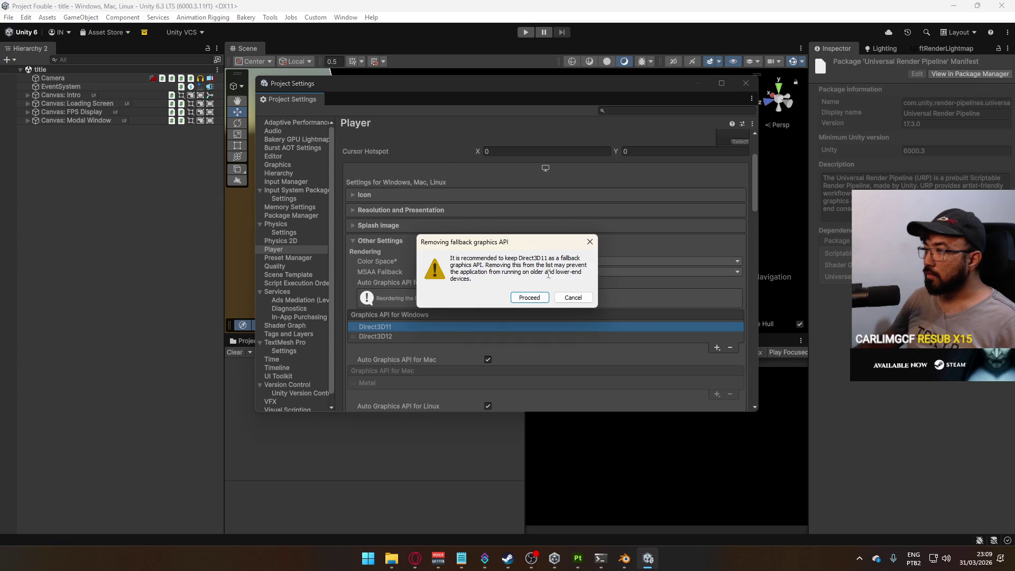
pyautogui.press('Tab')
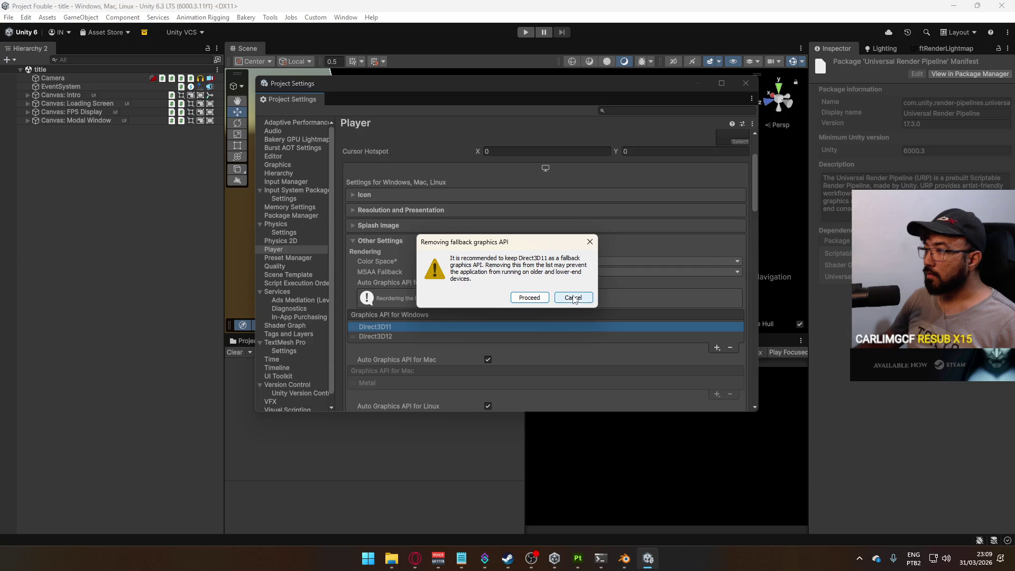
pyautogui.press('Return')
pyautogui.click(487, 282)
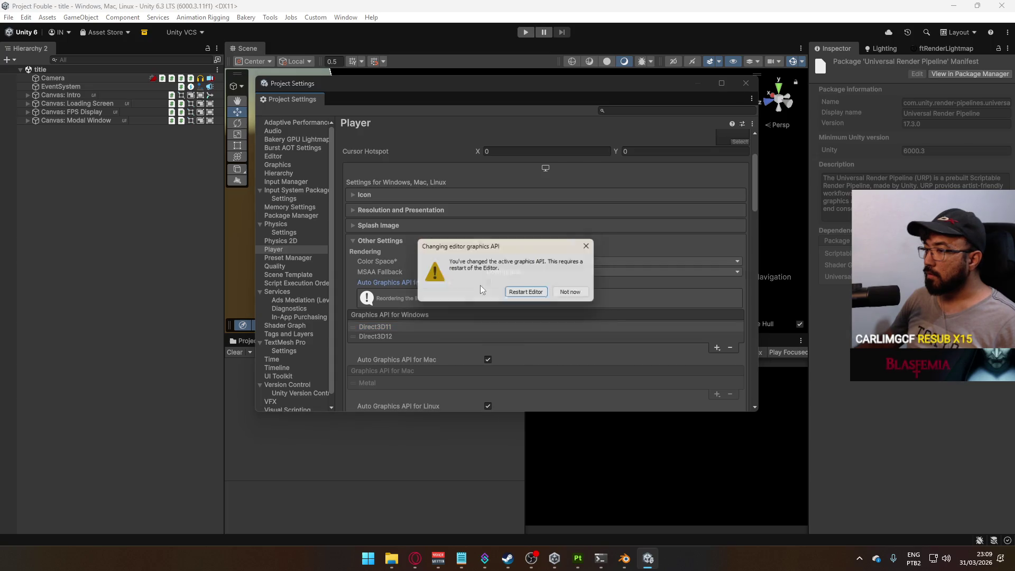
pyautogui.click(522, 296)
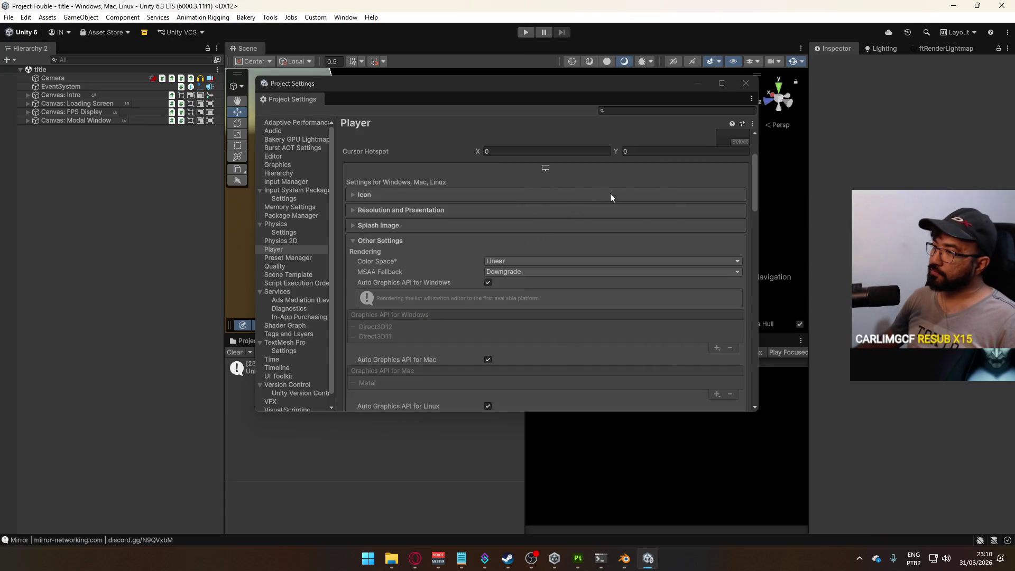
pyautogui.click(745, 83)
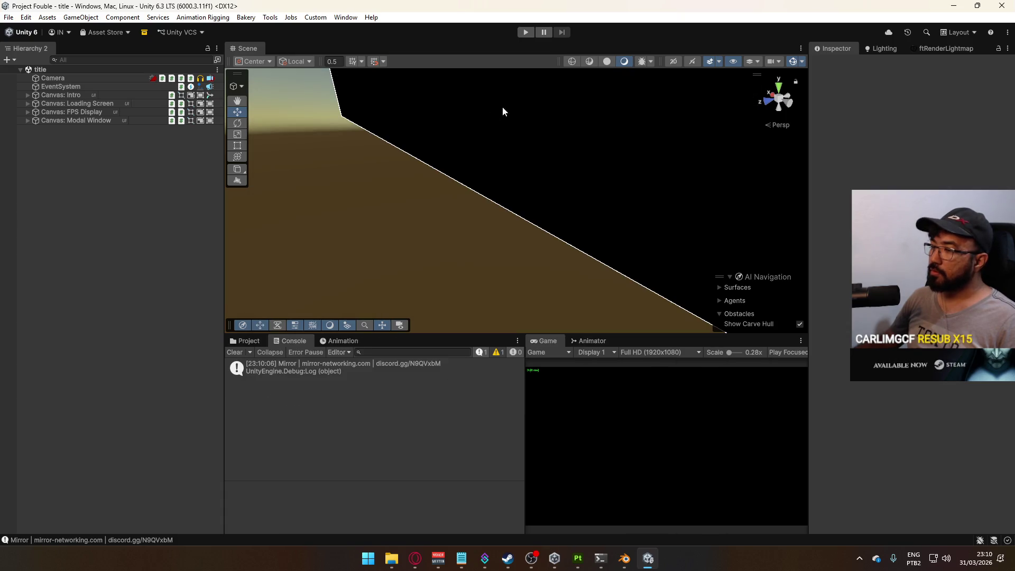
# Clear the console and browse to the project's Settings folder.
pyautogui.click(344, 18)
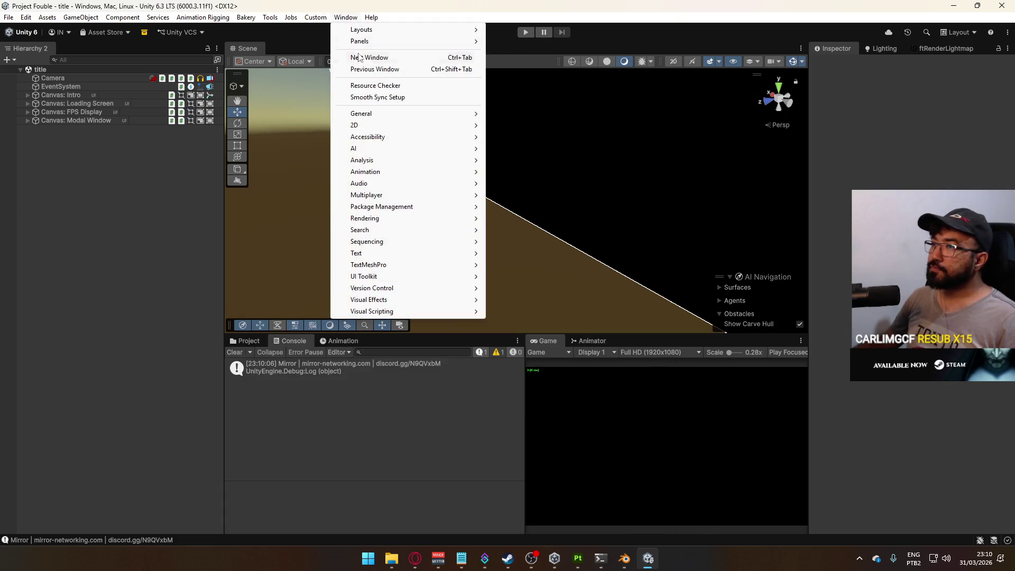
pyautogui.click(241, 353)
pyautogui.click(241, 353)
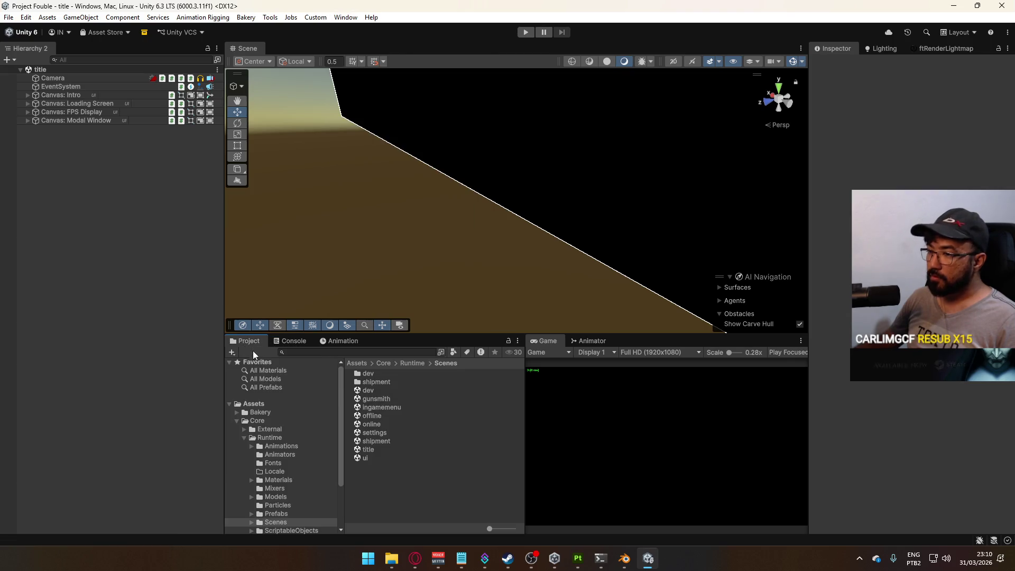
pyautogui.scroll(-3, 302, 459)
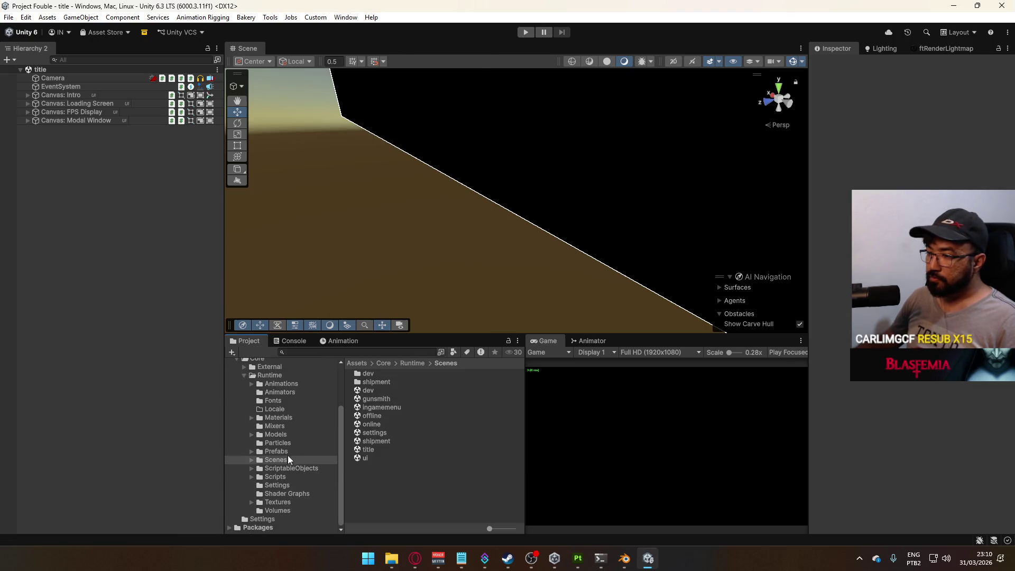
pyautogui.click(290, 475)
pyautogui.click(285, 484)
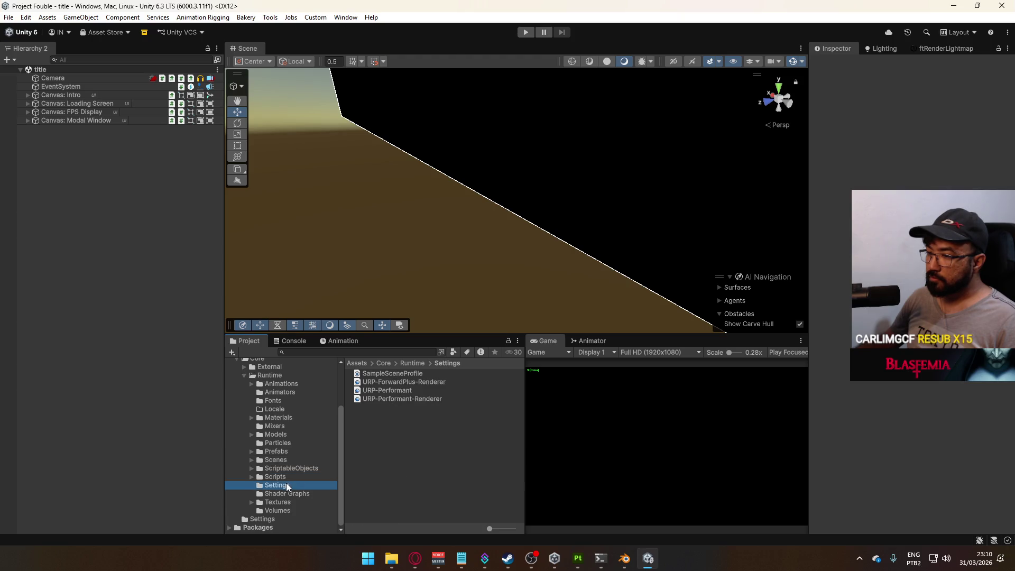
# Inspect the URP-Performant, URP-Performant-Renderer and URP-ForwardPlus-Renderer assets and post-processing data.
pyautogui.click(413, 398)
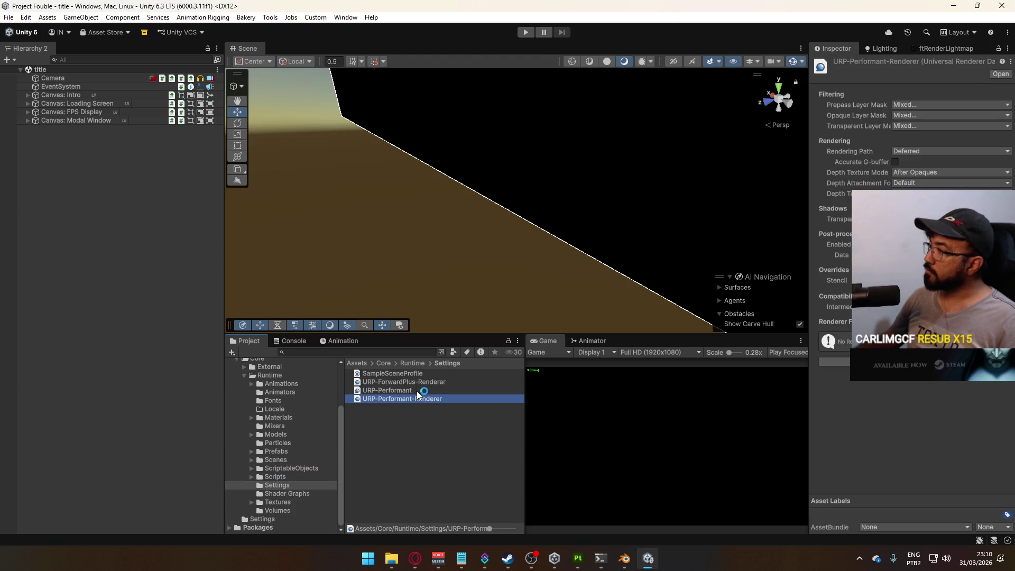
pyautogui.click(417, 391)
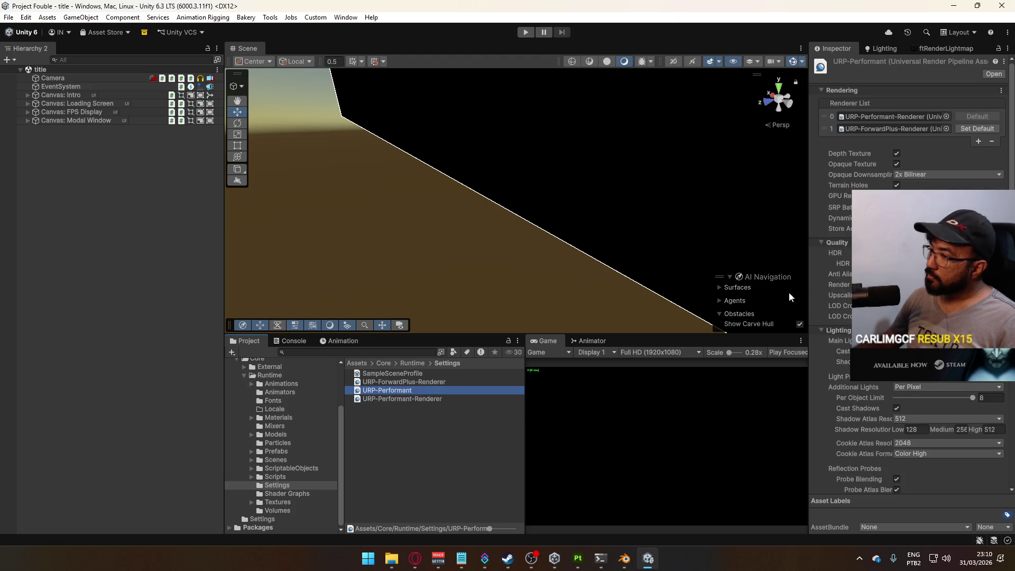
pyautogui.scroll(-6, 898, 275)
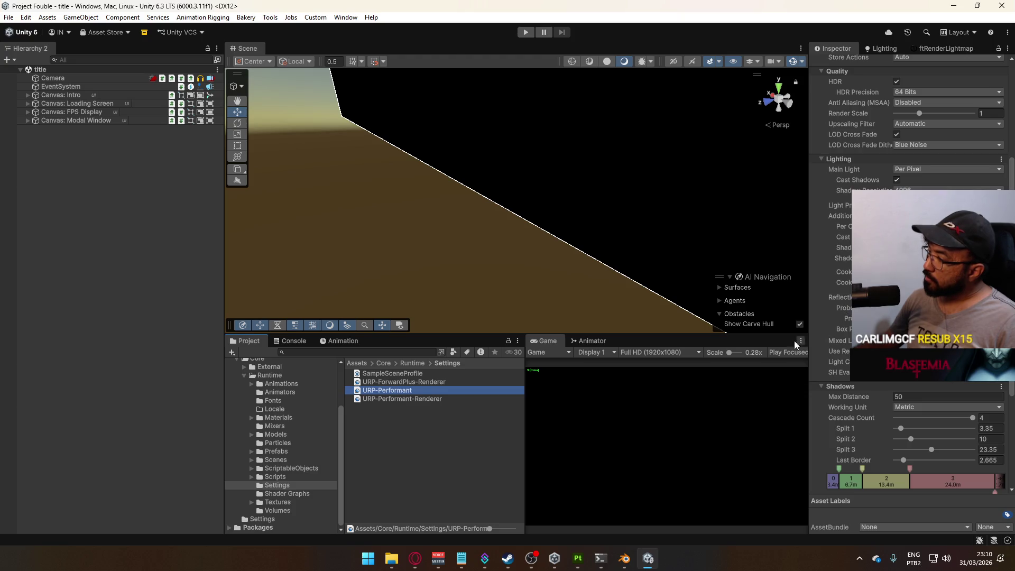
pyautogui.click(434, 383)
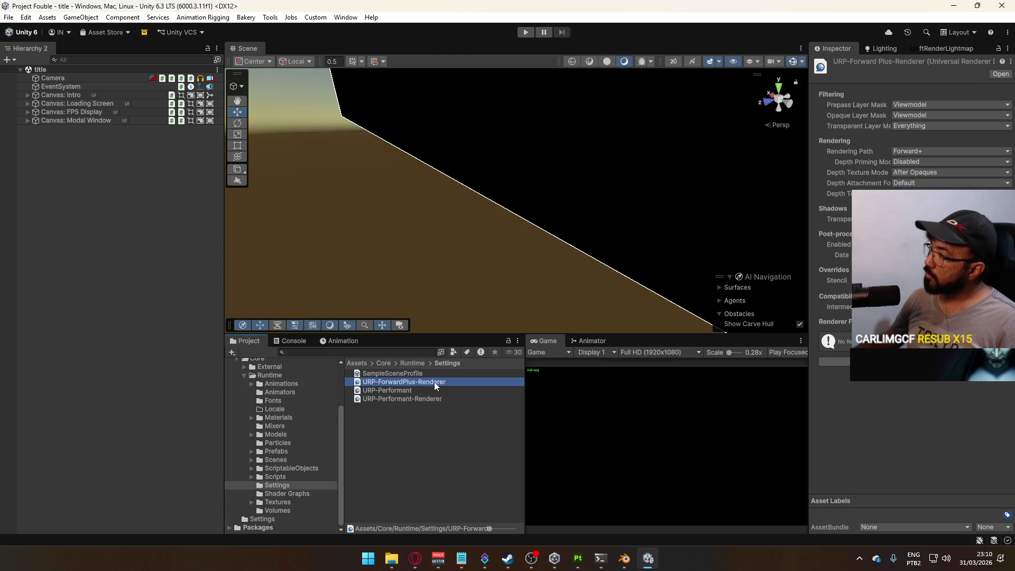
pyautogui.click(925, 255)
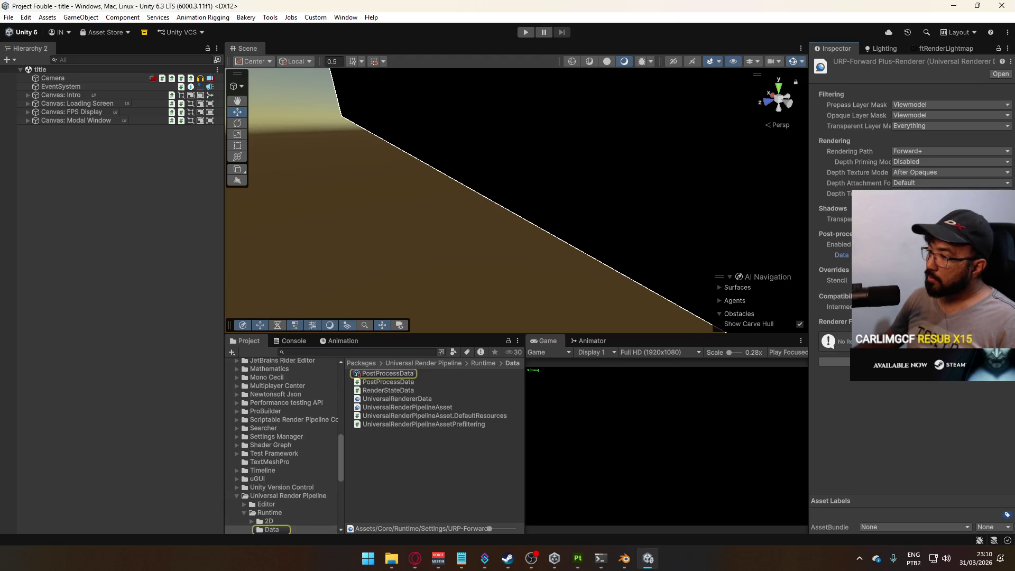
pyautogui.scroll(-3, 294, 461)
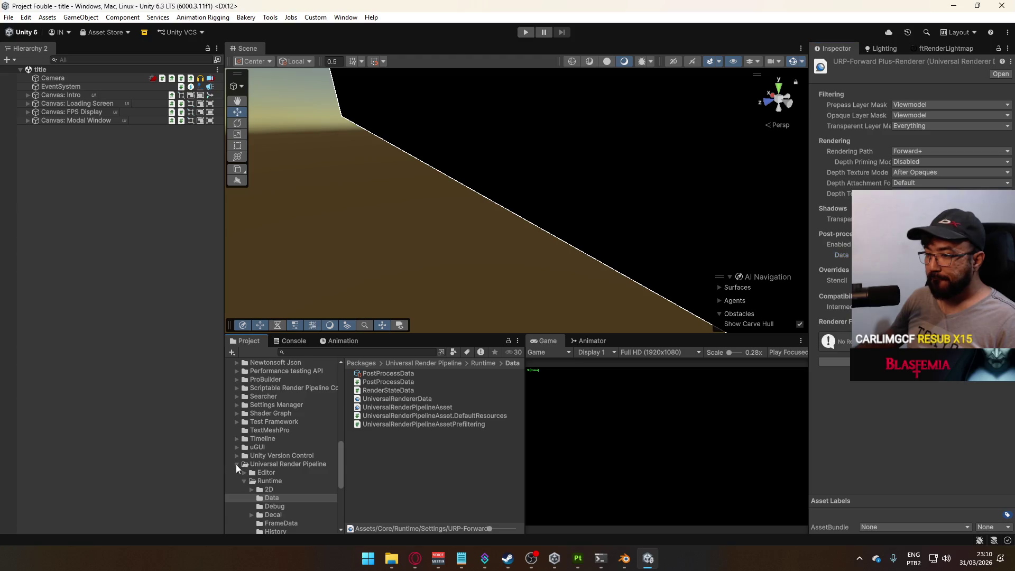
pyautogui.scroll(15, 236, 464)
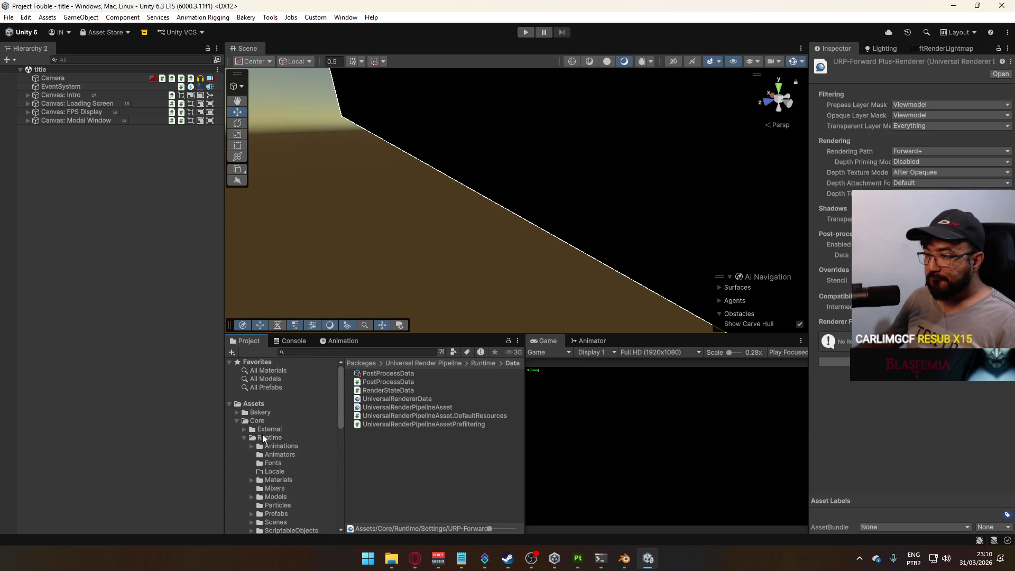
# Open Runtime/Scenes and select the title scene.
pyautogui.click(265, 440)
pyautogui.doubleClick(374, 449)
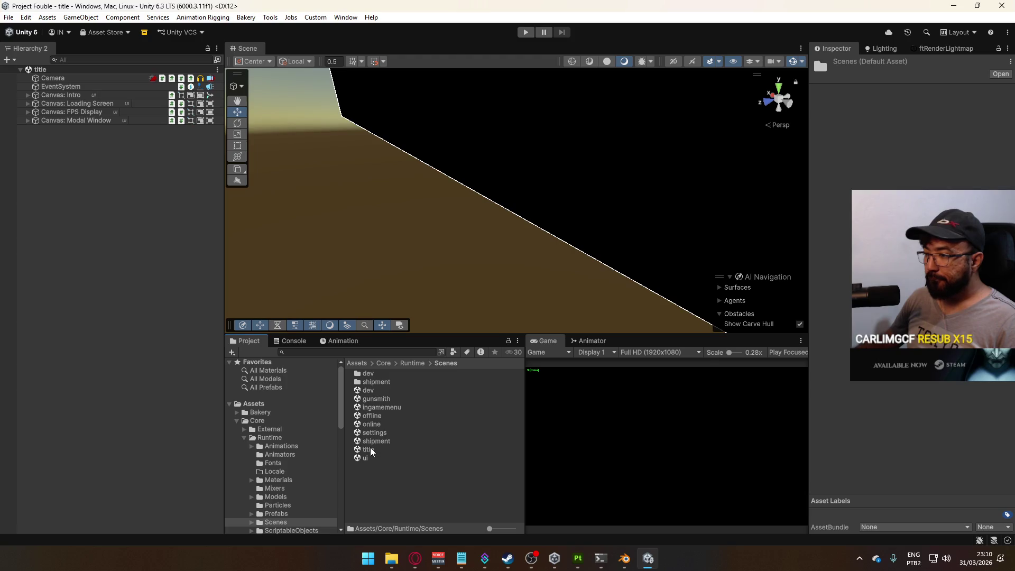
pyautogui.click(369, 449)
# Enter Play mode and start a match that loads the shipment map.
pyautogui.click(525, 32)
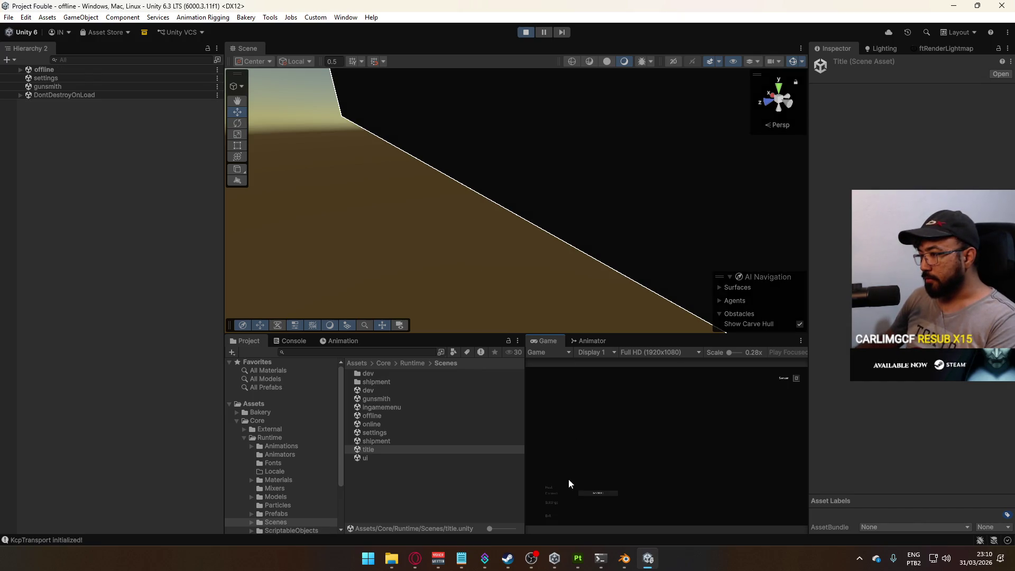
pyautogui.click(547, 486)
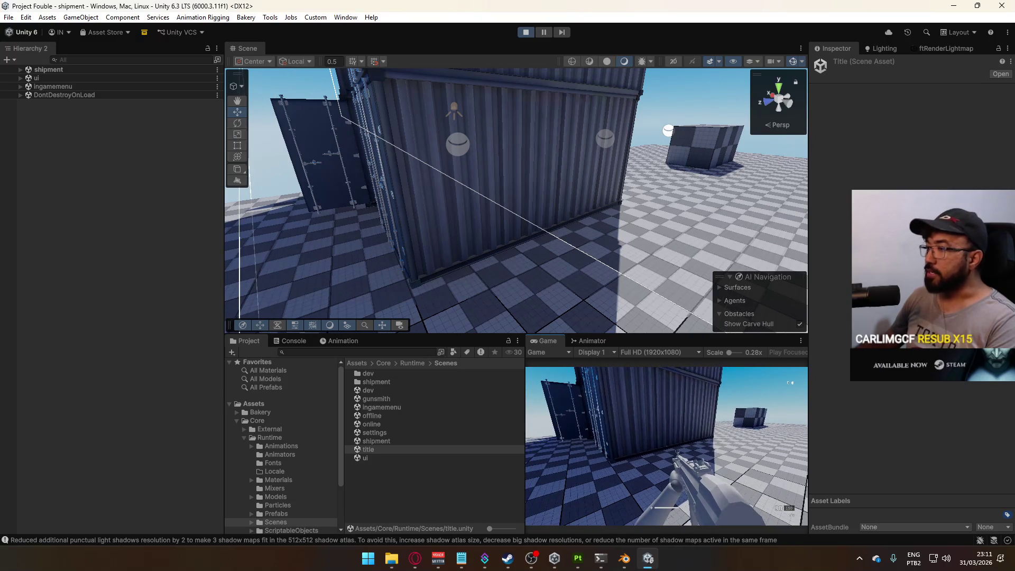
pyautogui.press('super')
pyautogui.press('Escape')
pyautogui.click(407, 461)
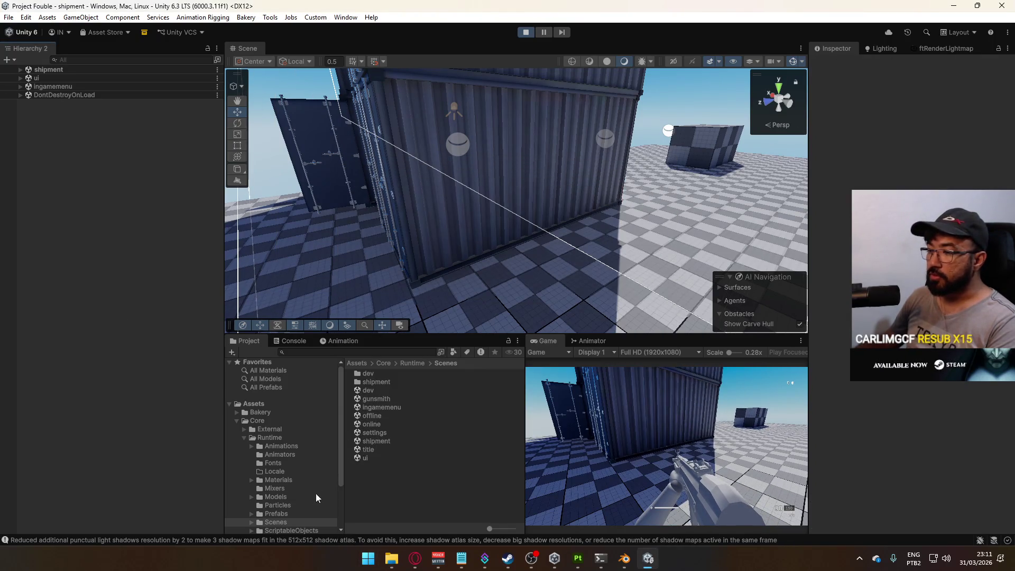
# Inspect the URP-Performant and URP-ForwardPlus renderer assets, then bring up the in-game pause menu.
pyautogui.scroll(-3, 290, 493)
pyautogui.click(304, 476)
pyautogui.click(295, 485)
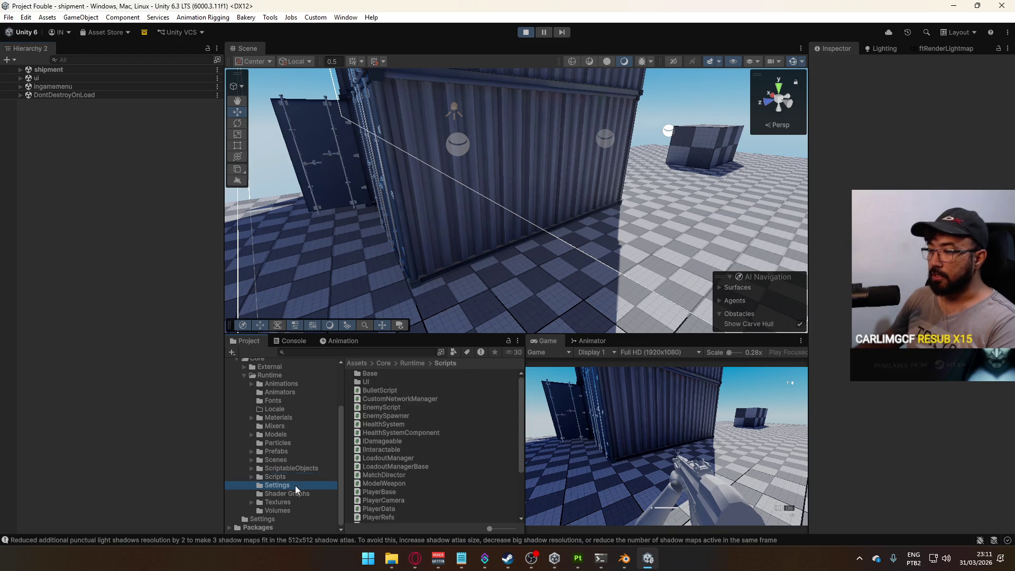
pyautogui.click(415, 401)
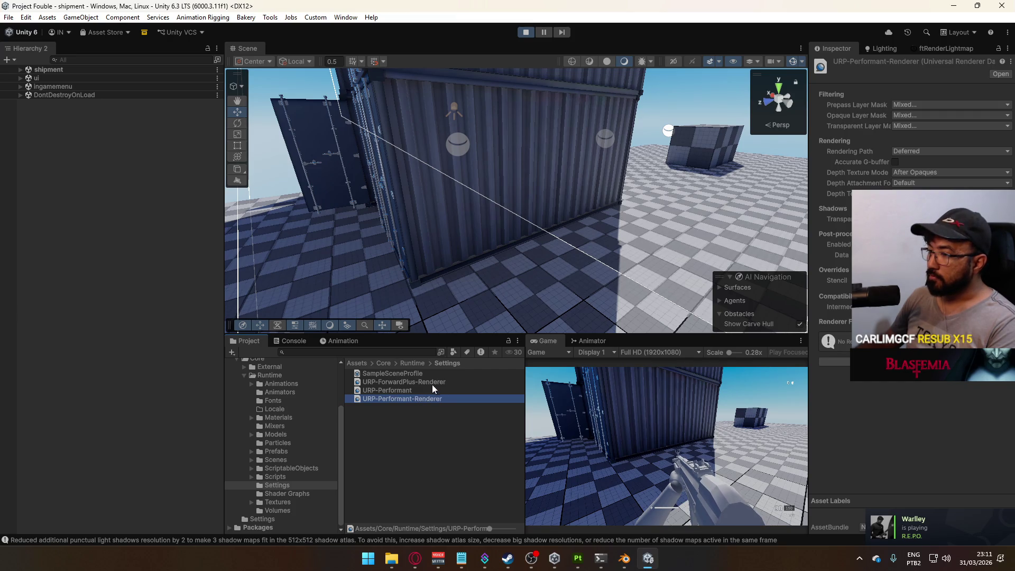
pyautogui.click(427, 382)
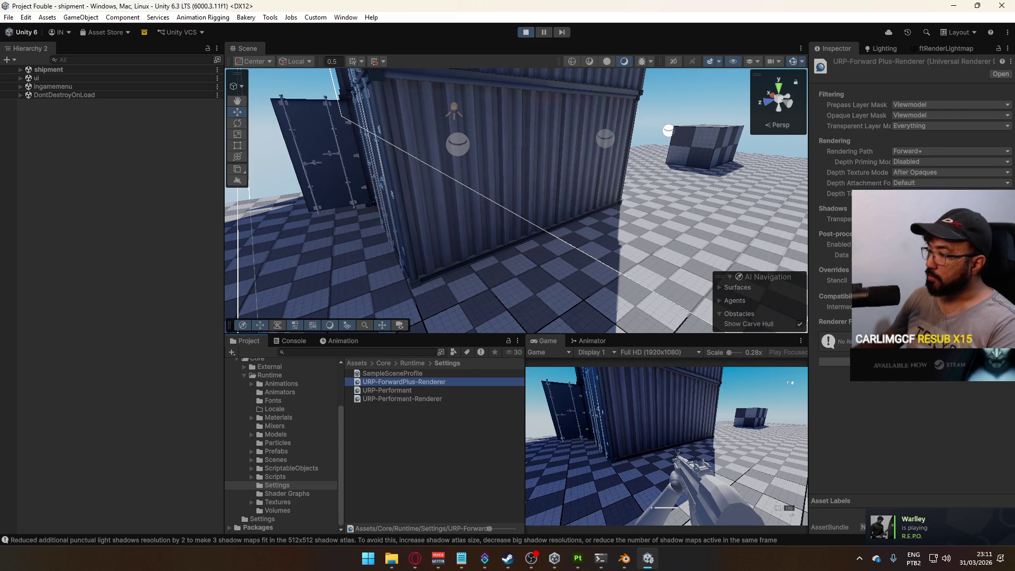
pyautogui.click(666, 445)
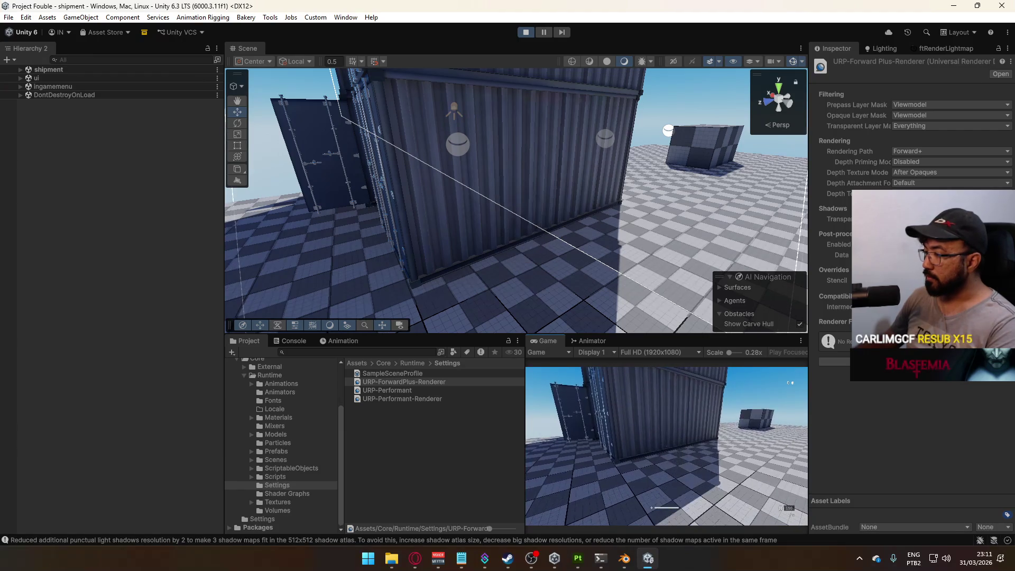
pyautogui.press('Escape')
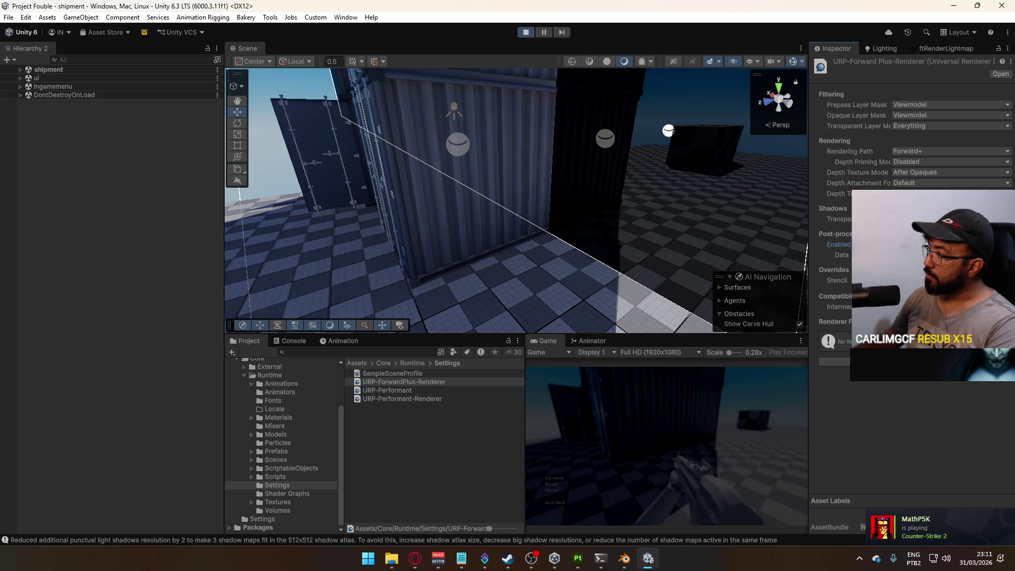
# Assign PostProcessData as the renderer's Post Process Data asset.
pyautogui.click(1007, 254)
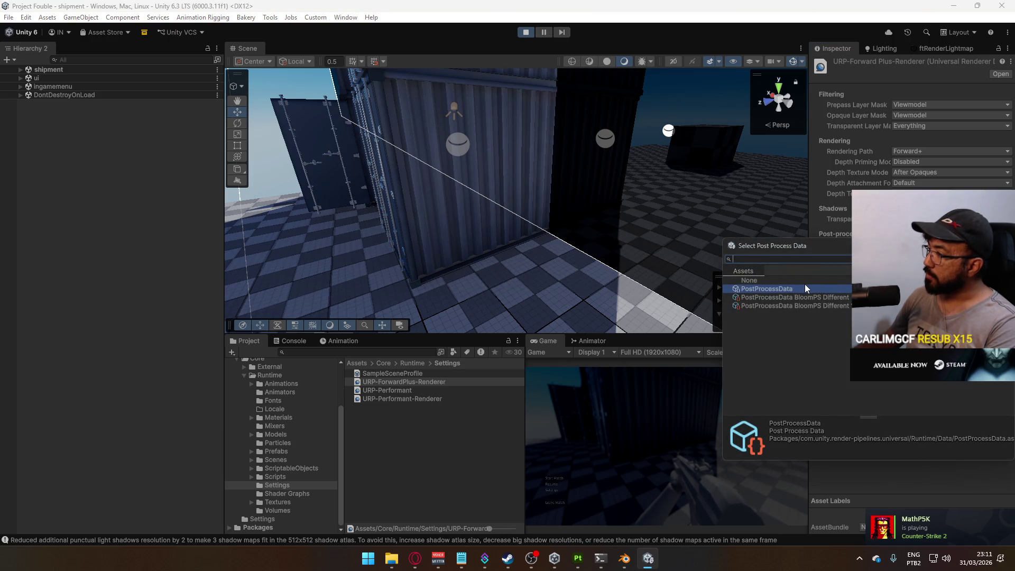
pyautogui.press('Up')
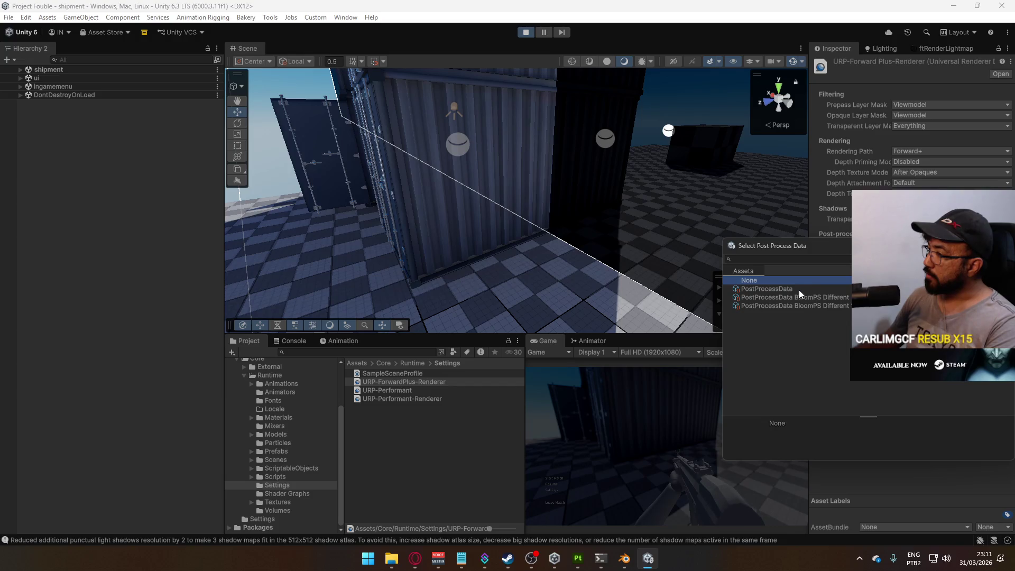
pyautogui.click(797, 290)
pyautogui.click(799, 285)
pyautogui.click(797, 288)
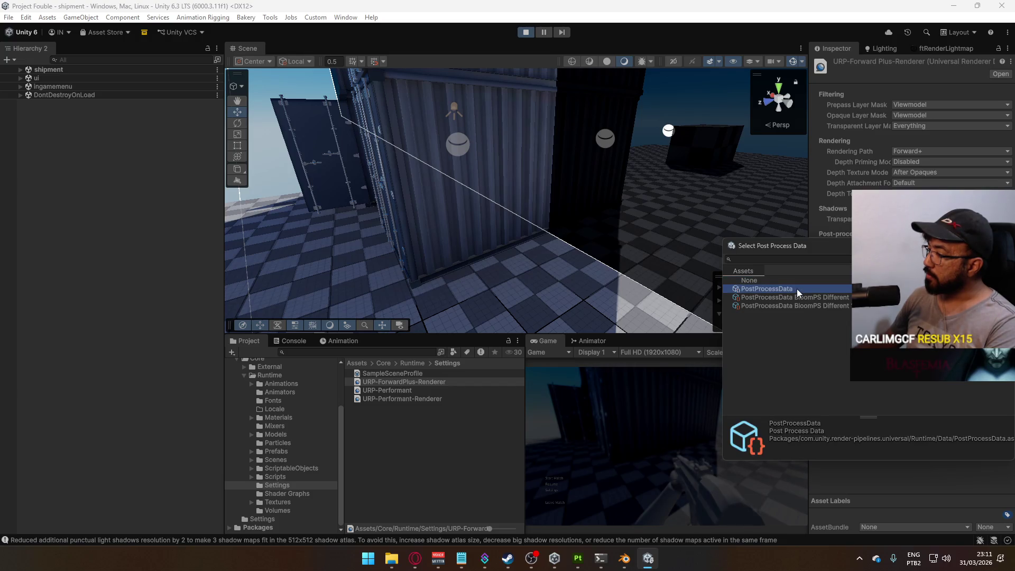
pyautogui.doubleClick(797, 289)
# Enable Post-processing on URP-Performant-Renderer and resume the running game.
pyautogui.click(390, 390)
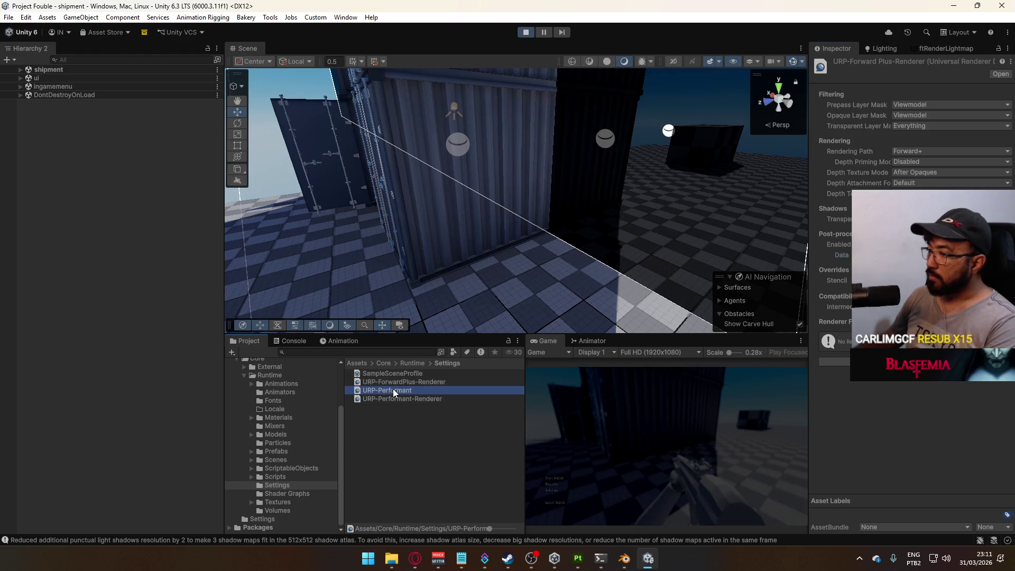
pyautogui.click(408, 399)
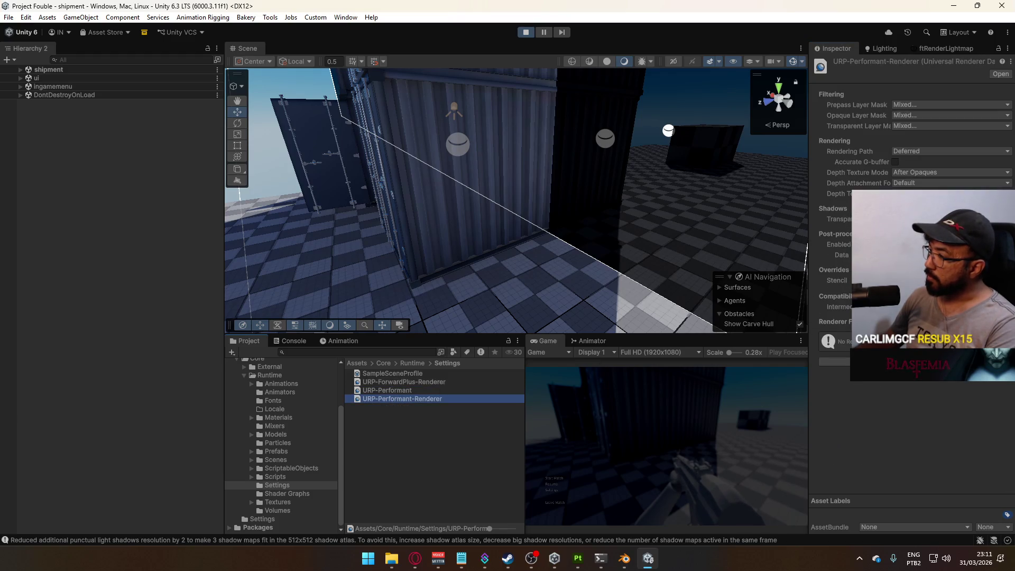
pyautogui.click(895, 245)
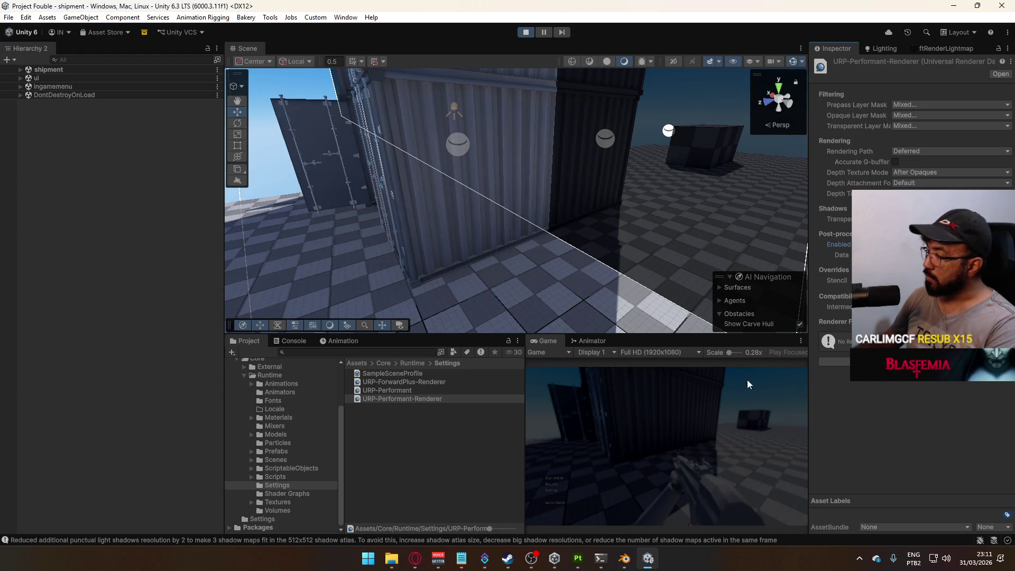
pyautogui.click(679, 424)
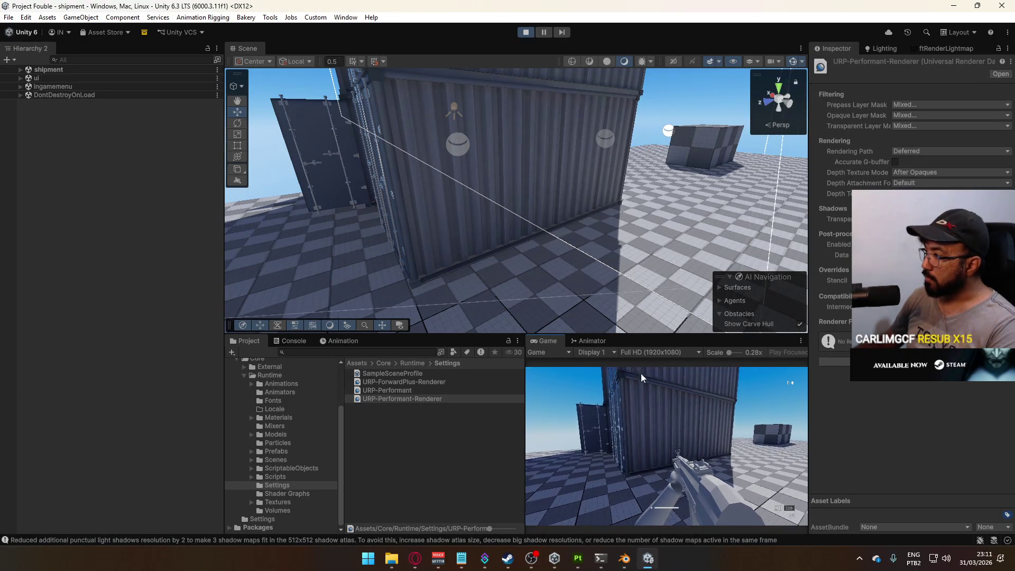
pyautogui.press('super')
pyautogui.press('super')
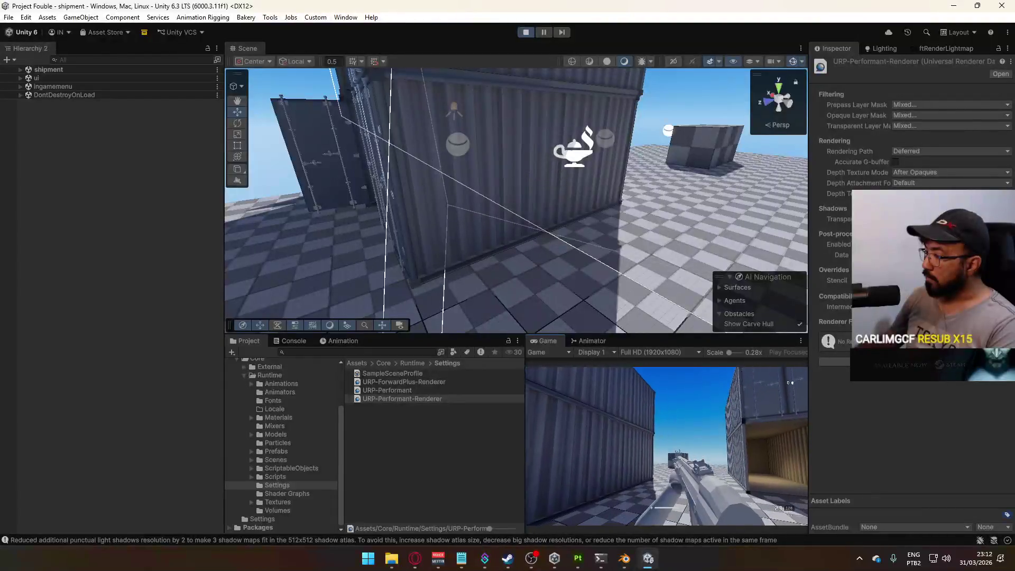
# Select the Global Volume and raise its Post Exposure to brighten the game.
pyautogui.press('super')
pyautogui.click(20, 70)
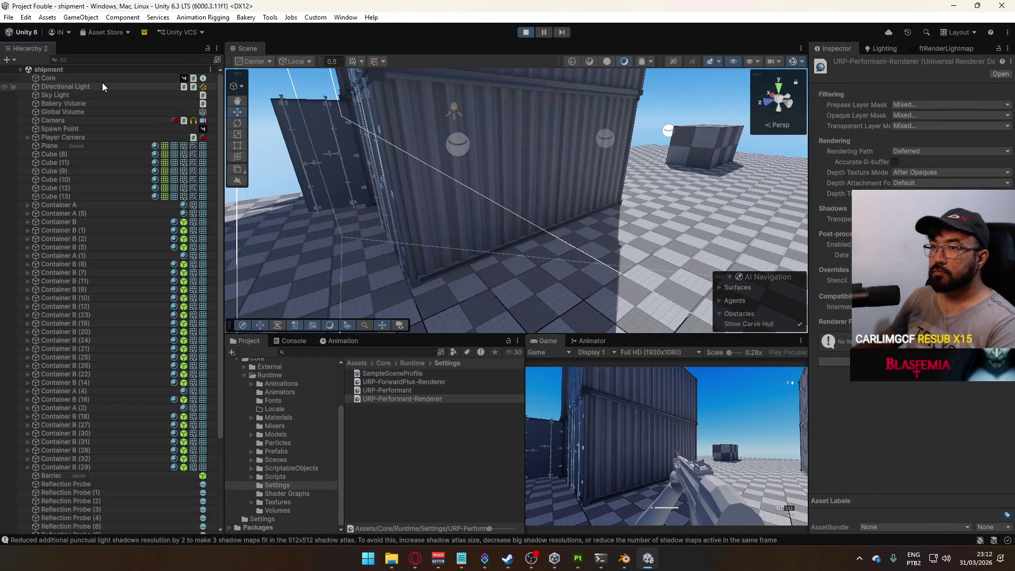
pyautogui.click(73, 112)
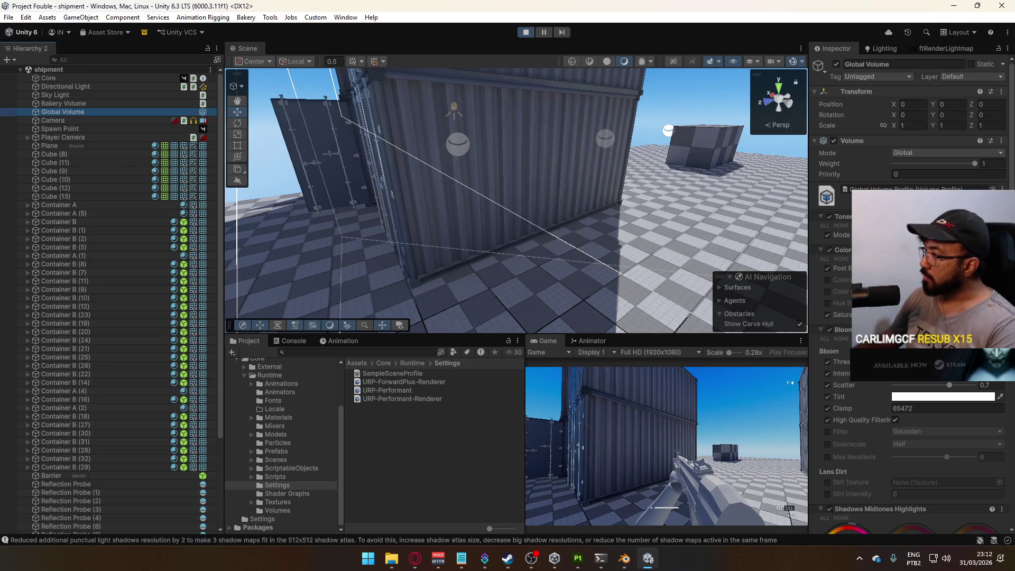
pyautogui.moveTo(836, 271); pyautogui.dragTo(898, 271)
# Enable the Color Filter override and set its colour to red.
pyautogui.click(827, 291)
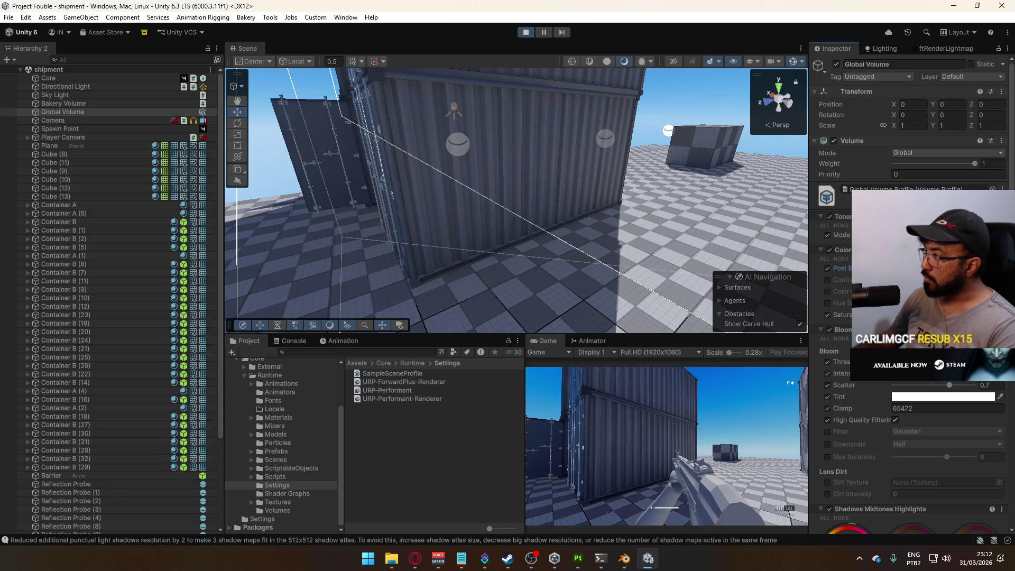
pyautogui.click(941, 291)
pyautogui.click(1003, 186)
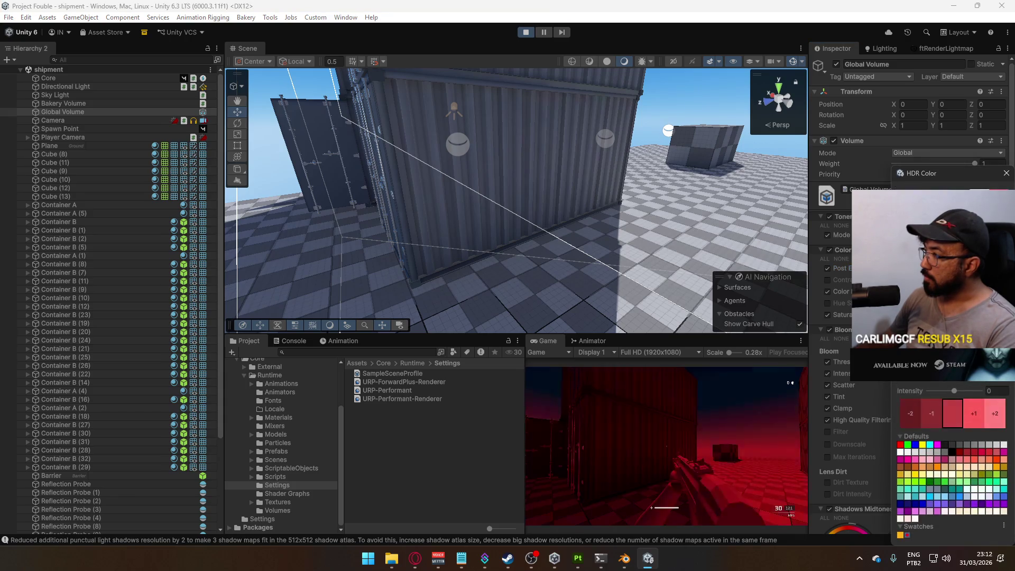
pyautogui.click(1005, 173)
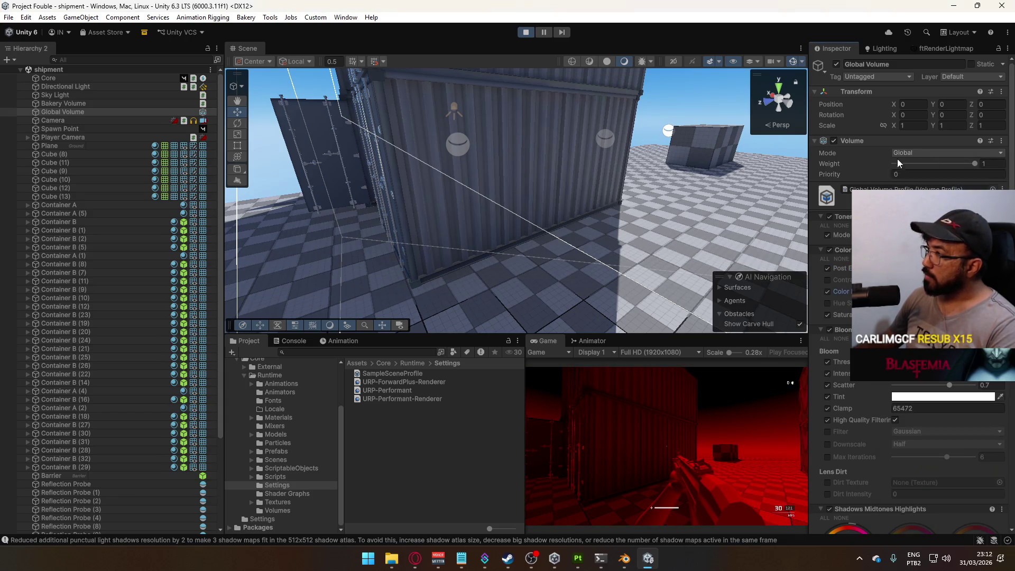
# Toggle Post-processing on URP-Performant-Renderer repeatedly, leaving it off.
pyautogui.click(421, 391)
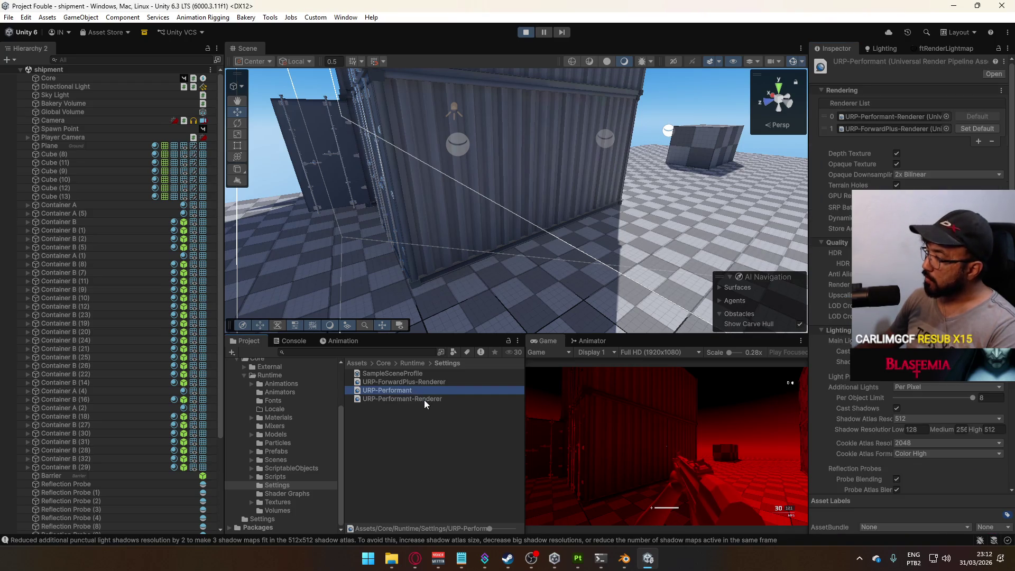
pyautogui.click(422, 400)
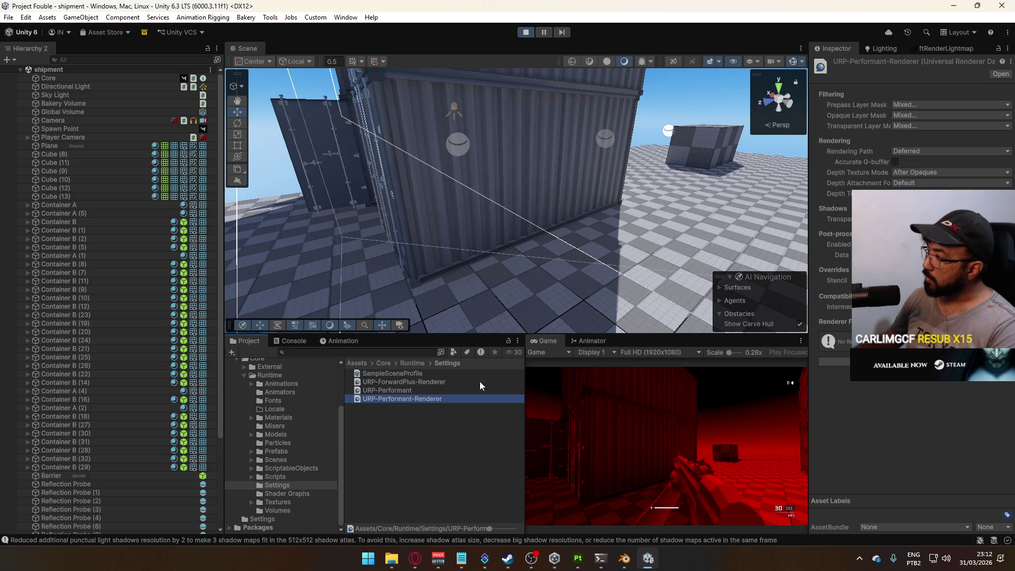
pyautogui.click(895, 245)
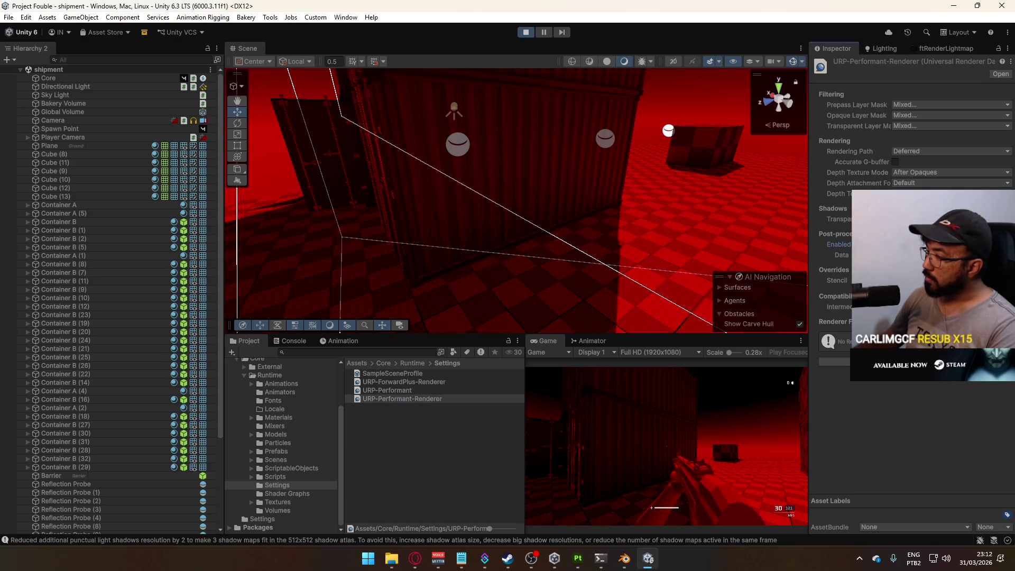
pyautogui.click(895, 244)
pyautogui.click(895, 245)
pyautogui.click(895, 244)
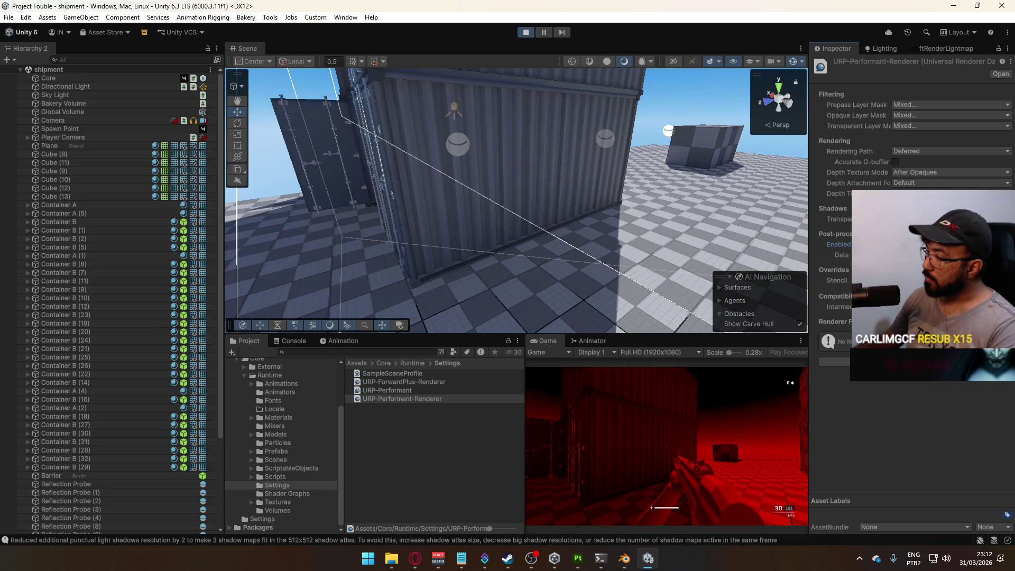
pyautogui.click(895, 244)
pyautogui.click(895, 244)
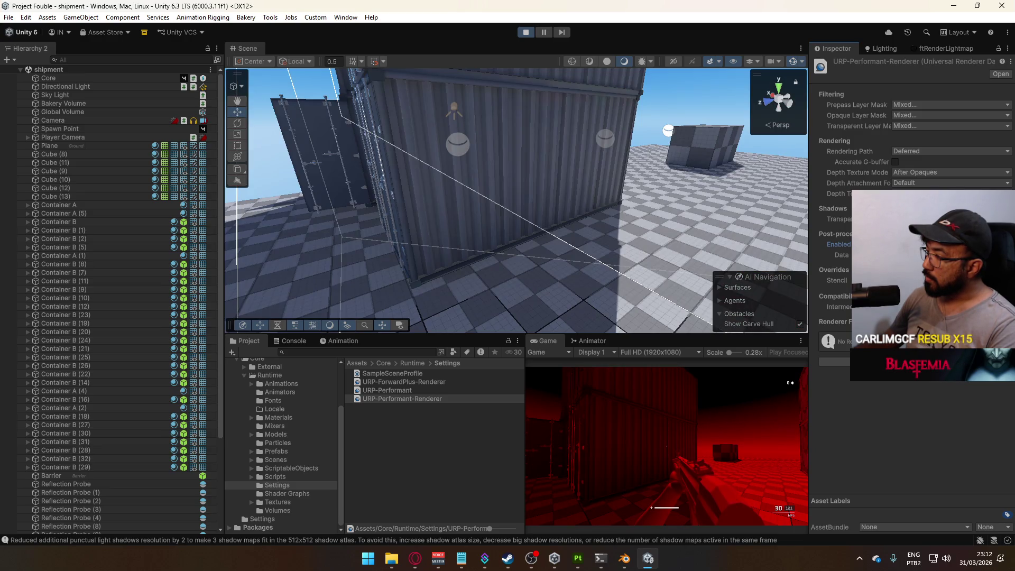
# Stop Play mode, remove Project Fouble from Unity Hub's list, and return to Blender.
pyautogui.click(529, 33)
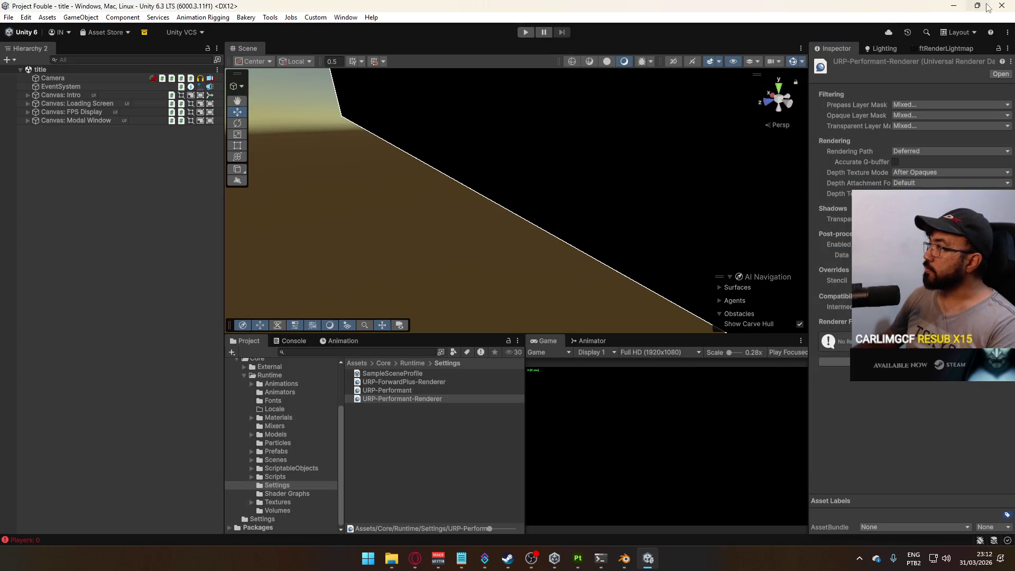
pyautogui.hotkey('alt', 'Tab')
pyautogui.click(566, 558)
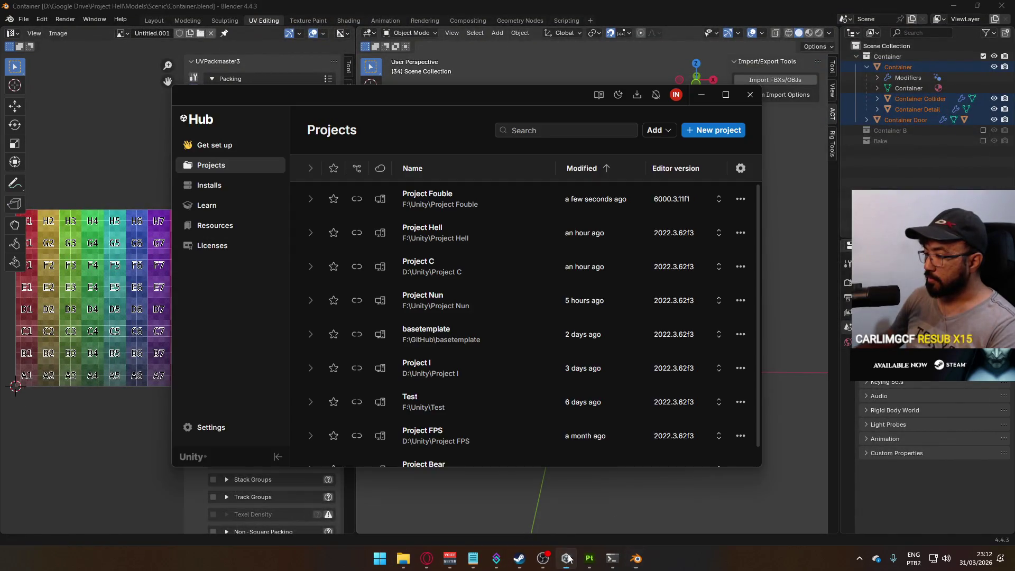
pyautogui.click(740, 199)
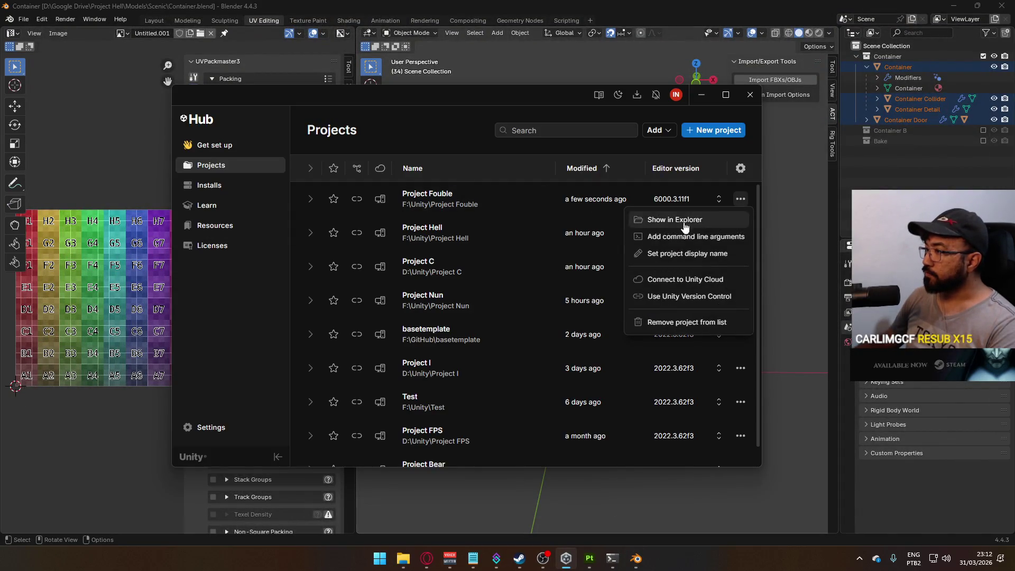
pyautogui.click(687, 322)
pyautogui.click(571, 312)
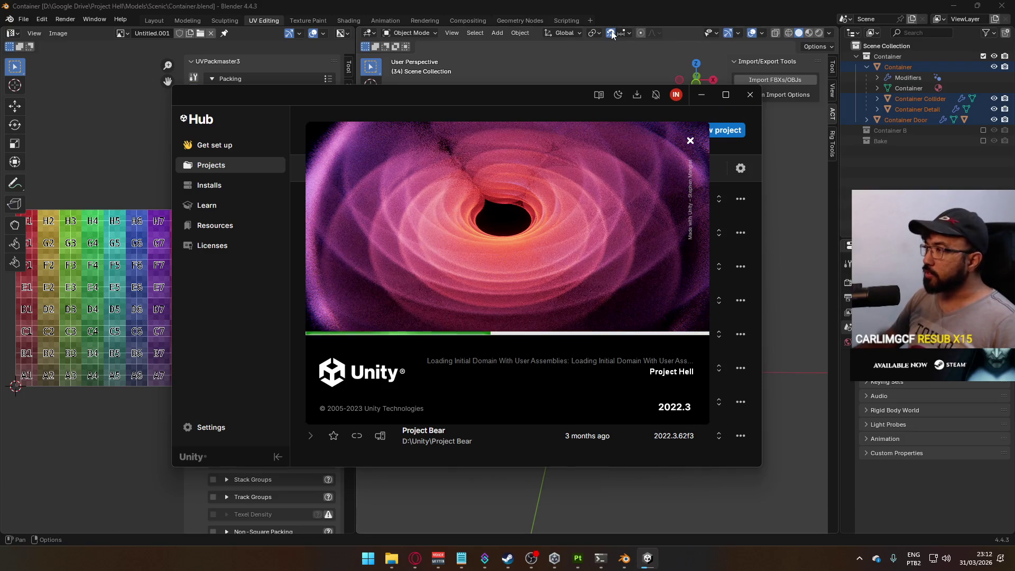
pyautogui.click(661, 19)
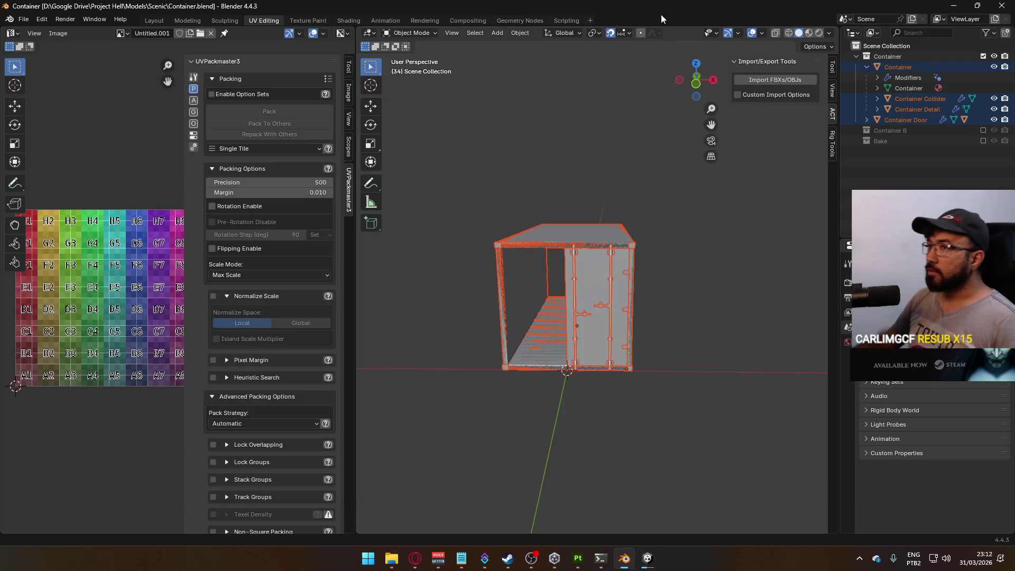
# Open Player Model Generic.blend from the recent files.
pyautogui.click(21, 19)
pyautogui.moveTo(55, 52)
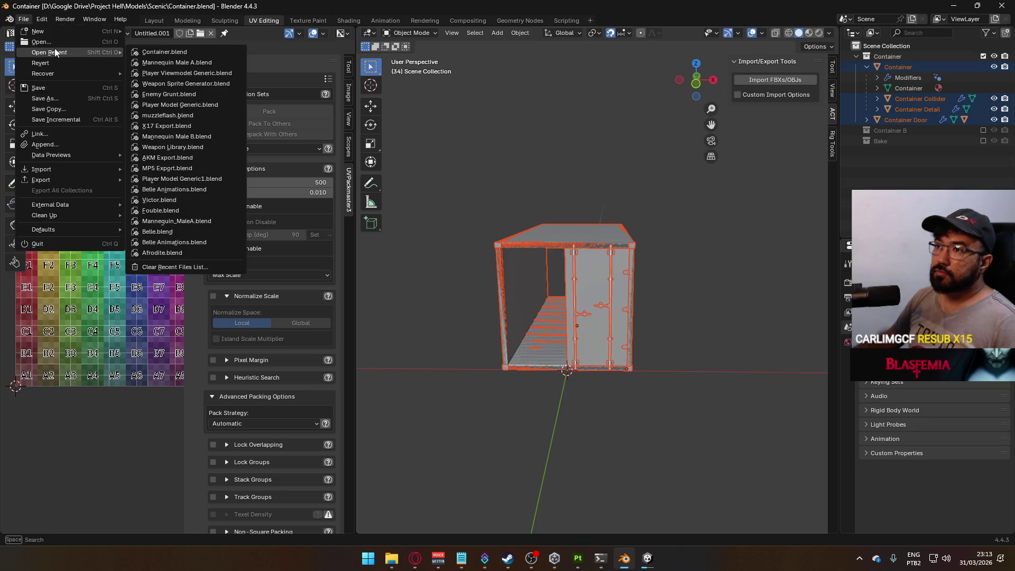
pyautogui.click(172, 106)
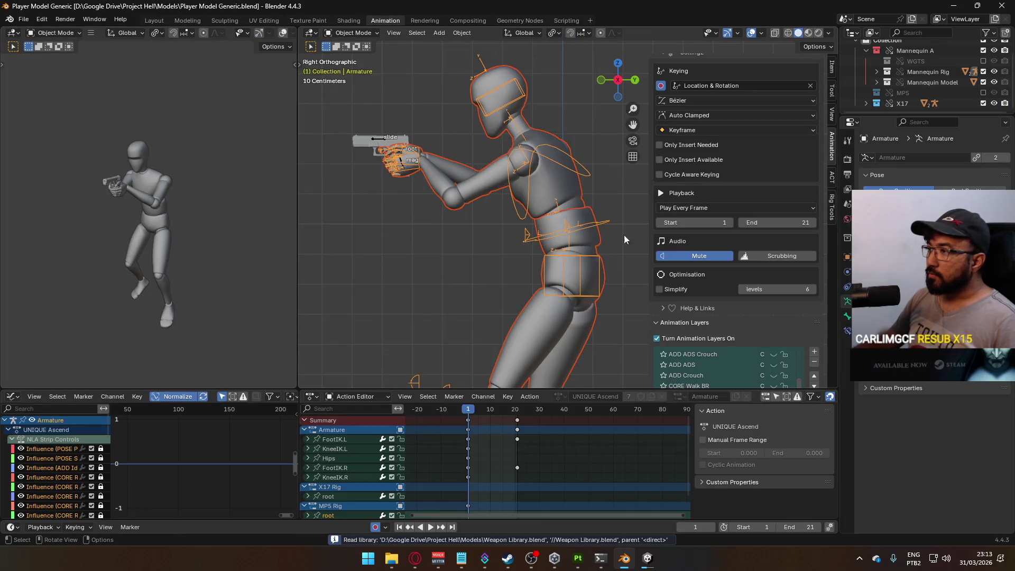
# Make the X17 Rig active and toggle its ADD ADS and CORE Sprint layers.
pyautogui.scroll(-5, 789, 269)
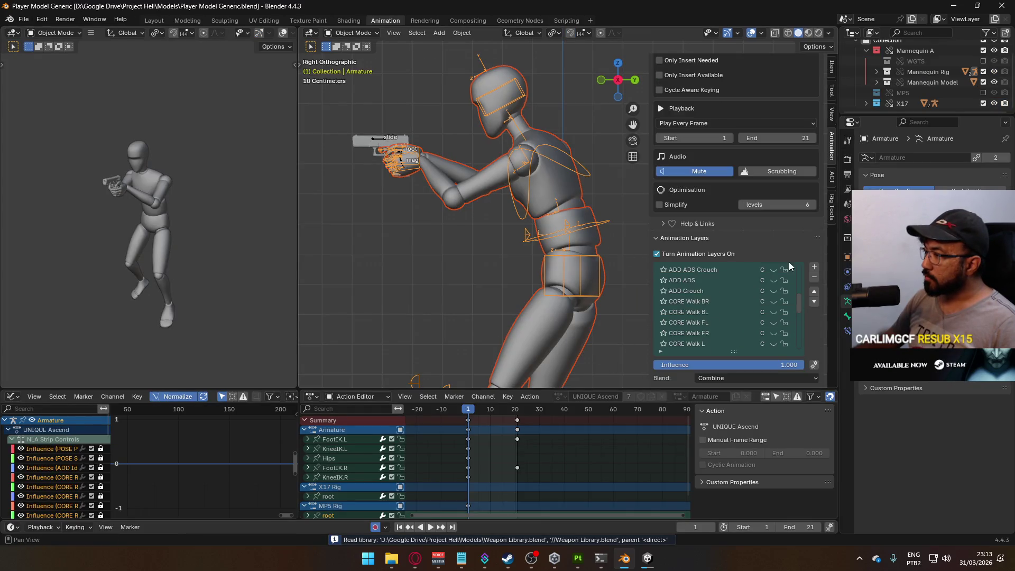
pyautogui.moveTo(802, 312); pyautogui.dragTo(801, 269)
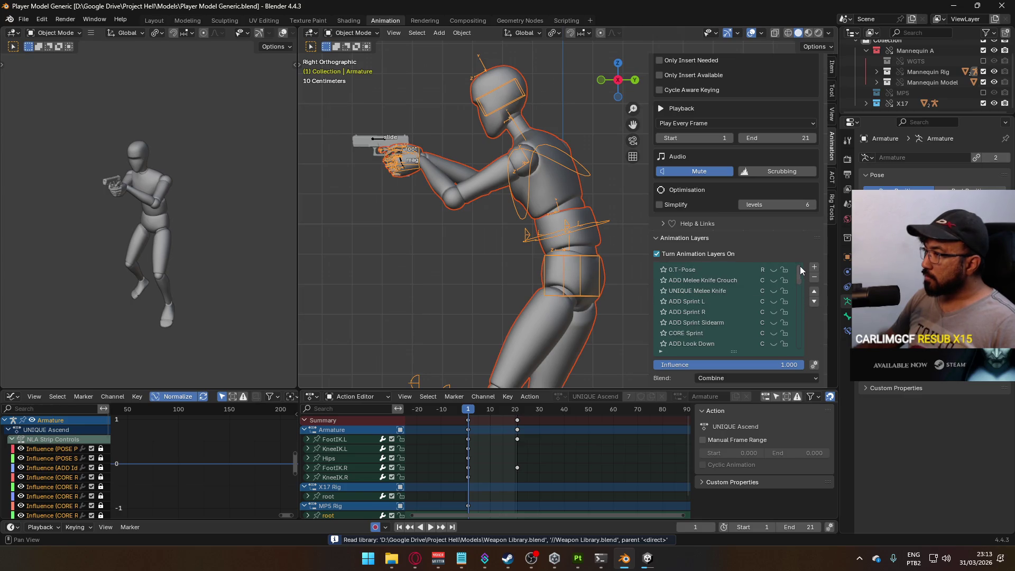
pyautogui.click(375, 139)
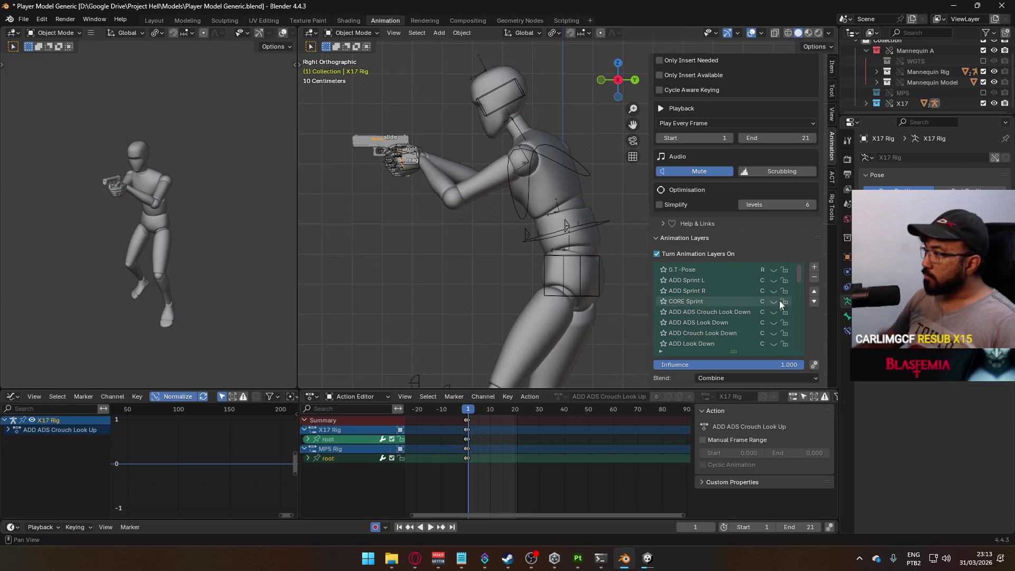
pyautogui.moveTo(801, 274)
pyautogui.mouseDown()
pyautogui.moveTo(799, 349)
pyautogui.moveTo(799, 272)
pyautogui.mouseUp()
pyautogui.click(773, 333)
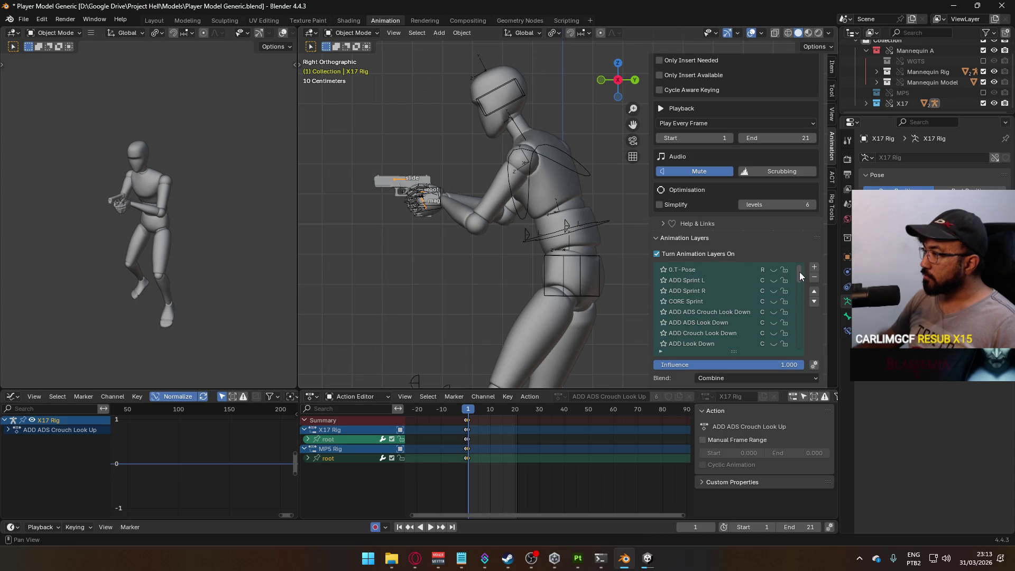
pyautogui.click(775, 302)
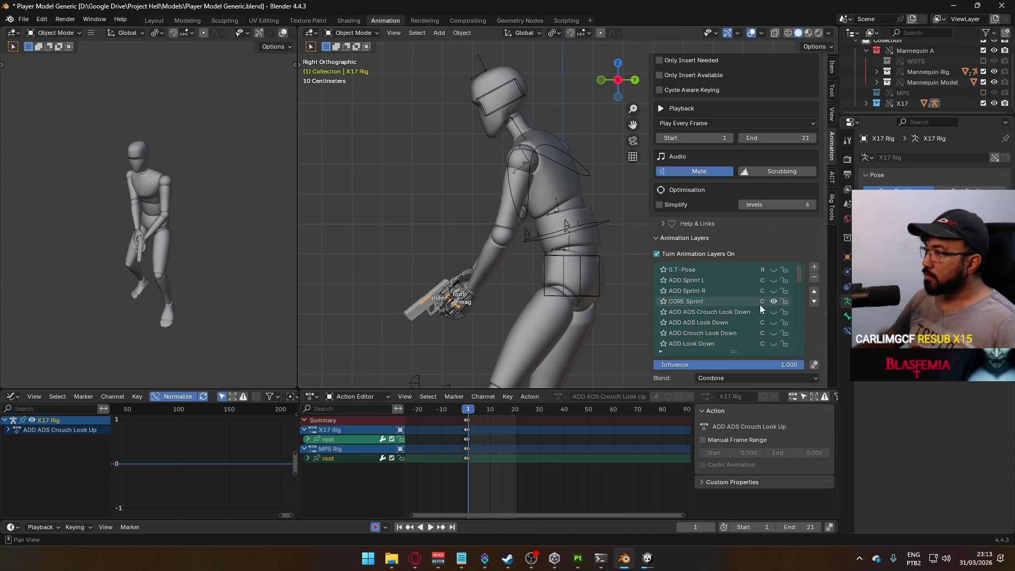
# Select the Armature and preview the UNIQUE Ascend and POSE Sidearm Idle layers.
pyautogui.click(592, 259)
pyautogui.click(596, 261)
pyautogui.scroll(-2, 791, 303)
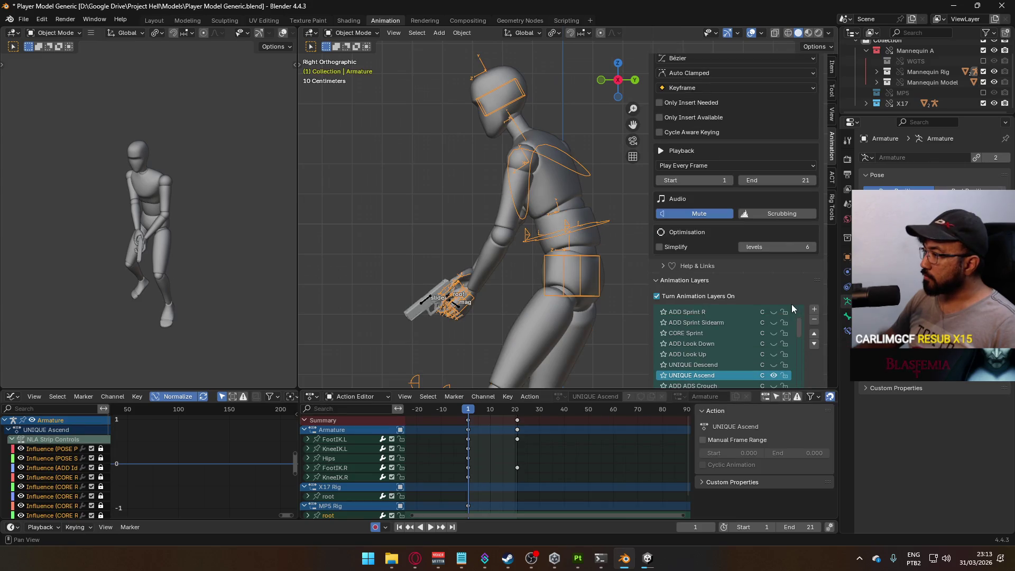
pyautogui.click(774, 354)
pyautogui.scroll(-5, 795, 338)
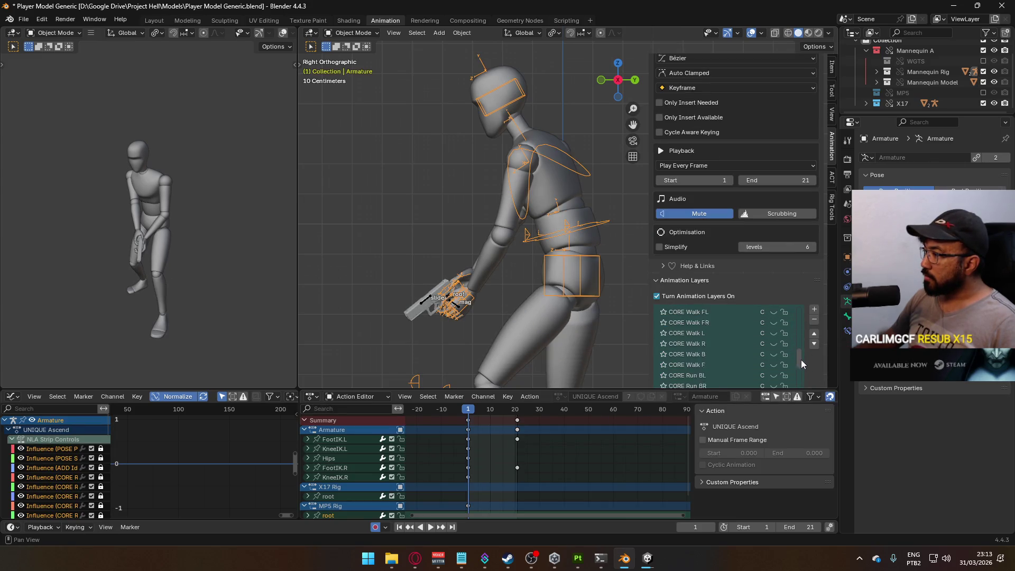
pyautogui.click(772, 375)
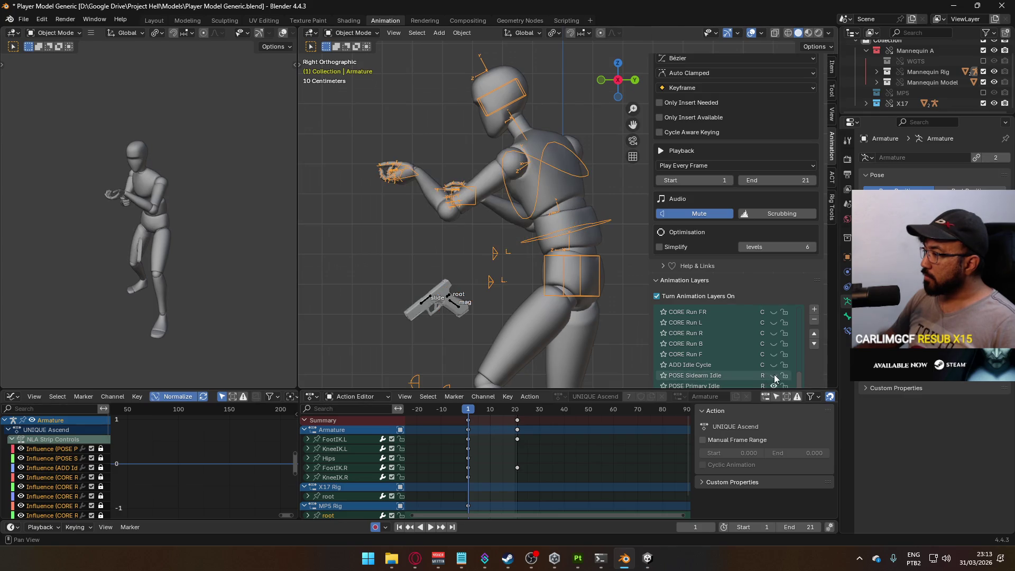
pyautogui.click(774, 376)
pyautogui.click(775, 376)
pyautogui.click(775, 375)
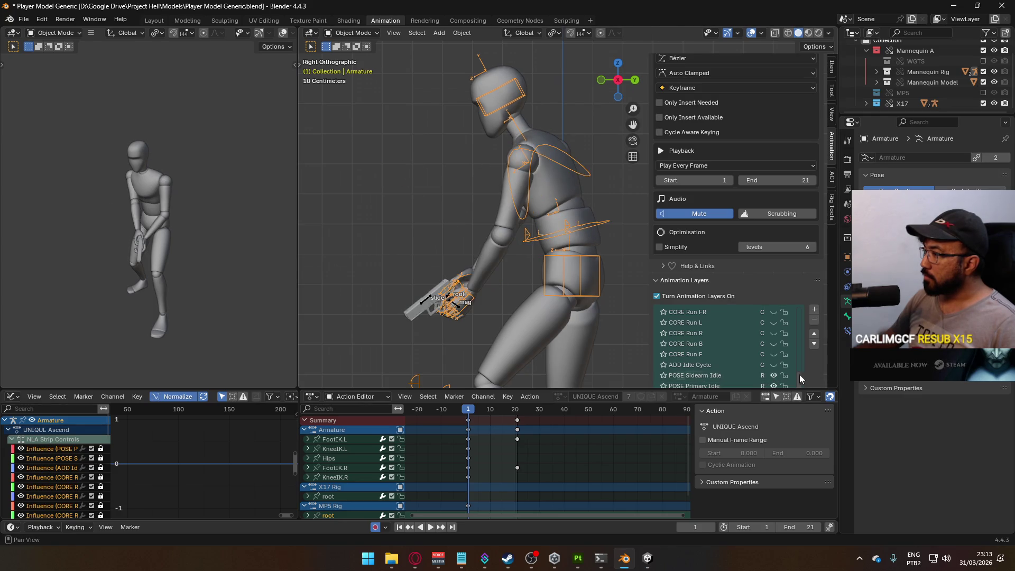
# Turn on the CORE Sprint layer and load its action's keyframes.
pyautogui.moveTo(797, 375); pyautogui.dragTo(788, 303)
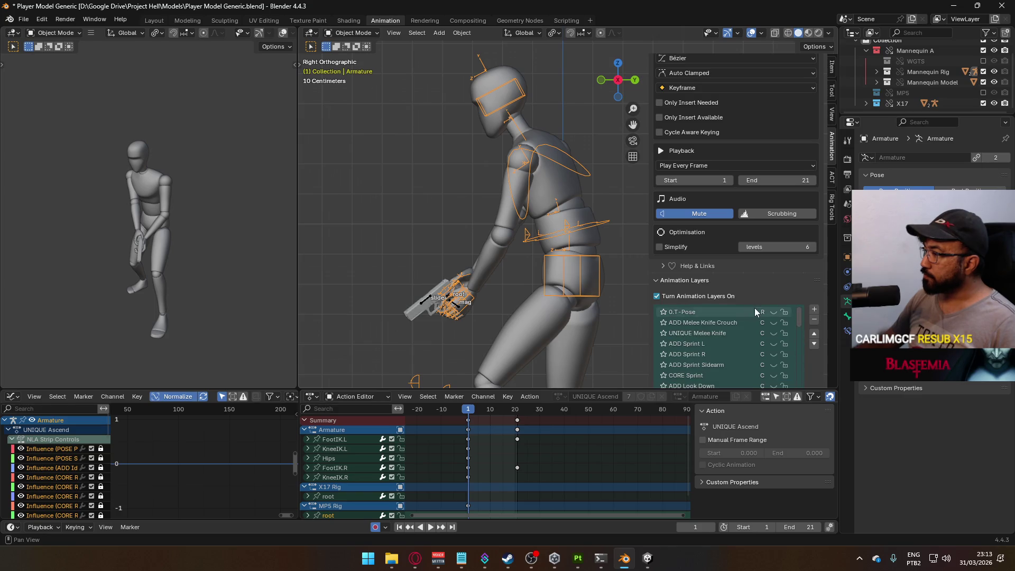
pyautogui.click(773, 364)
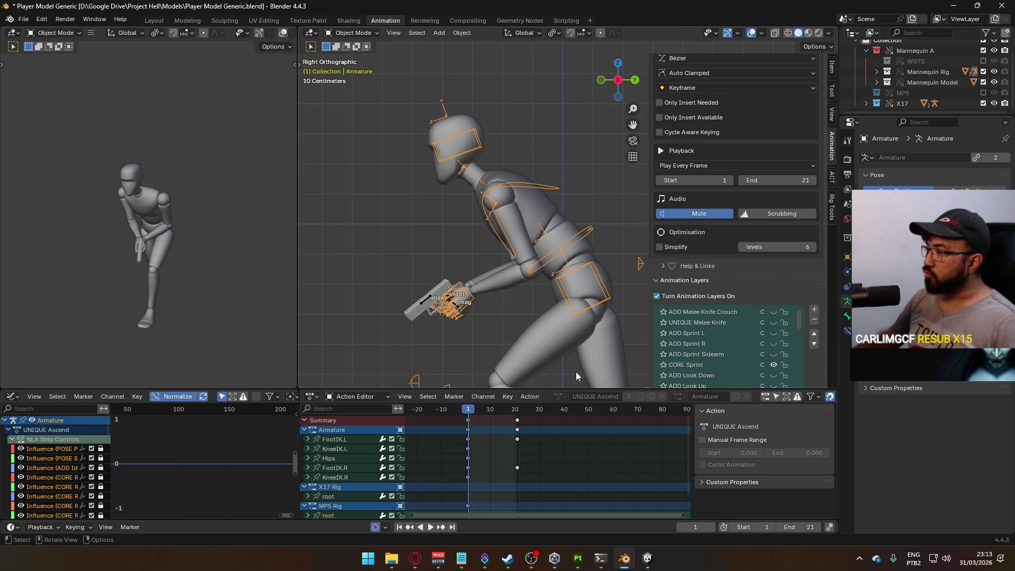
pyautogui.click(711, 364)
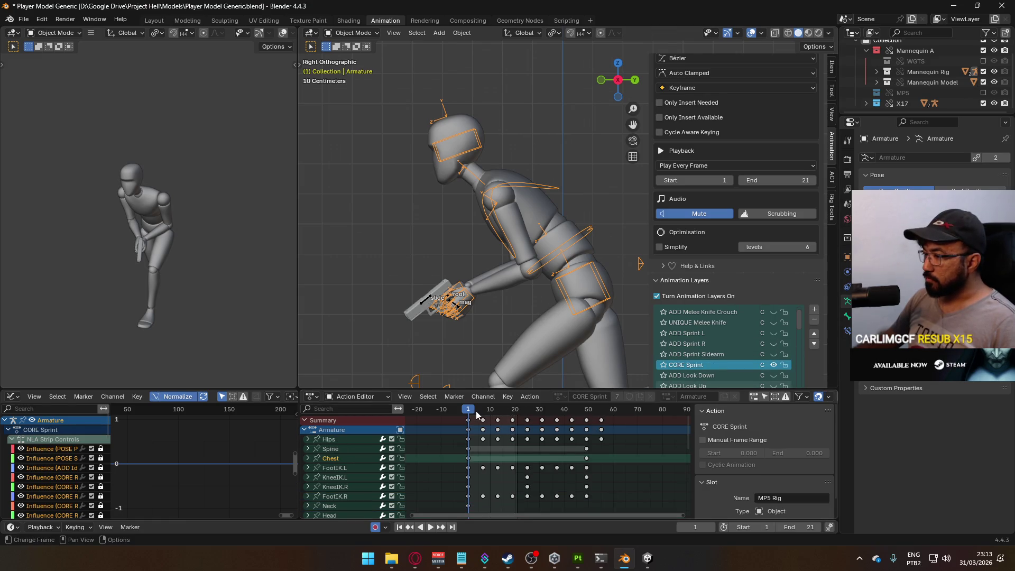
# Set the scene's end frame to 48, after first trying 49.
pyautogui.moveTo(475, 411)
pyautogui.mouseDown()
pyautogui.moveTo(597, 424)
pyautogui.moveTo(587, 424)
pyautogui.mouseUp()
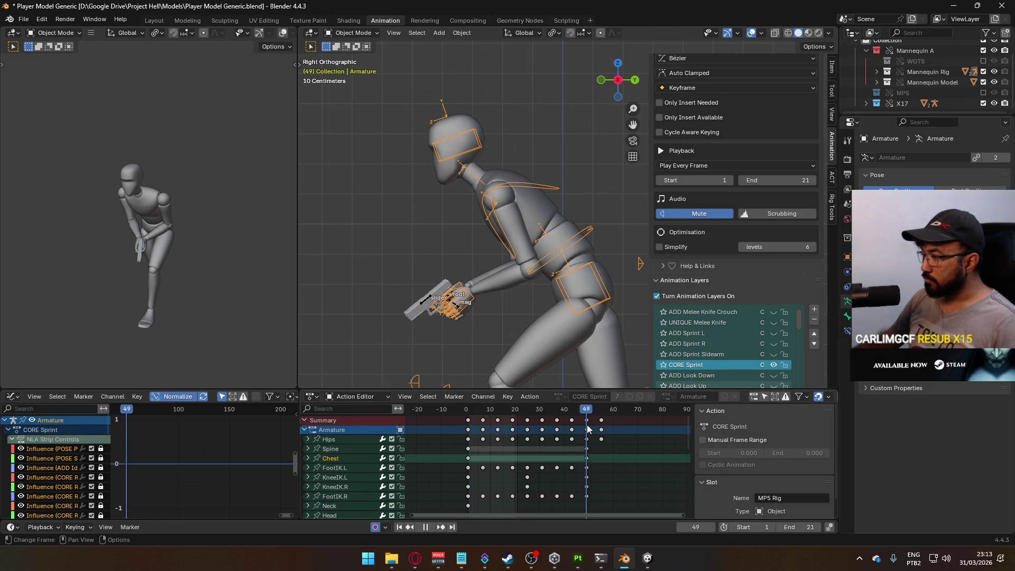
pyautogui.doubleClick(801, 526)
pyautogui.write('49')
pyautogui.press('Return')
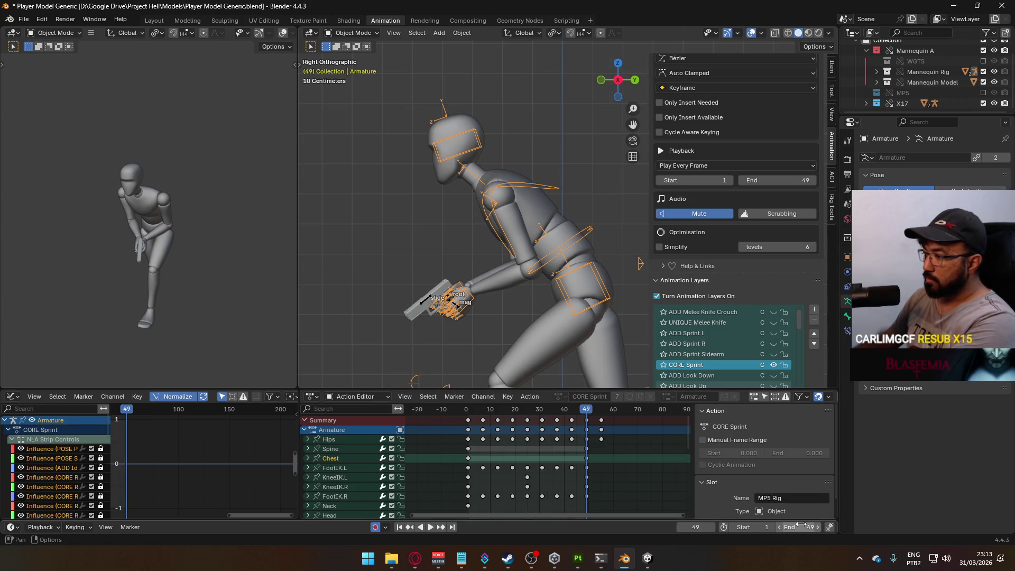
pyautogui.doubleClick(802, 526)
pyautogui.write('48')
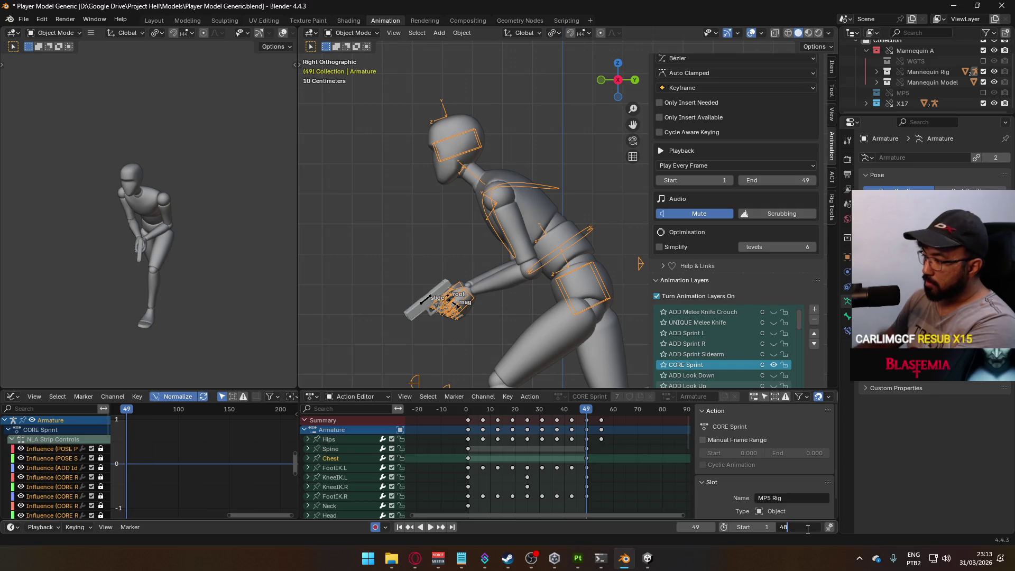
pyautogui.press('Return')
# Play the sprint cycle, then select the character mesh and armature.
pyautogui.press('space')
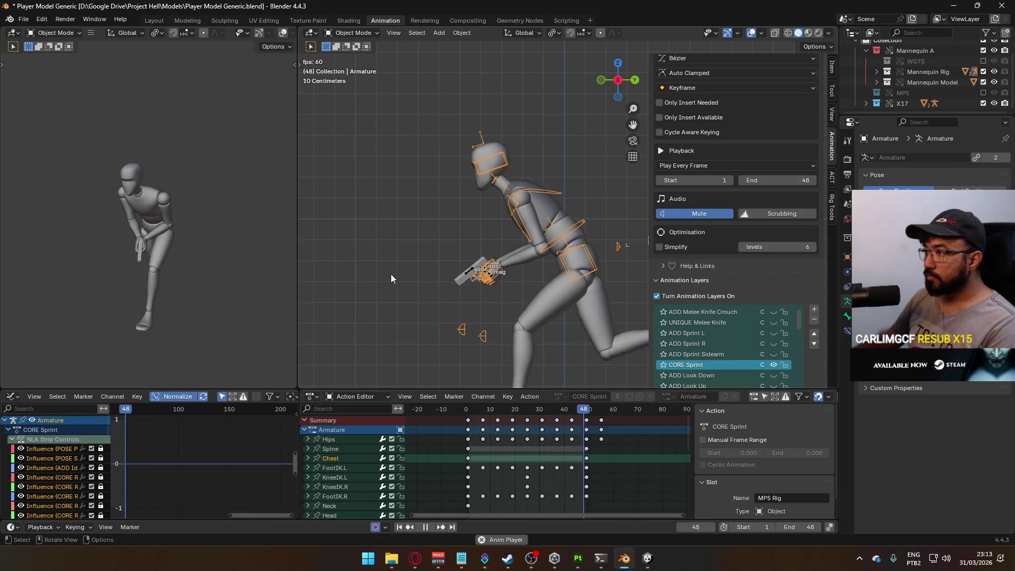
pyautogui.press('space')
pyautogui.click(469, 414)
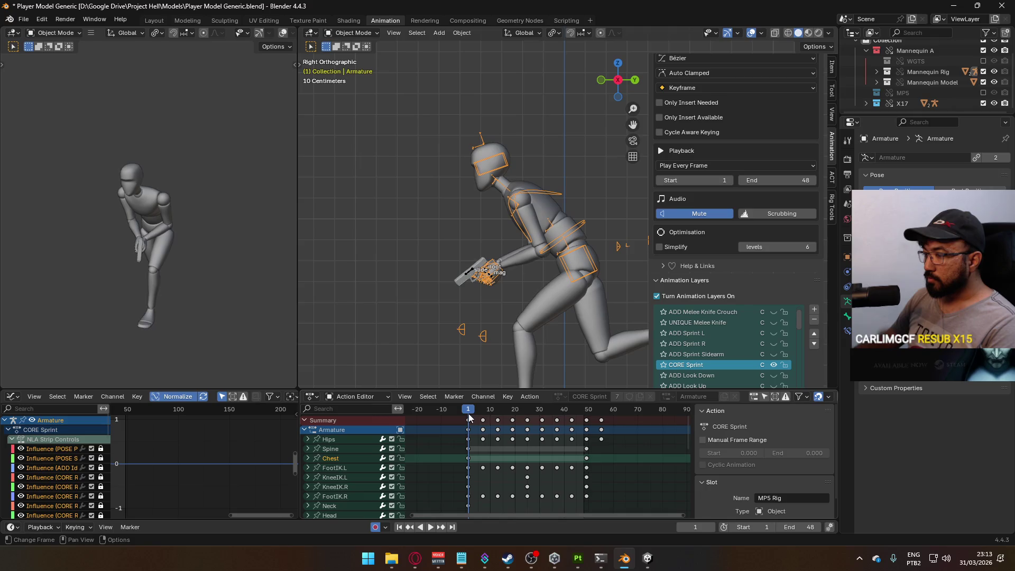
pyautogui.click(569, 275)
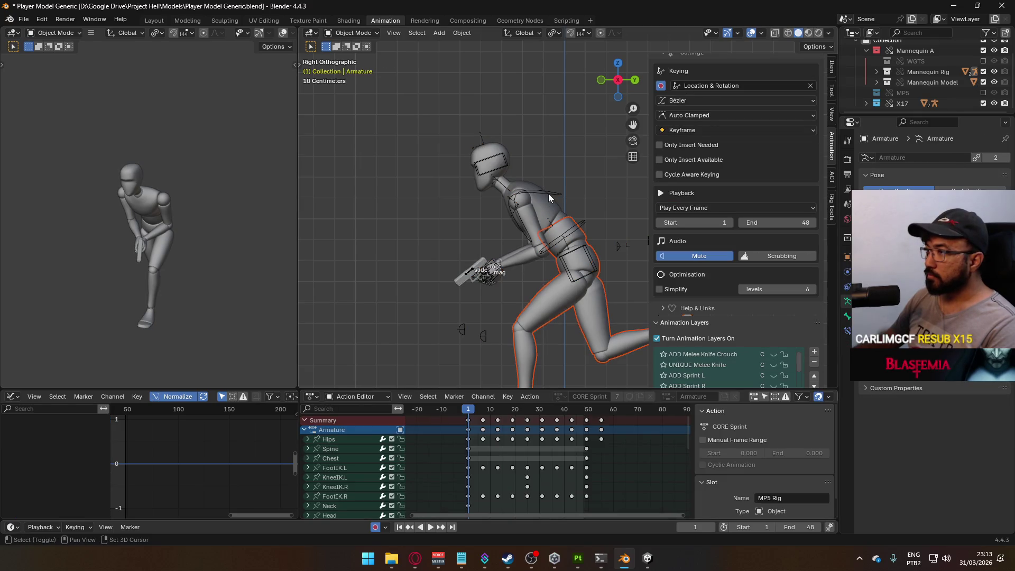
pyautogui.keyDown('shift'); pyautogui.click(535, 202); pyautogui.keyUp('shift')
# Save the file and set FBX export to Selected Objects of type Mesh and Armature.
pyautogui.keyDown('shift'); pyautogui.click(549, 218); pyautogui.keyUp('shift')
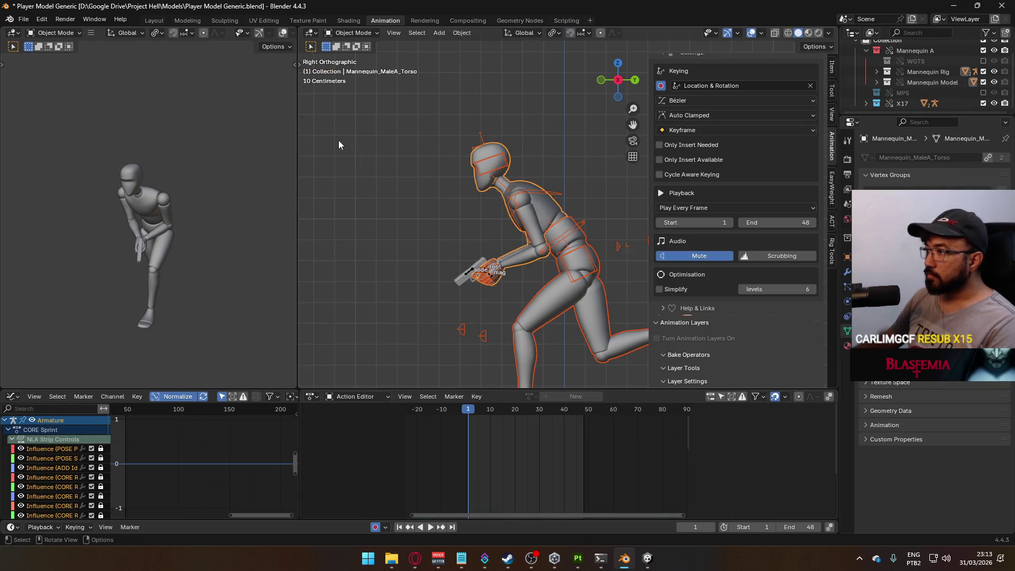
pyautogui.hotkey('ctrl', 's')
pyautogui.click(24, 20)
pyautogui.moveTo(71, 180)
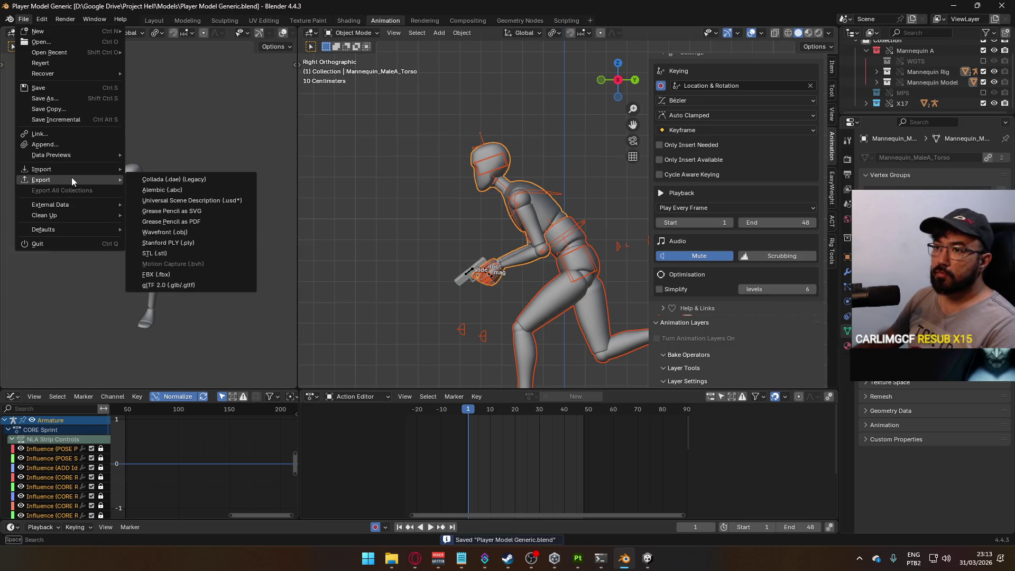
pyautogui.click(211, 275)
pyautogui.click(740, 301)
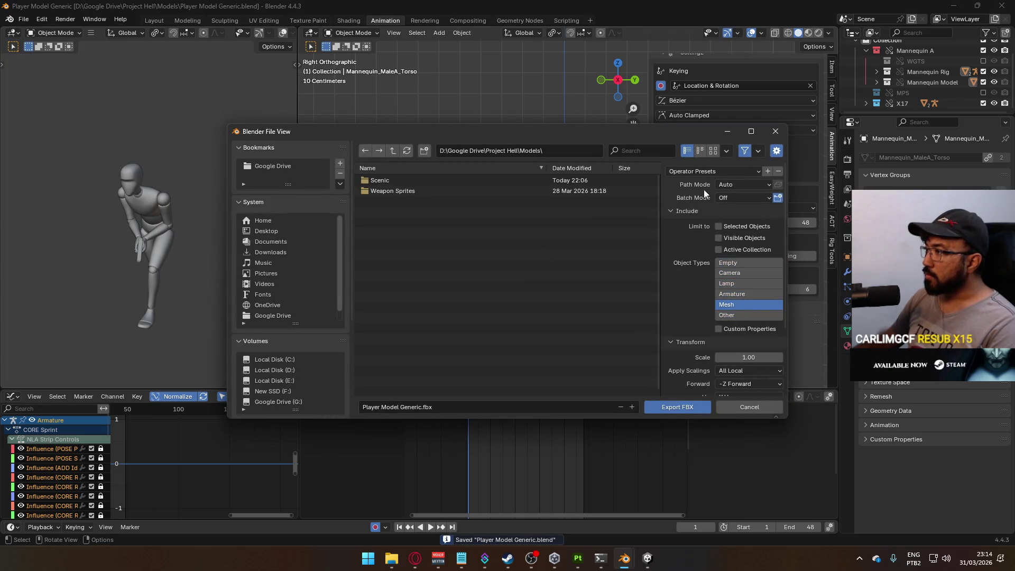
pyautogui.click(718, 226)
pyautogui.keyDown('shift'); pyautogui.click(732, 294); pyautogui.keyUp('shift')
pyautogui.scroll(-6, 316, 364)
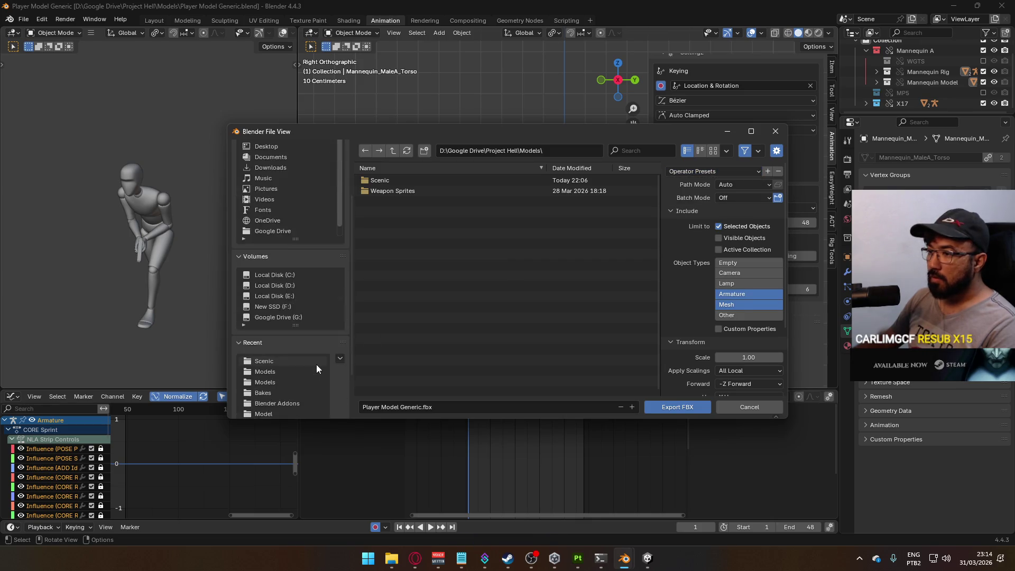
# Browse to Animations/Model and export over Model@Sidearm Sprint.fbx.
pyautogui.click(281, 330)
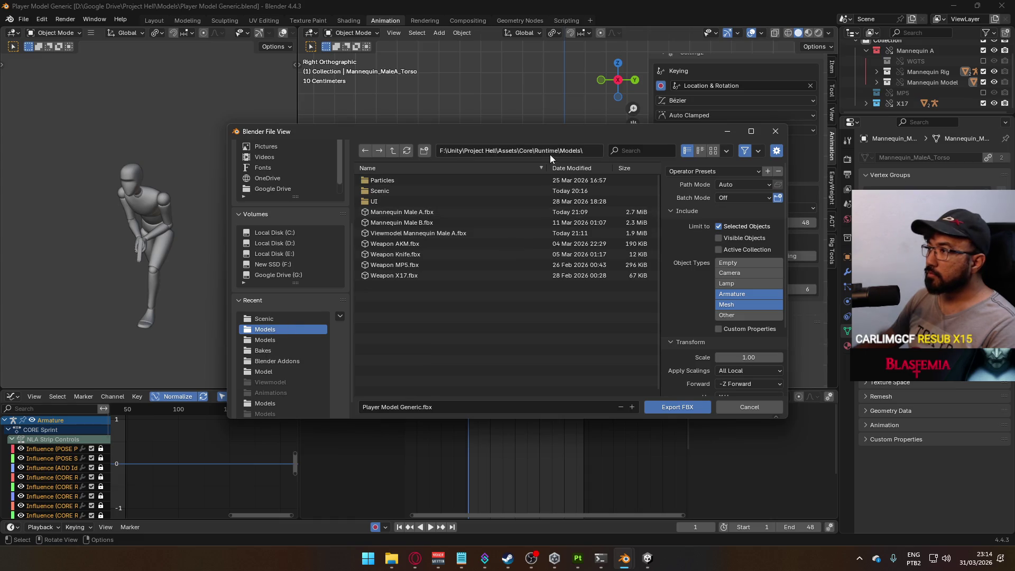
pyautogui.click(392, 151)
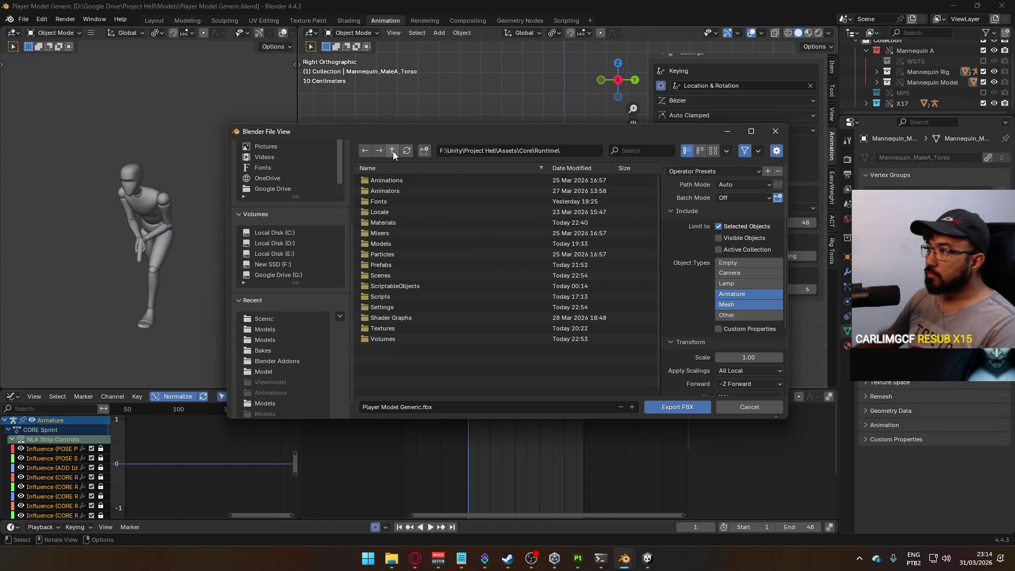
pyautogui.click(396, 183)
pyautogui.doubleClick(395, 182)
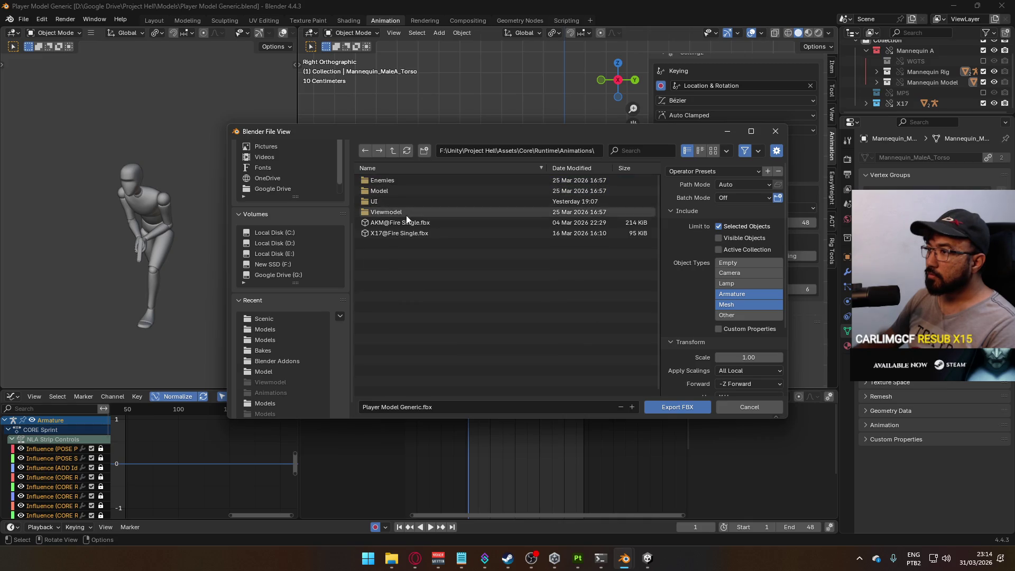
pyautogui.doubleClick(398, 191)
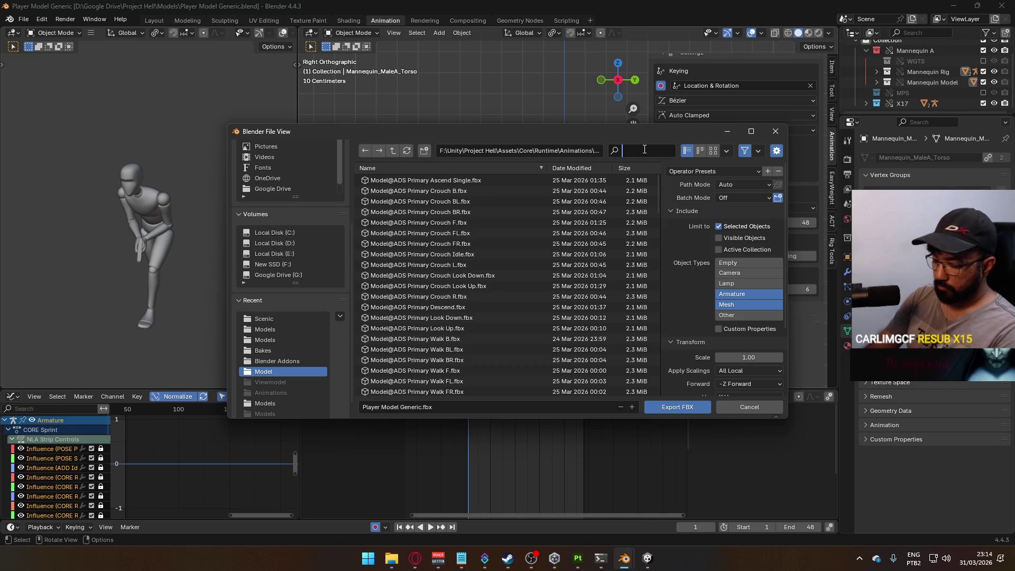
pyautogui.write('sprint')
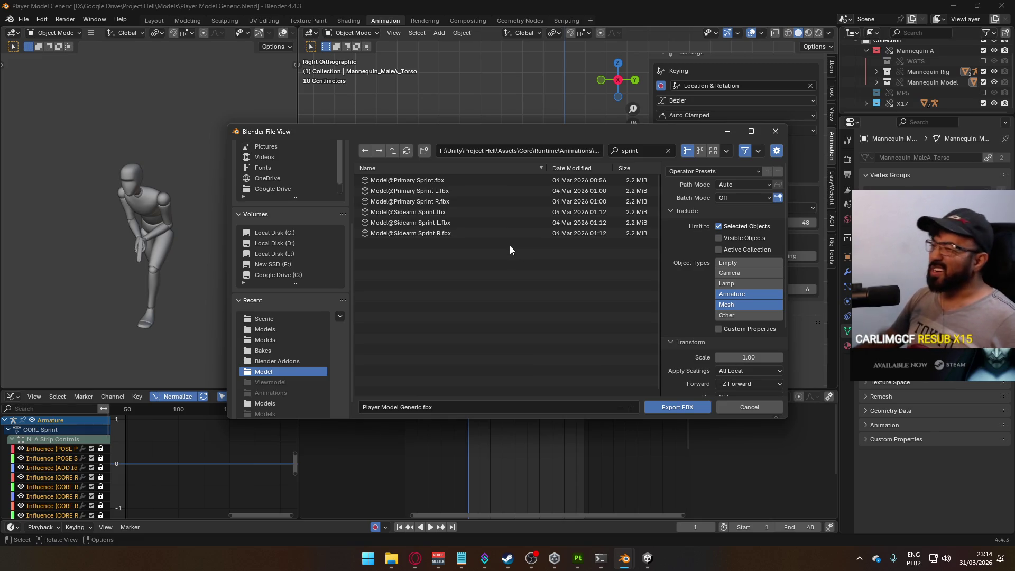
pyautogui.click(437, 211)
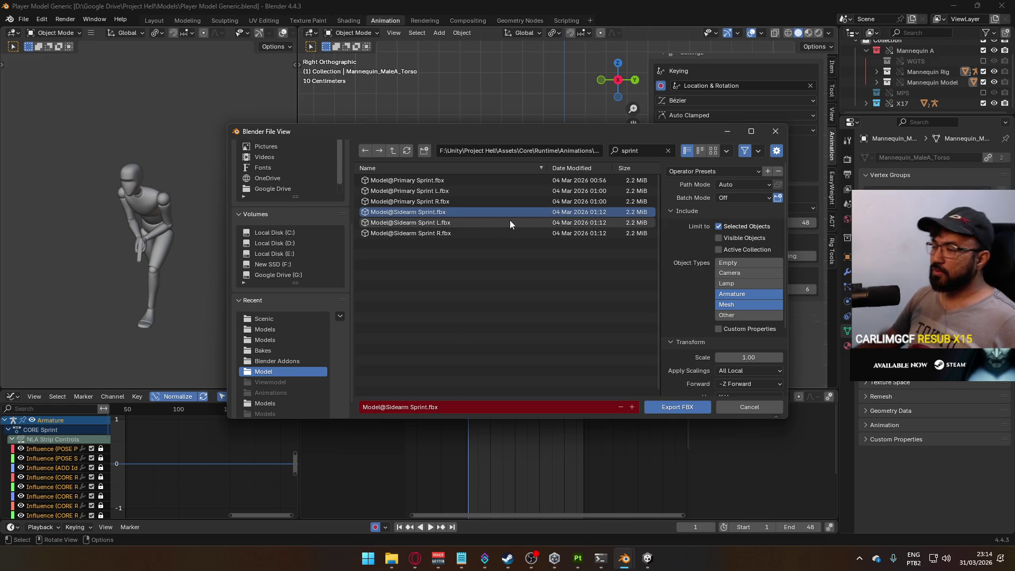
pyautogui.doubleClick(438, 212)
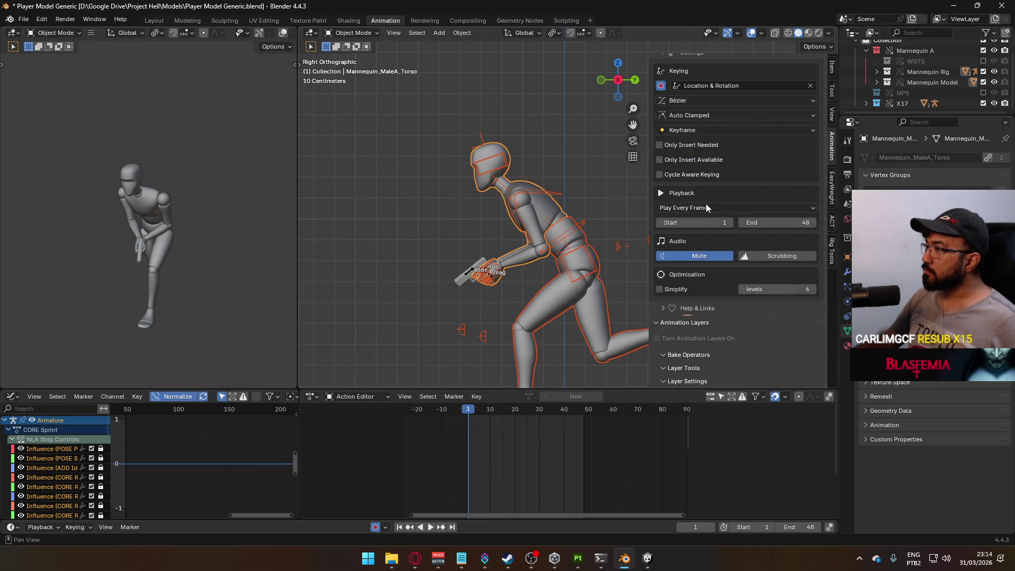
# Toggle the ADD Sprint L layer on the armature and the X17 gun rig.
pyautogui.click(523, 194)
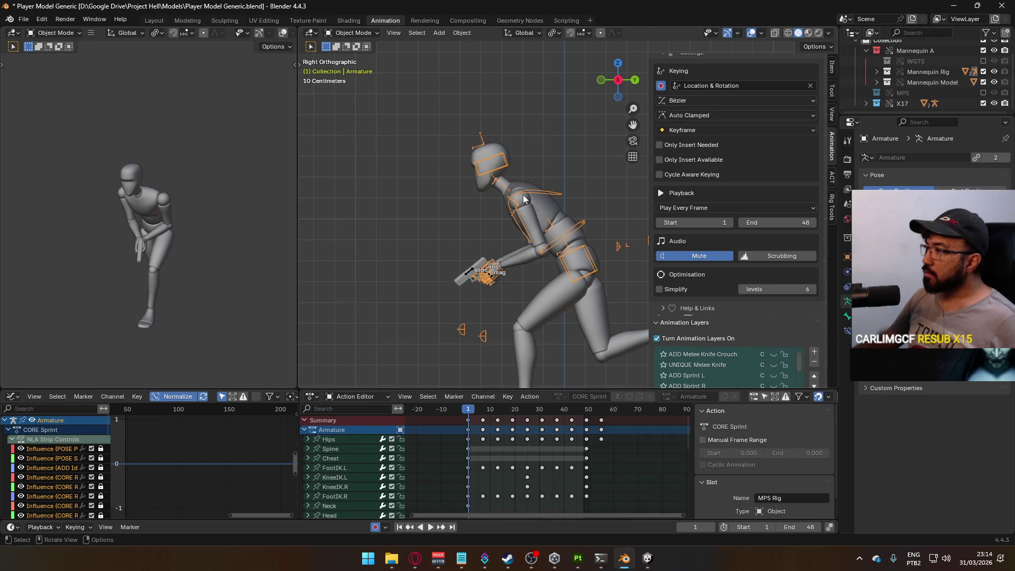
pyautogui.scroll(-3, 807, 265)
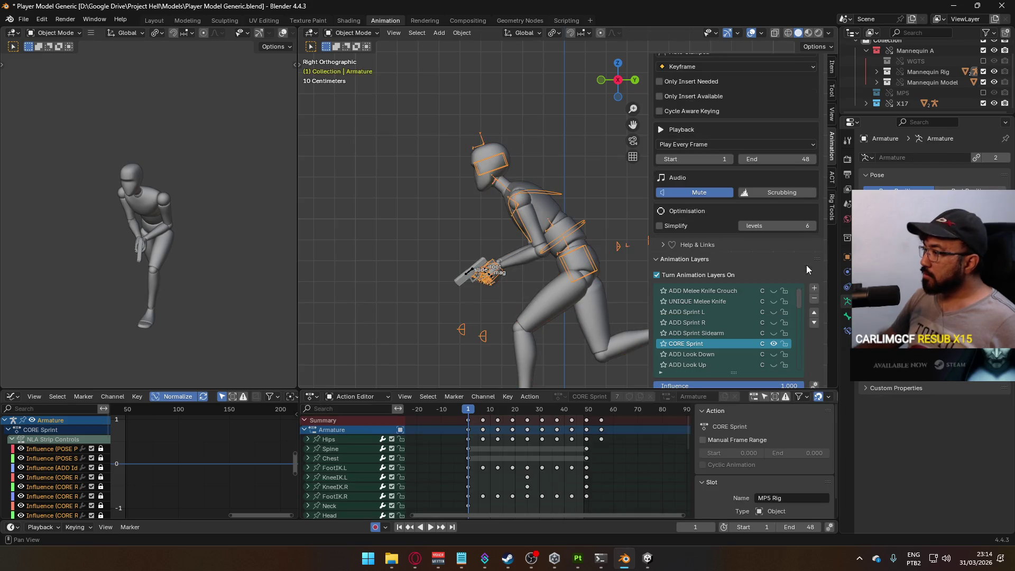
pyautogui.click(773, 312)
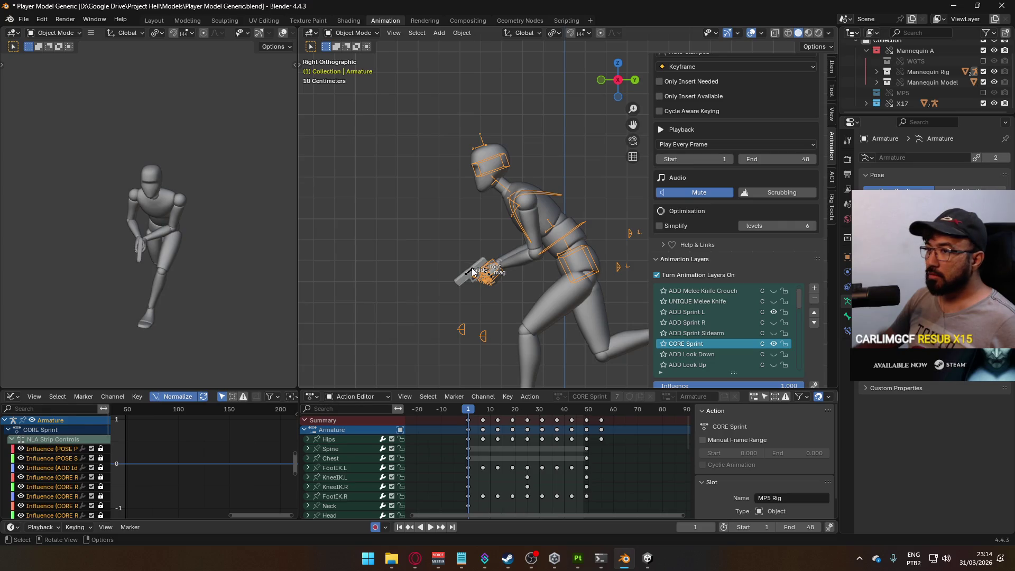
pyautogui.click(472, 268)
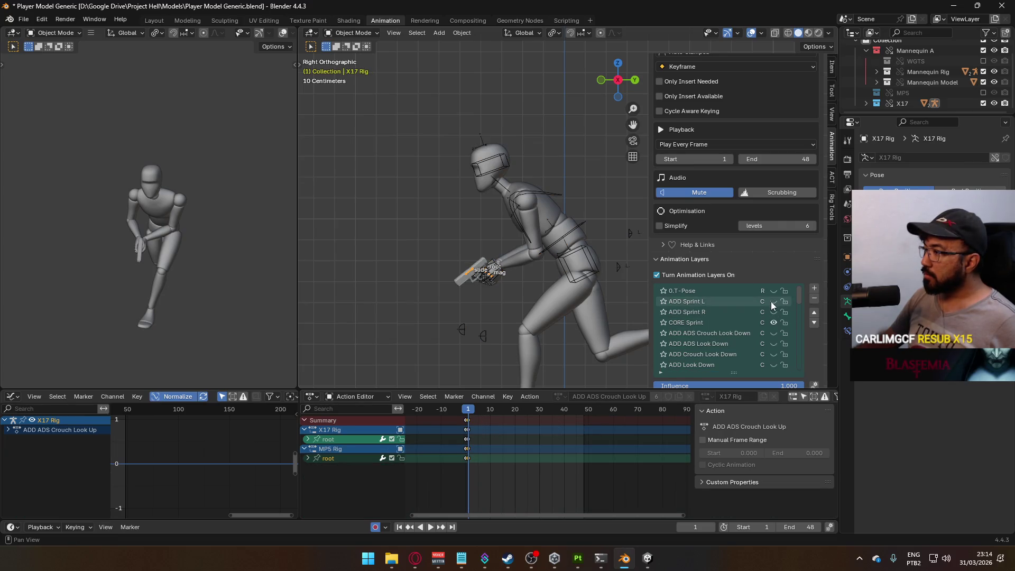
pyautogui.click(770, 301)
# Switch the active object among the mannequin mesh, Armature and X17 rig to compare their layers.
pyautogui.click(534, 213)
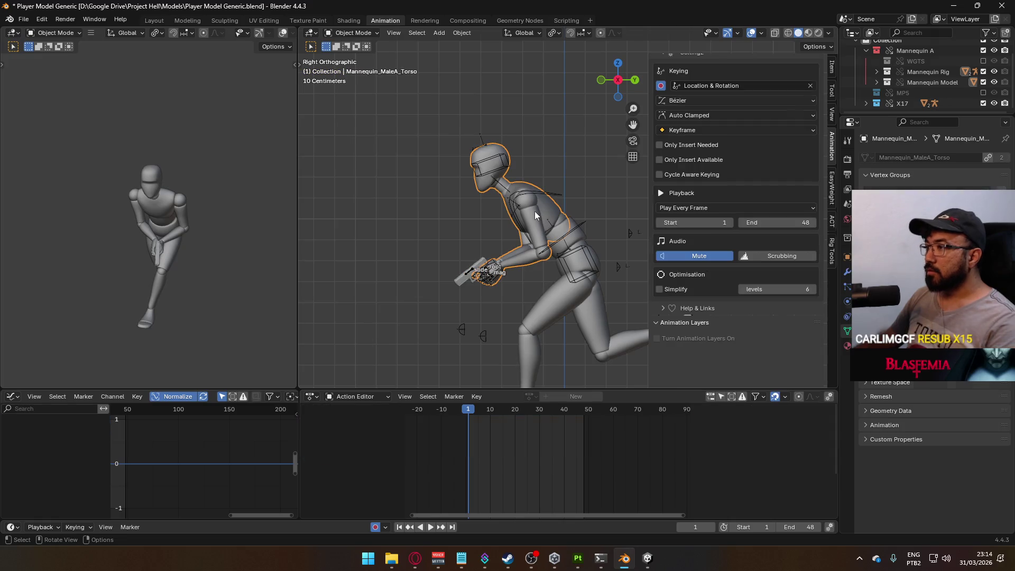
pyautogui.click(581, 224)
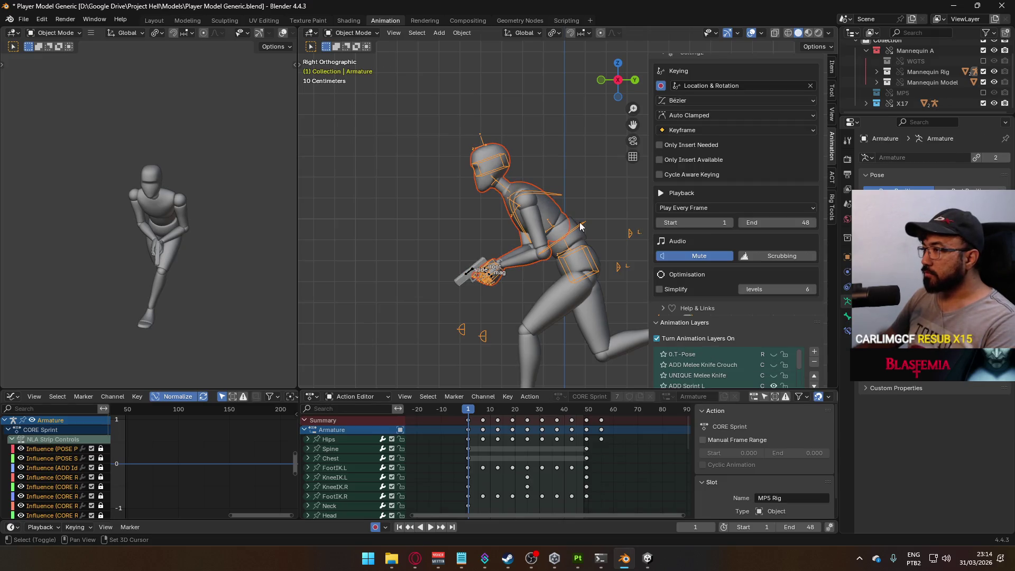
pyautogui.click(586, 248)
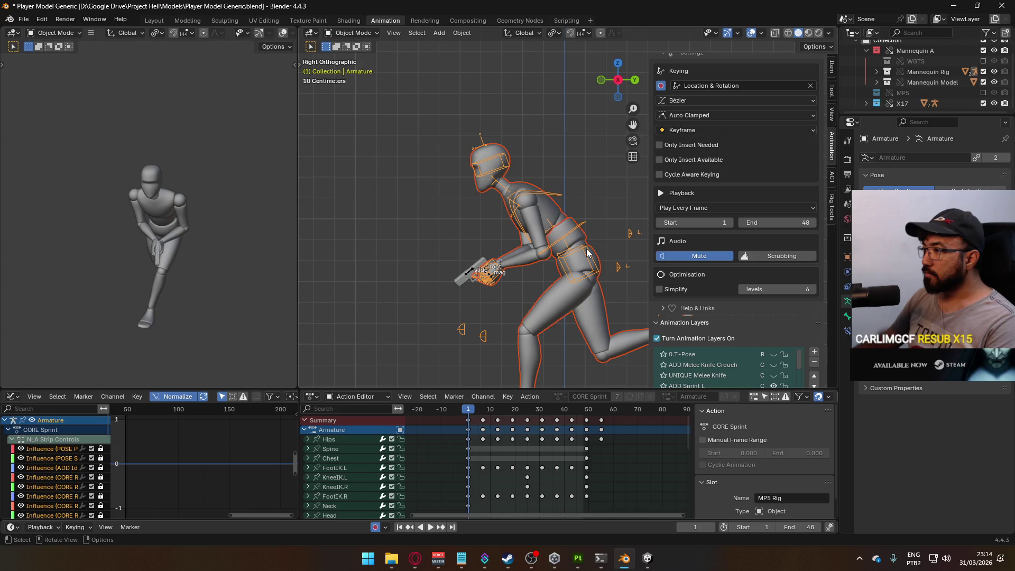
pyautogui.click(588, 243)
pyautogui.click(587, 243)
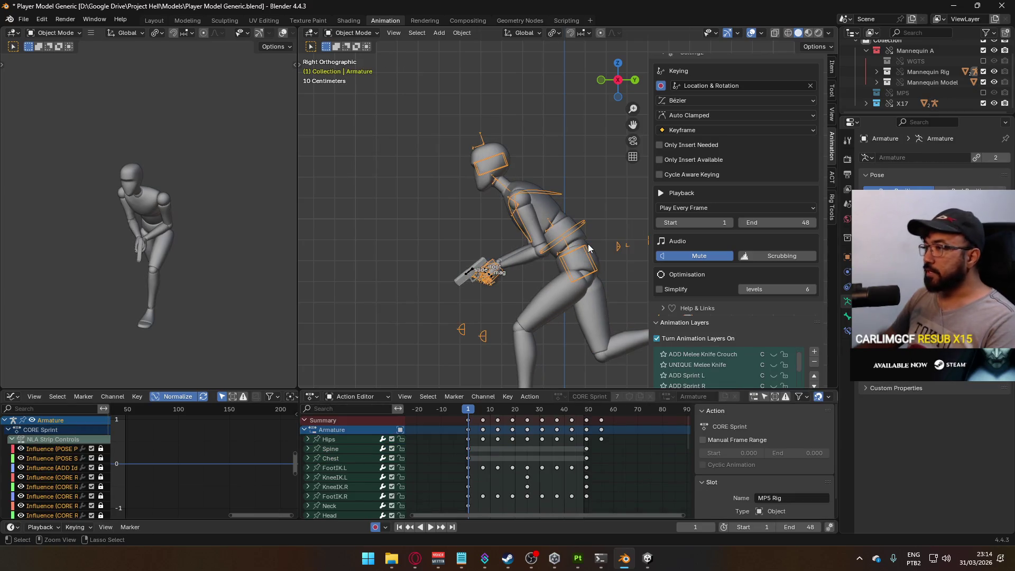
pyautogui.click(474, 270)
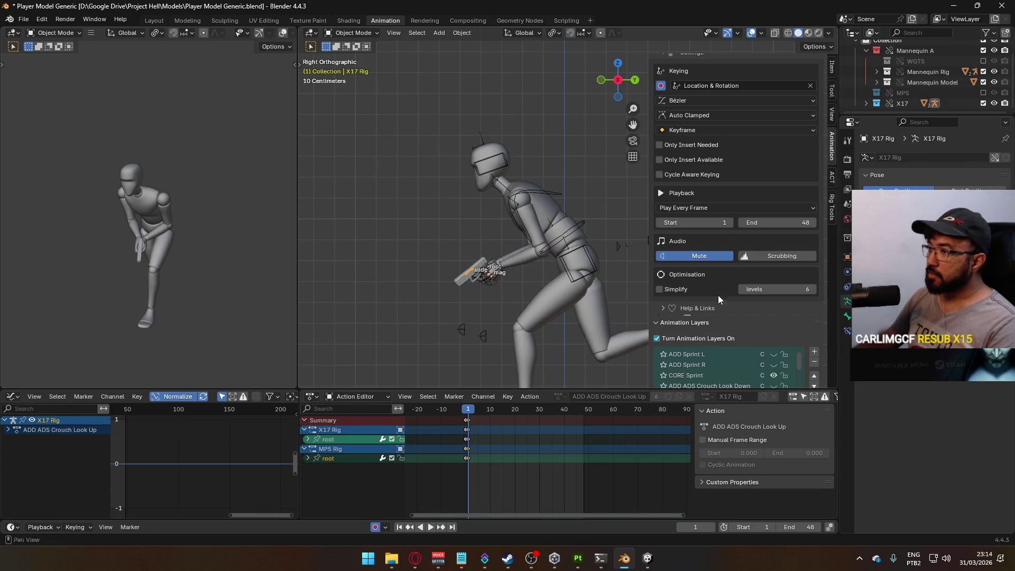
pyautogui.scroll(-4, 740, 290)
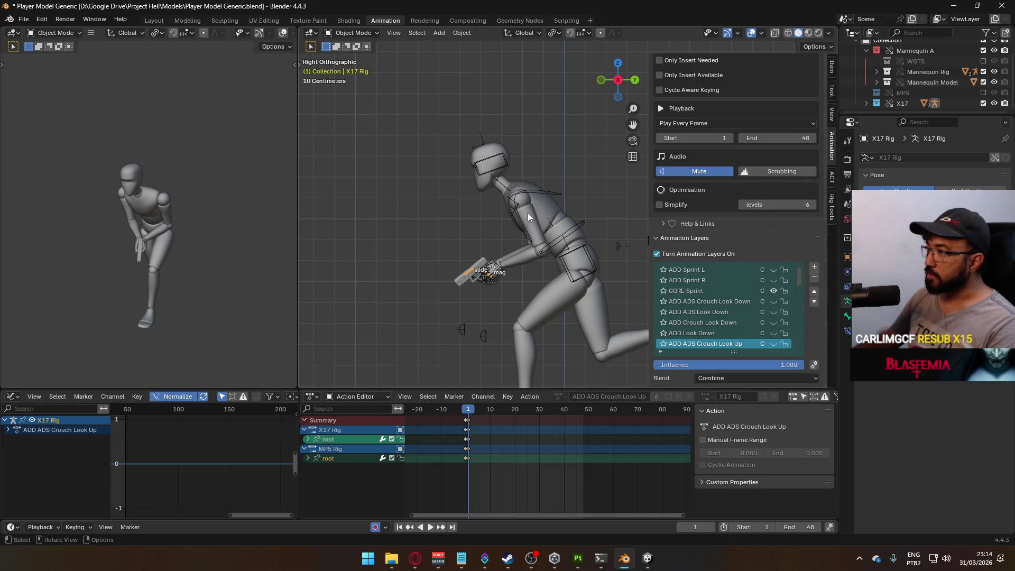
pyautogui.click(540, 193)
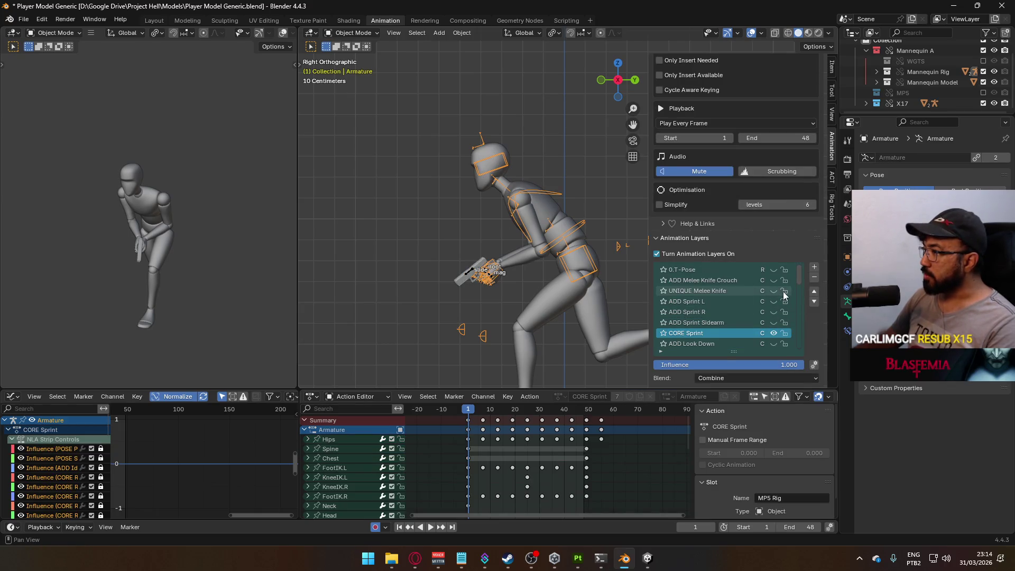
pyautogui.scroll(-3, 782, 291)
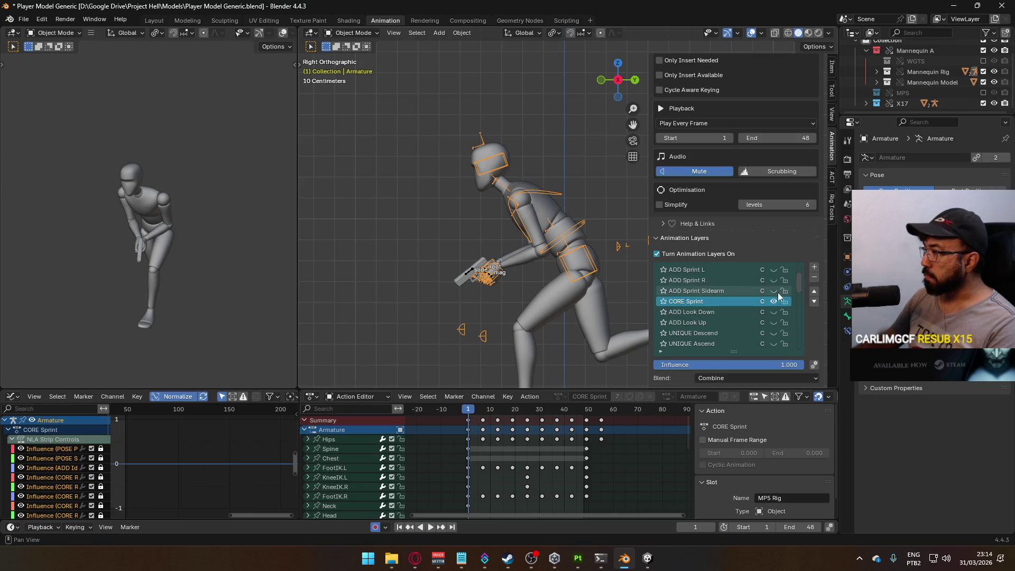
pyautogui.scroll(-10, 772, 300)
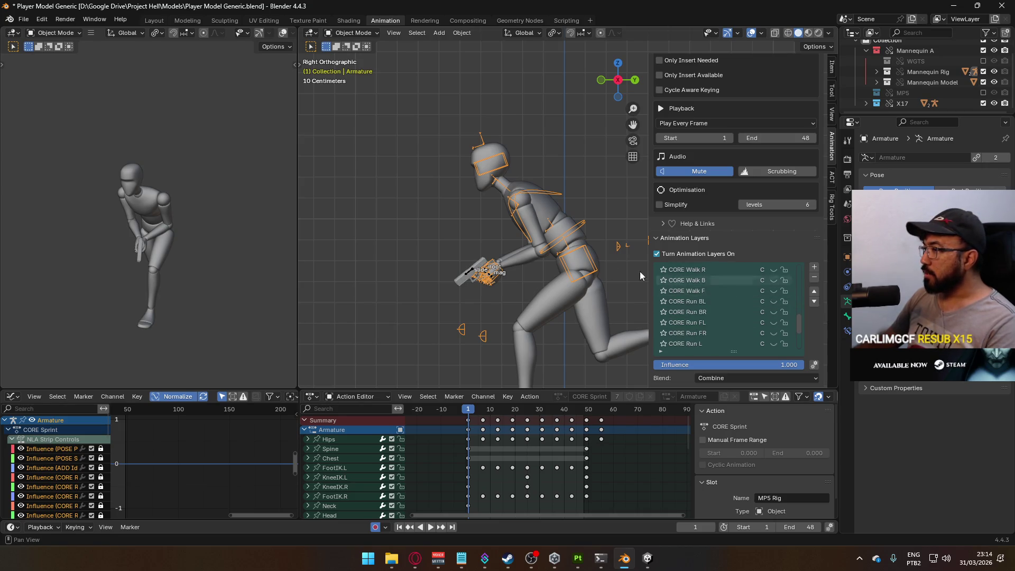
pyautogui.click(481, 272)
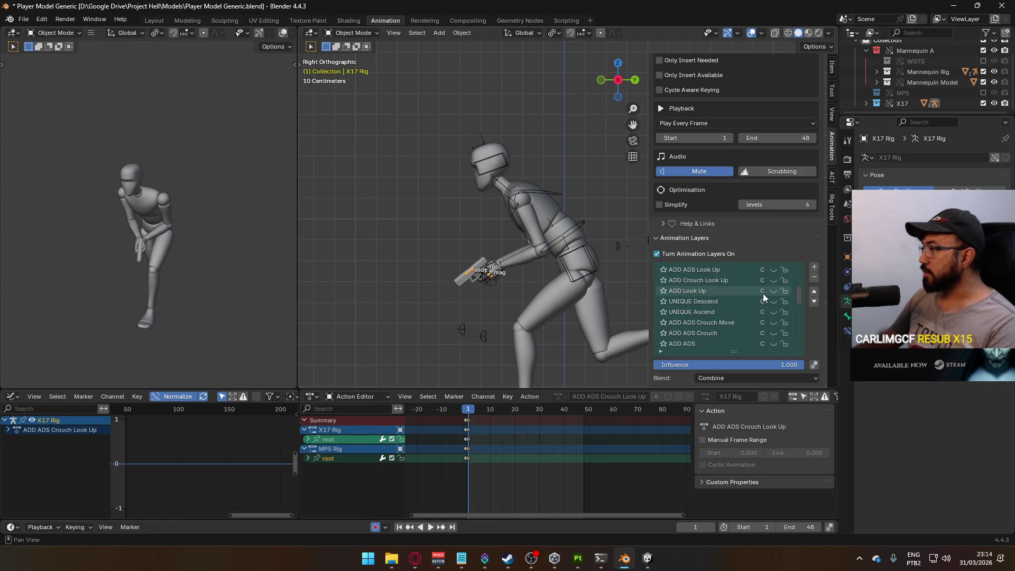
pyautogui.scroll(-10, 777, 306)
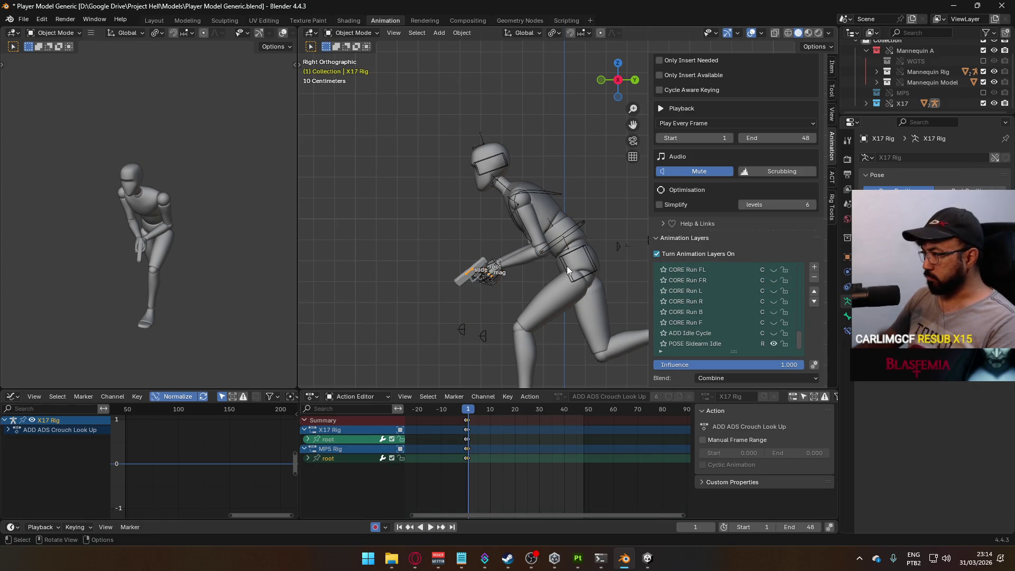
pyautogui.click(558, 246)
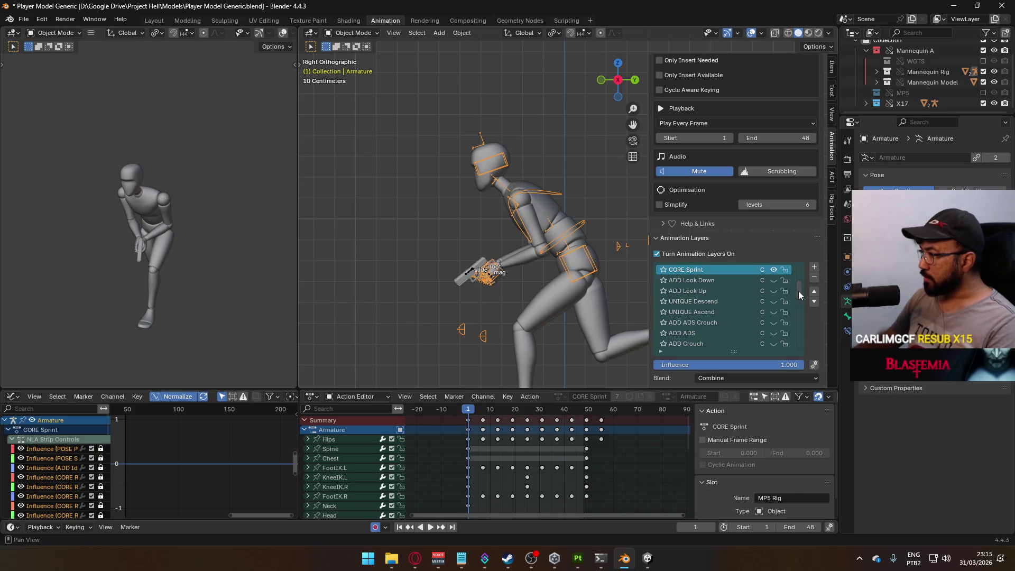
pyautogui.scroll(-1, 798, 296)
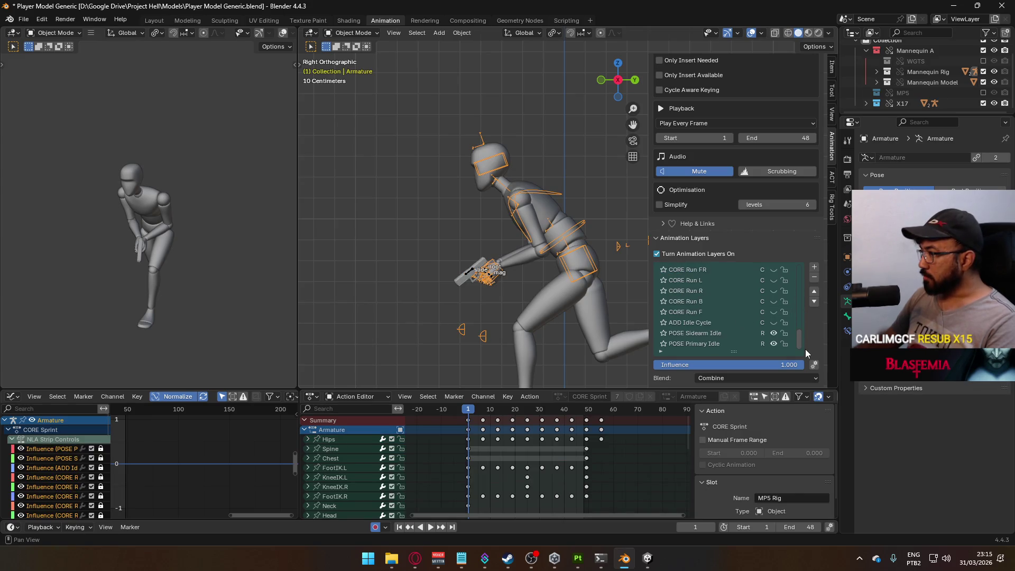
# Turn off POSE Sidearm Idle, hide the X17 collection and re-enable the MP5 collection.
pyautogui.click(774, 333)
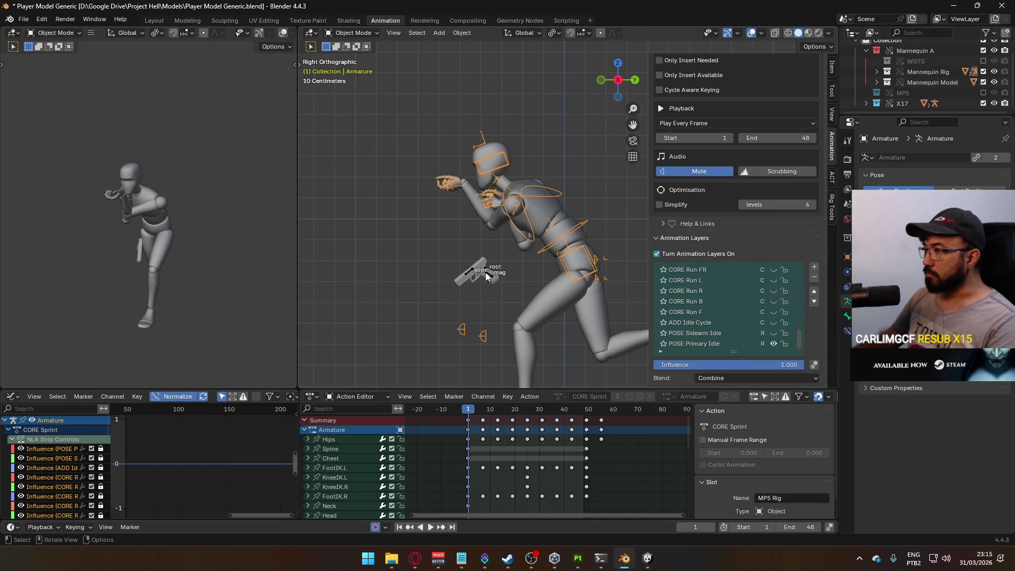
pyautogui.click(983, 103)
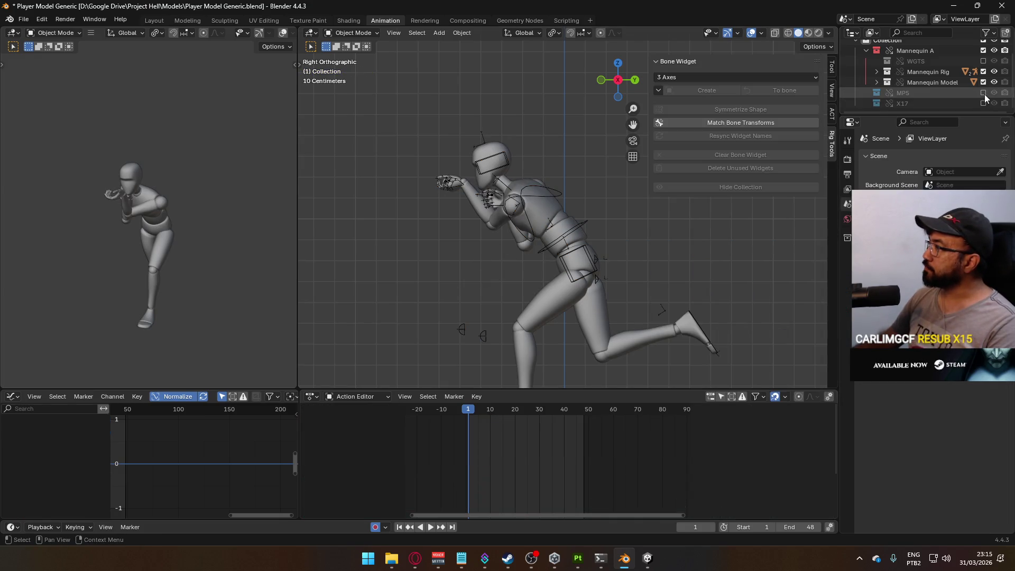
pyautogui.click(983, 93)
# Make the MP5 rig active, turn on its CORE Sprint layer and load that action.
pyautogui.click(458, 180)
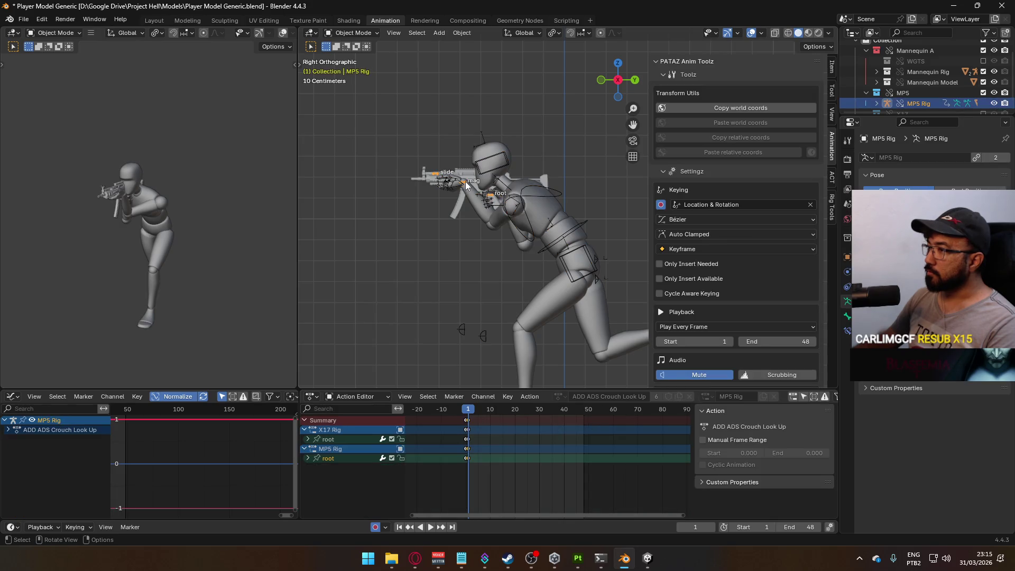
pyautogui.scroll(-5, 796, 268)
pyautogui.scroll(-5, 797, 359)
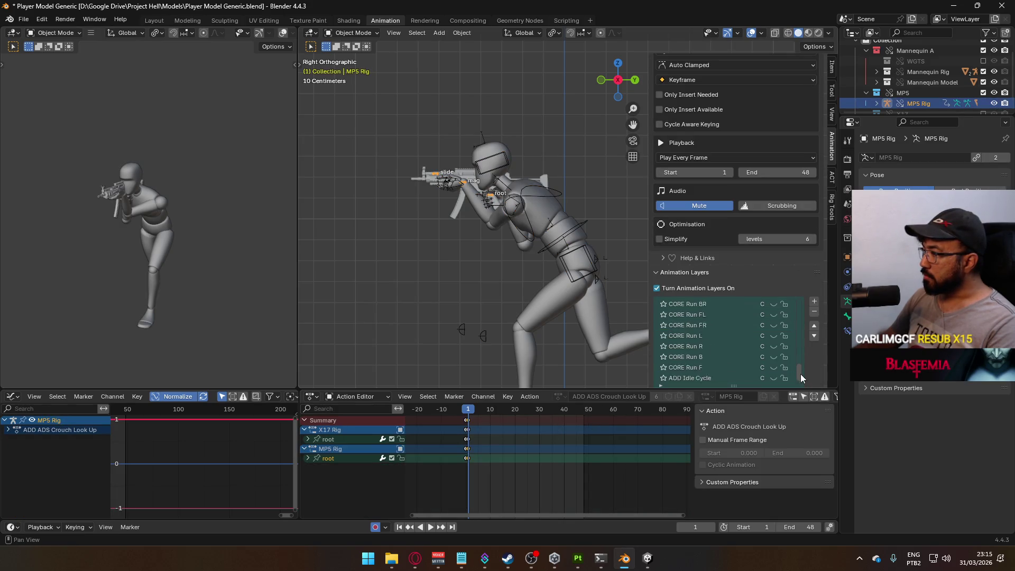
pyautogui.scroll(6, 794, 347)
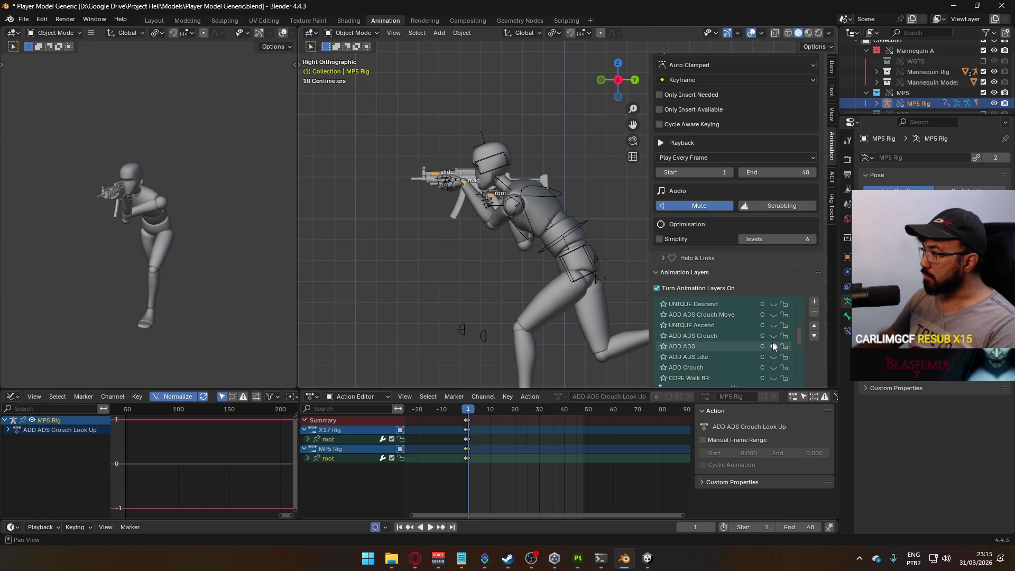
pyautogui.moveTo(798, 335); pyautogui.dragTo(798, 310)
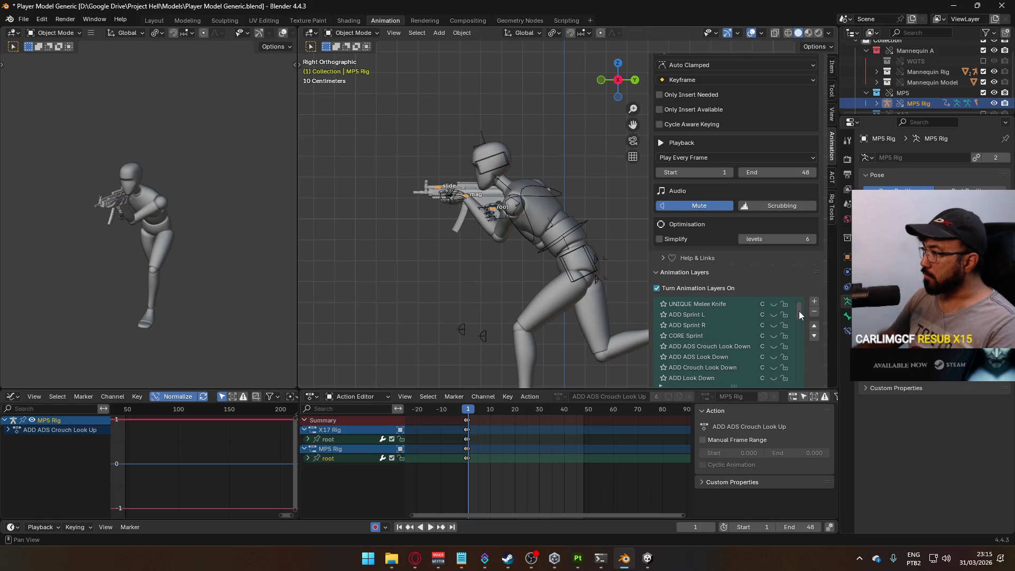
pyautogui.click(773, 335)
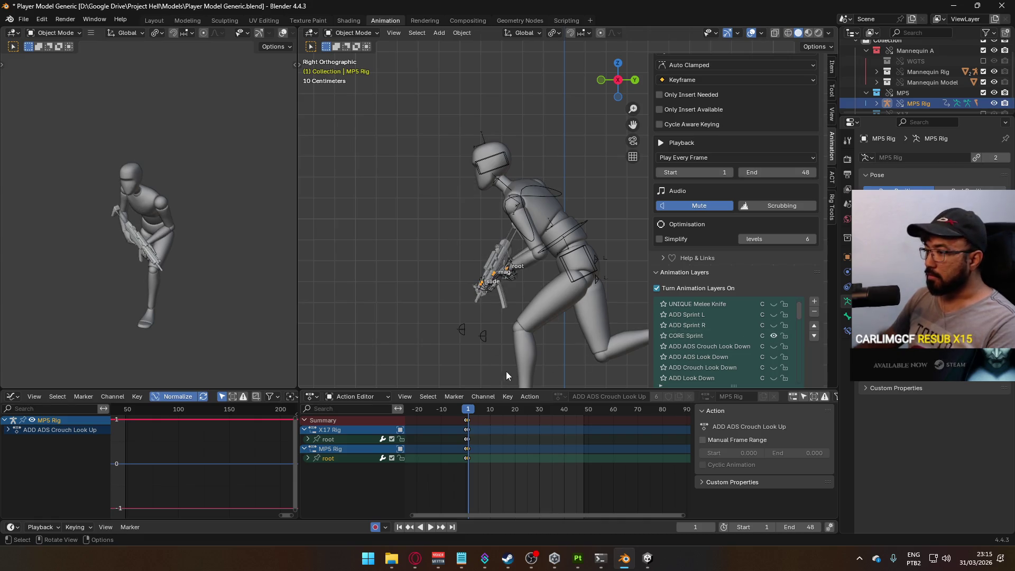
pyautogui.click(719, 335)
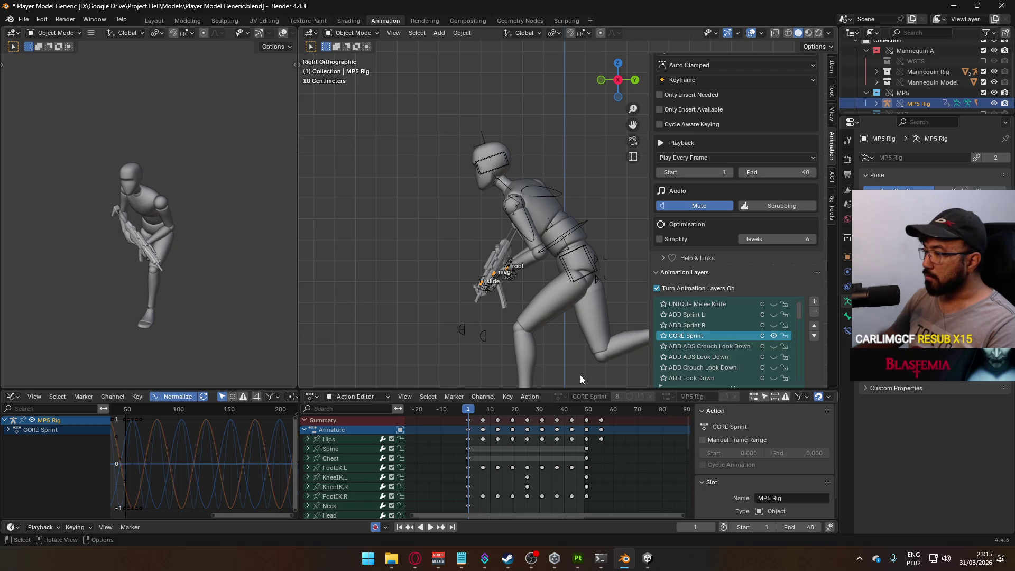
# Play back the sprint, select the mannequin armature and save the file.
pyautogui.press('space')
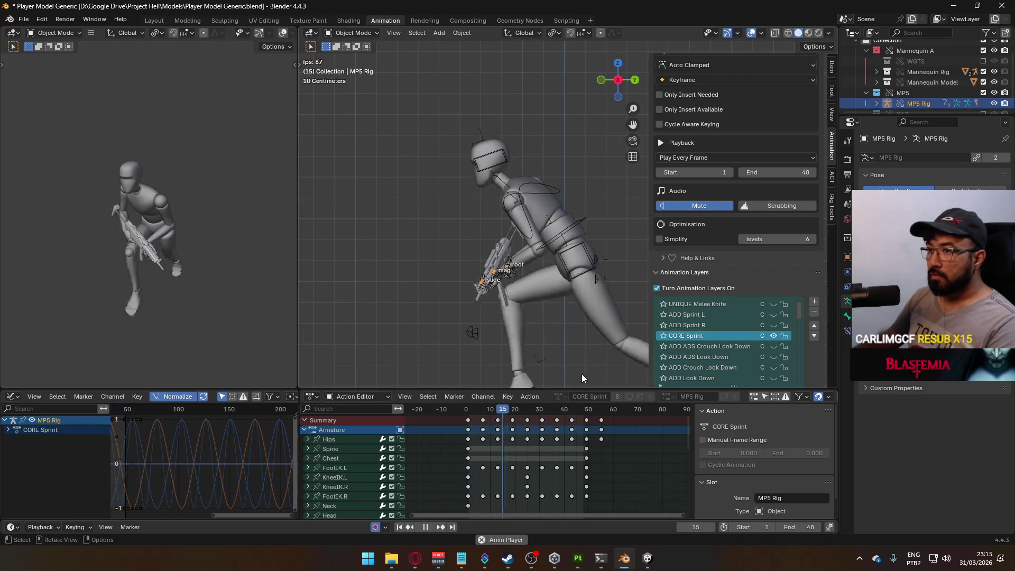
pyautogui.press('Escape')
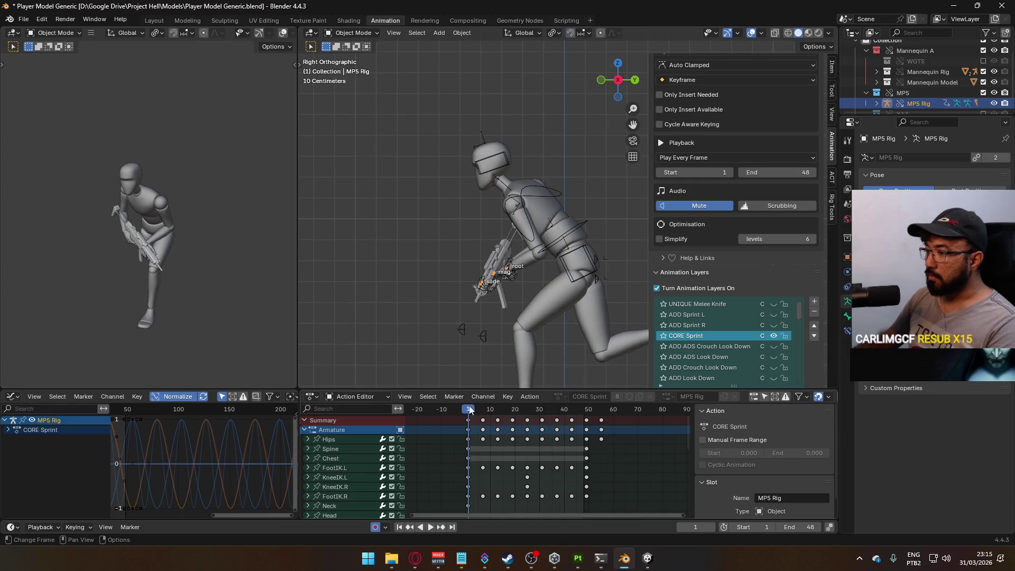
pyautogui.click(550, 313)
pyautogui.click(546, 201)
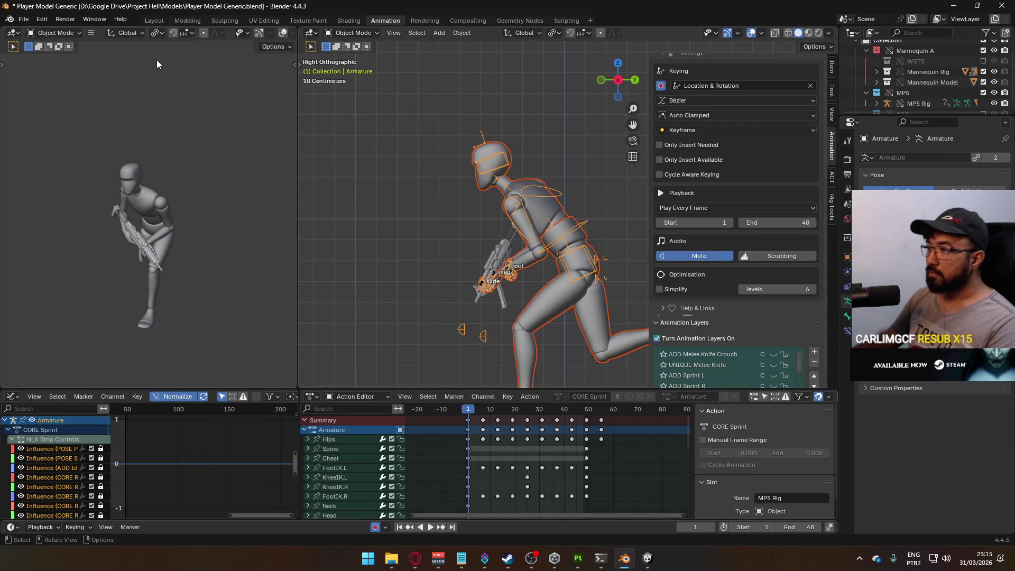
pyautogui.hotkey('ctrl', 's')
# Export FBX over Model@Primary Sprint.fbx, filtering the Animations folder for 'sprint'.
pyautogui.click(23, 19)
pyautogui.moveTo(42, 180)
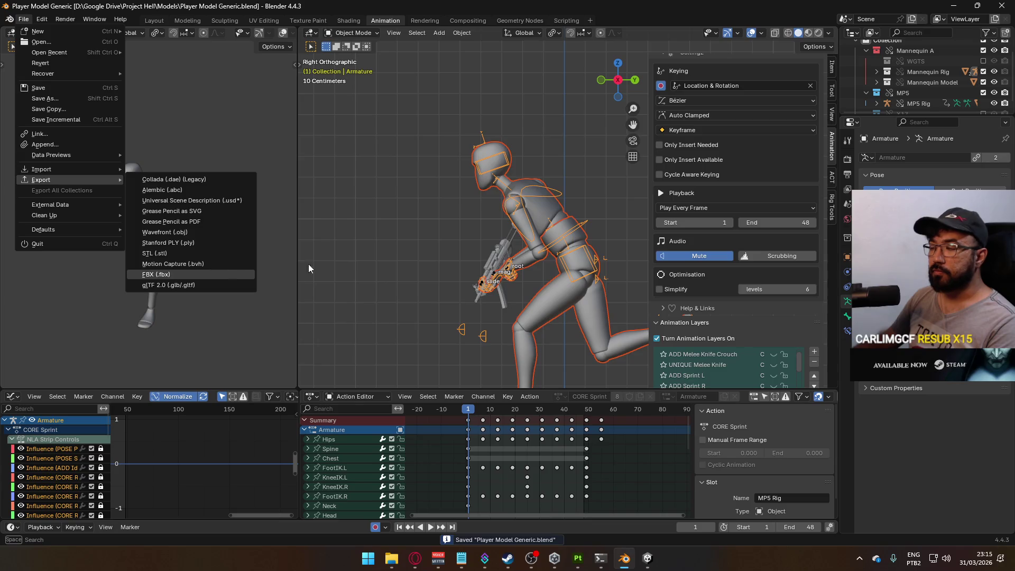
pyautogui.click(159, 274)
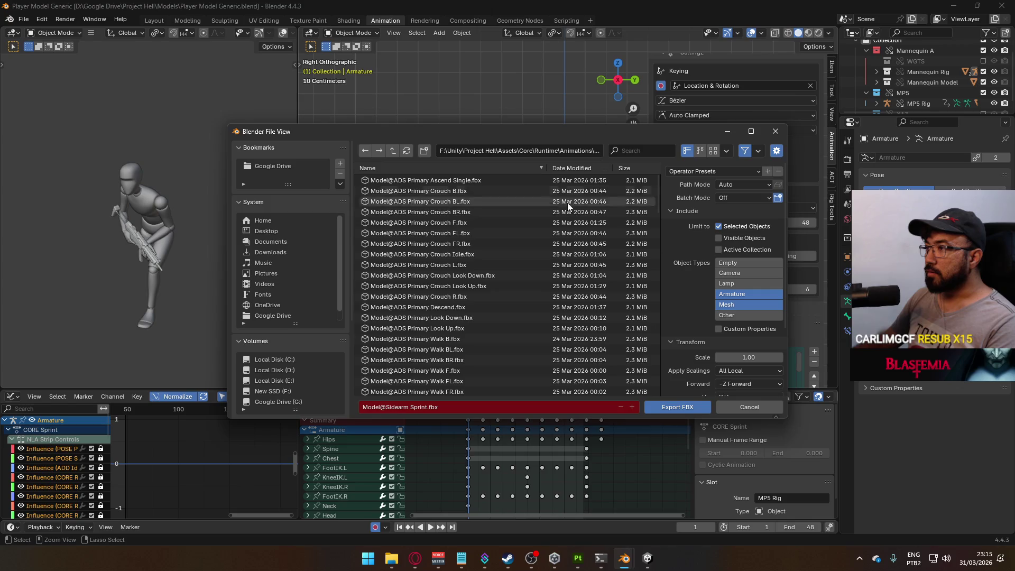
pyautogui.click(649, 151)
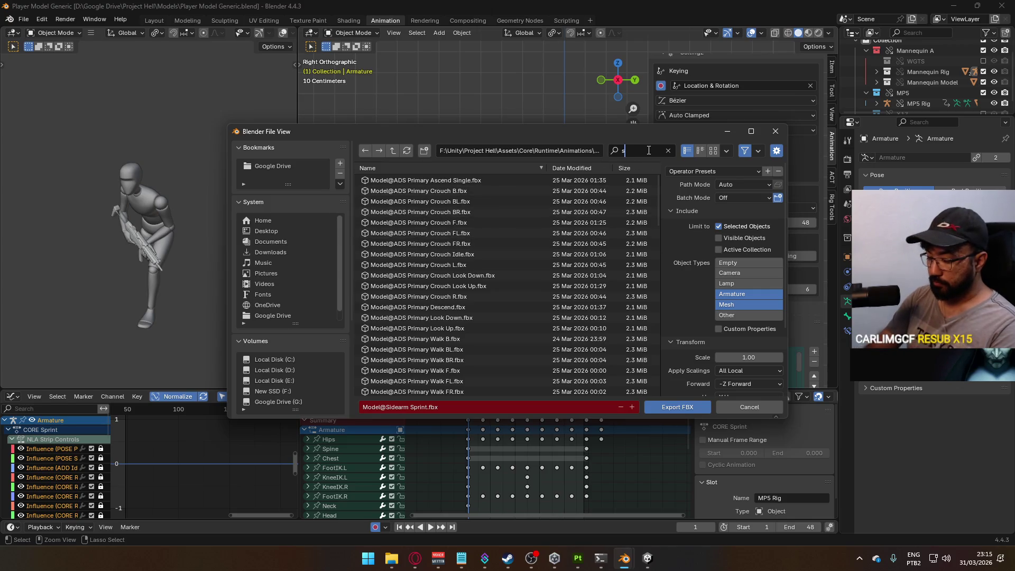
pyautogui.write('sprint')
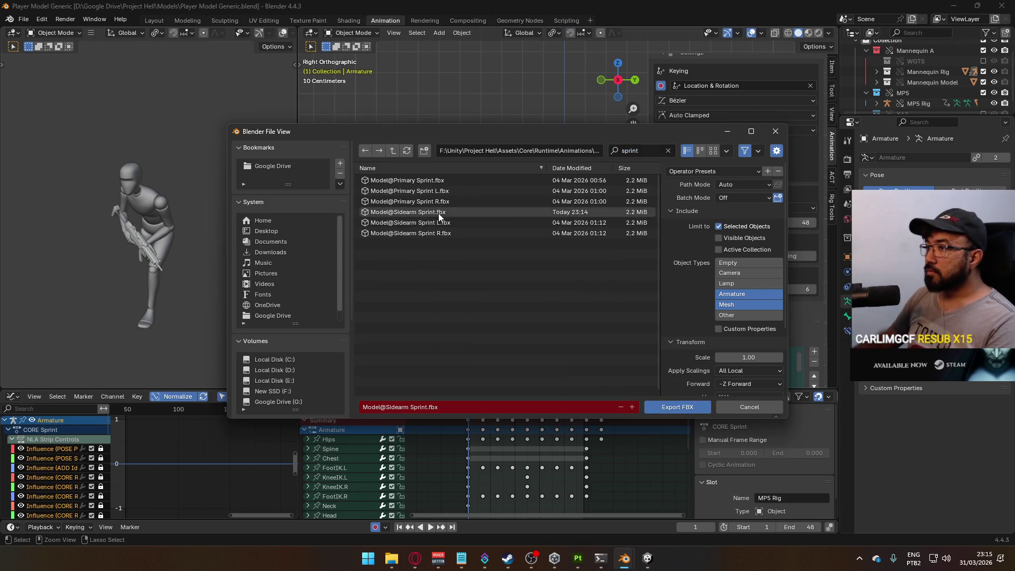
pyautogui.click(452, 180)
pyautogui.doubleClick(451, 180)
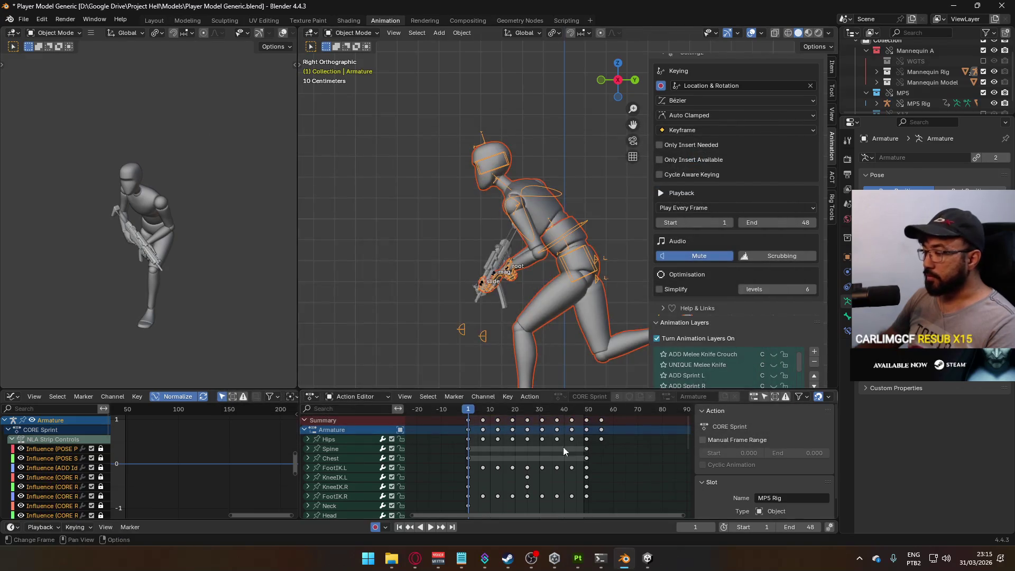
# In Unity, open Settings and check Post-processing on URP-Performant-Renderer.
pyautogui.click(647, 558)
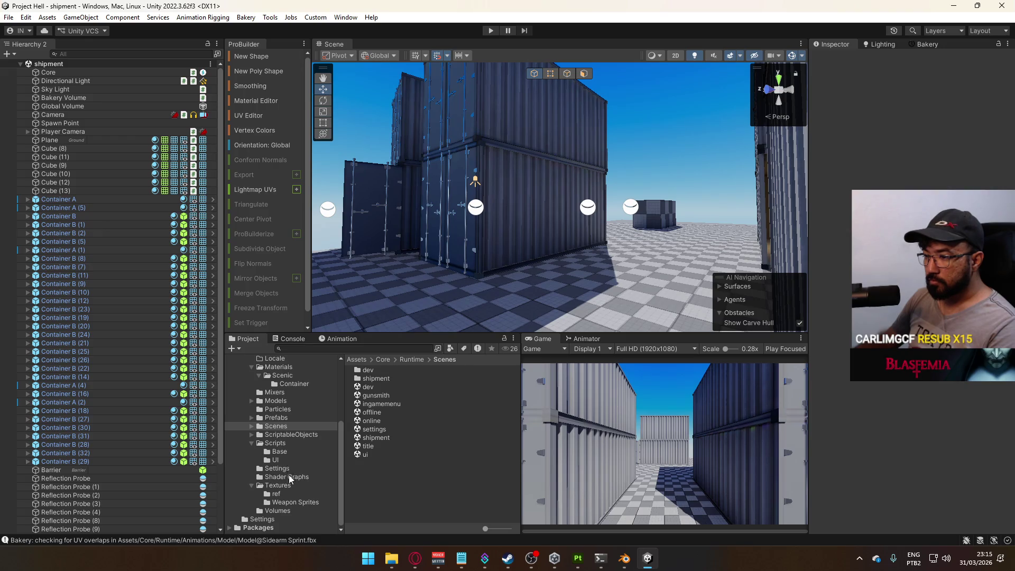
pyautogui.click(296, 434)
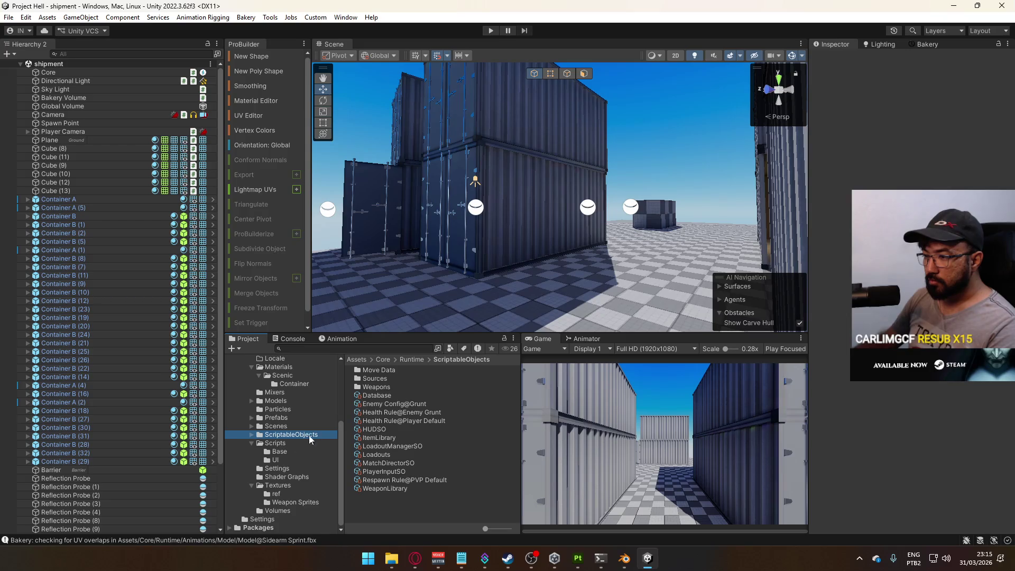
pyautogui.click(277, 469)
pyautogui.click(409, 396)
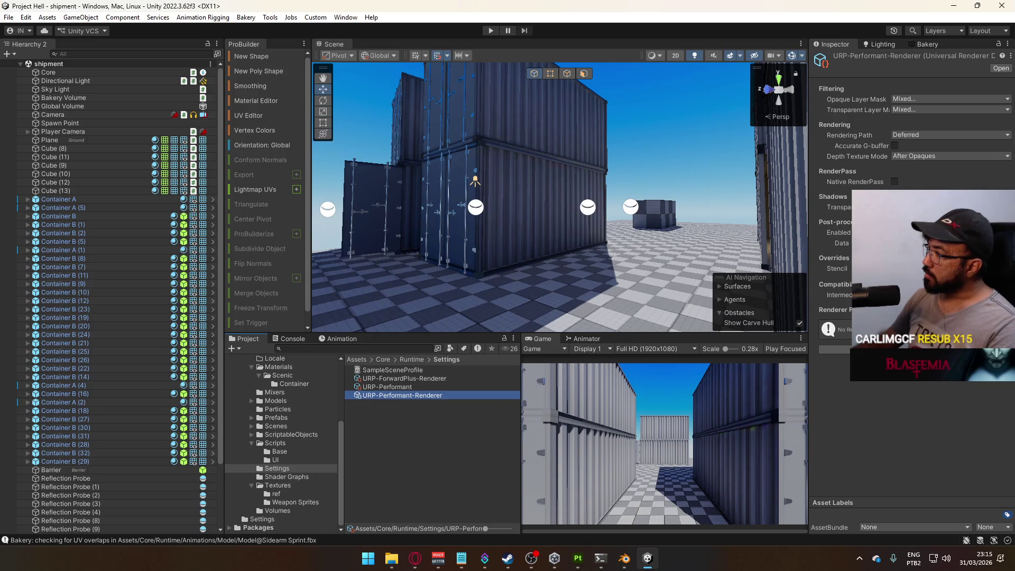
pyautogui.click(894, 233)
# Fly the scene camera around the containers and open the Scenes folder.
pyautogui.moveTo(570, 228)
pyautogui.mouseDown()
pyautogui.moveTo(580, 260)
pyautogui.moveTo(515, 334)
pyautogui.mouseUp()
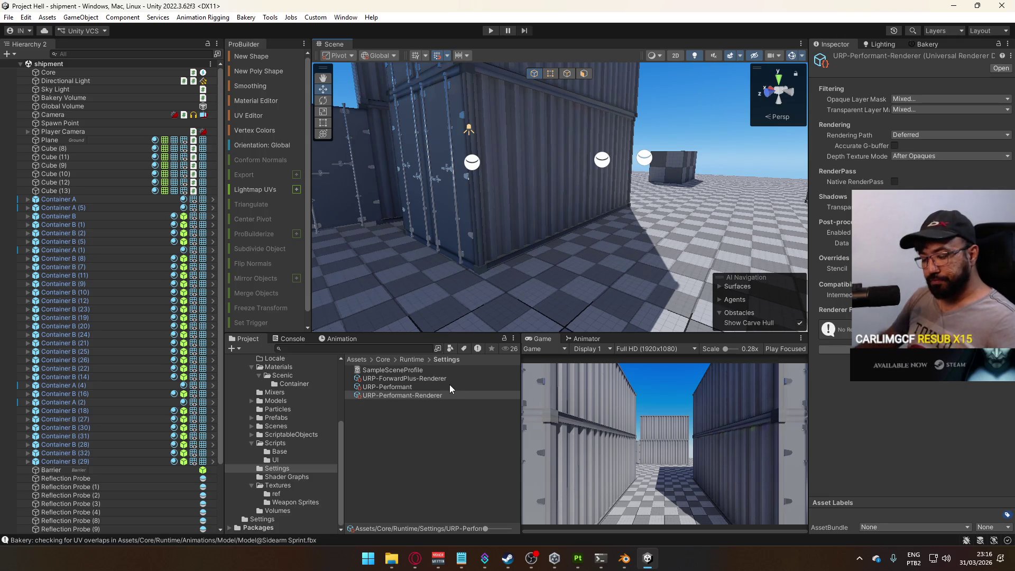
pyautogui.moveTo(576, 286)
pyautogui.mouseDown()
pyautogui.moveTo(434, 269)
pyautogui.moveTo(592, 275)
pyautogui.mouseUp()
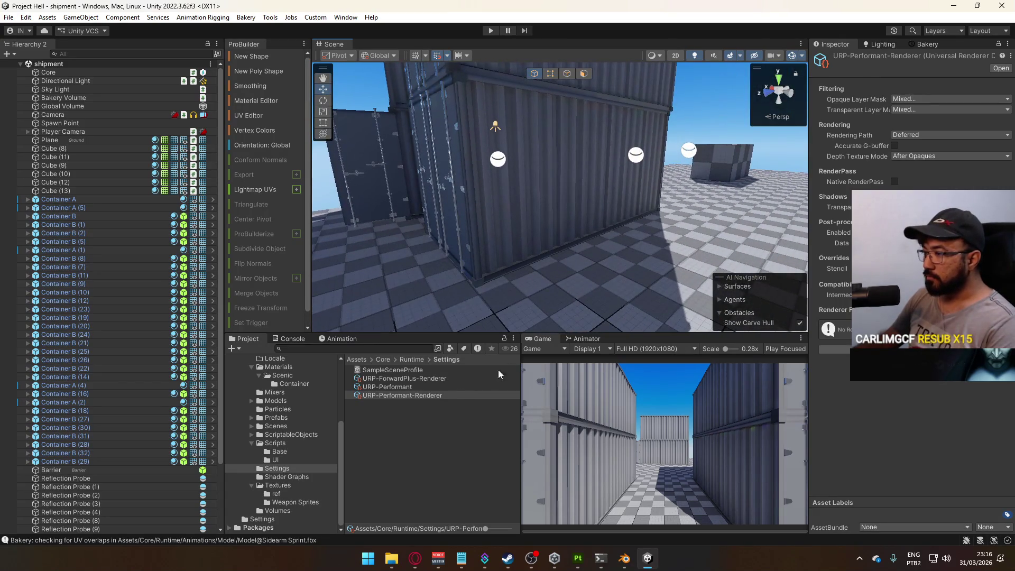
pyautogui.click(251, 443)
pyautogui.click(275, 442)
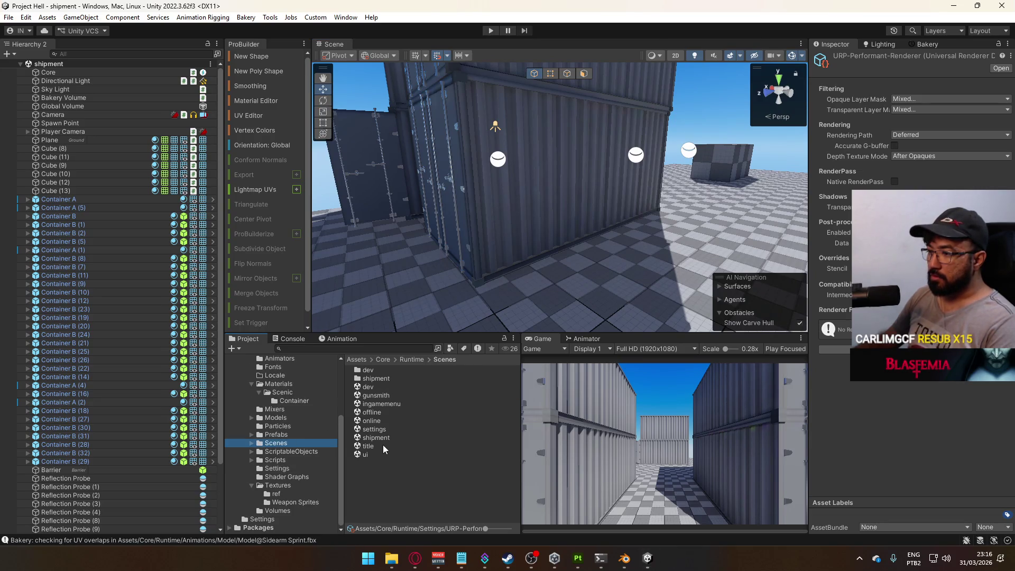
# Open the title scene, then the Model animator controller from the Animators folder.
pyautogui.doubleClick(384, 447)
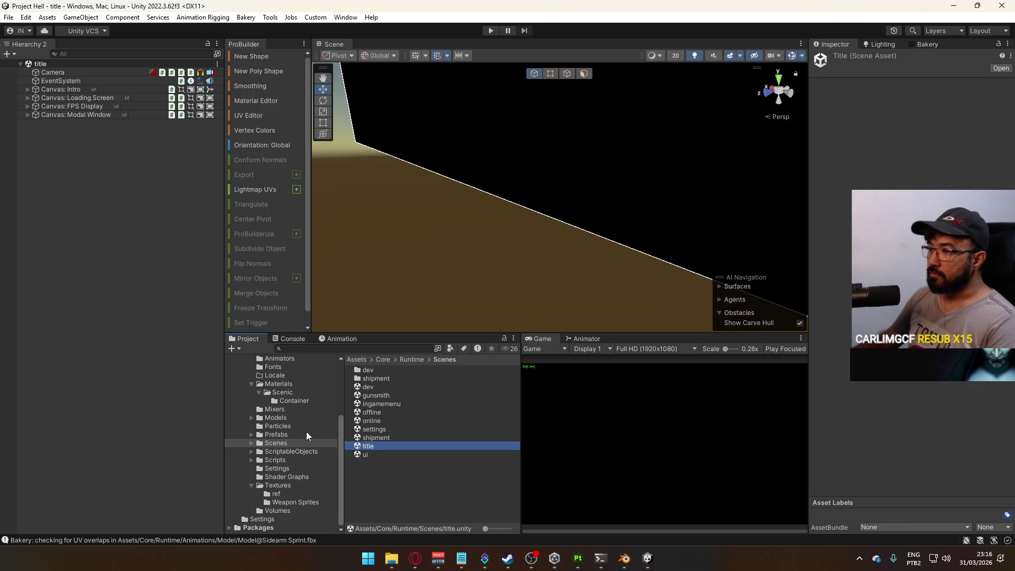
pyautogui.scroll(3, 294, 412)
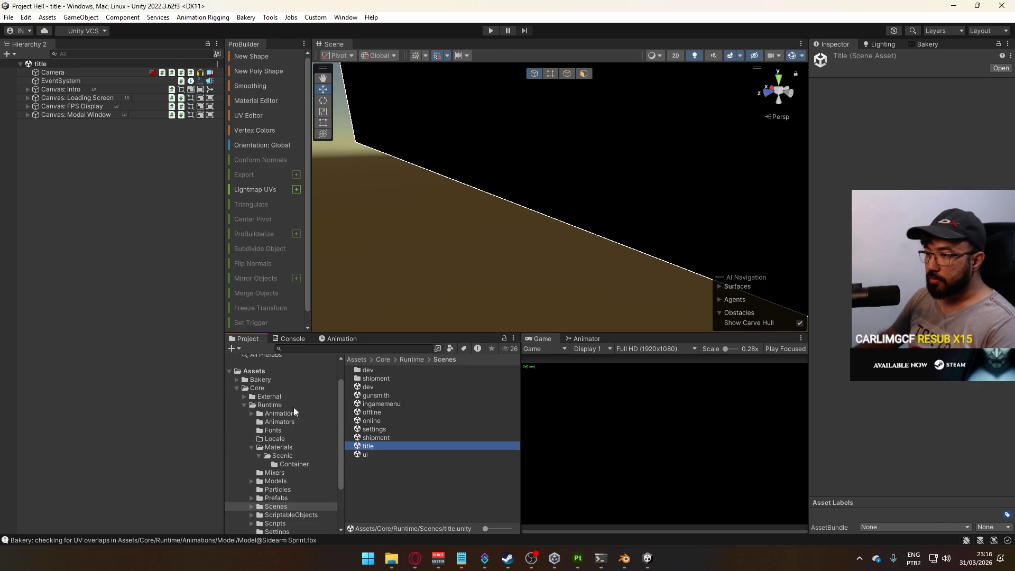
pyautogui.click(282, 421)
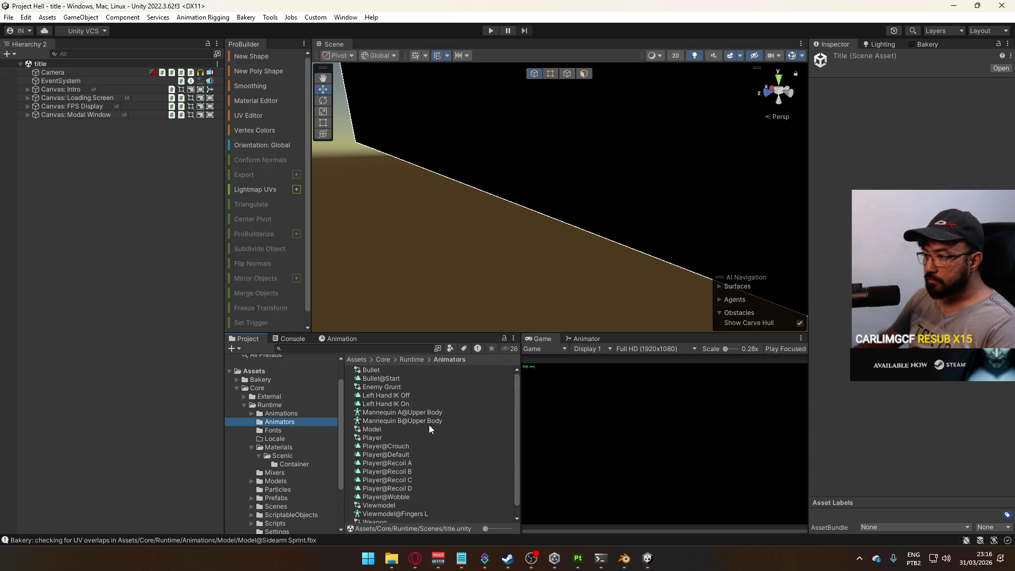
pyautogui.scroll(-1, 427, 426)
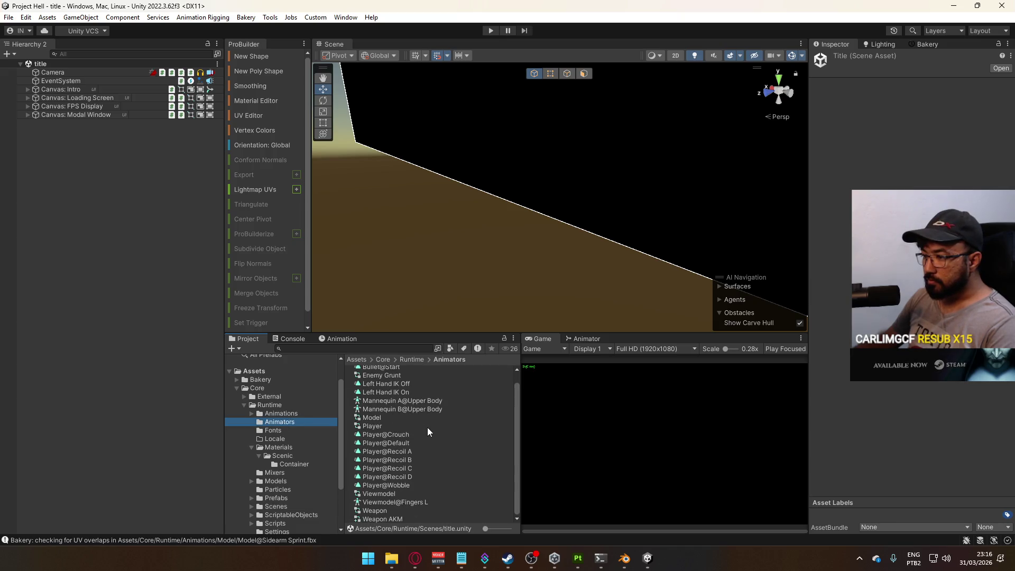
pyautogui.doubleClick(389, 417)
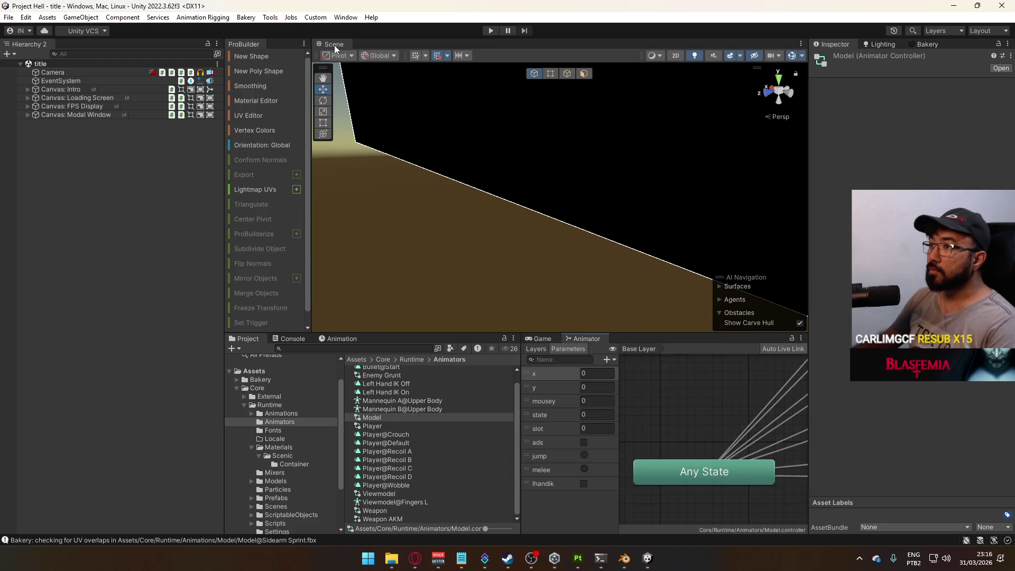
# Bring up the Sprint (Sidearm) blend tree and its motion list in the Animator.
pyautogui.scroll(-5, 711, 411)
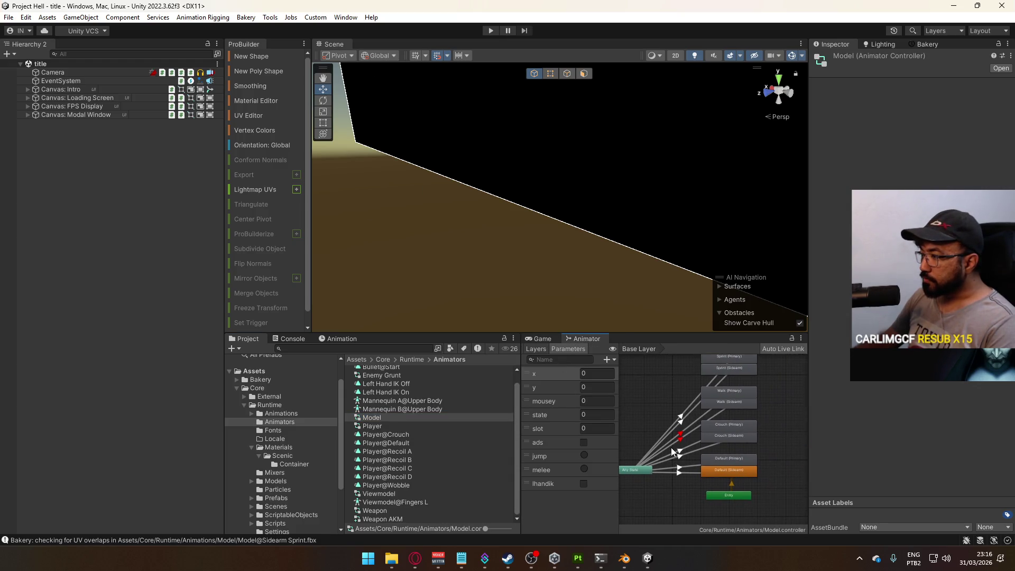
pyautogui.moveTo(670, 455); pyautogui.dragTo(673, 484)
pyautogui.click(719, 419)
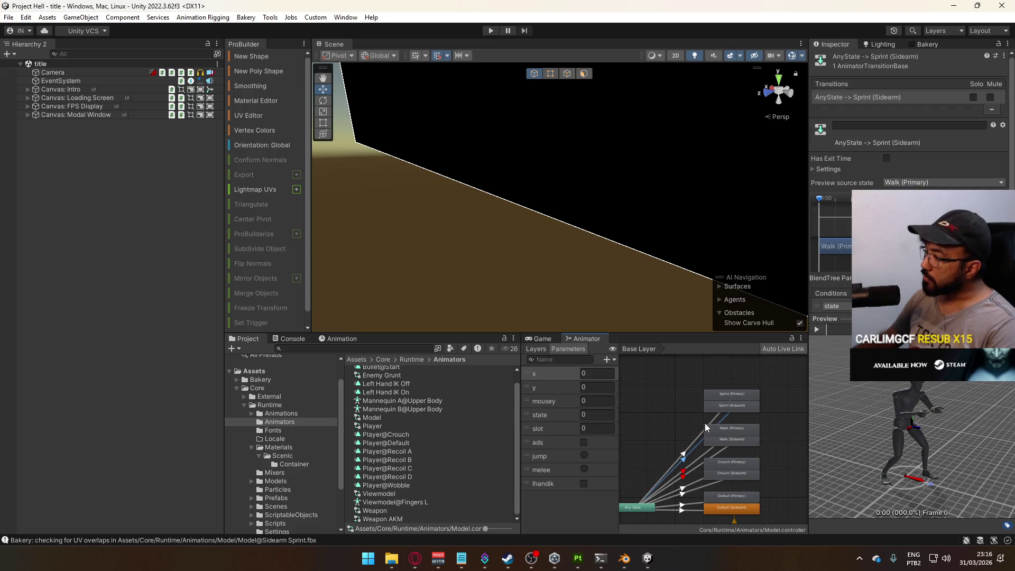
pyautogui.doubleClick(731, 404)
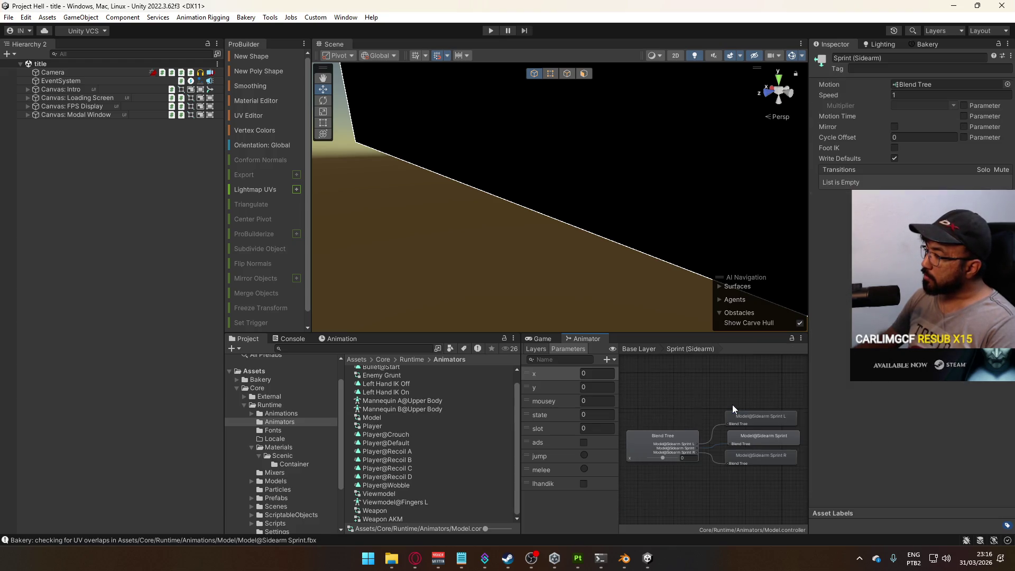
pyautogui.click(670, 437)
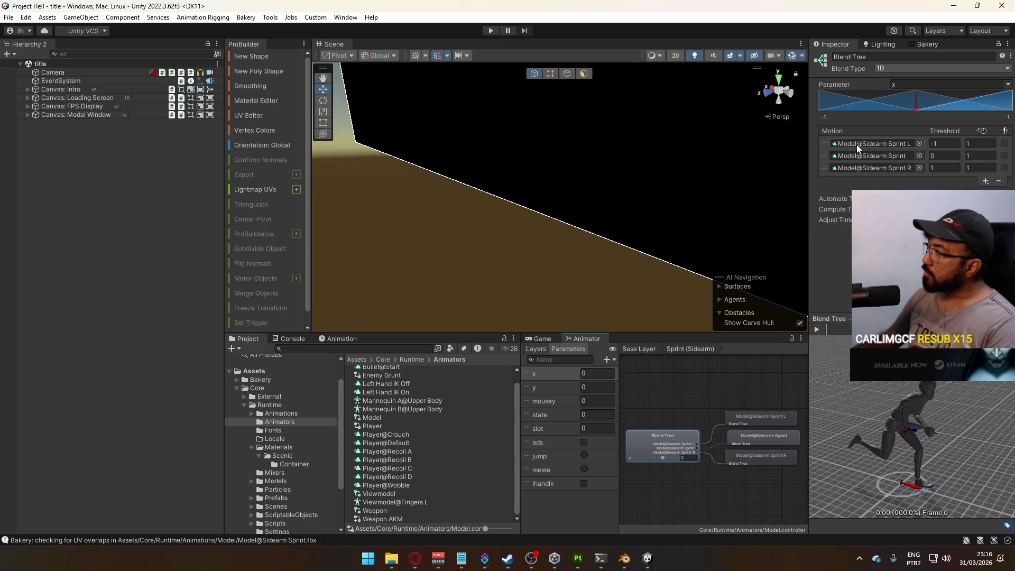
# Delete the Model@Sidearm Sprint L motion from the blend tree, then undo the removal.
pyautogui.click(828, 150)
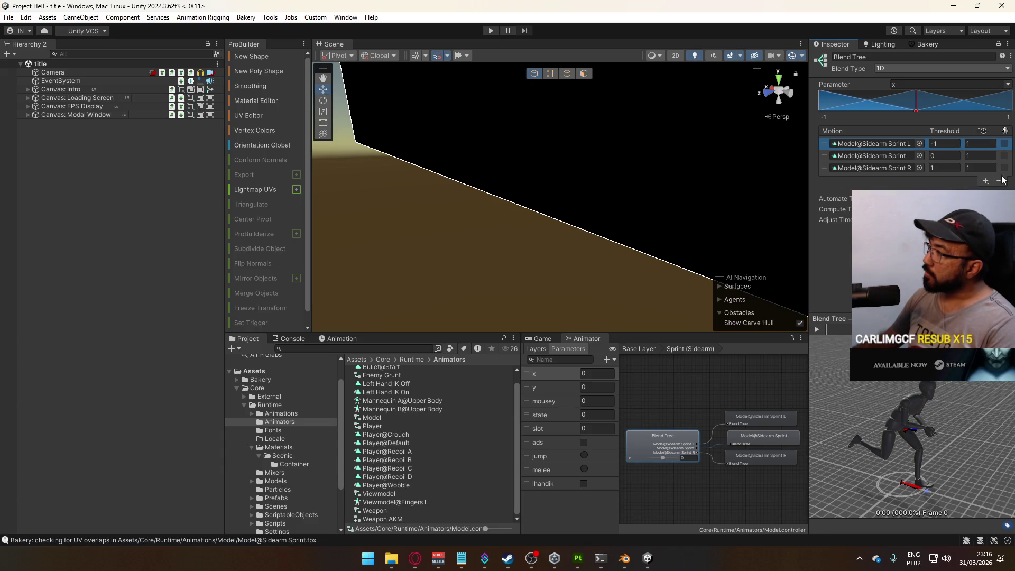
pyautogui.press('Delete')
pyautogui.click(500, 297)
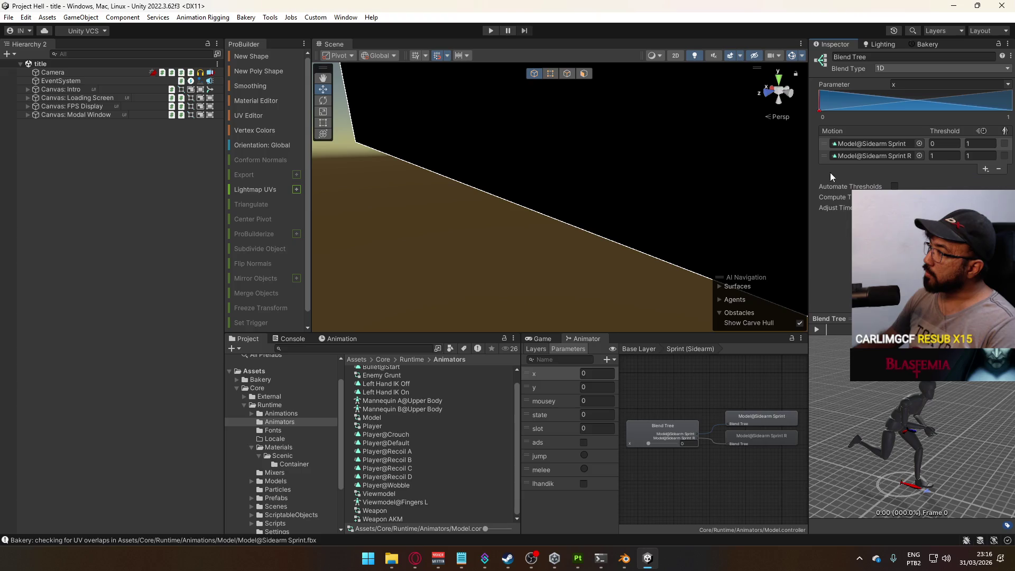
pyautogui.hotkey('ctrl', 'z')
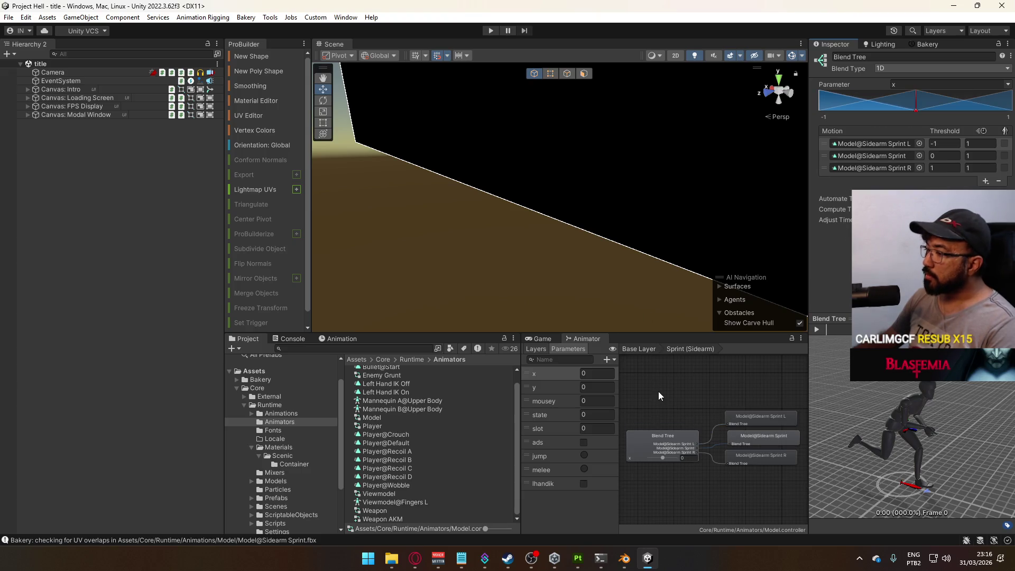
# Select Sprint (Primary) and Sprint (Sidearm) together and drag the pair to a free area at the graph's left.
pyautogui.scroll(3, 677, 392)
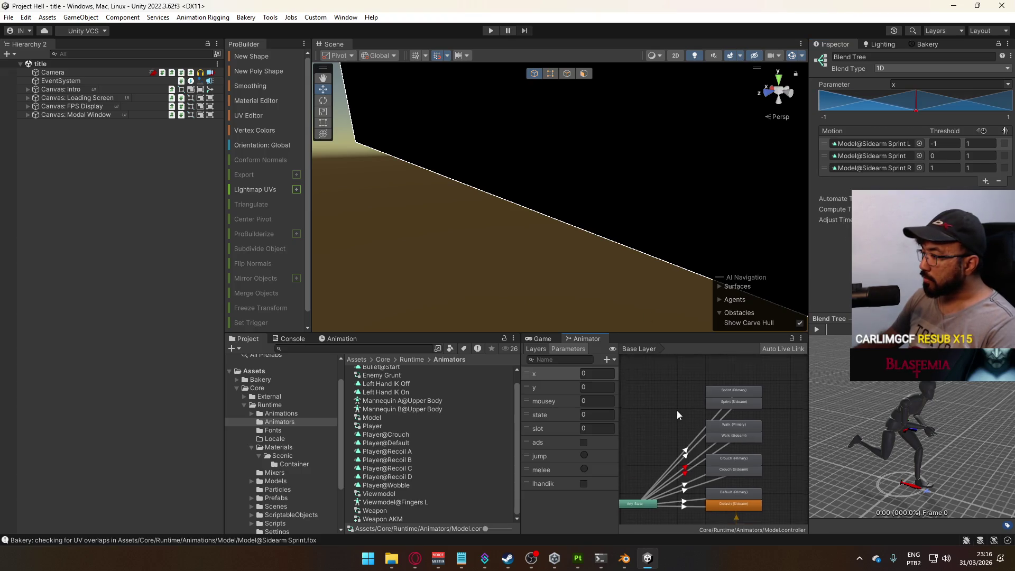
pyautogui.click(718, 405)
pyautogui.click(722, 390)
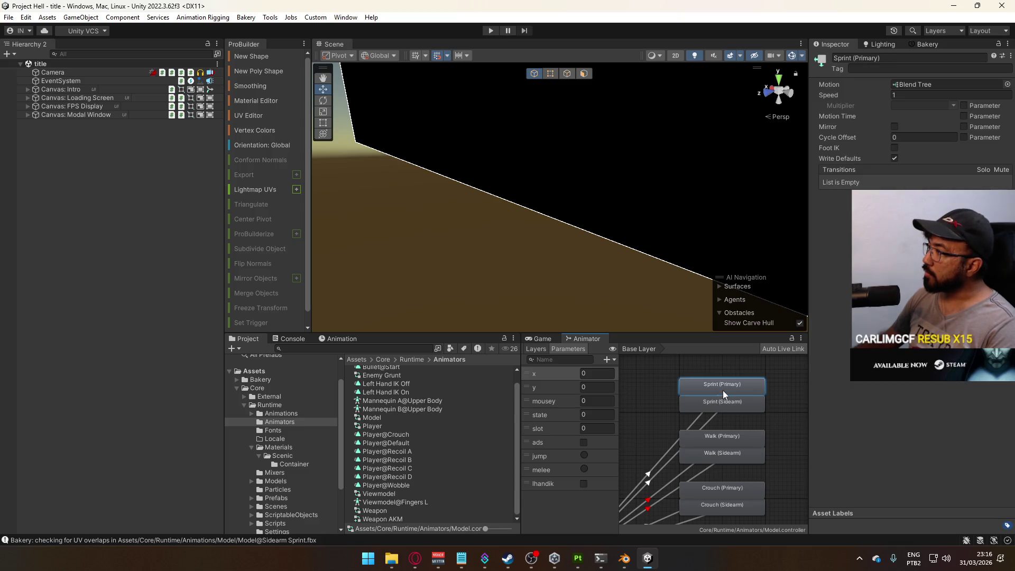
pyautogui.keyDown('shift'); pyautogui.click(721, 405); pyautogui.keyUp('shift')
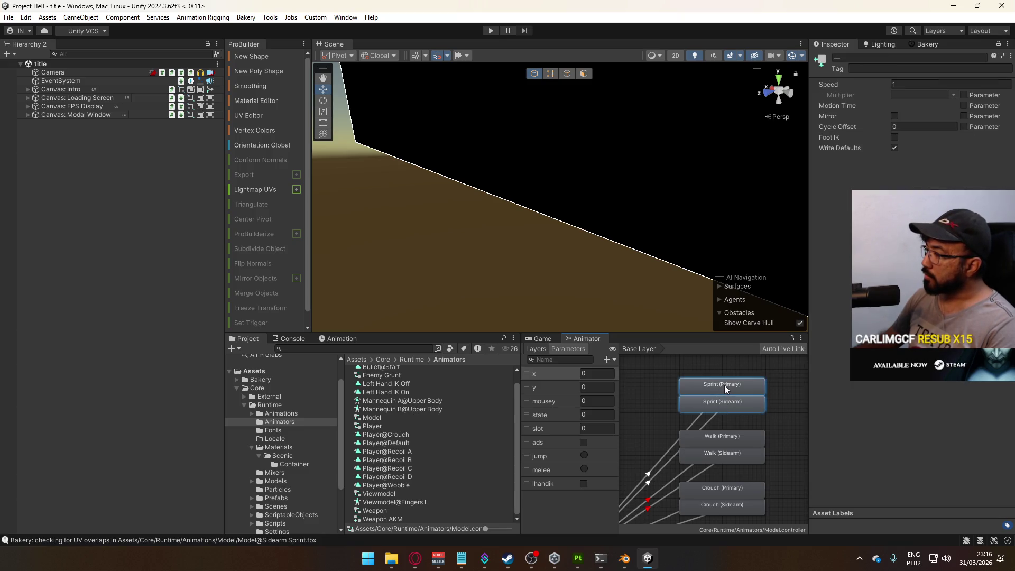
pyautogui.scroll(-2, 724, 385)
pyautogui.click(725, 388)
pyautogui.click(717, 405)
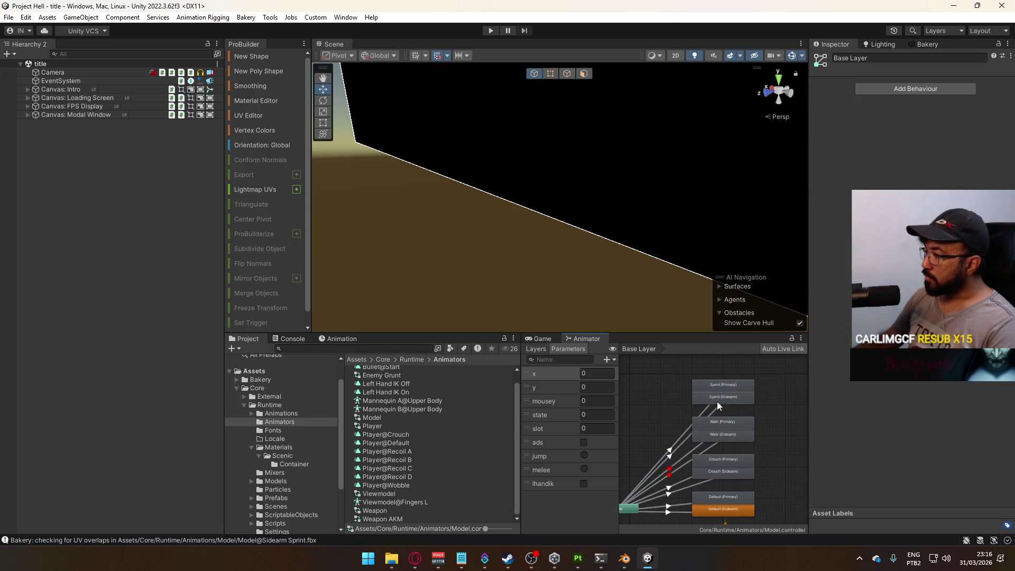
pyautogui.click(709, 409)
pyautogui.keyDown('shift'); pyautogui.click(726, 398); pyautogui.keyUp('shift')
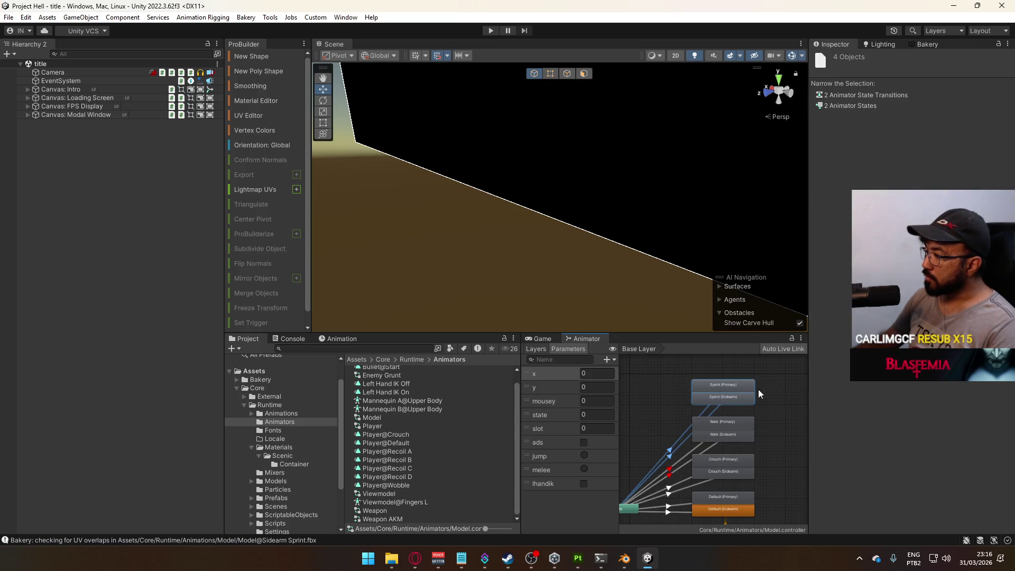
pyautogui.moveTo(656, 499); pyautogui.dragTo(669, 402)
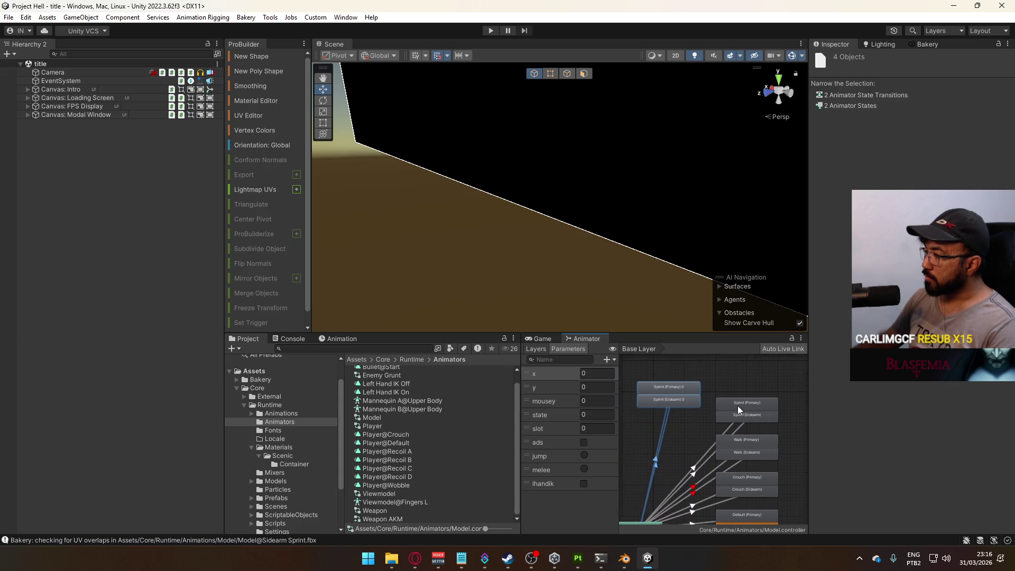
pyautogui.moveTo(743, 382)
pyautogui.mouseDown()
pyautogui.moveTo(760, 411)
pyautogui.moveTo(639, 408)
pyautogui.moveTo(768, 403)
pyautogui.moveTo(773, 413)
pyautogui.mouseUp()
# Mute the Any State to Sprint (Sidearm) transition.
pyautogui.click(650, 431)
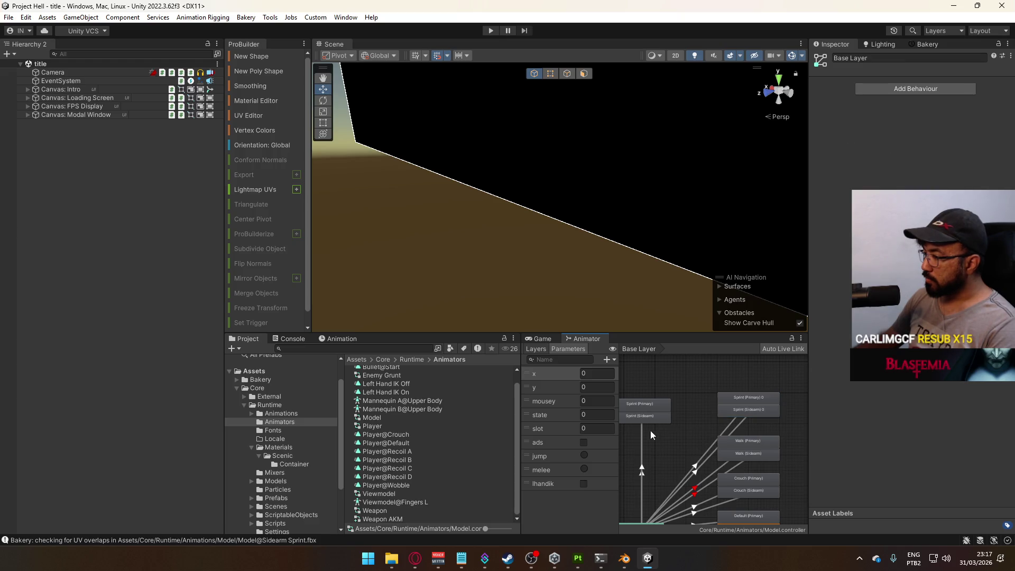
pyautogui.click(641, 449)
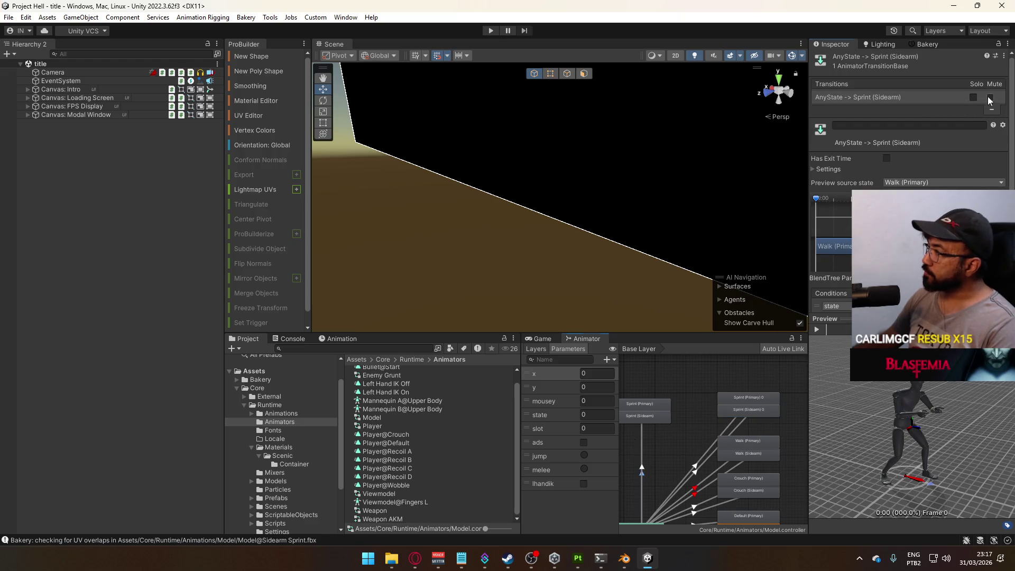
pyautogui.click(646, 432)
pyautogui.click(642, 434)
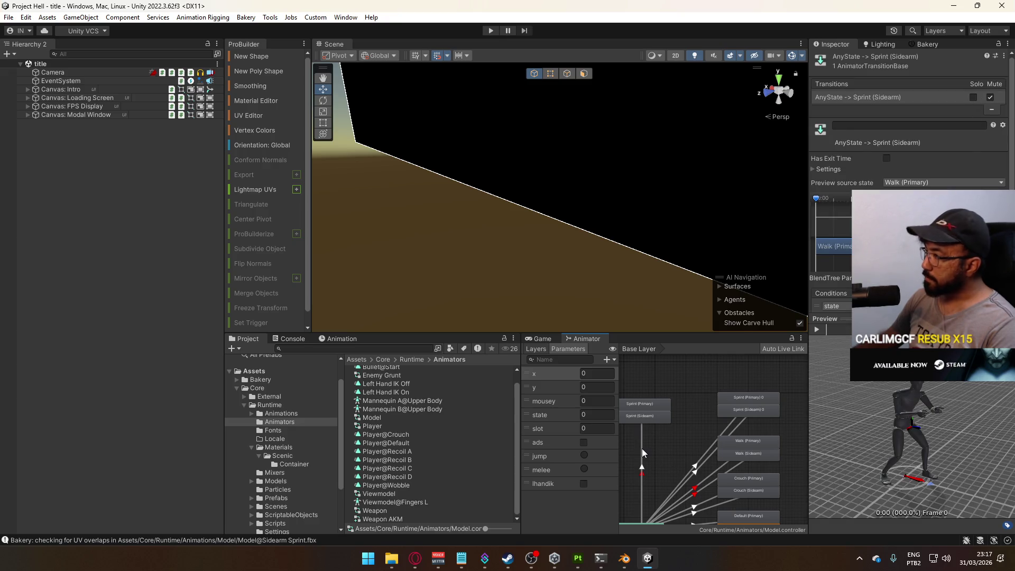
# Shift Sprint (Primary) left, select its Any State transition, then select Sprint (Sidearm) 0.
pyautogui.moveTo(636, 495); pyautogui.dragTo(662, 421)
pyautogui.scroll(3, 667, 420)
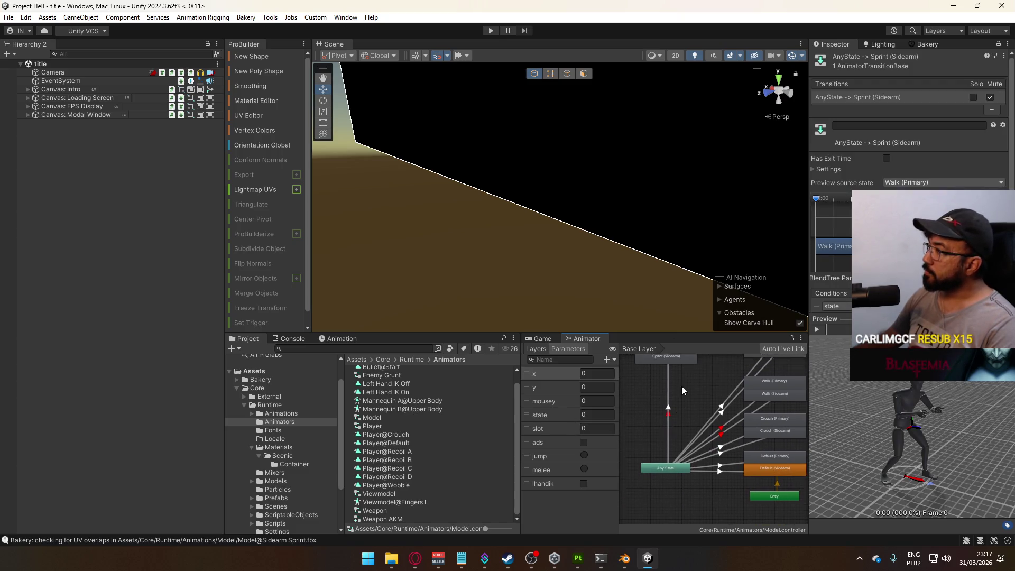
pyautogui.moveTo(681, 378)
pyautogui.mouseDown()
pyautogui.moveTo(619, 391)
pyautogui.moveTo(665, 380)
pyautogui.mouseUp()
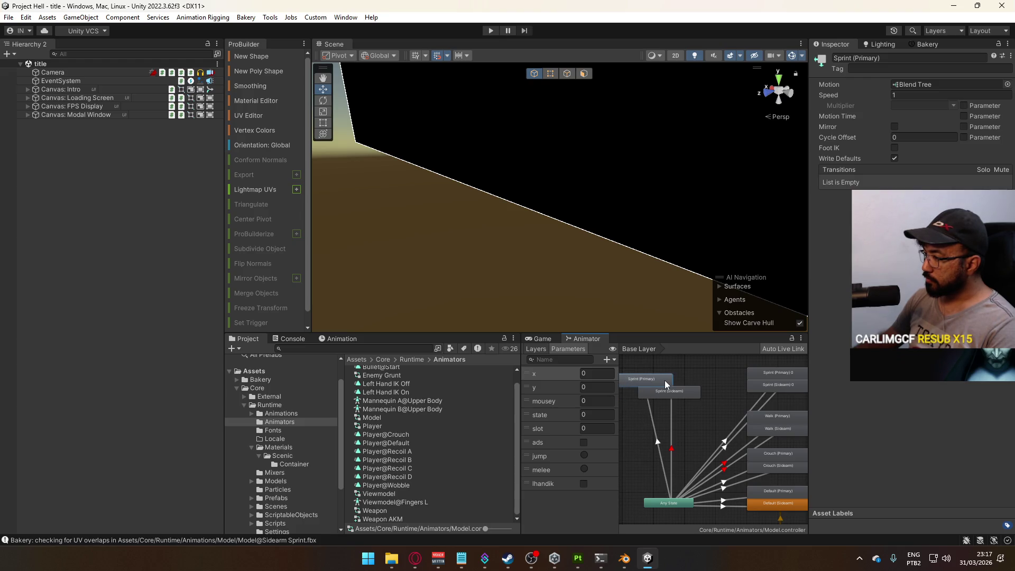
pyautogui.click(651, 420)
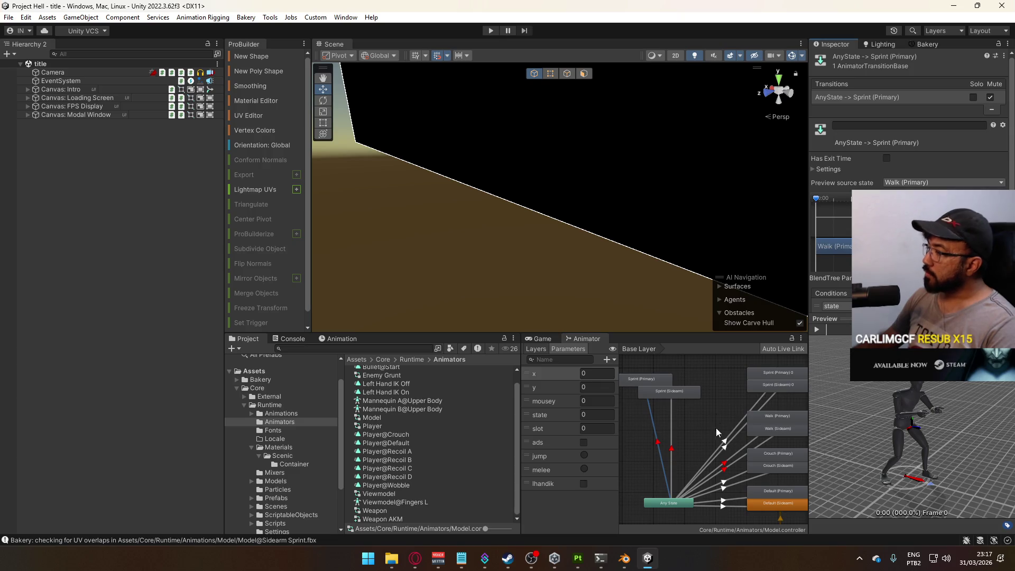
pyautogui.moveTo(738, 397); pyautogui.dragTo(673, 400)
pyautogui.click(706, 387)
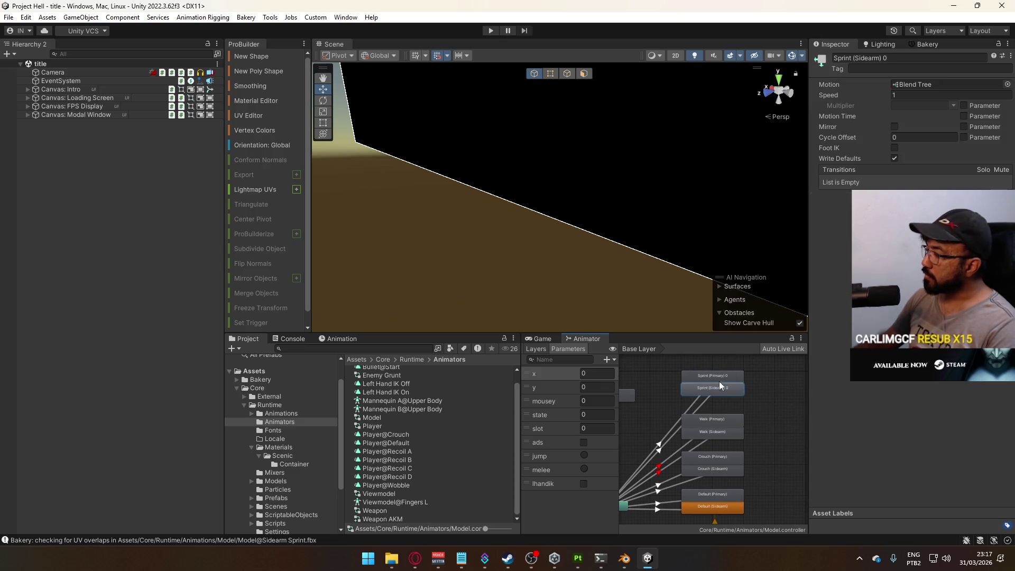
# Replace the Sprint (Sidearm) state's blend tree with the single Model@Sidearm Sprint clip.
pyautogui.click(1007, 84)
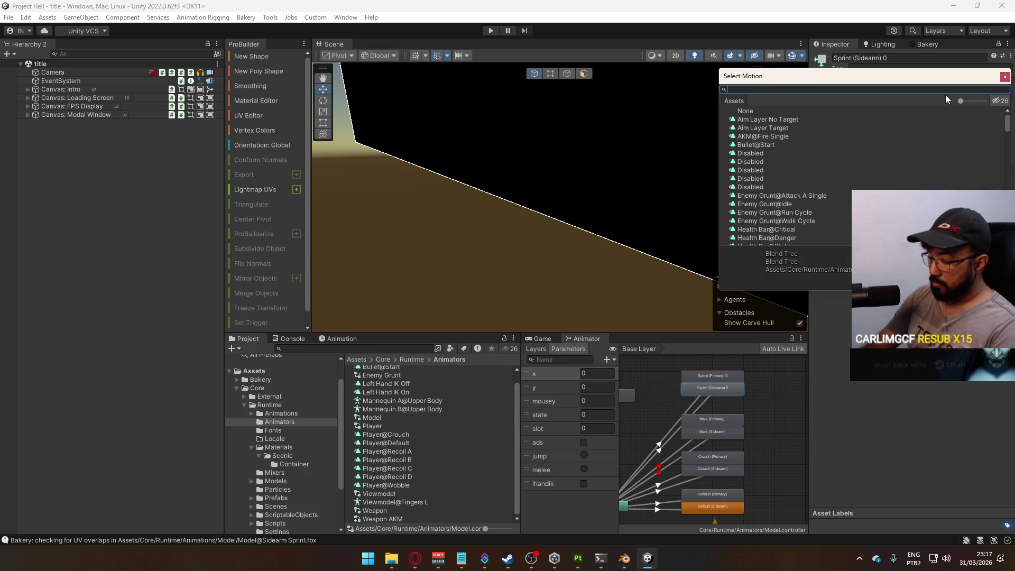
pyautogui.write('sprint')
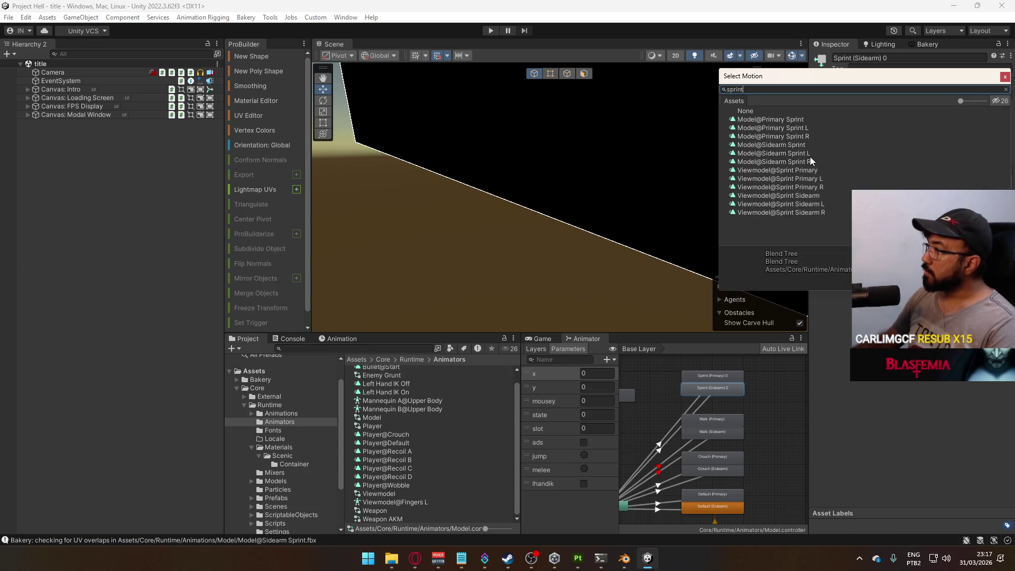
pyautogui.click(820, 143)
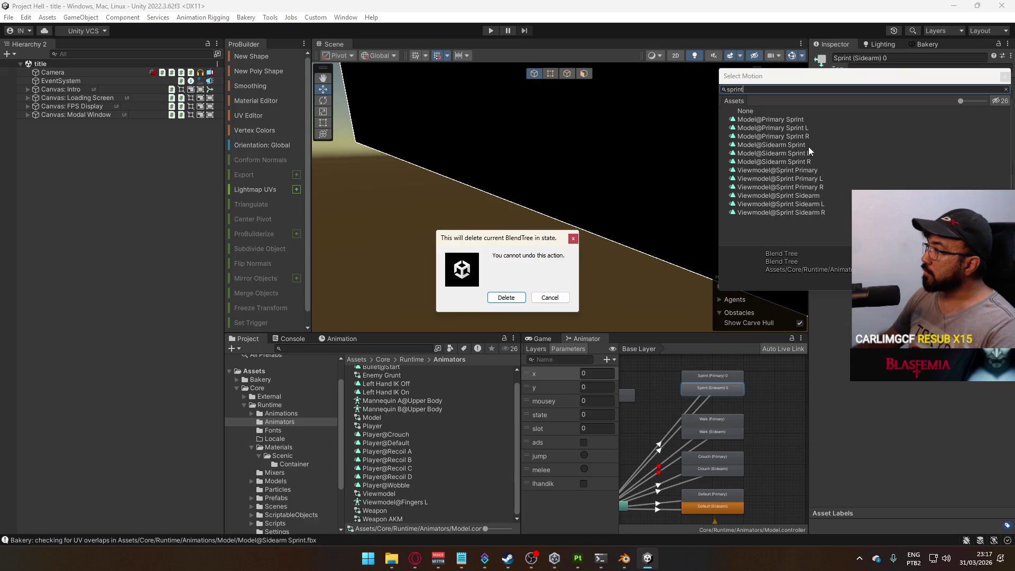
pyautogui.click(506, 298)
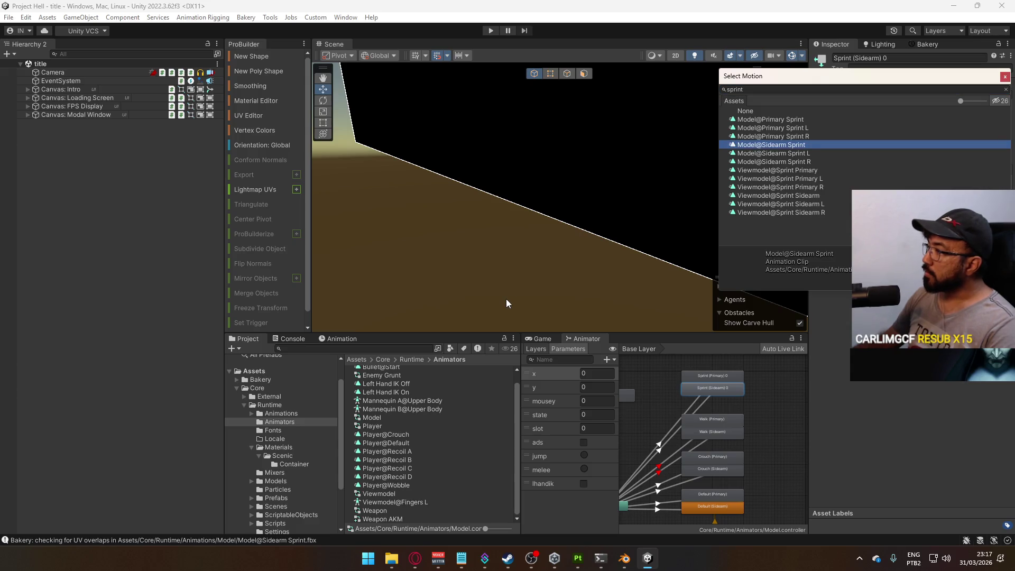
pyautogui.doubleClick(816, 145)
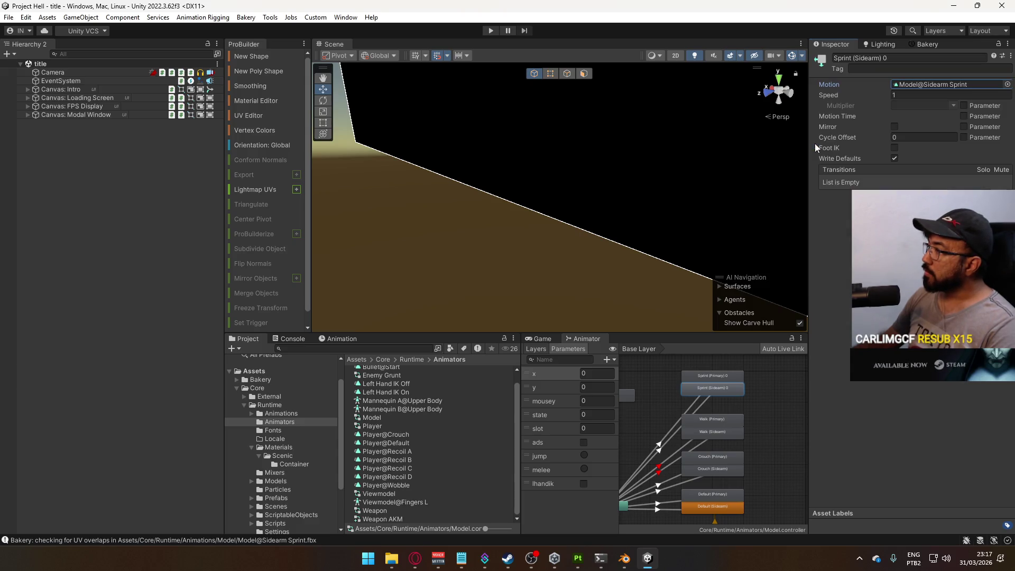
pyautogui.click(693, 400)
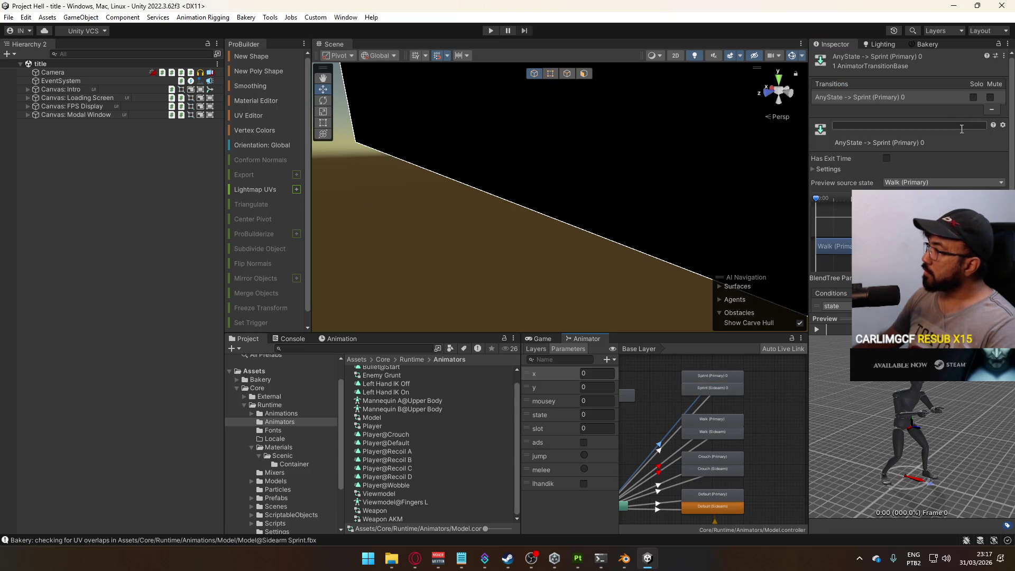
# Replace the Sprint (Primary) state's blend tree with the single Model@Primary Sprint clip.
pyautogui.click(704, 375)
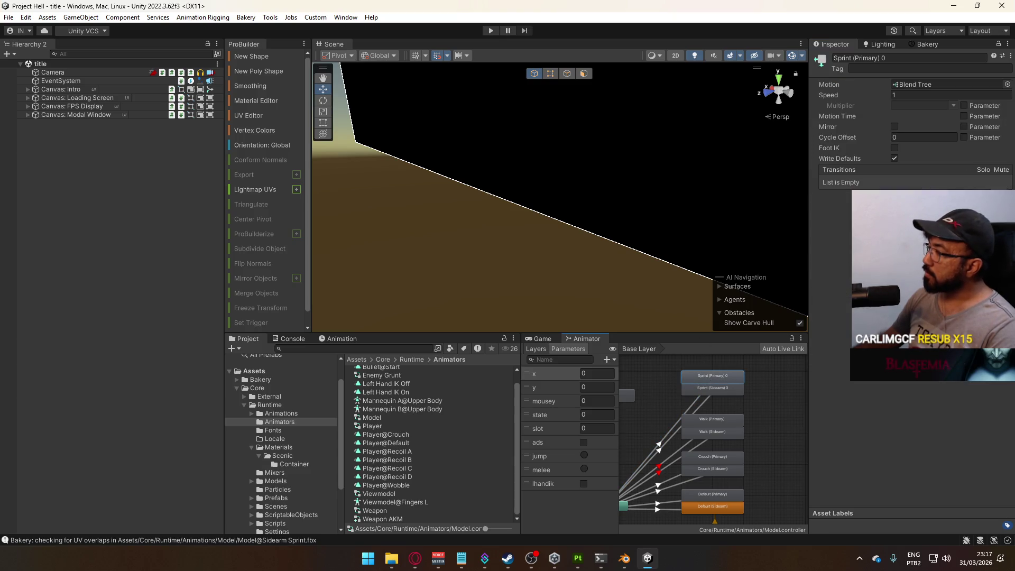
pyautogui.click(1007, 84)
pyautogui.write('sprint')
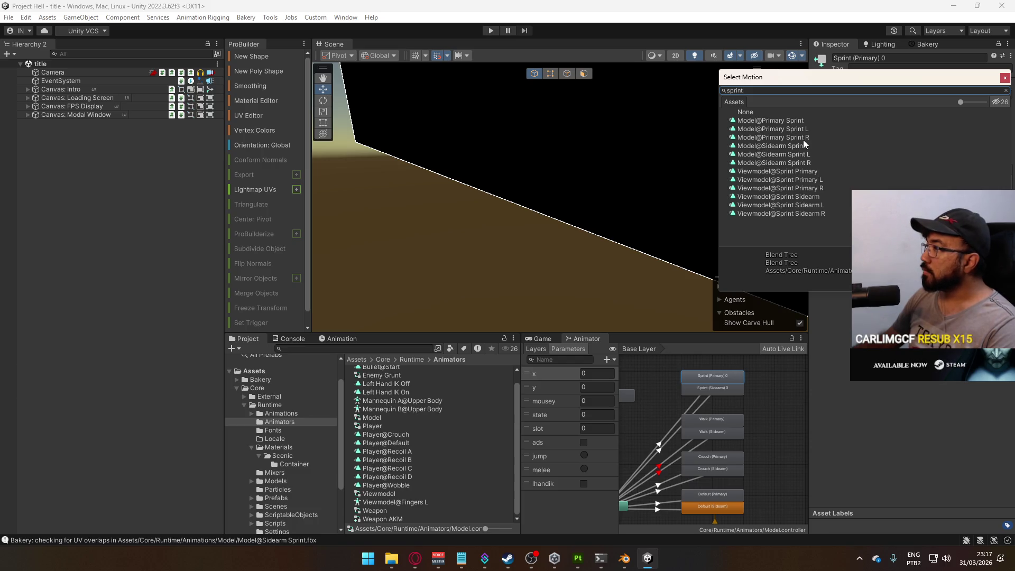
pyautogui.click(796, 123)
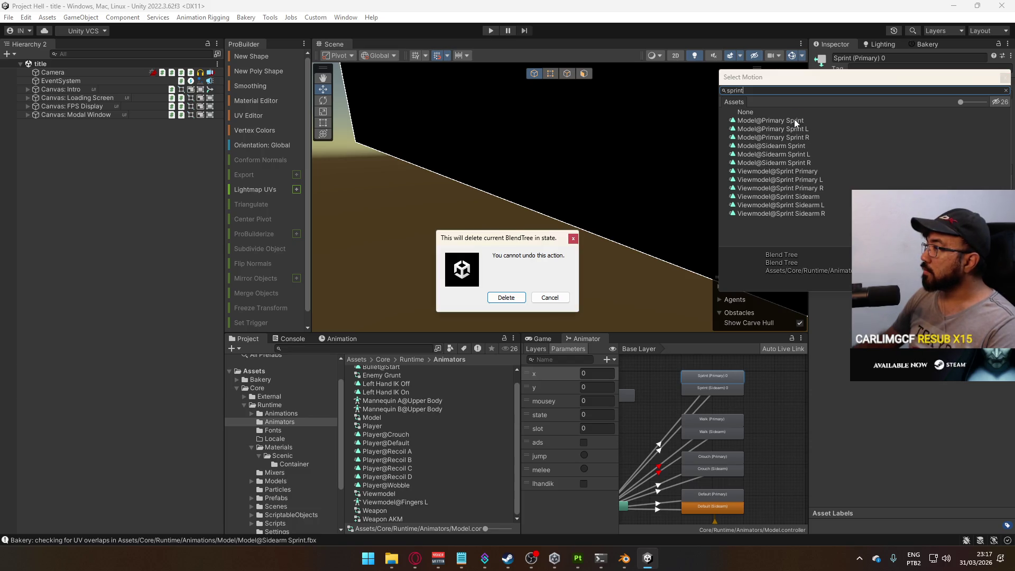
pyautogui.click(505, 297)
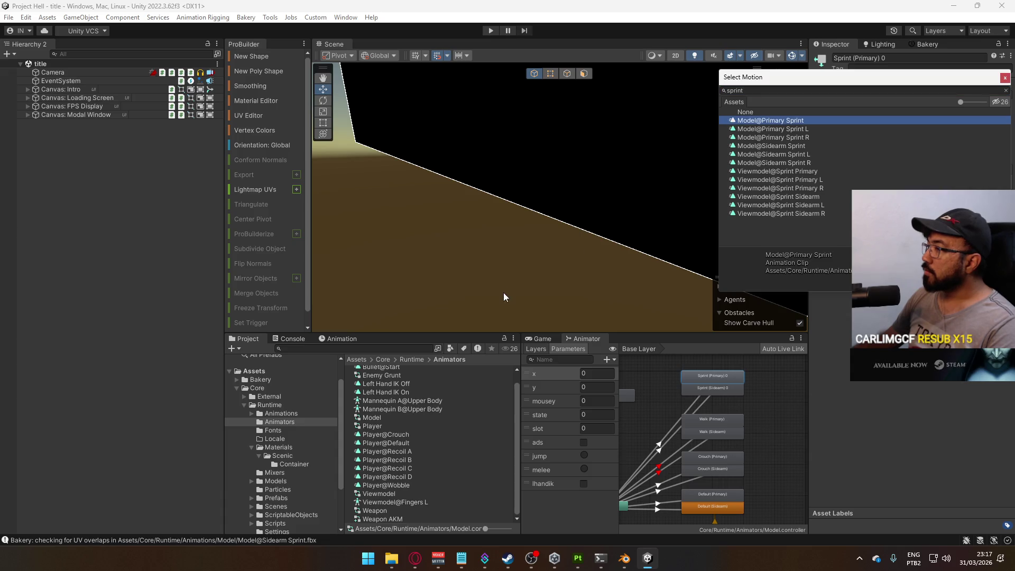
pyautogui.doubleClick(804, 122)
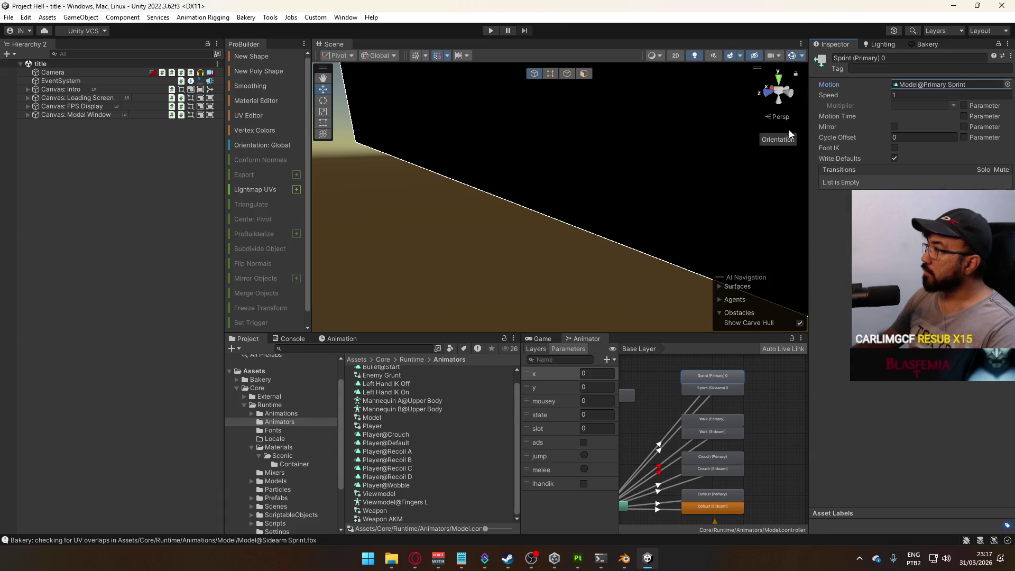
# Review the Sprint (Sidearm) motion and compare the Any State transitions into both sprint states.
pyautogui.click(713, 386)
pyautogui.click(693, 403)
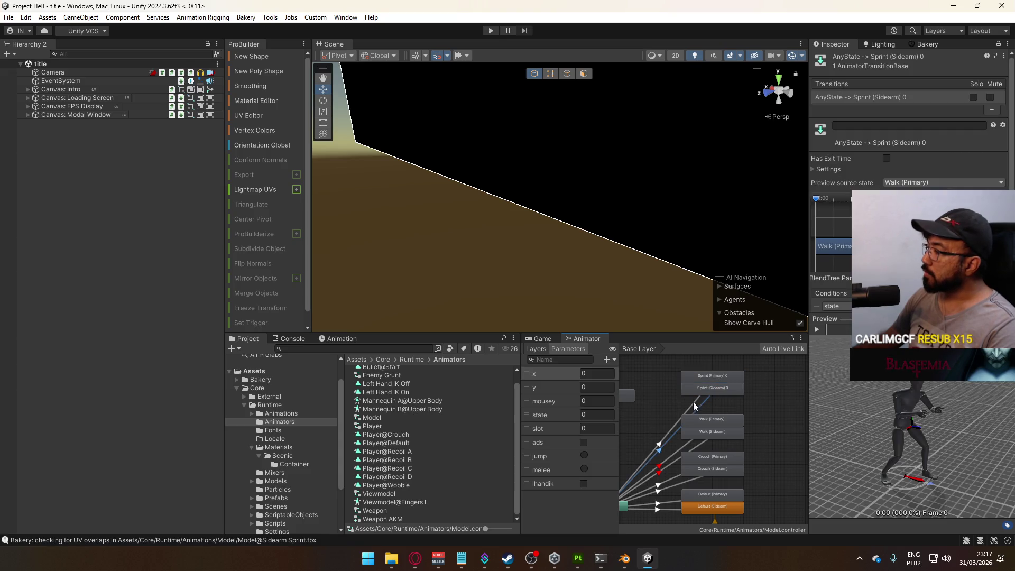
pyautogui.click(692, 402)
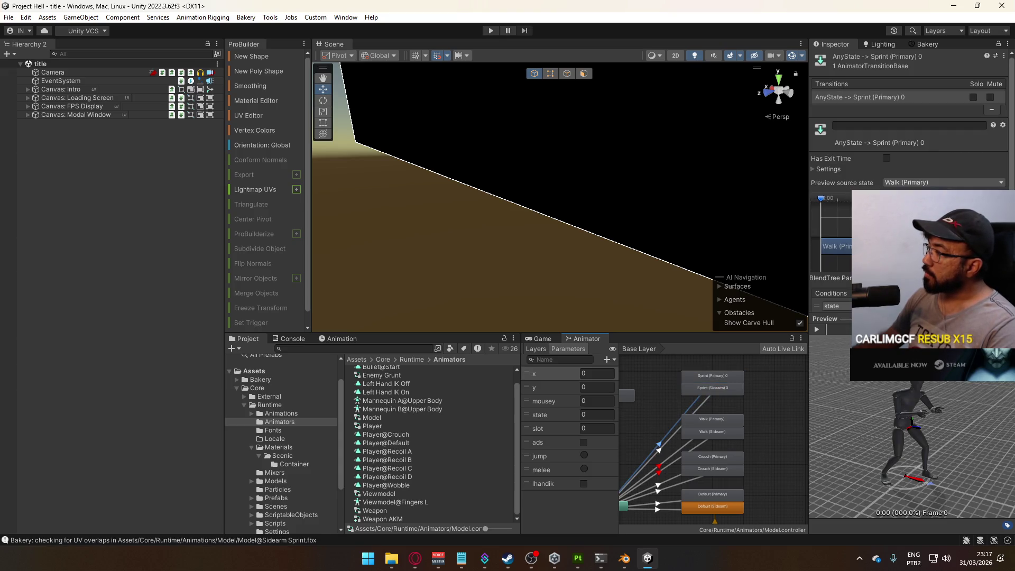
pyautogui.click(709, 400)
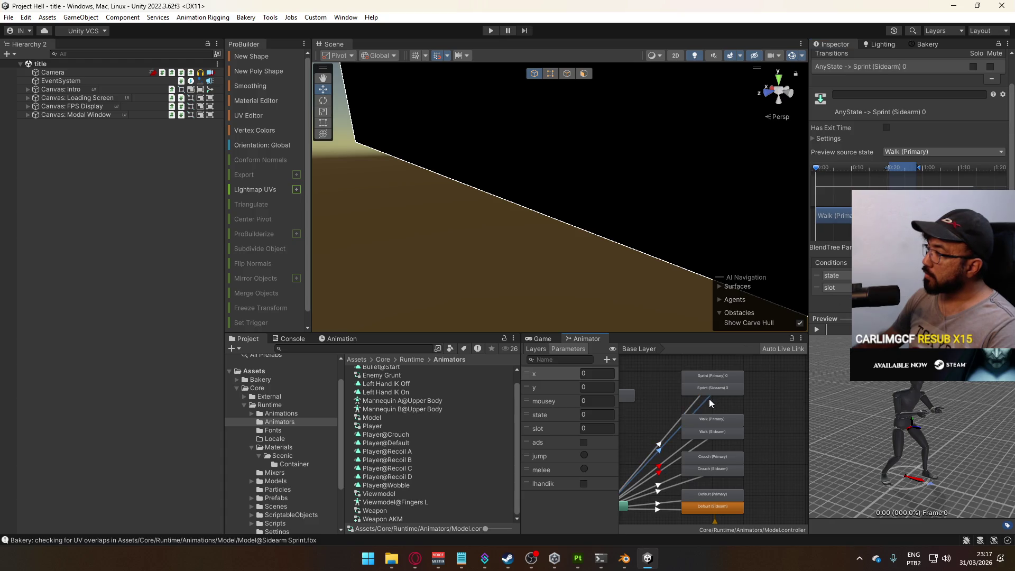
pyautogui.click(692, 364)
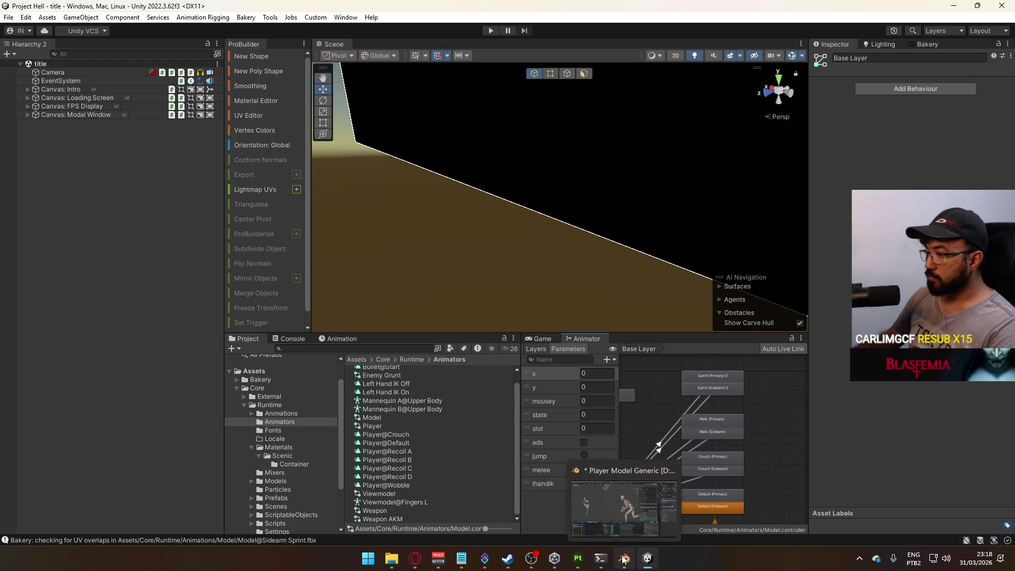
# Select the title scene under Runtime/Scenes and start Play mode in the Game view.
pyautogui.moveTo(531, 557)
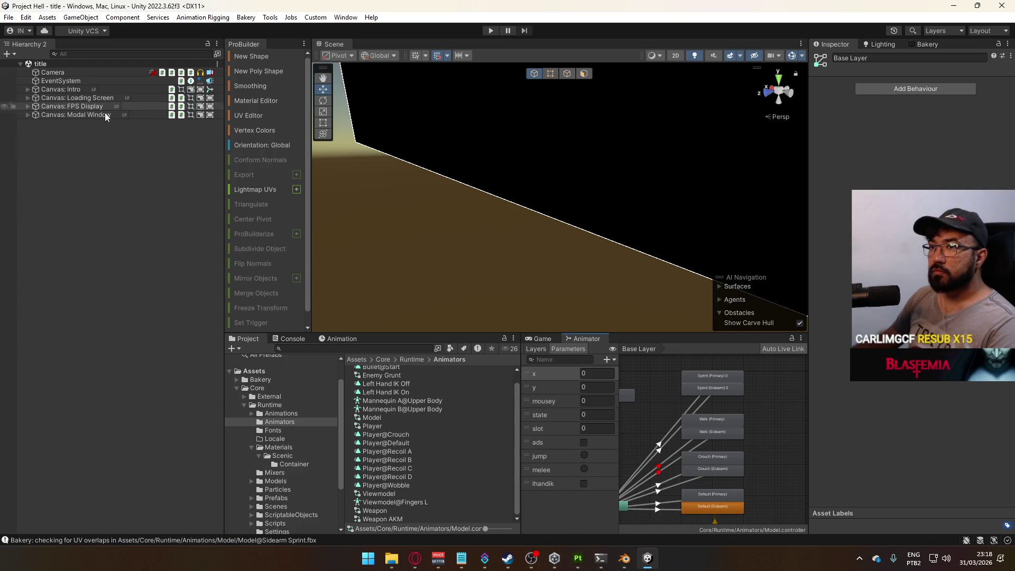
pyautogui.click(250, 447)
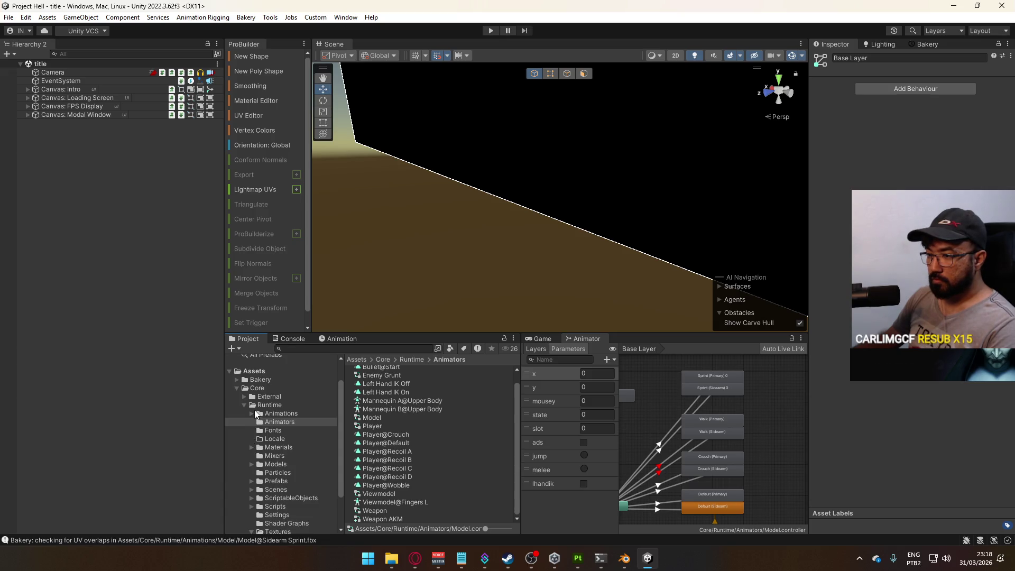
pyautogui.click(244, 405)
pyautogui.click(244, 435)
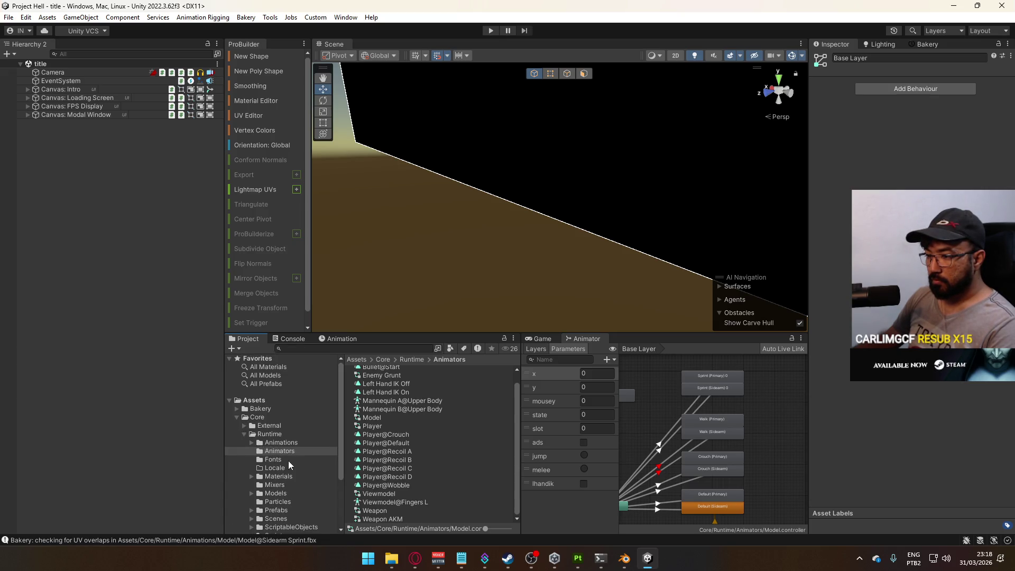
pyautogui.click(390, 445)
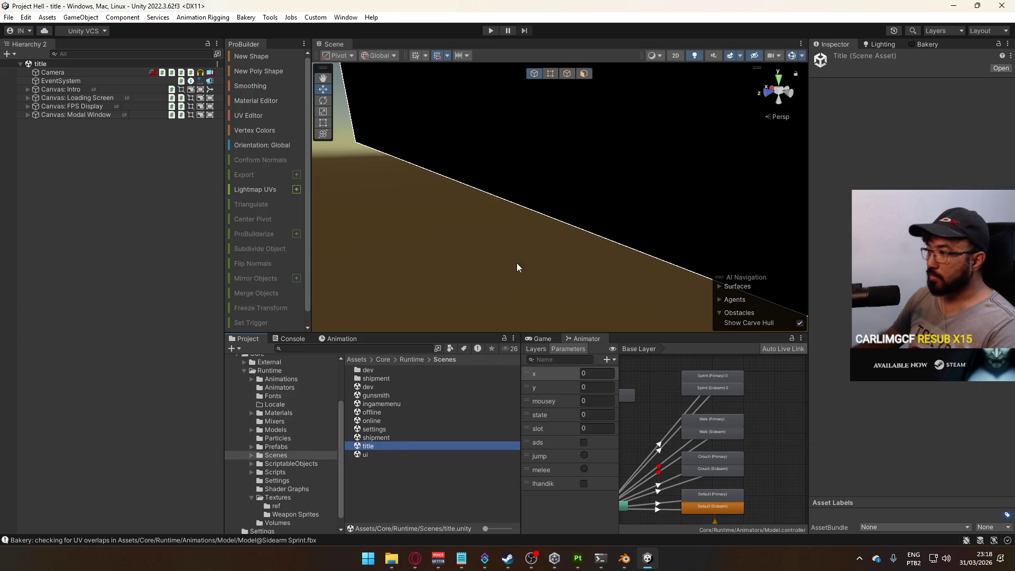
pyautogui.click(553, 336)
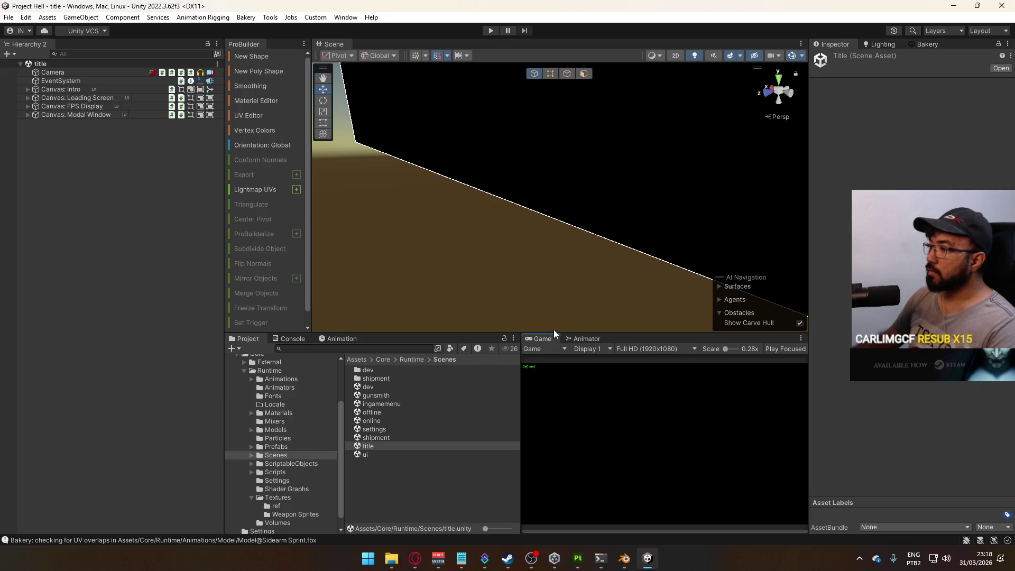
pyautogui.click(490, 30)
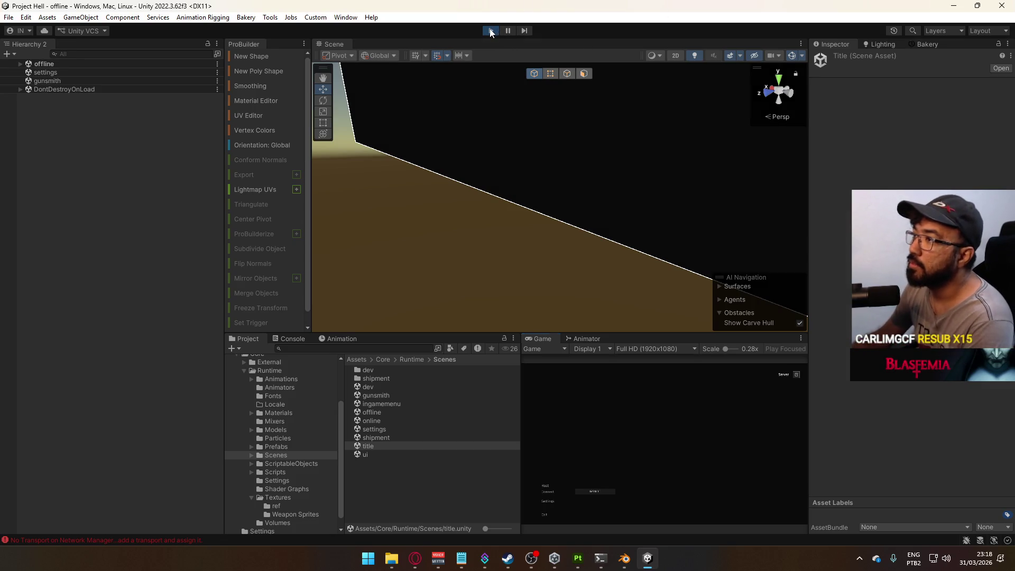
# Exit Play mode and expand the External folder in the Project window.
pyautogui.click(490, 31)
pyautogui.click(251, 498)
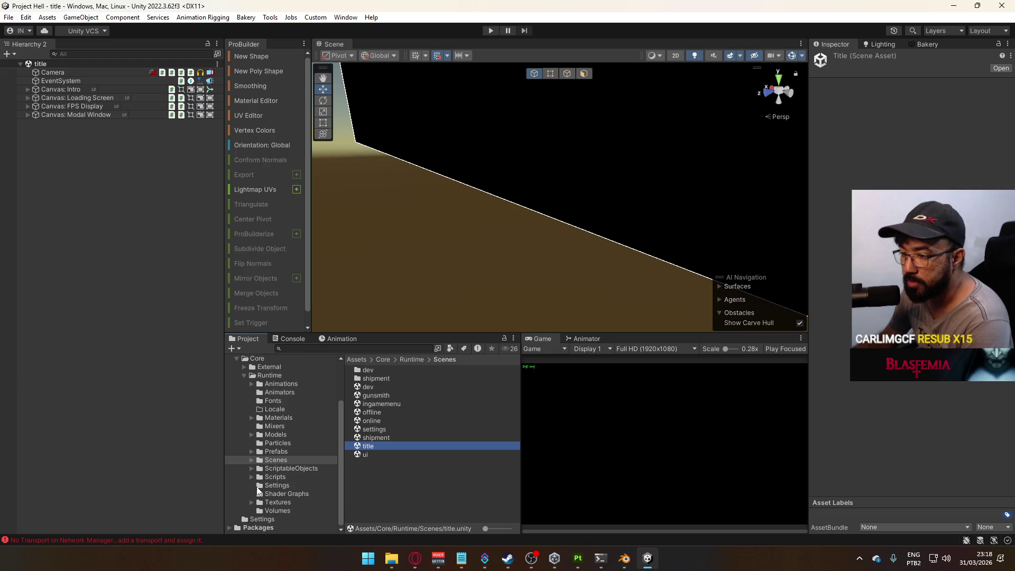
pyautogui.click(279, 367)
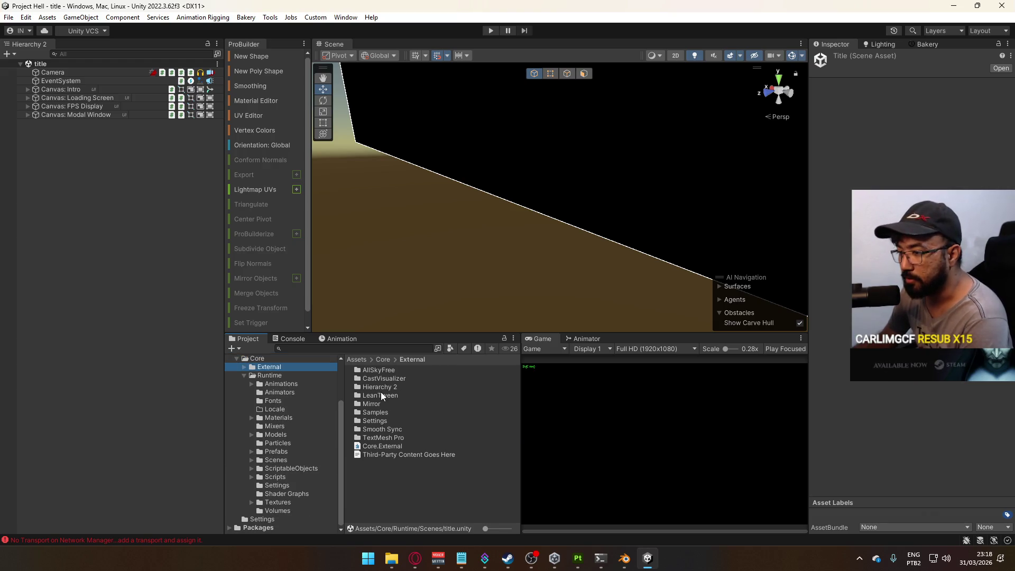
pyautogui.click(245, 375)
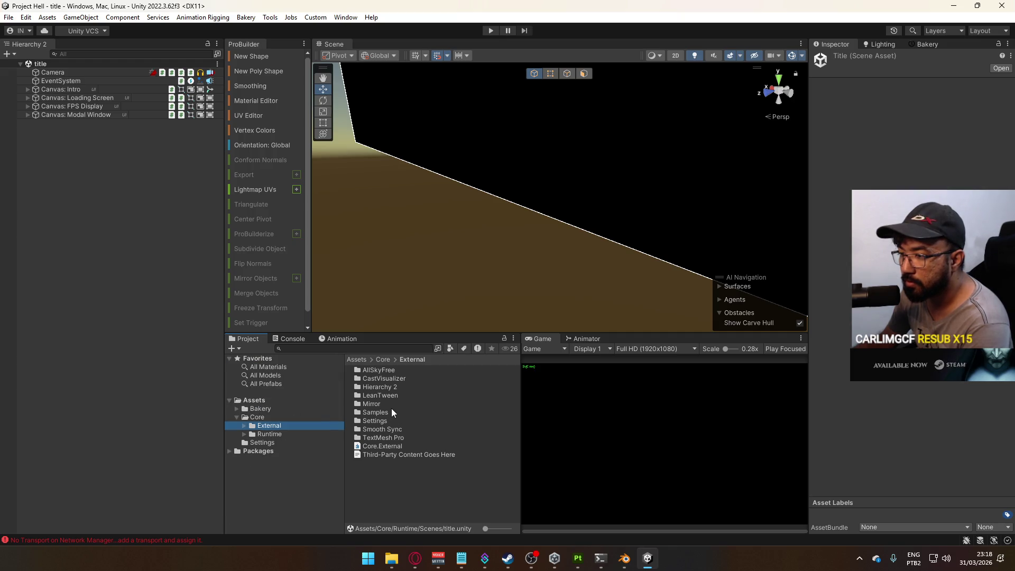
# Move the Mirror folder to the Assets root, then back into Core/External.
pyautogui.moveTo(377, 403)
pyautogui.mouseDown()
pyautogui.moveTo(275, 402)
pyautogui.moveTo(280, 427)
pyautogui.mouseUp()
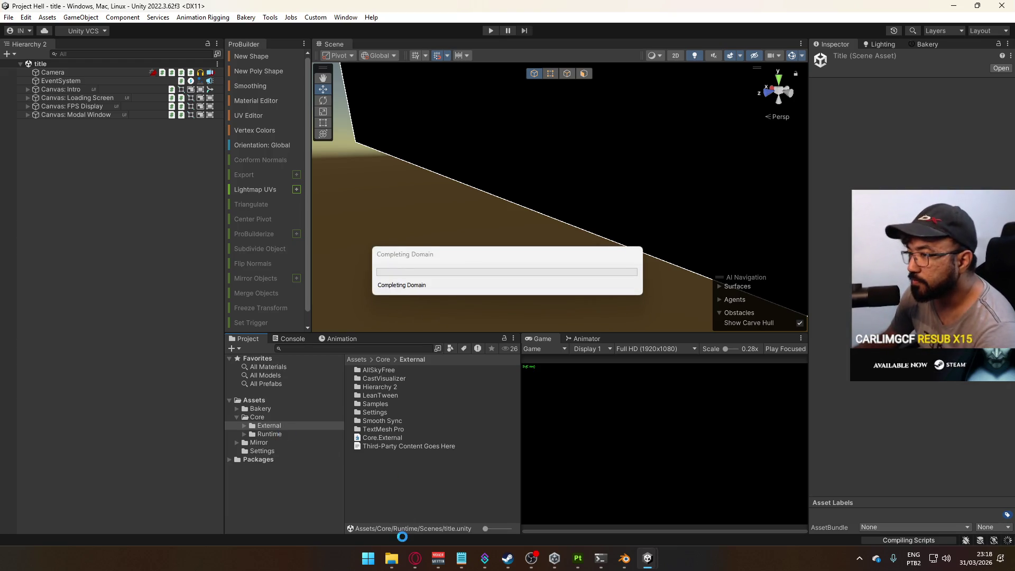
pyautogui.click(265, 443)
pyautogui.moveTo(265, 443); pyautogui.dragTo(283, 425)
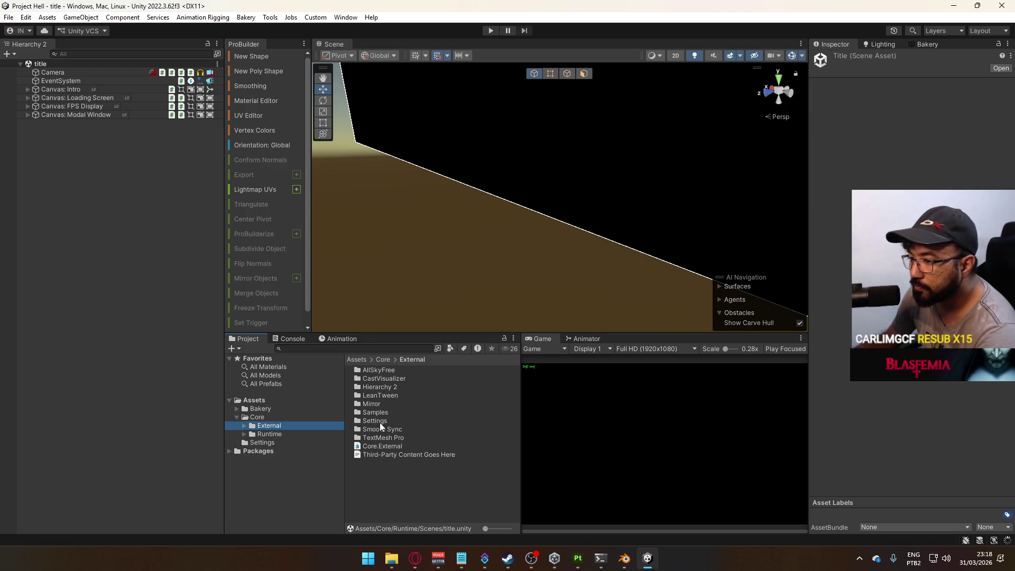
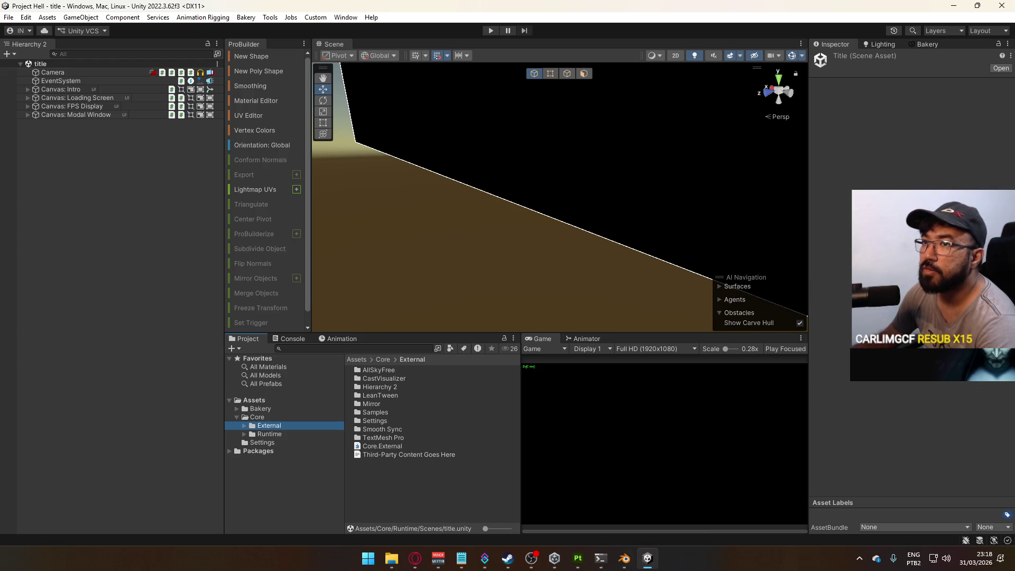
# Enter Play mode, get past the intro, and load into the shipment map.
pyautogui.click(9, 17)
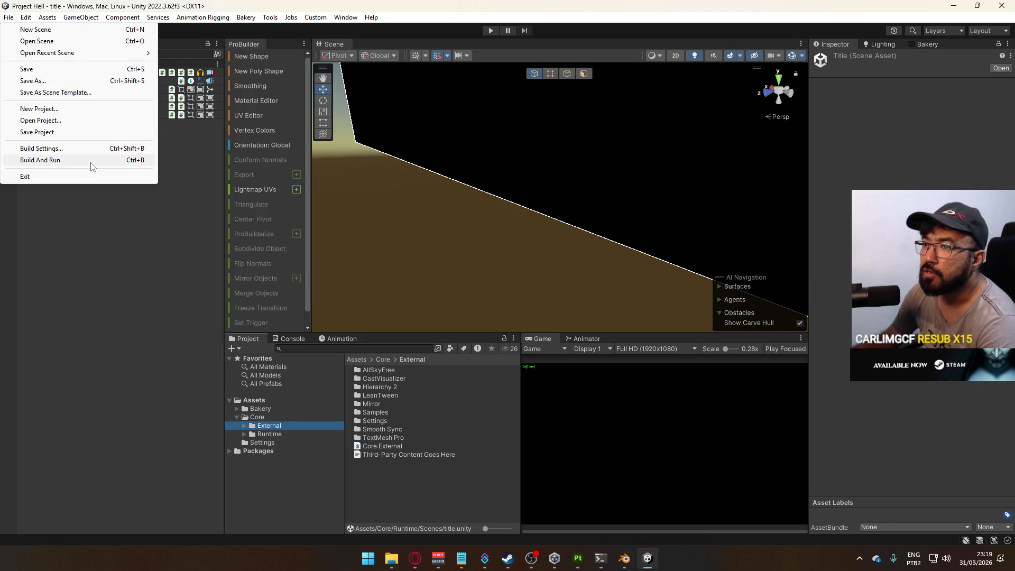
pyautogui.click(75, 271)
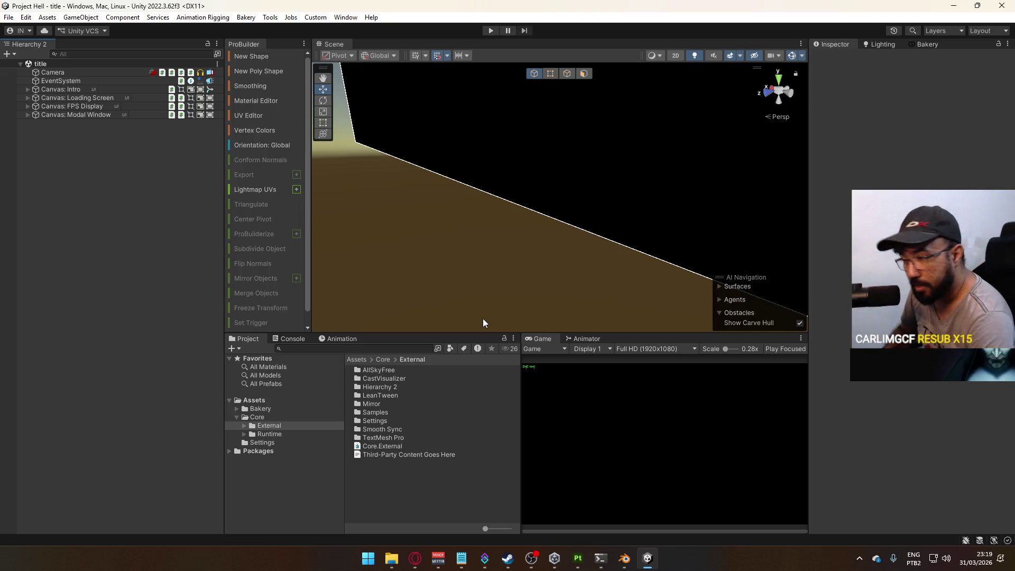
pyautogui.click(491, 30)
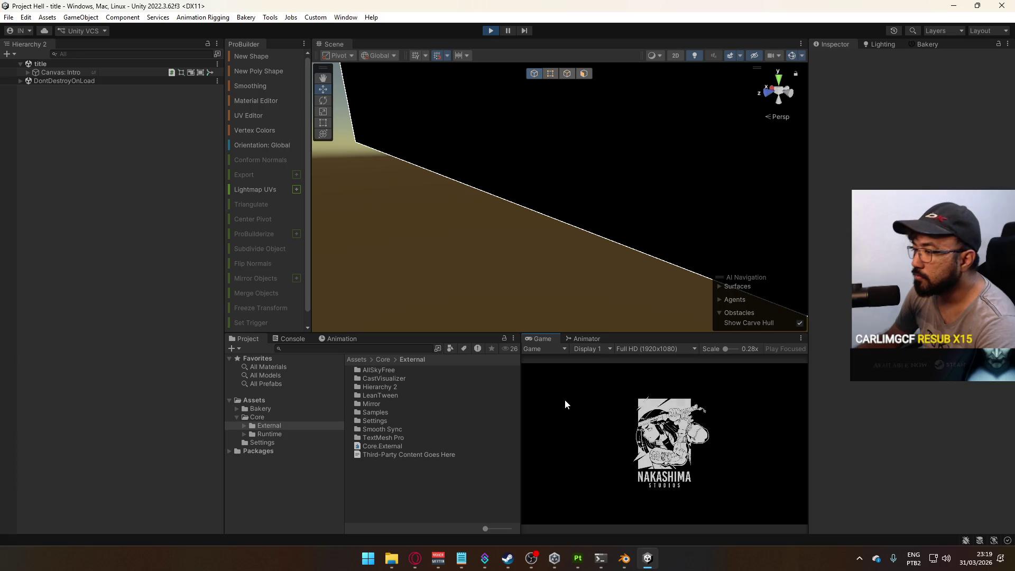
pyautogui.moveTo(524, 373); pyautogui.dragTo(524, 374)
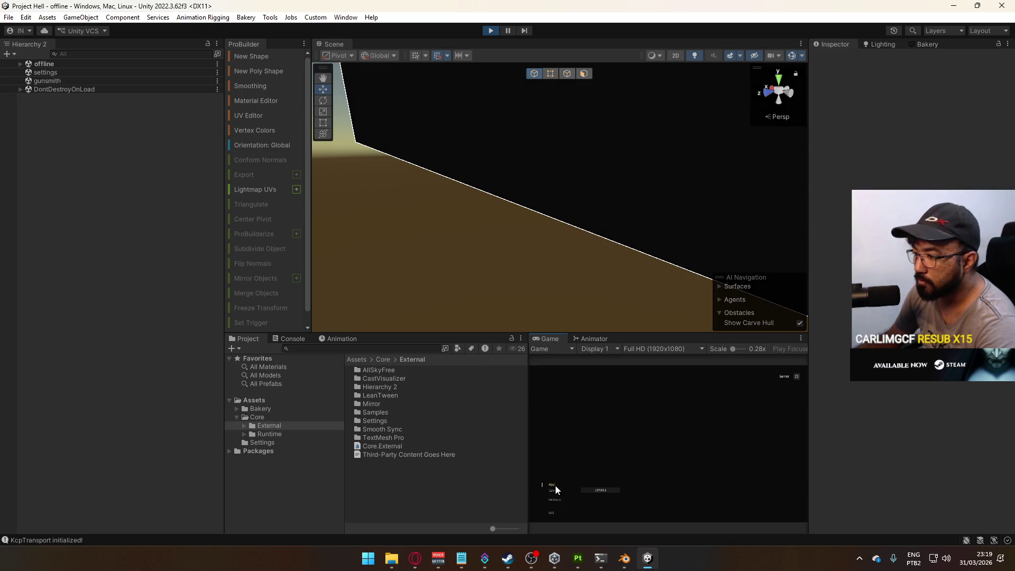
pyautogui.click(555, 485)
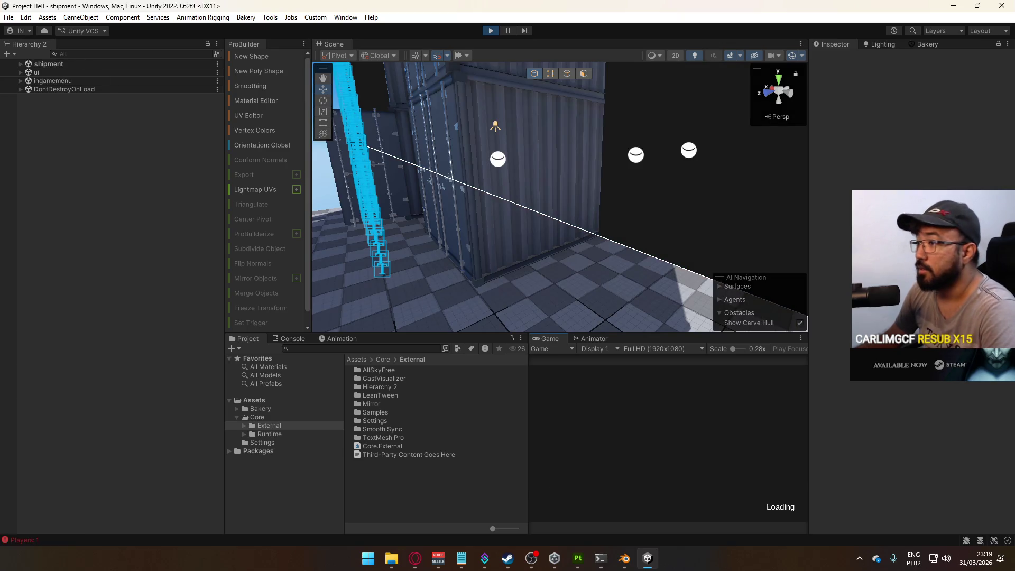
# Maximize the Game view and give the running game input focus.
pyautogui.press('super')
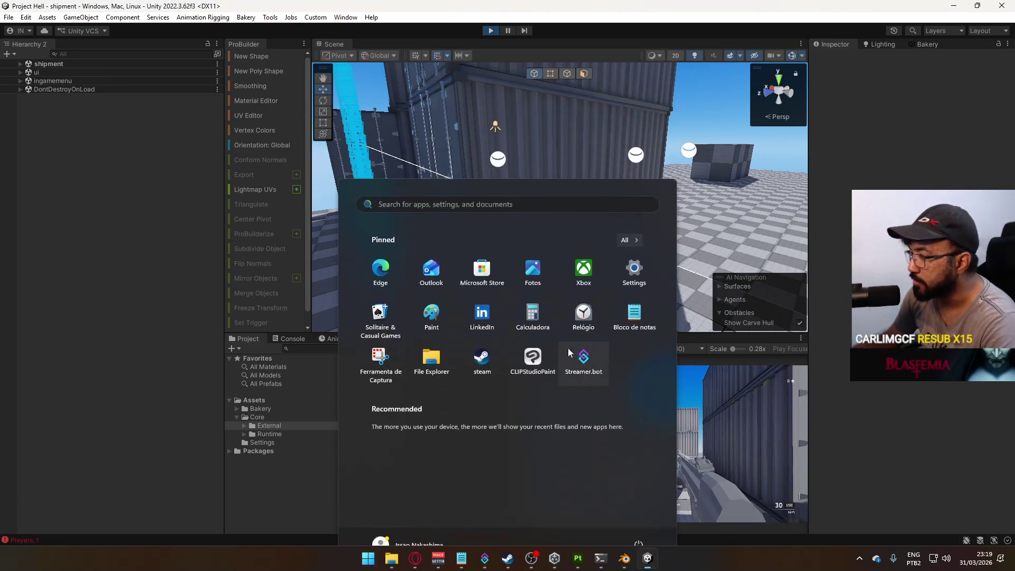
pyautogui.press('Escape')
pyautogui.rightClick(560, 338)
pyautogui.click(581, 372)
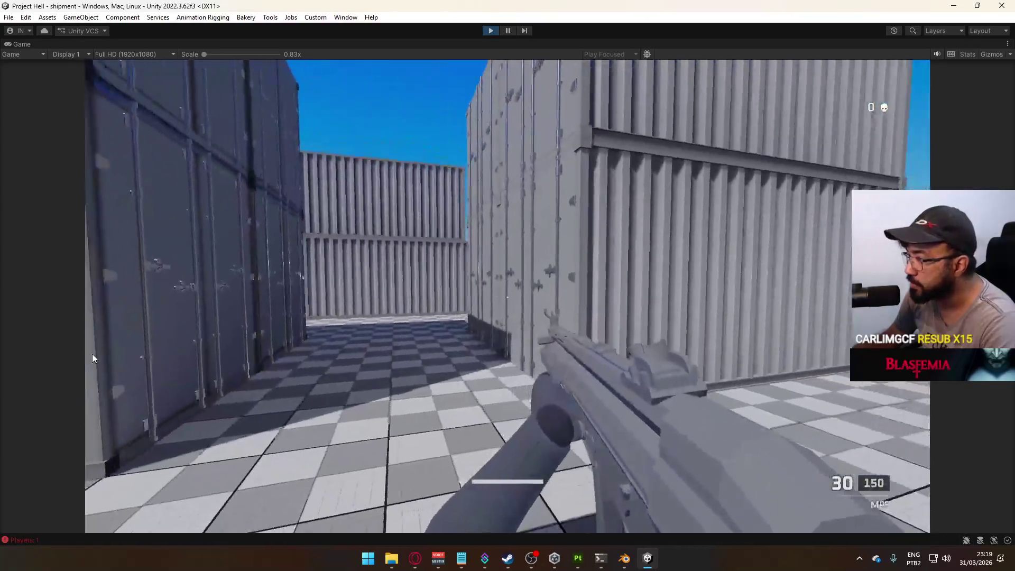
pyautogui.click(93, 358)
# Move between the containers, fire the MP5 and reload it.
pyautogui.press('w')
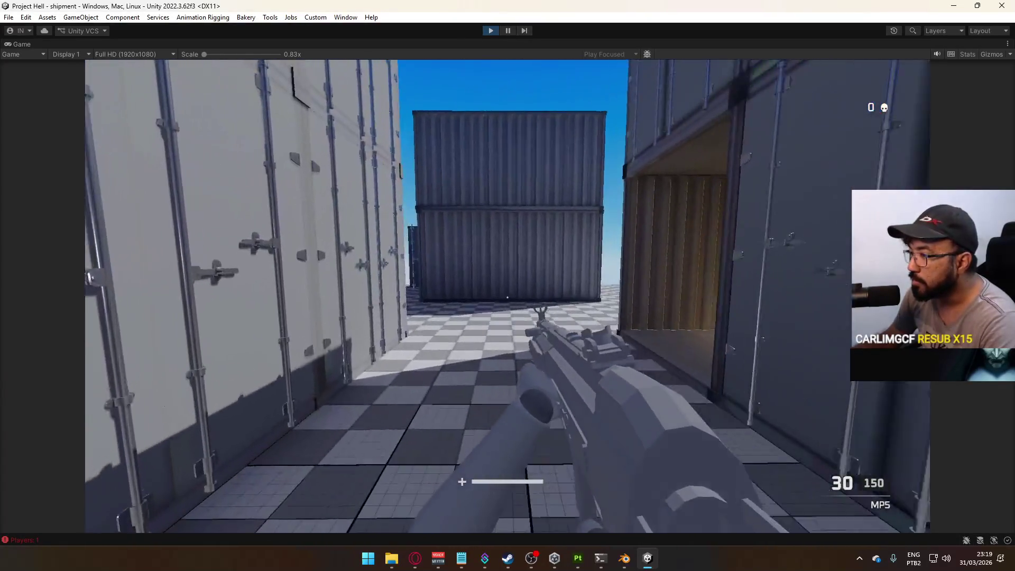
pyautogui.press('w')
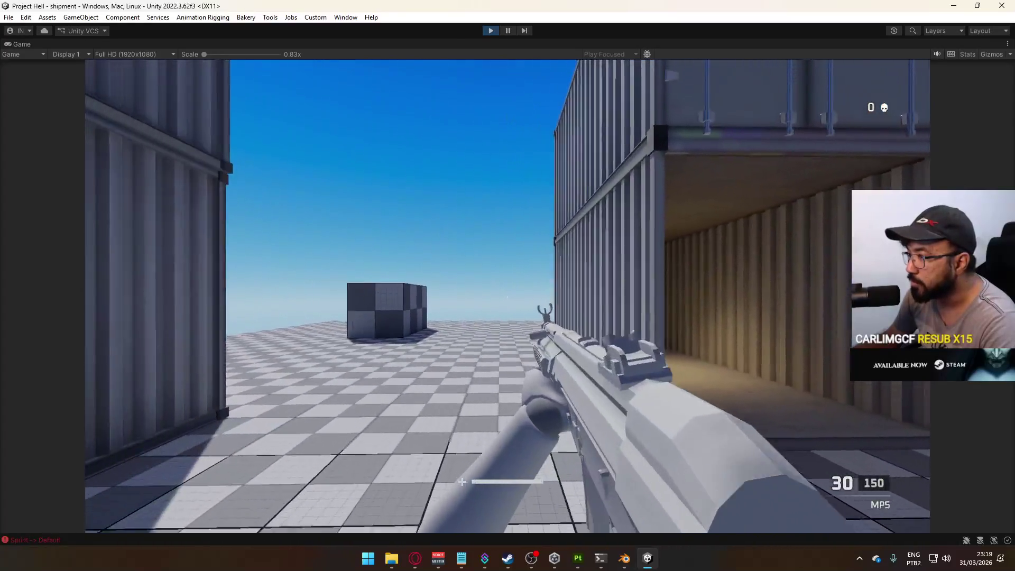
pyautogui.click(507, 297)
pyautogui.click(508, 297)
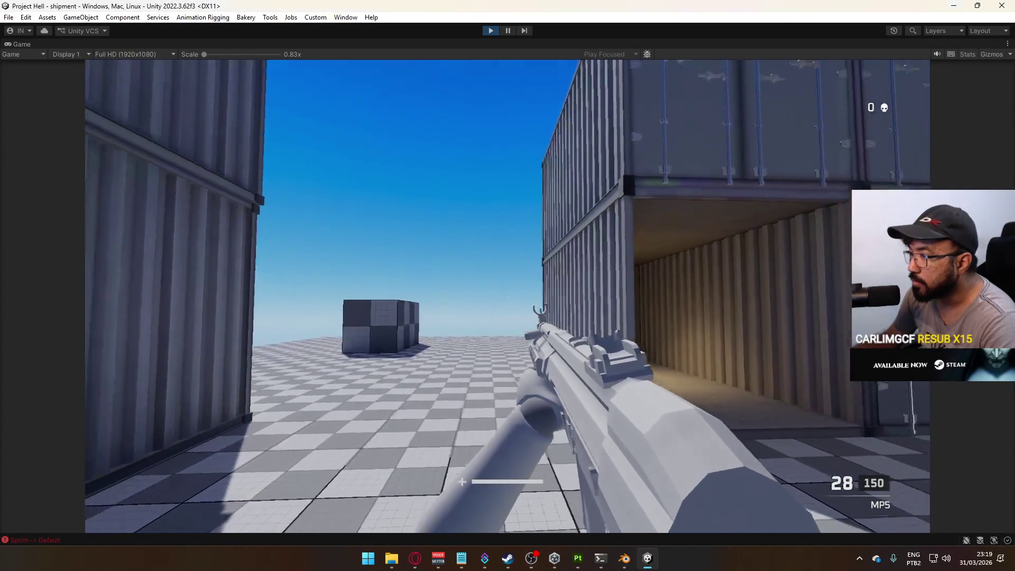
pyautogui.moveTo(508, 297); pyautogui.dragTo(508, 296)
pyautogui.press('r')
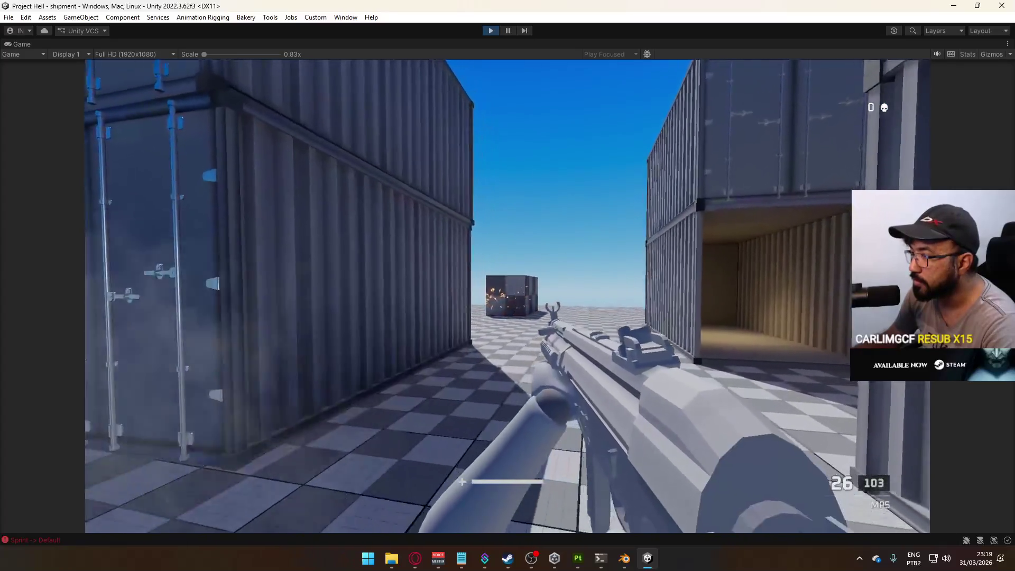
pyautogui.press('r')
# Fire one more shot, then un-maximize the Game view to restore the editor layout.
pyautogui.press('super')
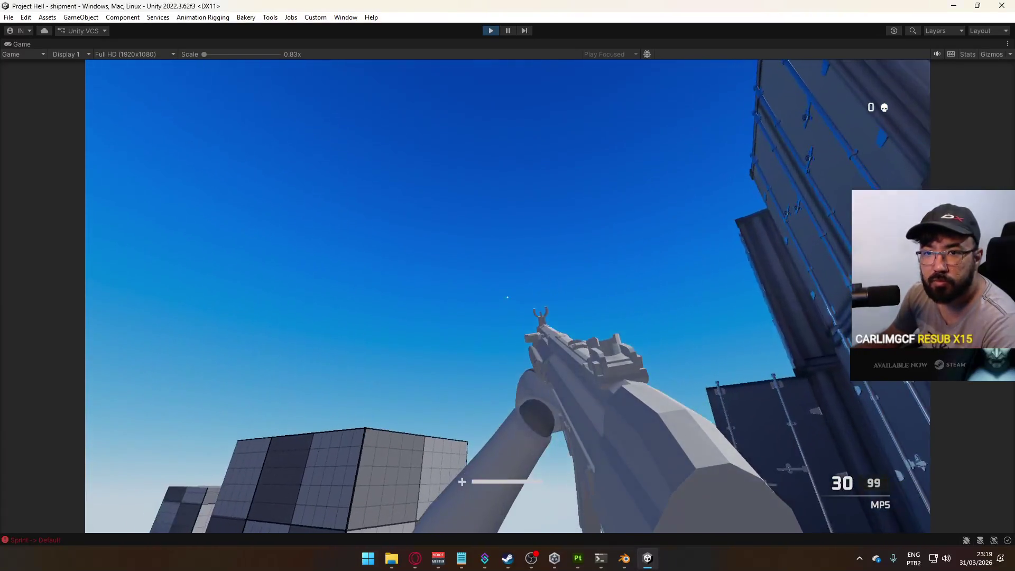
pyautogui.hotkey('alt', 'Tab')
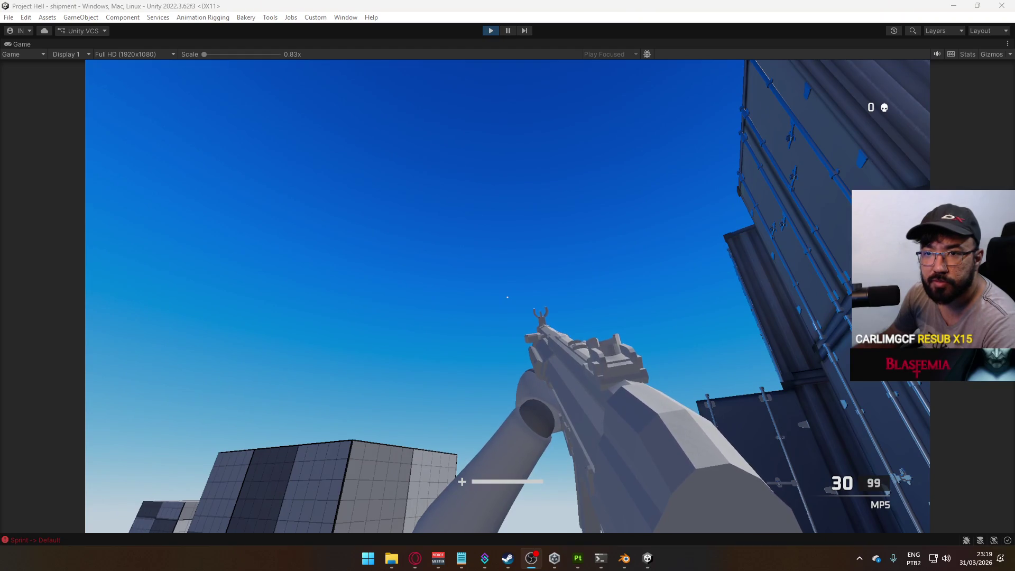
pyautogui.click(435, 129)
pyautogui.press('super')
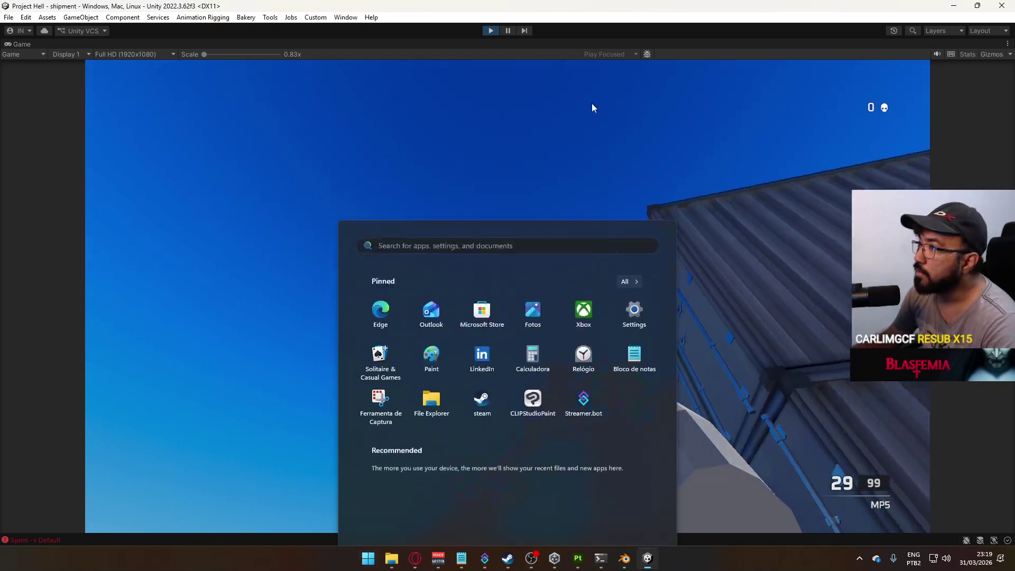
pyautogui.click(576, 46)
pyautogui.rightClick(576, 46)
pyautogui.click(597, 77)
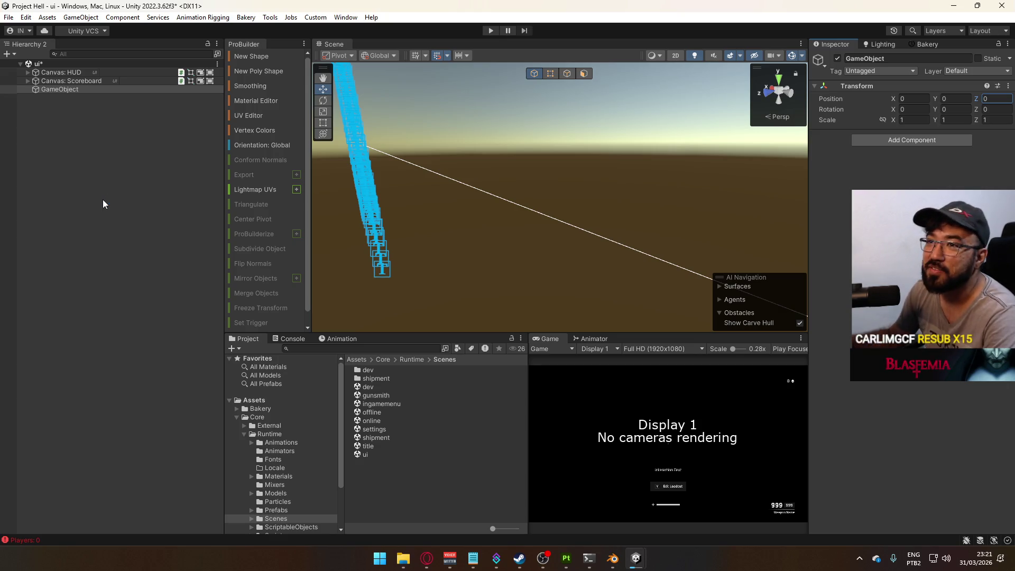
# Rename the empty GameObject in the Hierarchy to 'Hit Feedback Volume'.
pyautogui.click(83, 90)
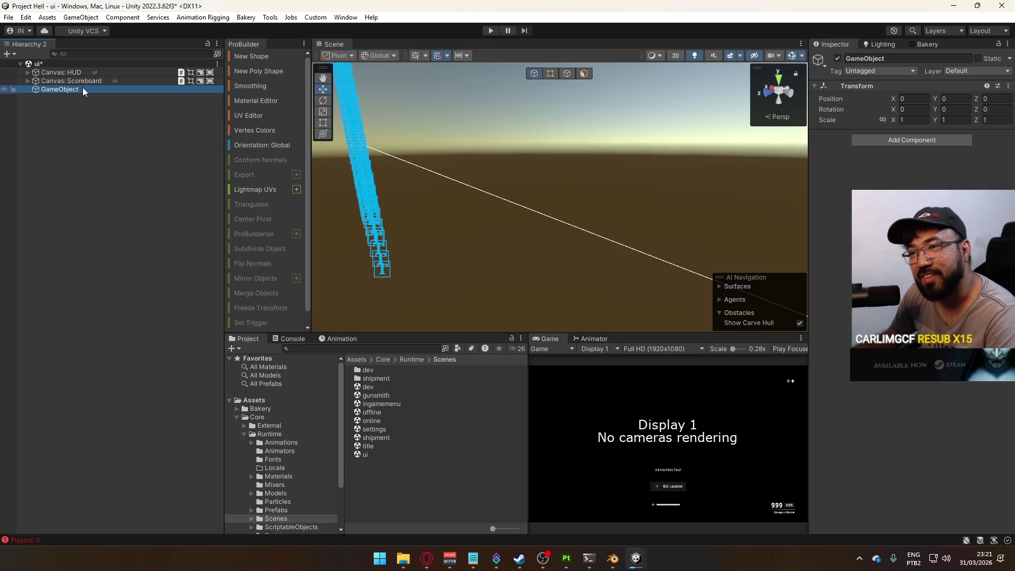
pyautogui.click(79, 88)
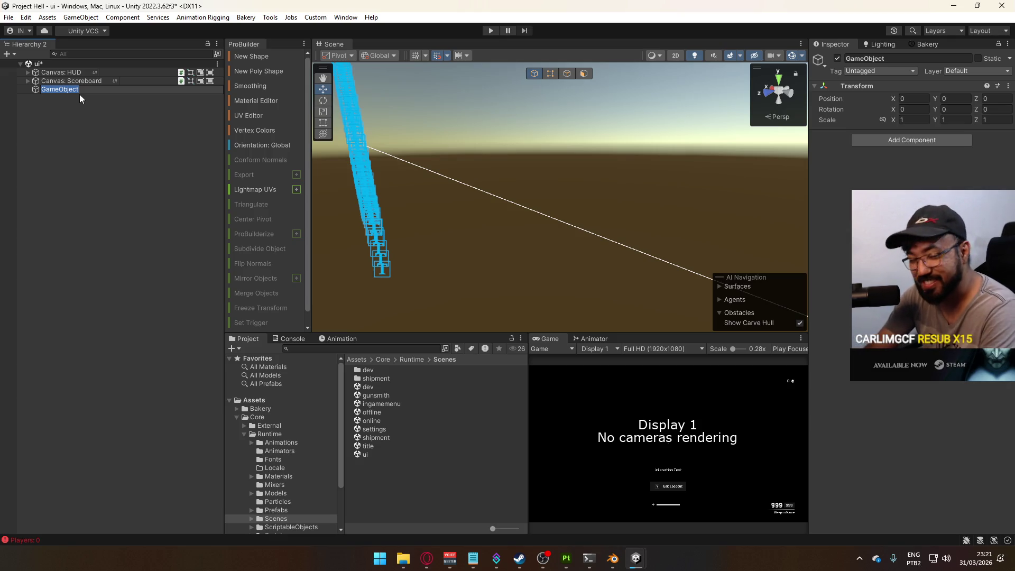
pyautogui.write('G')
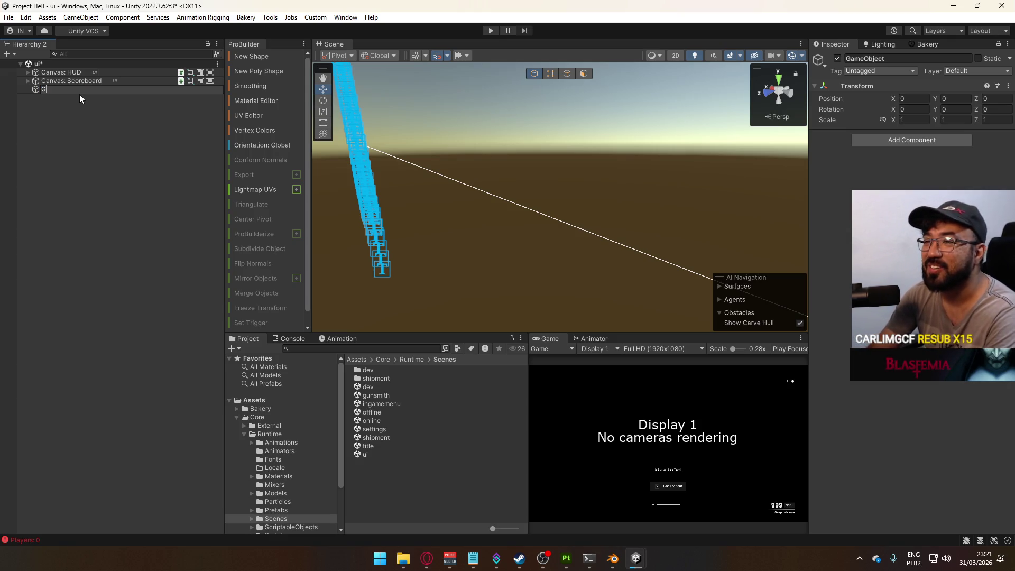
pyautogui.press('BackSpace')
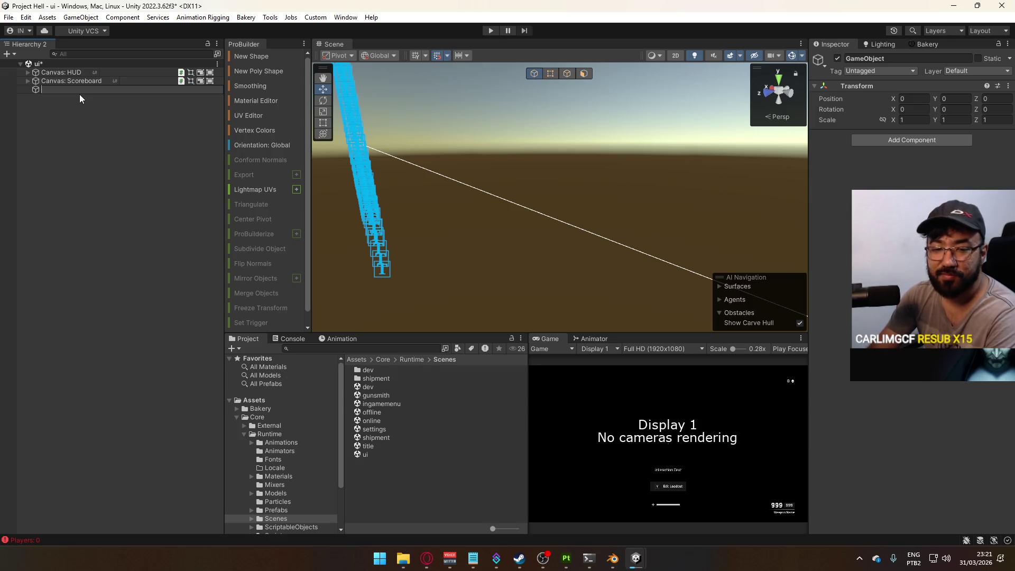
pyautogui.write('Hit')
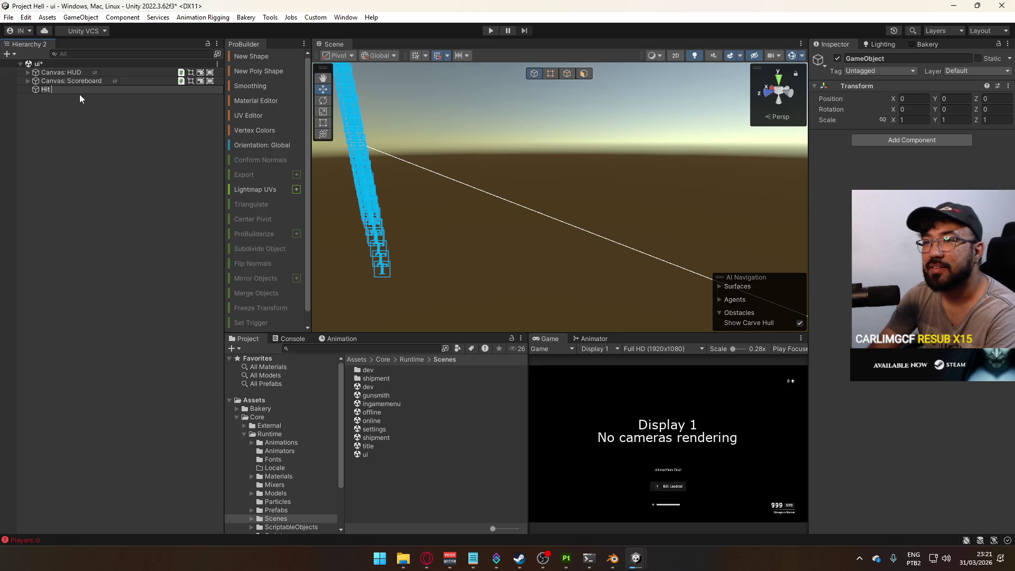
pyautogui.write('lume')
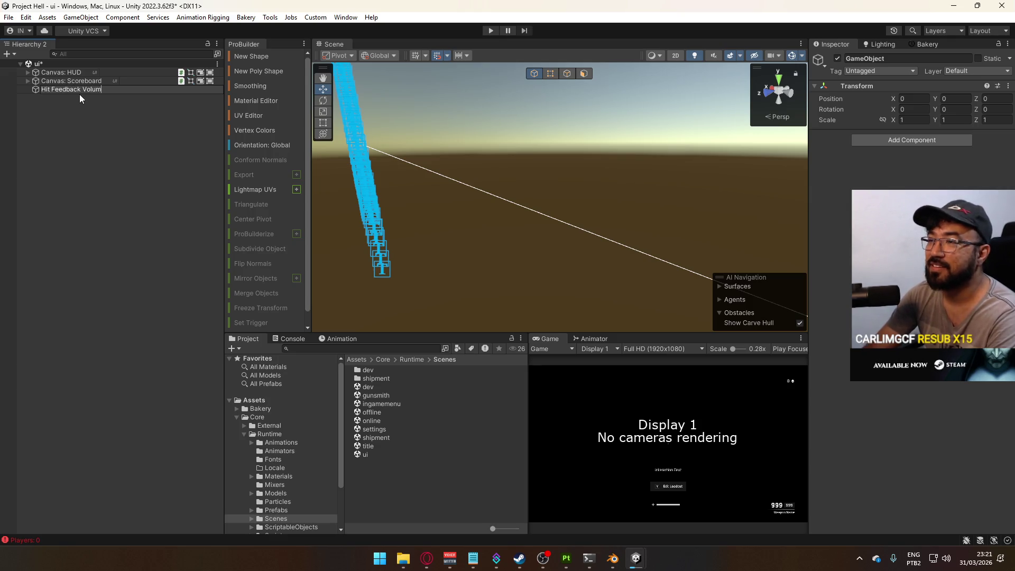
pyautogui.press('Return')
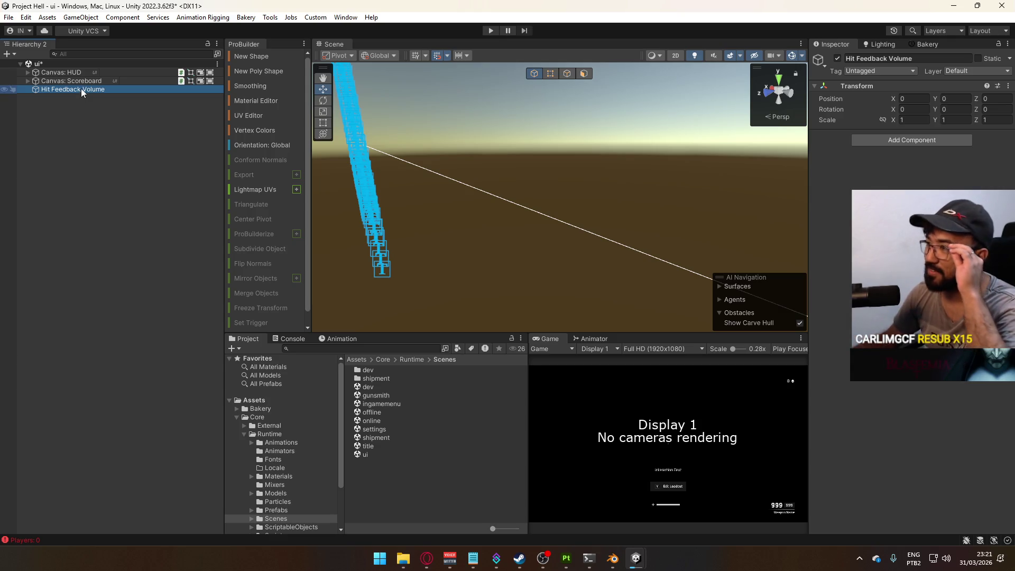
# In Opera GX, replace the Unity forum tab with a new tab on drive.google.com.
pyautogui.click(403, 558)
pyautogui.click(403, 558)
pyautogui.click(426, 558)
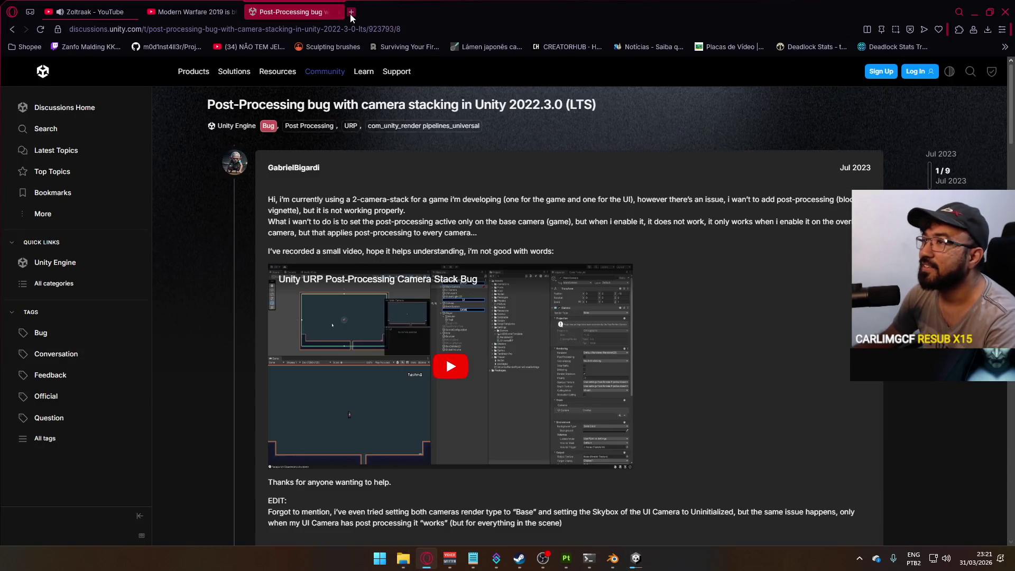
pyautogui.click(351, 11)
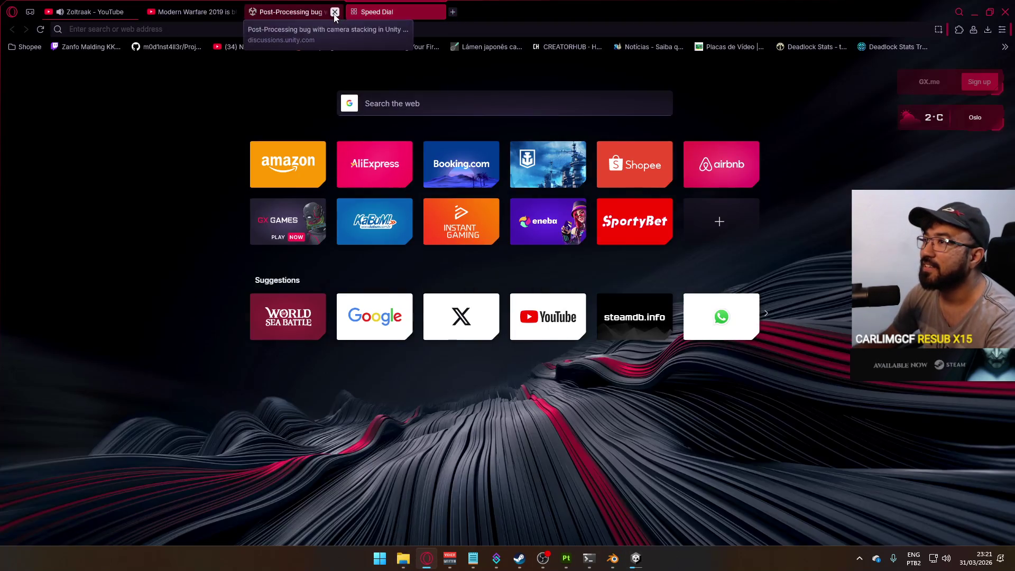
pyautogui.click(344, 12)
pyautogui.write('dr')
pyautogui.click(160, 66)
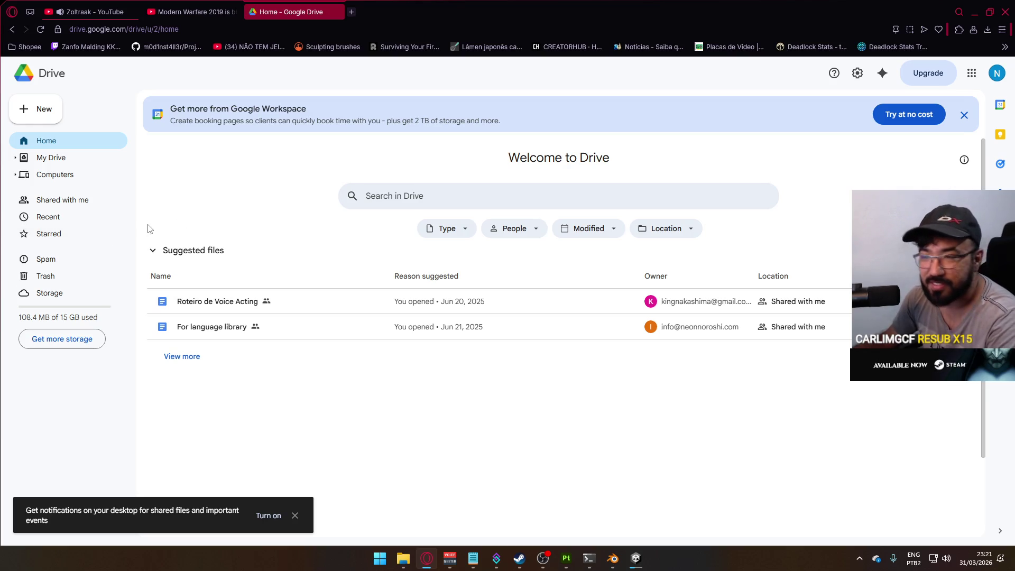
# Switch Google Drive to a different signed-in account and close the older Drive tab.
pyautogui.click(60, 176)
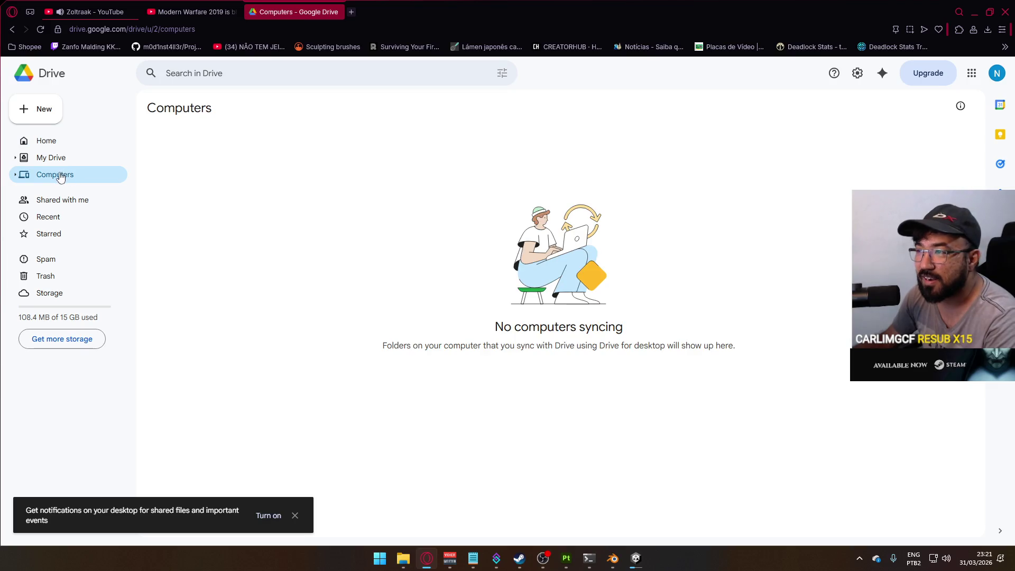
pyautogui.click(997, 73)
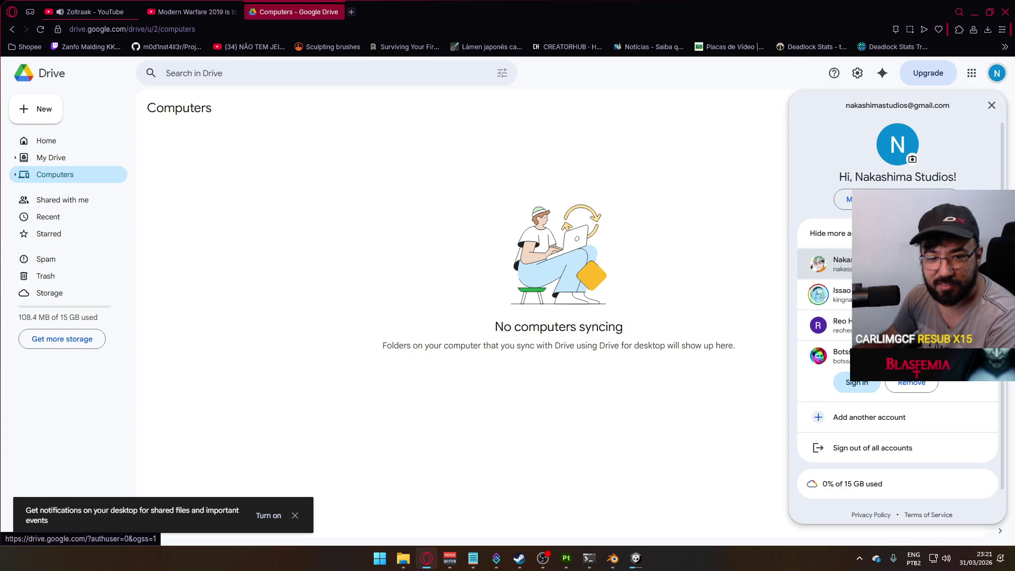
pyautogui.click(824, 264)
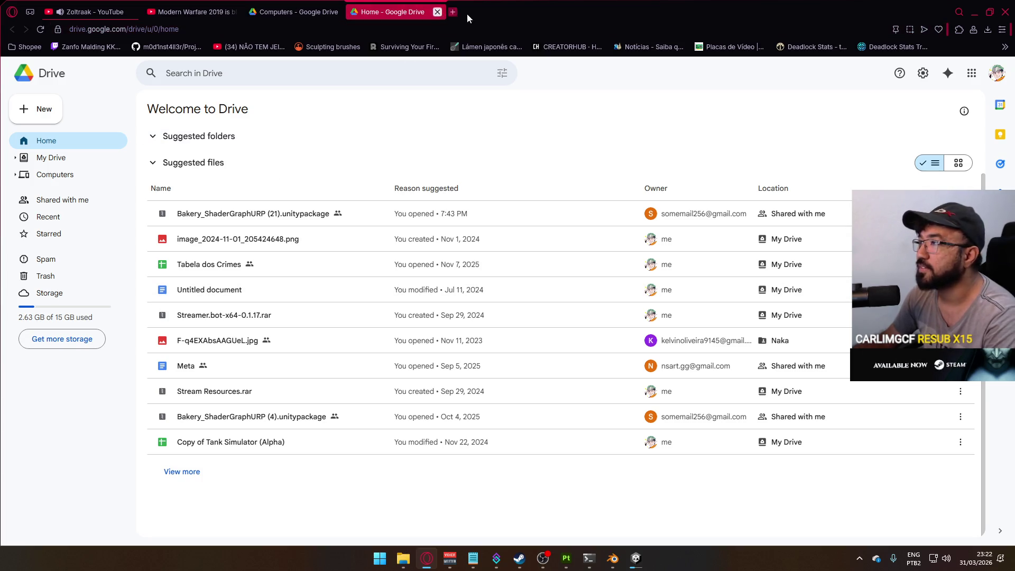
pyautogui.click(996, 73)
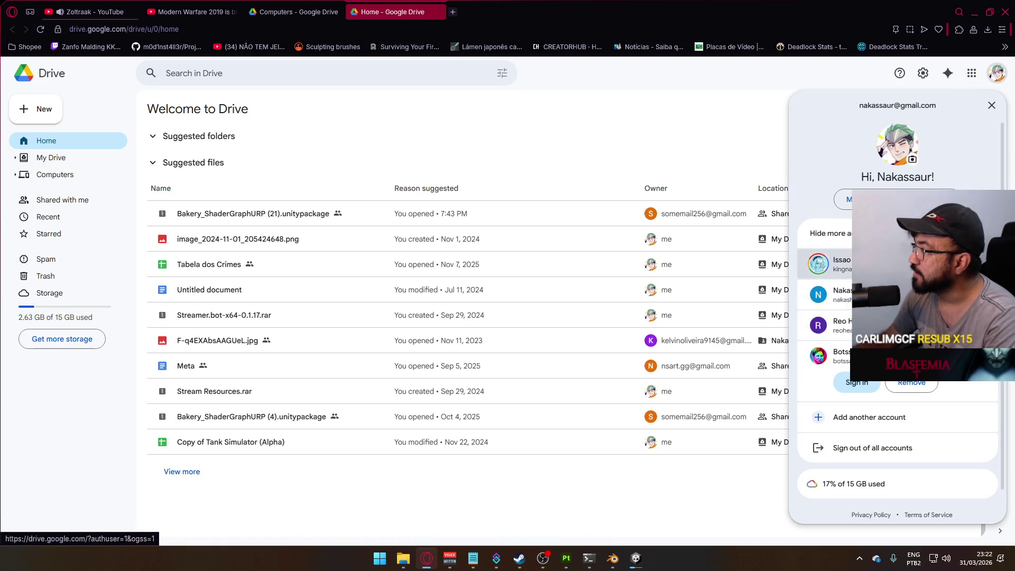
pyautogui.click(836, 376)
pyautogui.click(436, 12)
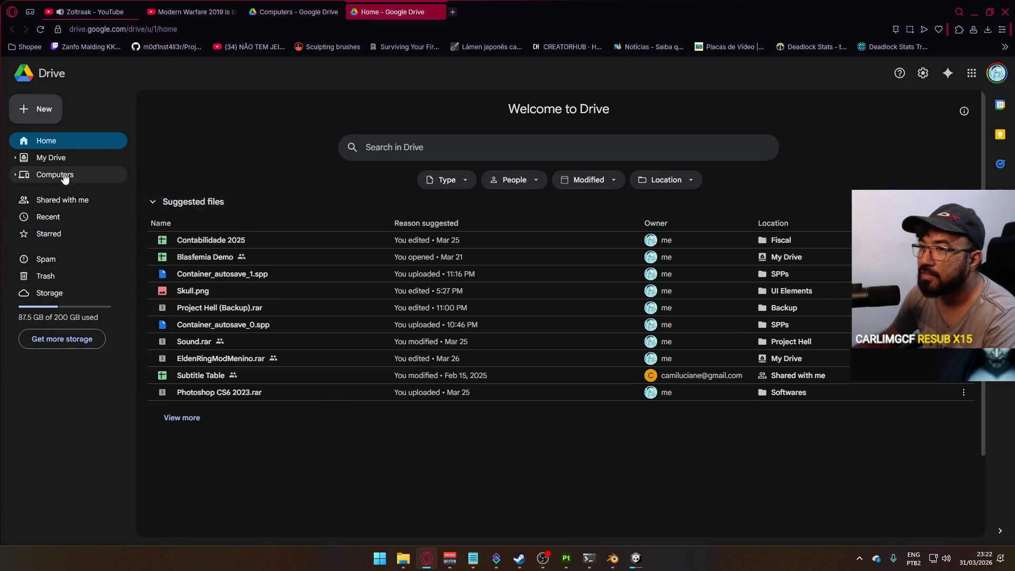
# Filter My Drive to Spreadsheets and open Weapon Data.
pyautogui.click(50, 157)
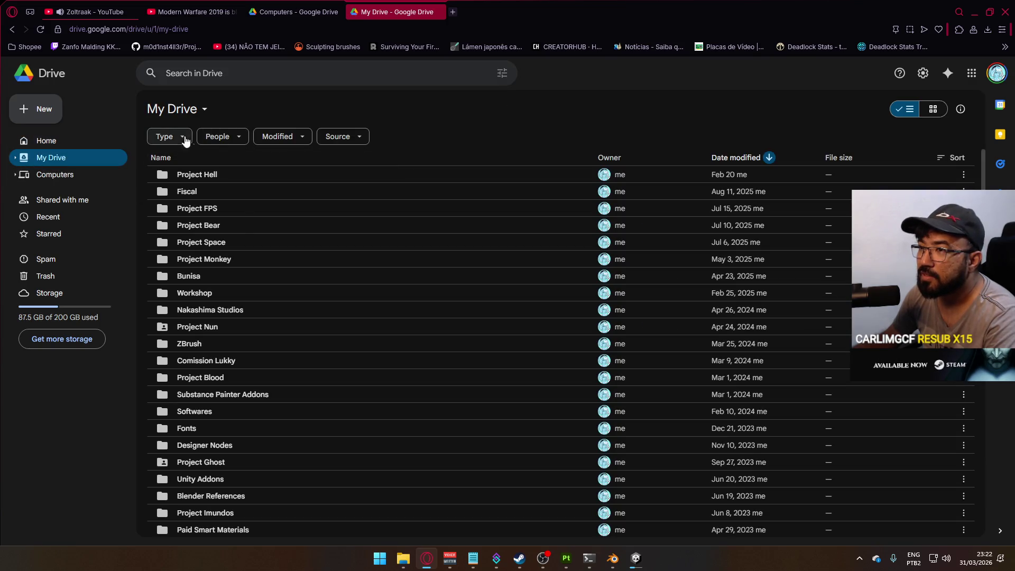
pyautogui.click(177, 136)
pyautogui.click(199, 201)
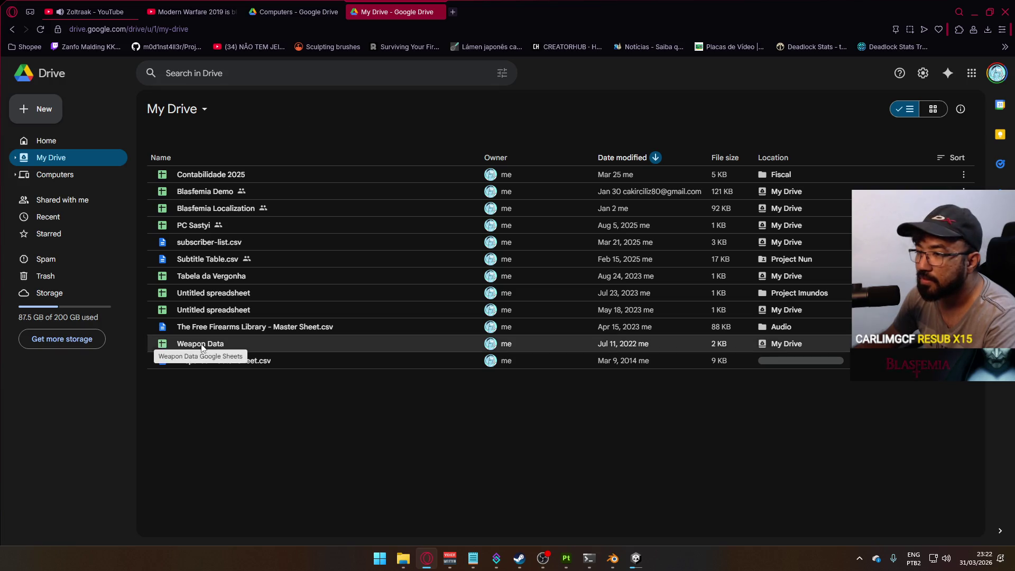
pyautogui.doubleClick(295, 346)
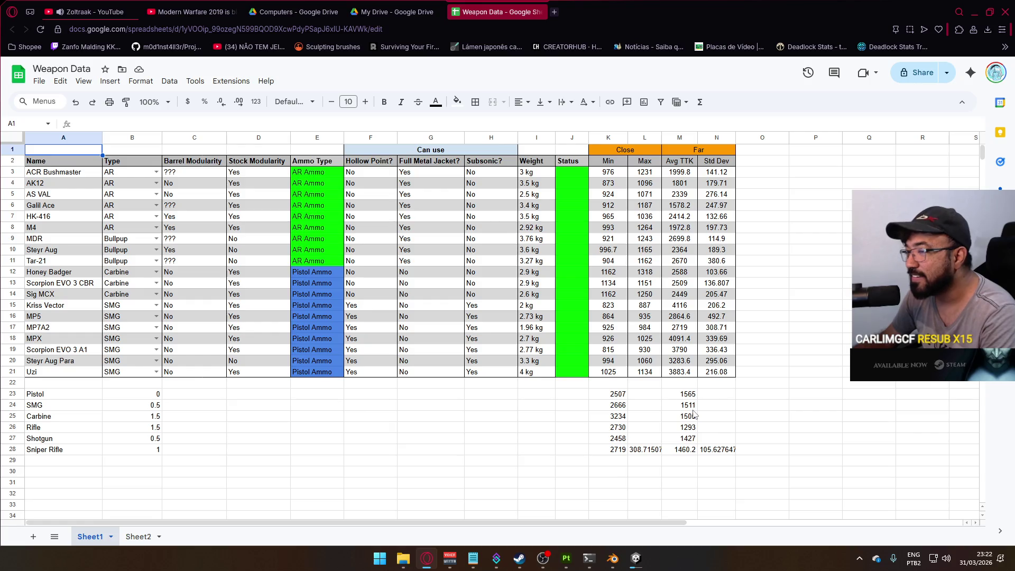
pyautogui.click(617, 395)
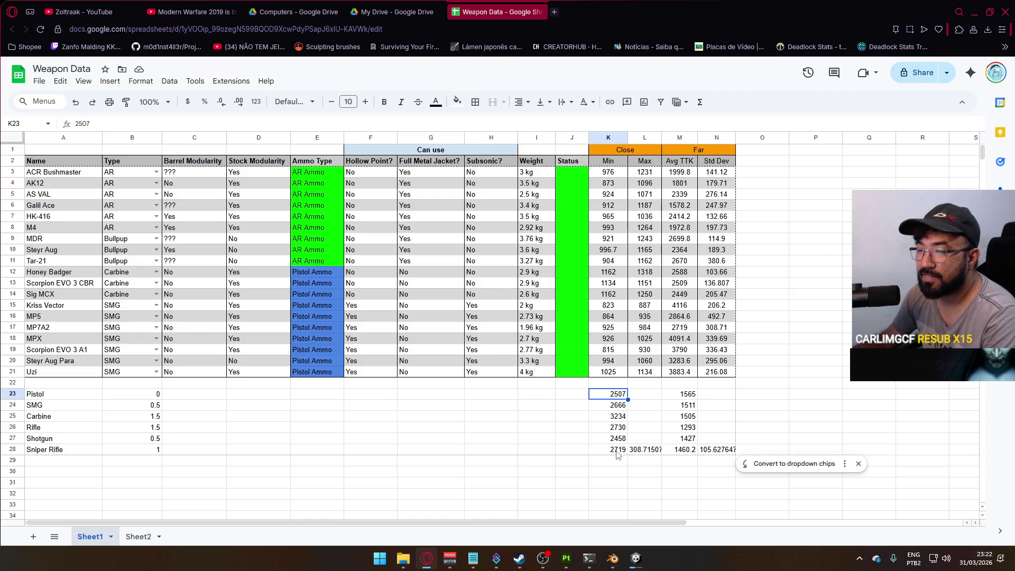
pyautogui.click(136, 536)
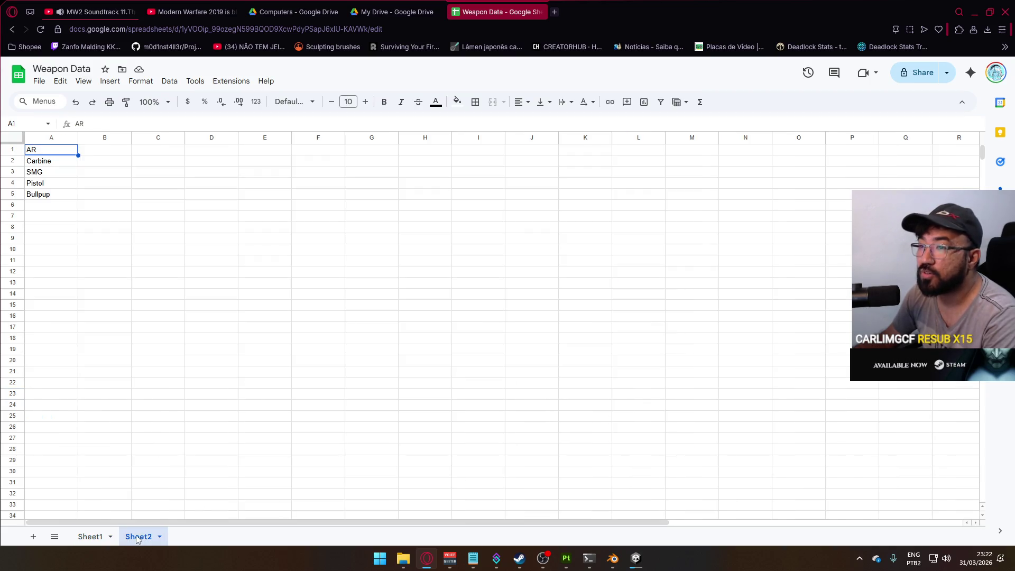
pyautogui.click(89, 536)
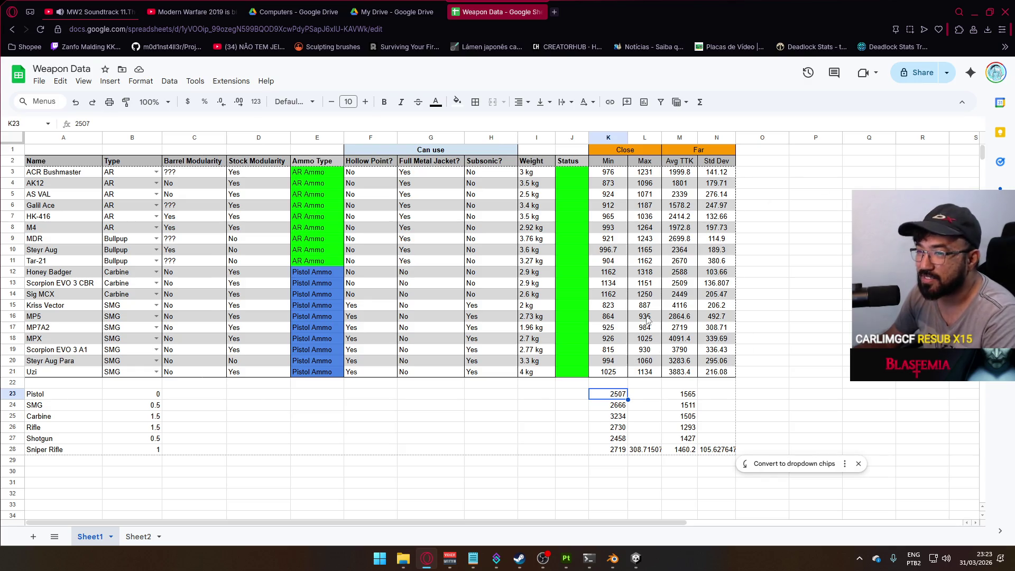
# Dismiss the browser and Lux URP Essentials window, then check the Damage Flash texture in Explorer.
pyautogui.click(972, 16)
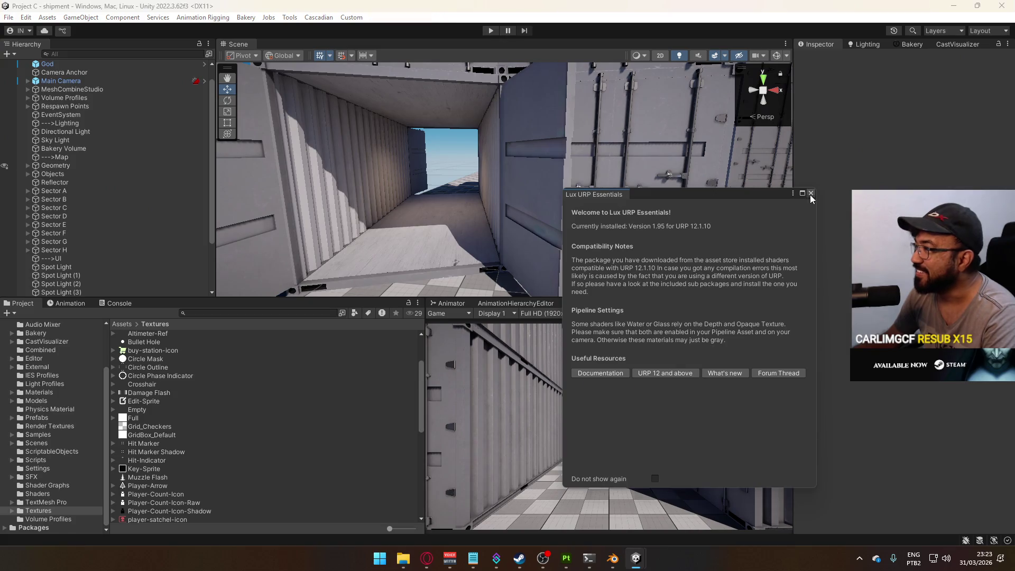
pyautogui.click(810, 194)
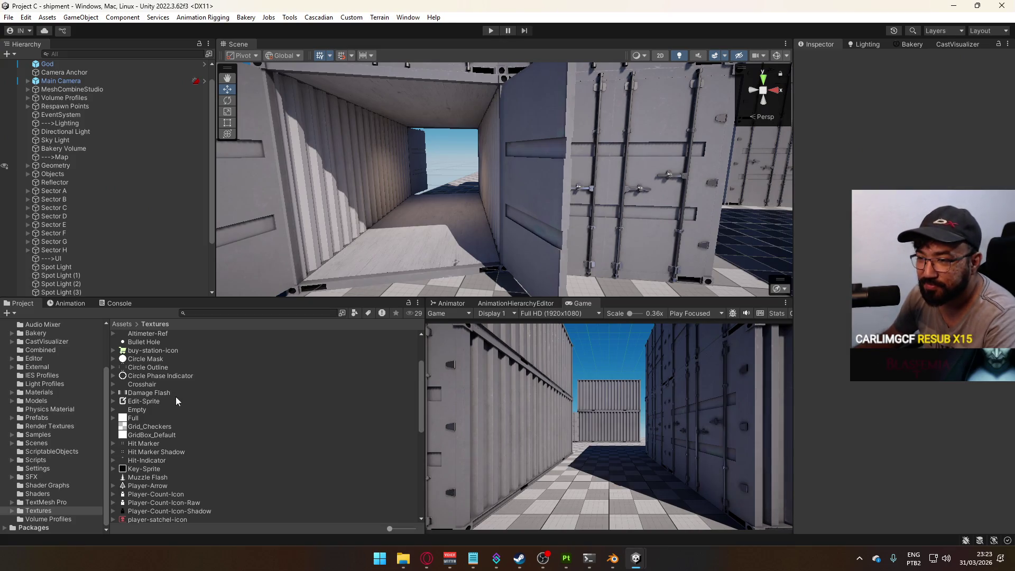
pyautogui.click(151, 392)
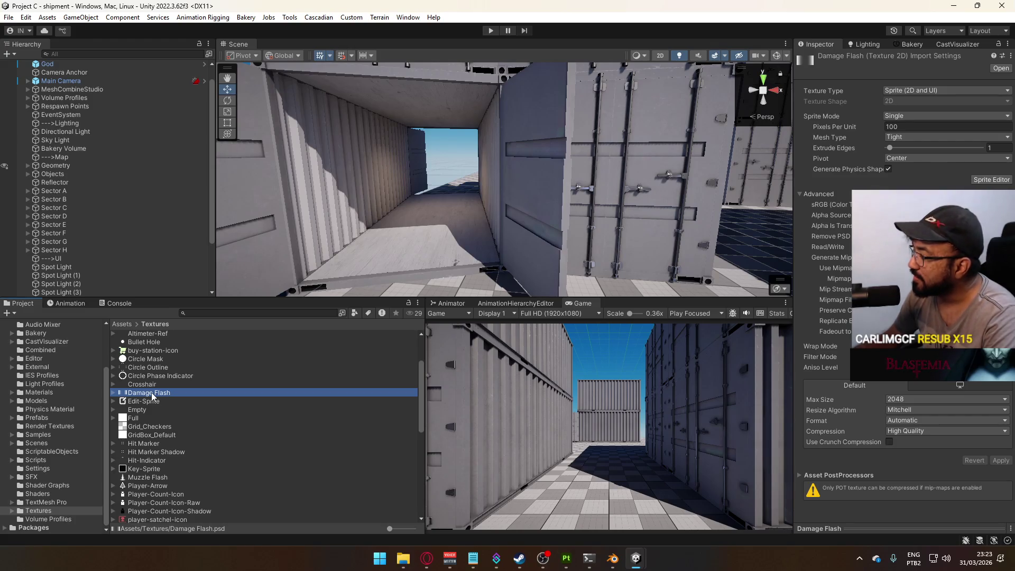
pyautogui.rightClick(152, 395)
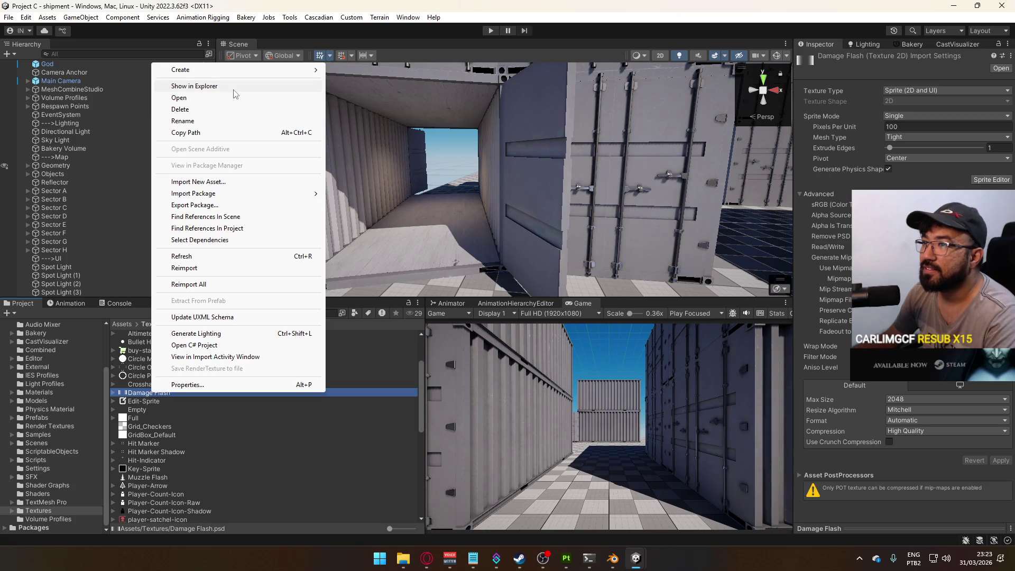
pyautogui.click(235, 87)
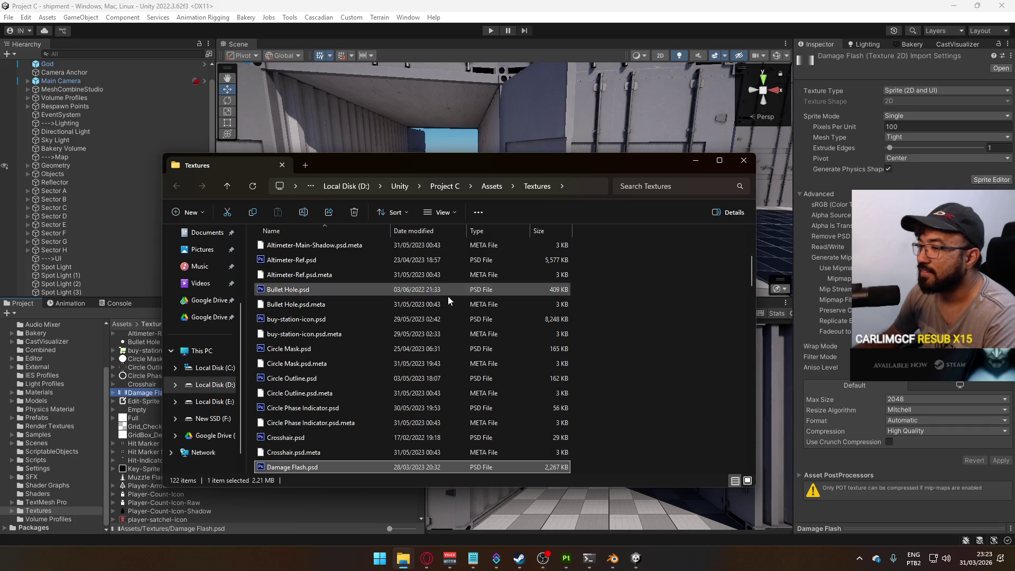
pyautogui.scroll(-1, 317, 423)
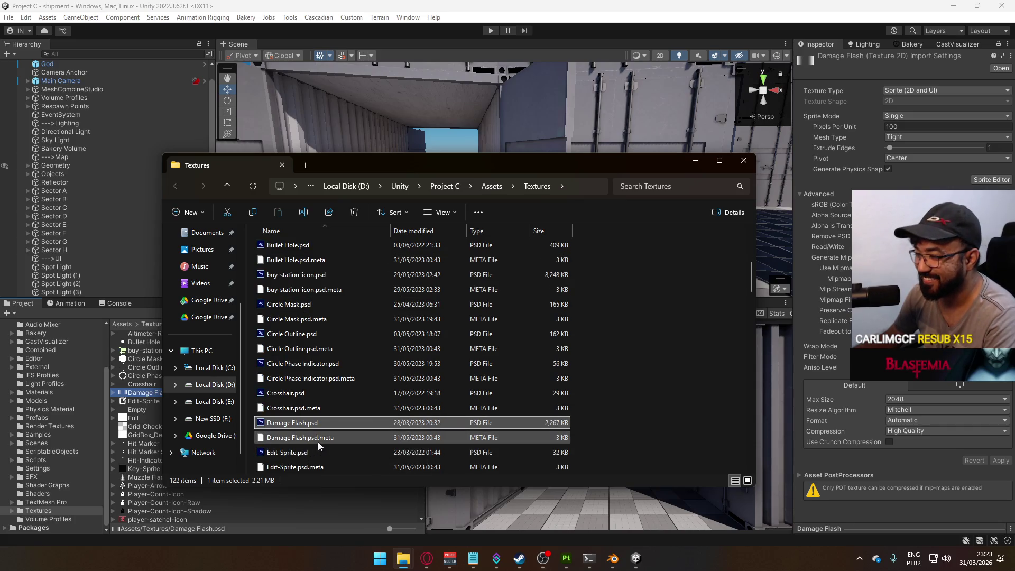
pyautogui.click(744, 160)
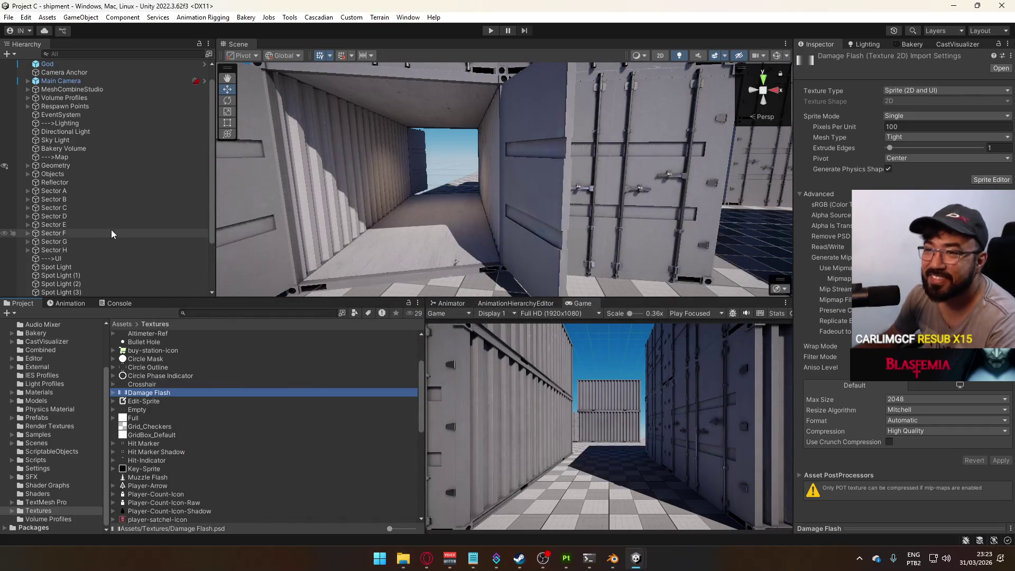
pyautogui.scroll(2, 112, 229)
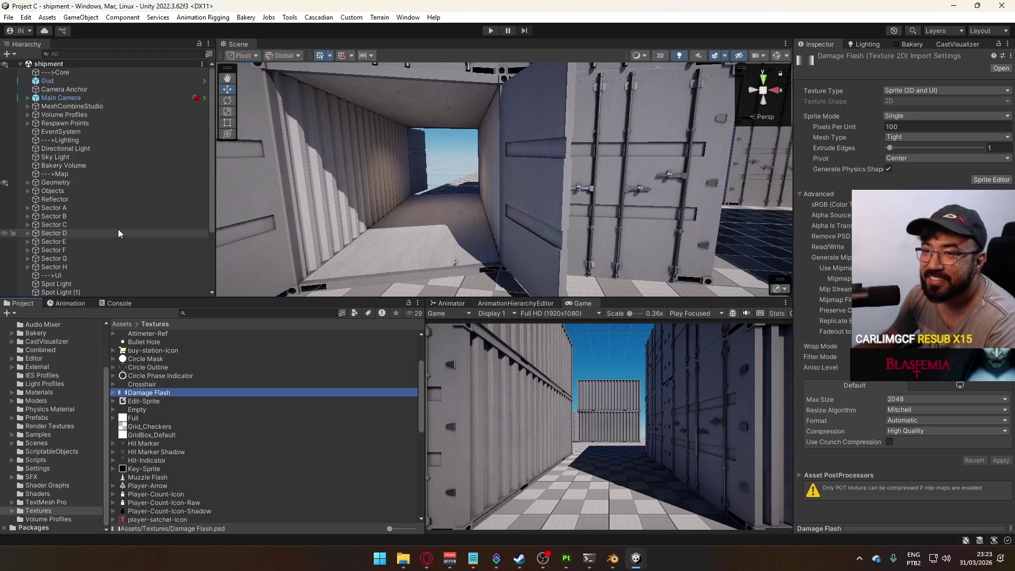
# Expand Volume Profiles and inspect the Health Indicator Volume settings.
pyautogui.click(85, 116)
pyautogui.click(28, 115)
pyautogui.click(66, 130)
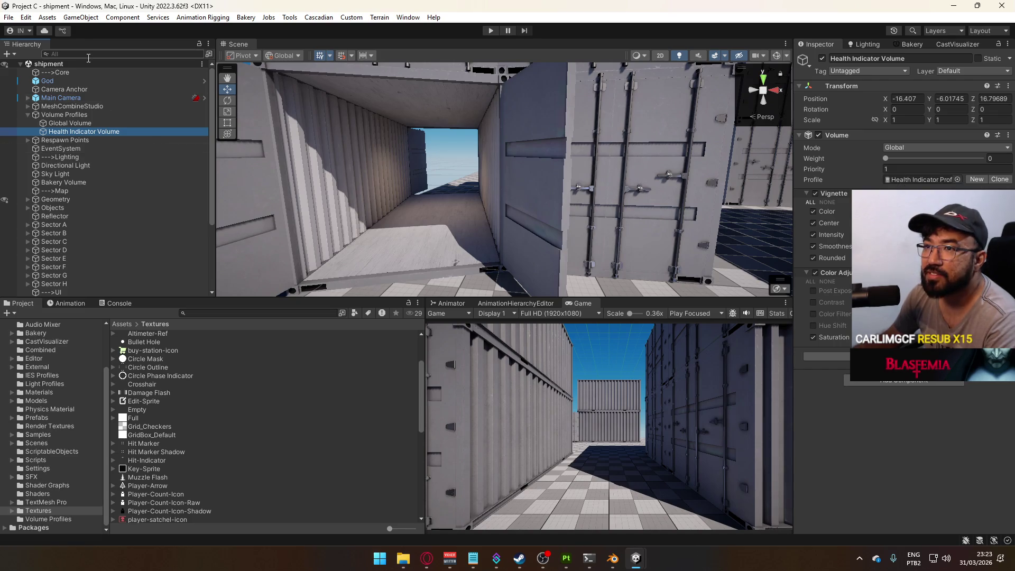
pyautogui.click(28, 115)
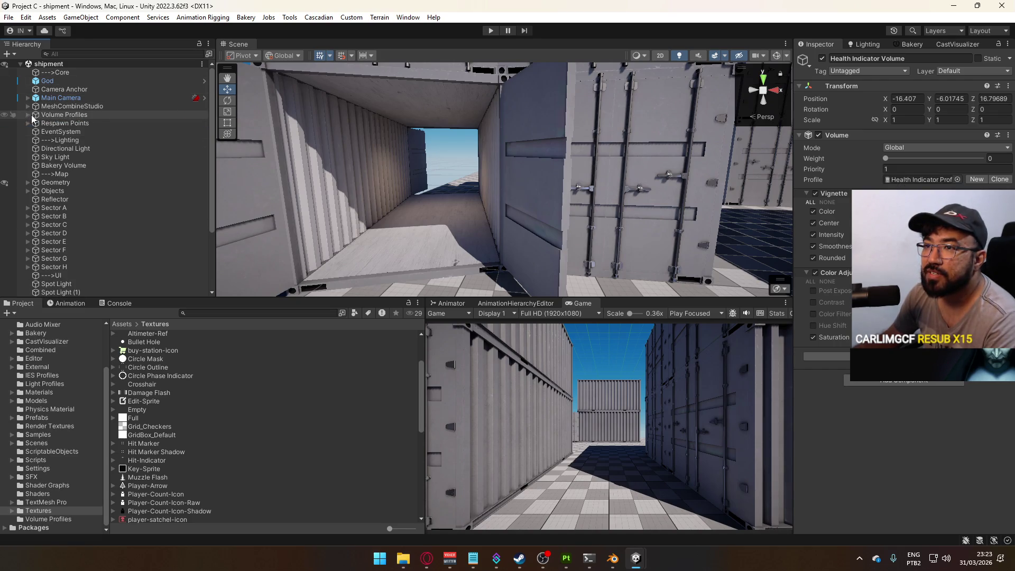
pyautogui.click(28, 115)
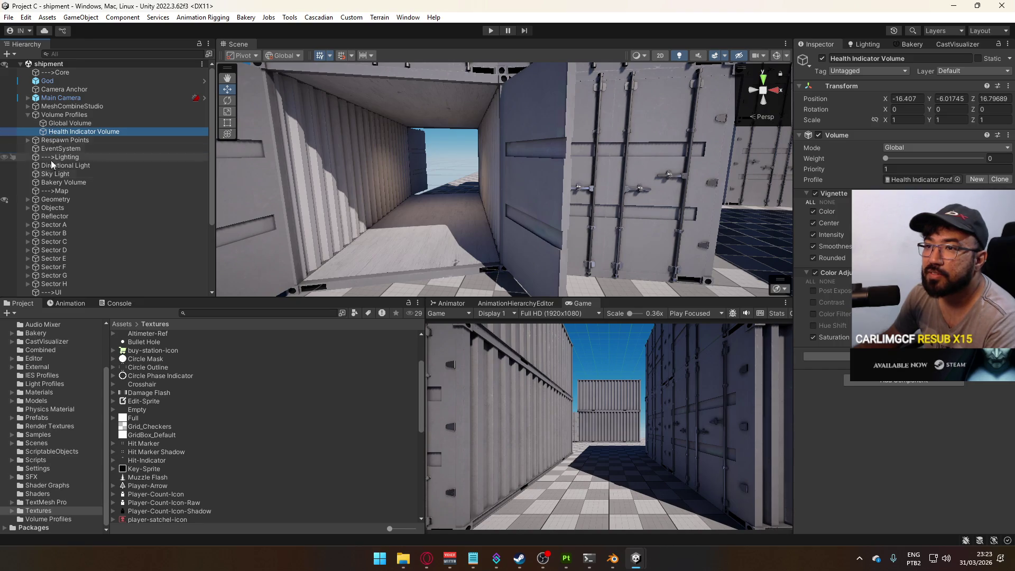
# Open the main scene from the Scenes folder.
pyautogui.click(46, 443)
pyautogui.click(141, 454)
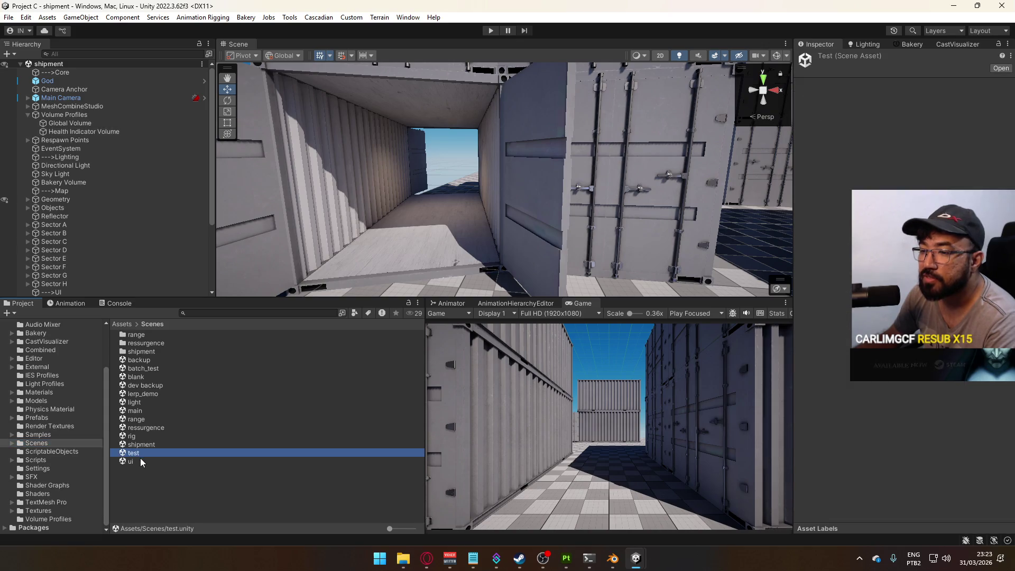
pyautogui.click(144, 411)
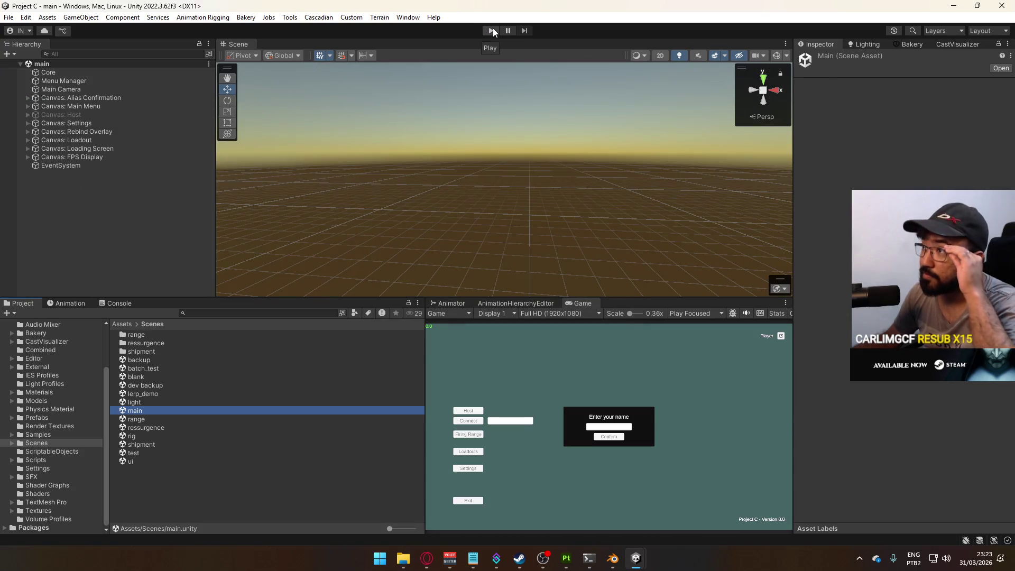
# Enter Play mode, host a match on Shipment, and maximize the Game view.
pyautogui.click(491, 30)
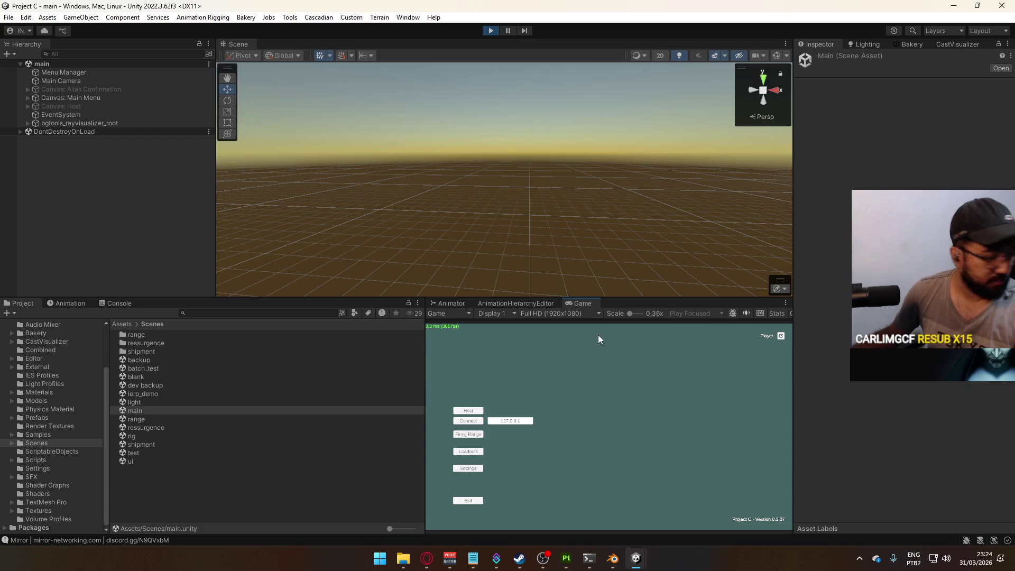
pyautogui.click(479, 411)
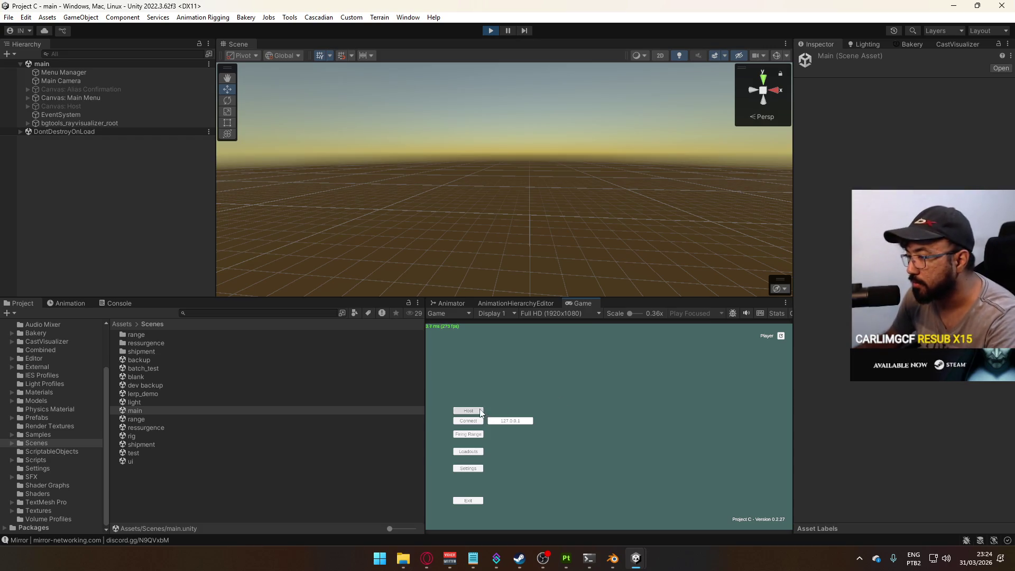
pyautogui.click(468, 430)
pyautogui.press('super')
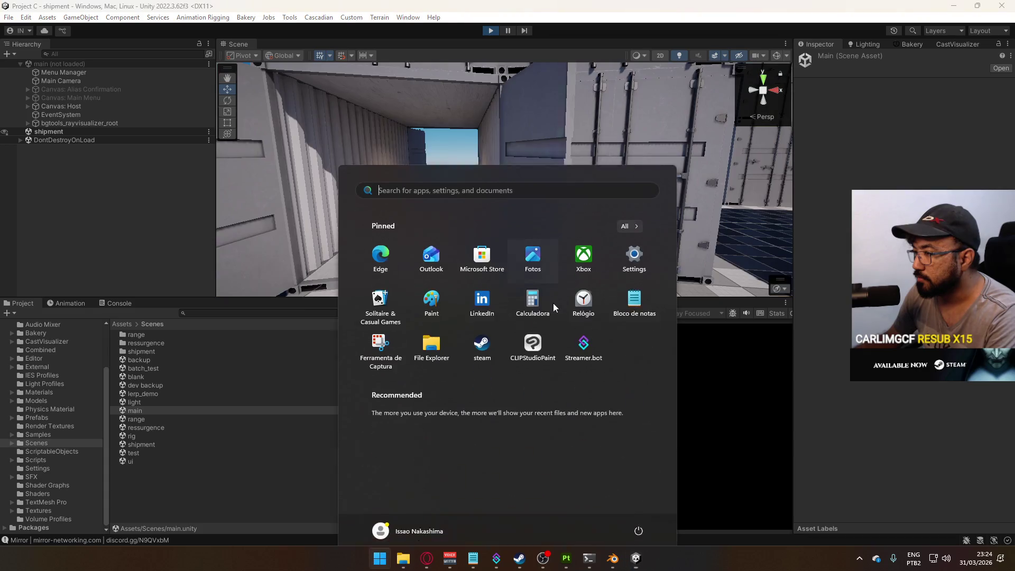
pyautogui.press('super')
pyautogui.rightClick(594, 302)
pyautogui.click(641, 336)
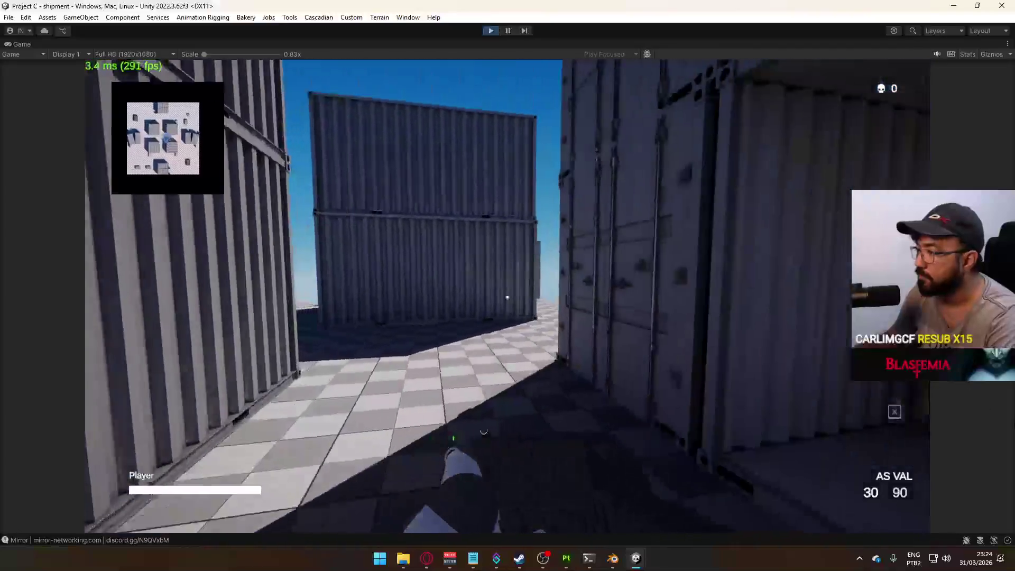
# Walk into the open area, aim down sights and fire until the red damage flash appears.
pyautogui.press('w')
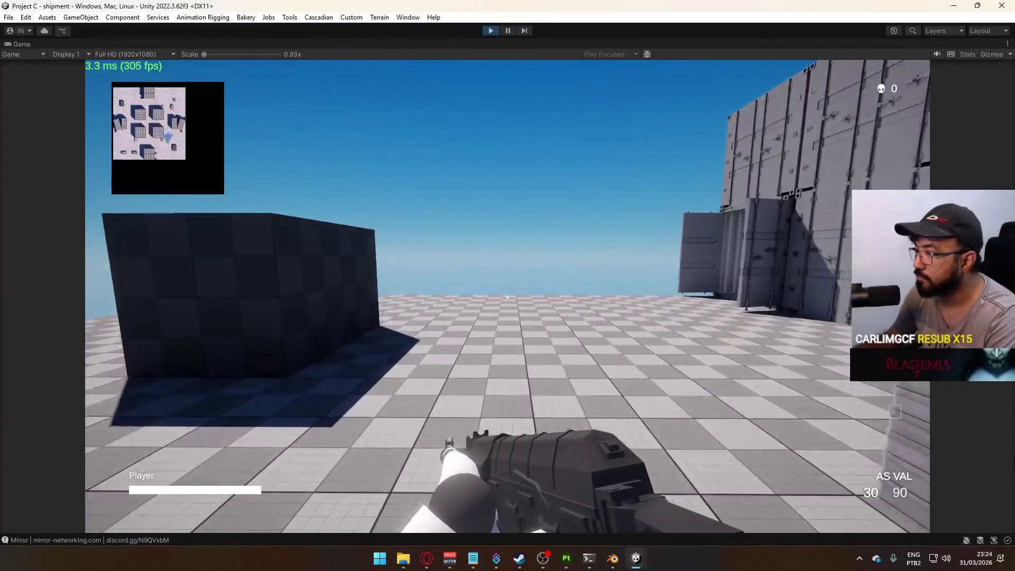
pyautogui.press('super')
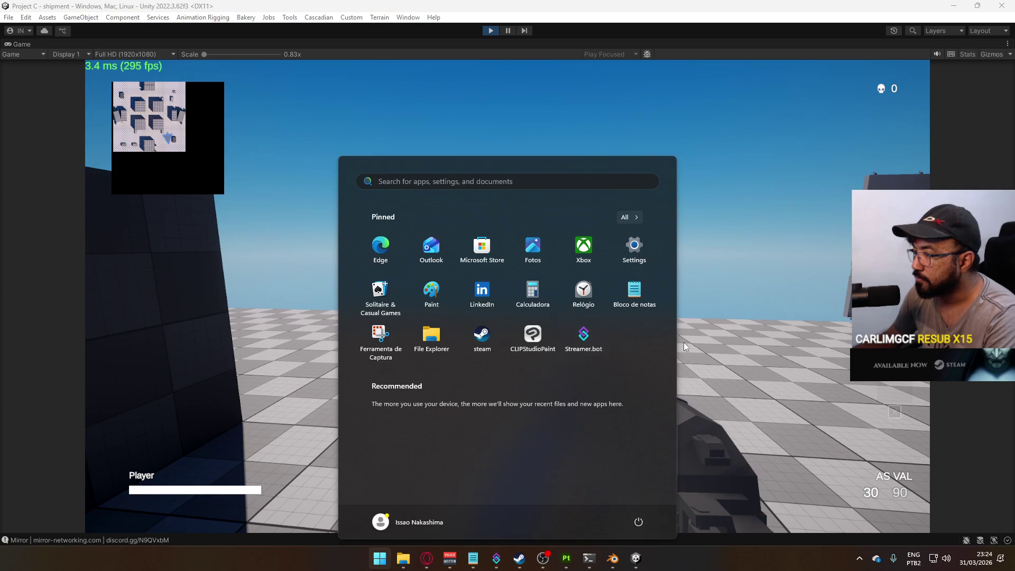
pyautogui.click(697, 343)
pyautogui.rightClick(698, 343)
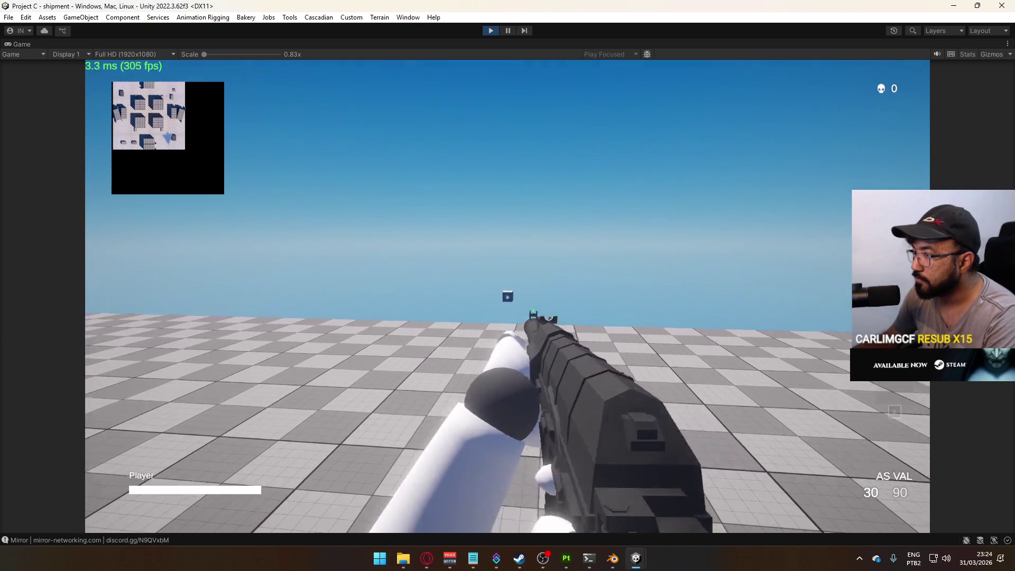
pyautogui.click(507, 296)
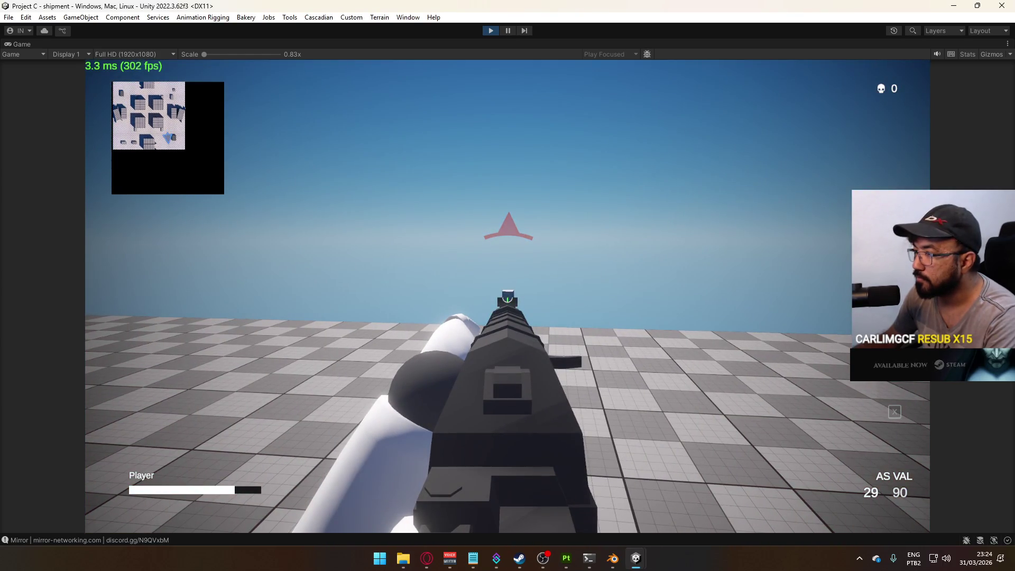
pyautogui.click(508, 296)
pyautogui.click(507, 296)
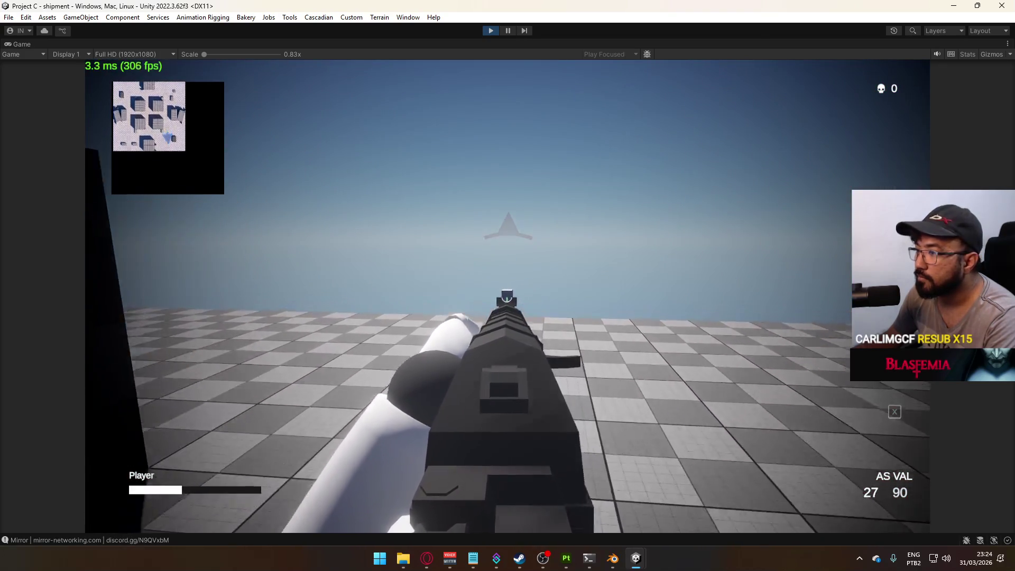
pyautogui.click(507, 296)
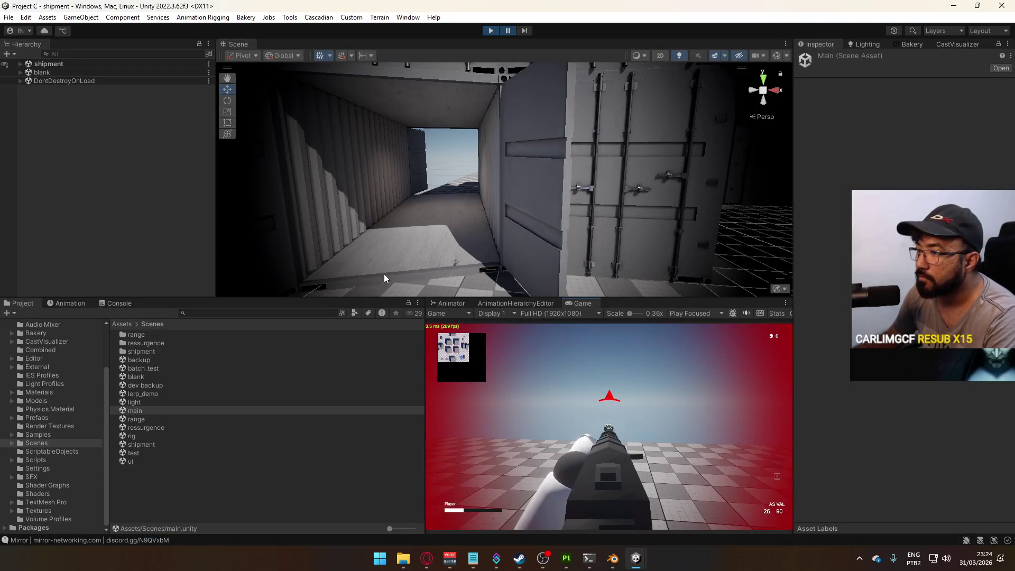
# Switch to the Rect tool and expand 'blank' and Canvas: HUD in the Hierarchy.
pyautogui.scroll(-5, 564, 116)
pyautogui.press('t')
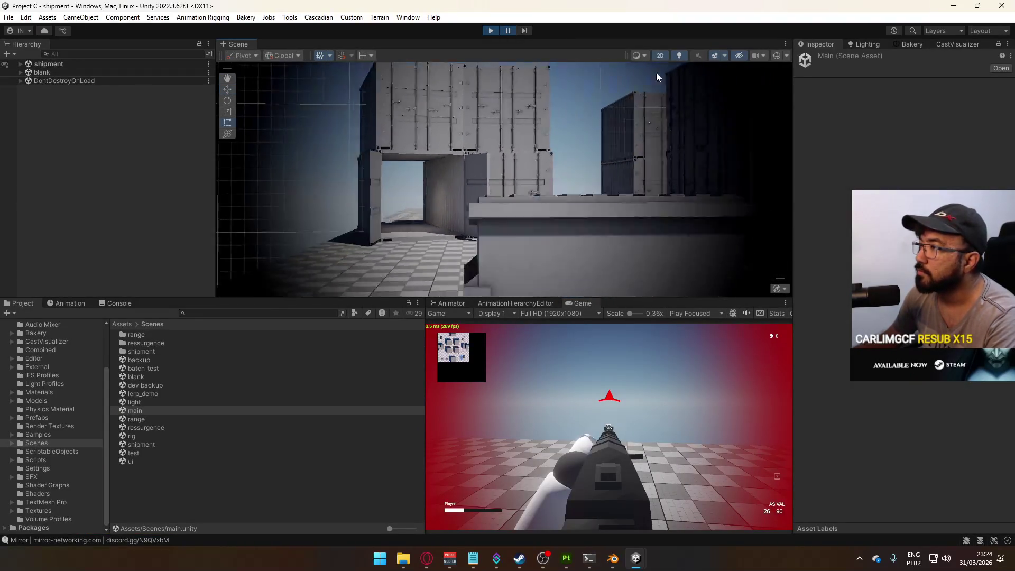
pyautogui.scroll(-8, 459, 157)
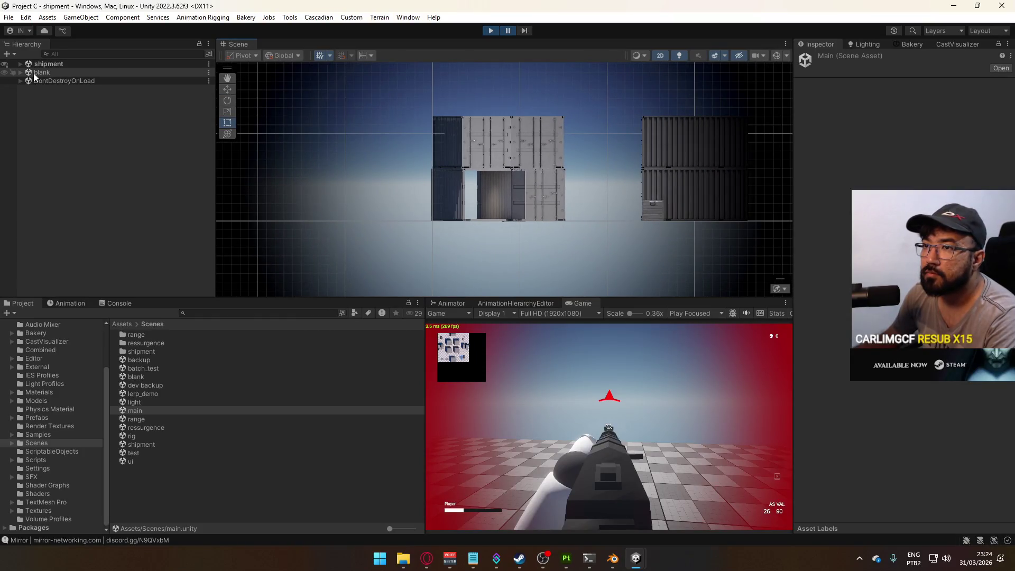
pyautogui.click(20, 73)
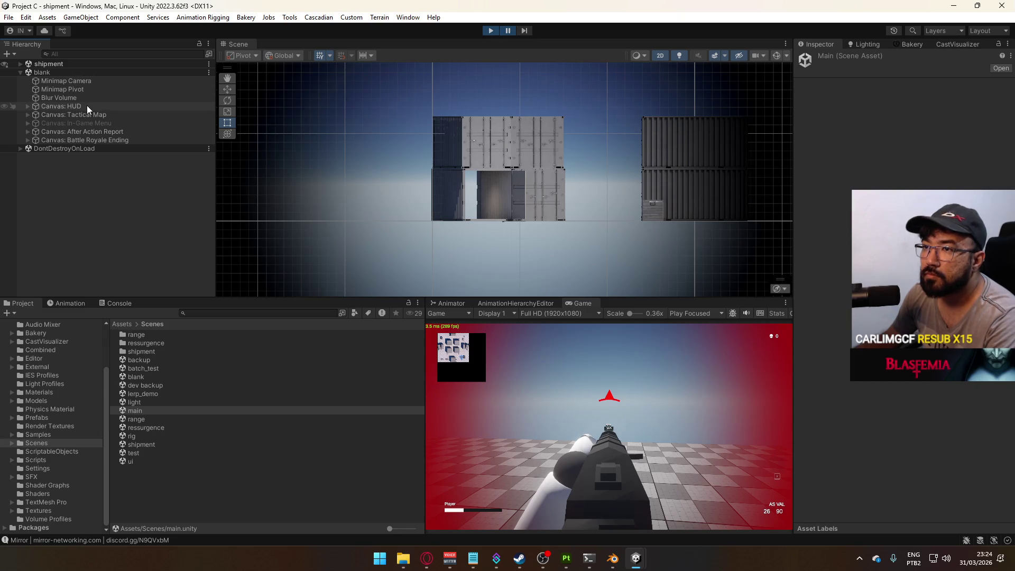
pyautogui.click(26, 107)
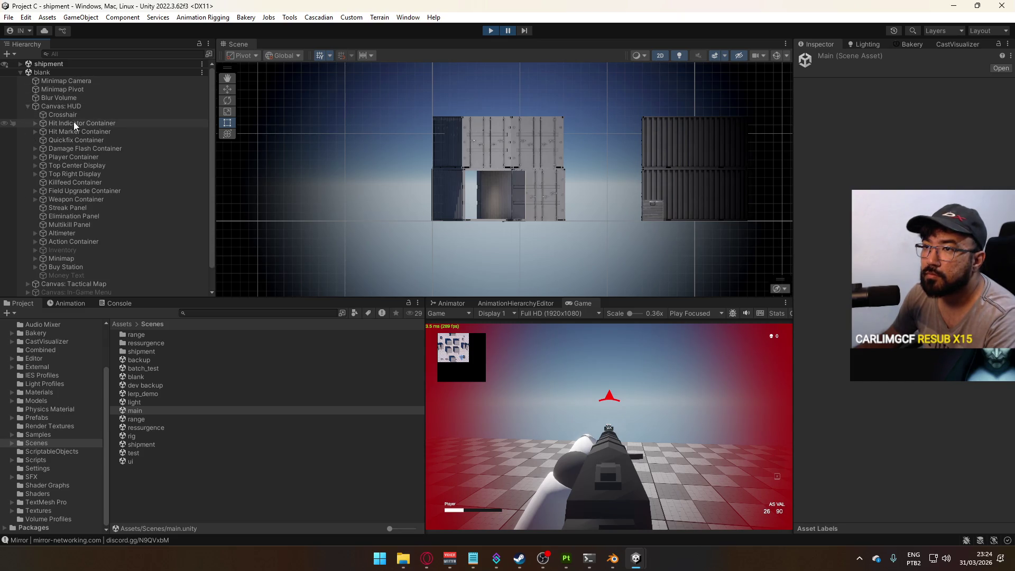
# Inspect the Hit Indicator and Hit Marker Containers, expand the indicator's clone, and zoom the Scene view out.
pyautogui.click(76, 123)
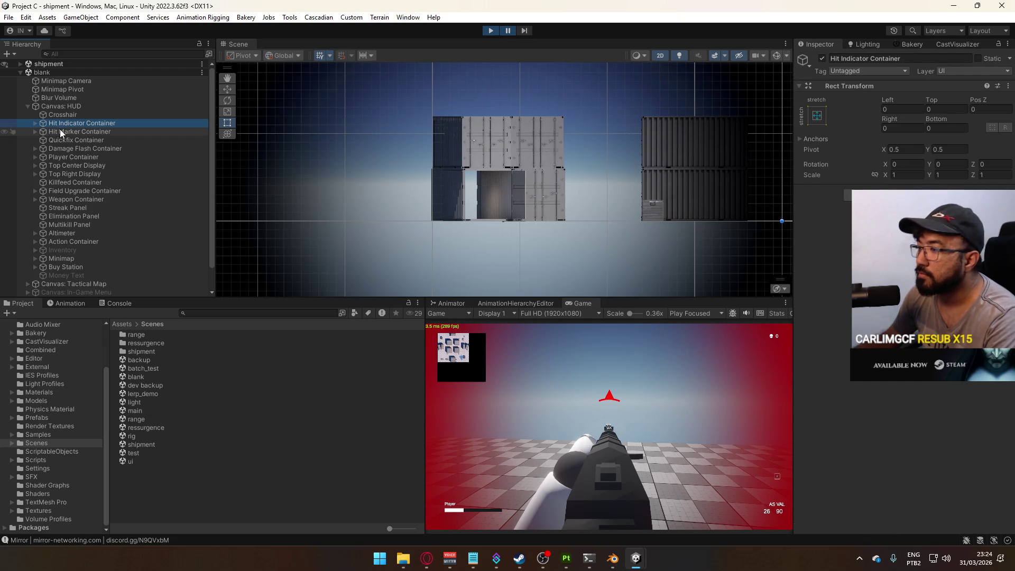
pyautogui.click(61, 132)
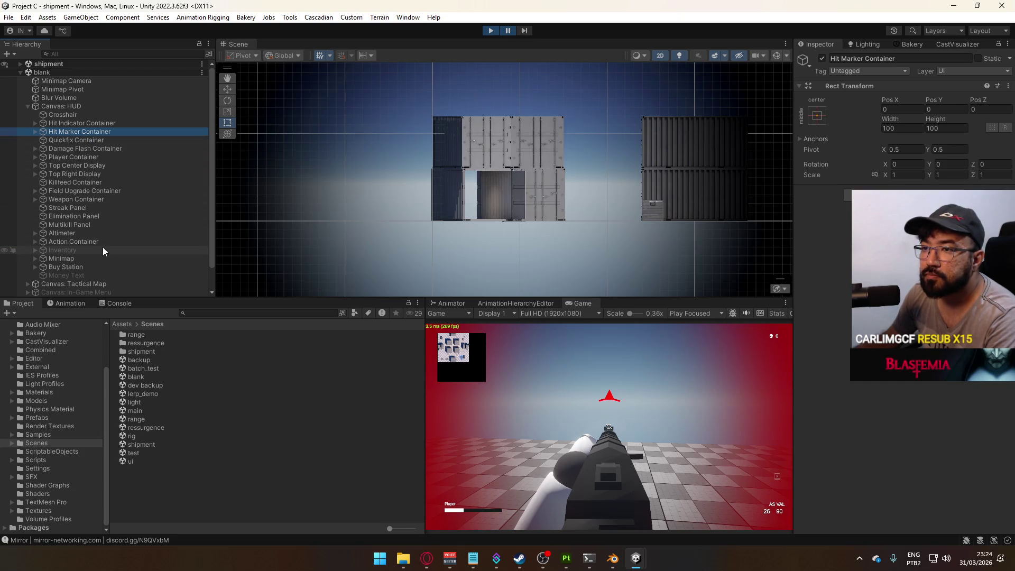
pyautogui.click(35, 123)
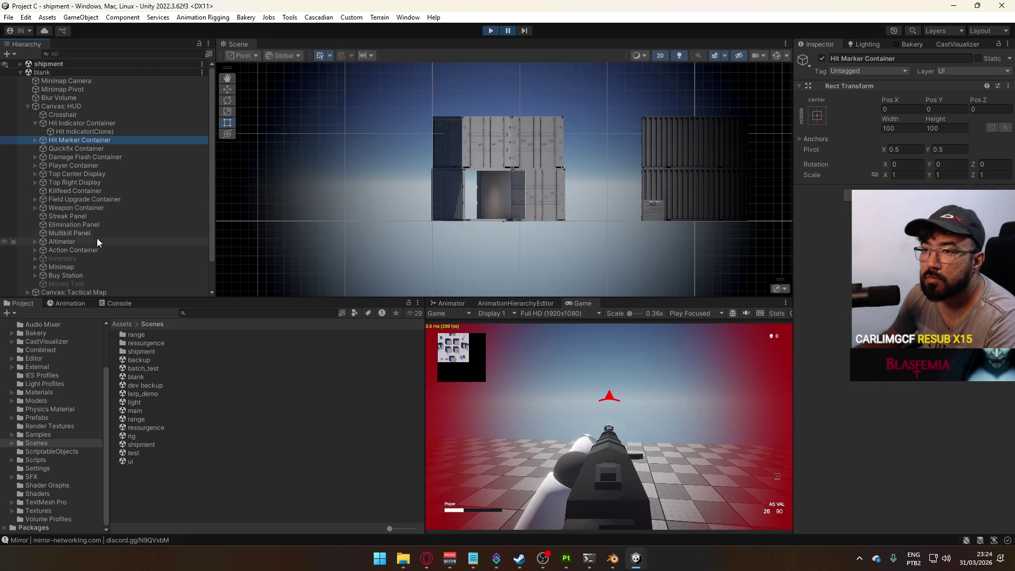
pyautogui.scroll(-1, 106, 243)
pyautogui.scroll(-1, 111, 259)
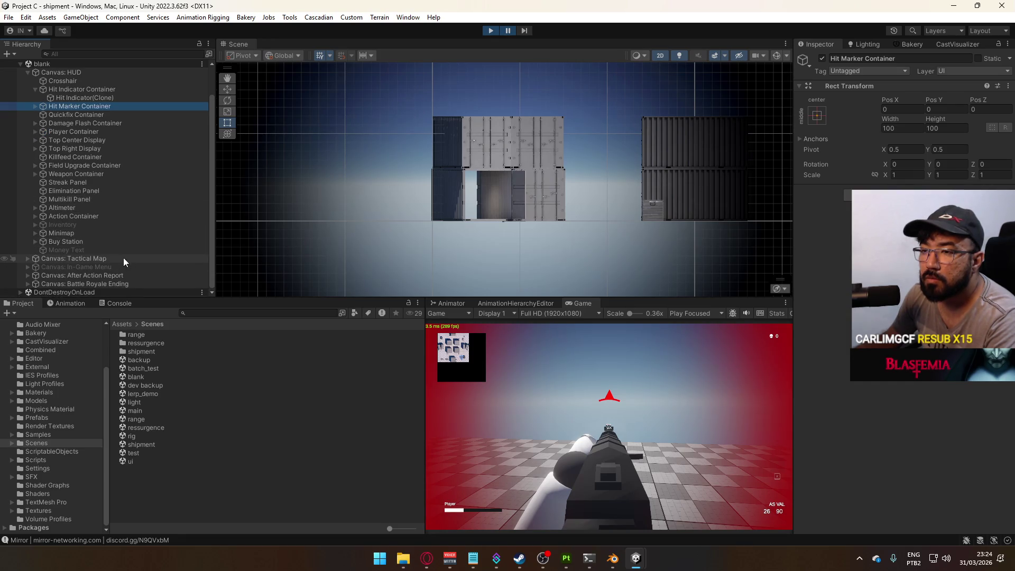
pyautogui.scroll(3, 58, 270)
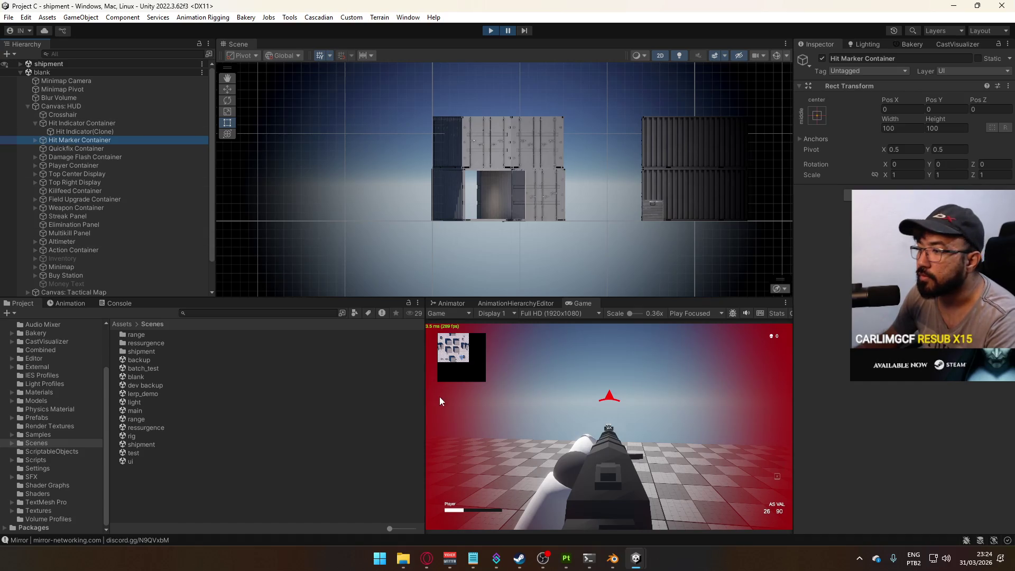
pyautogui.scroll(-5, 443, 167)
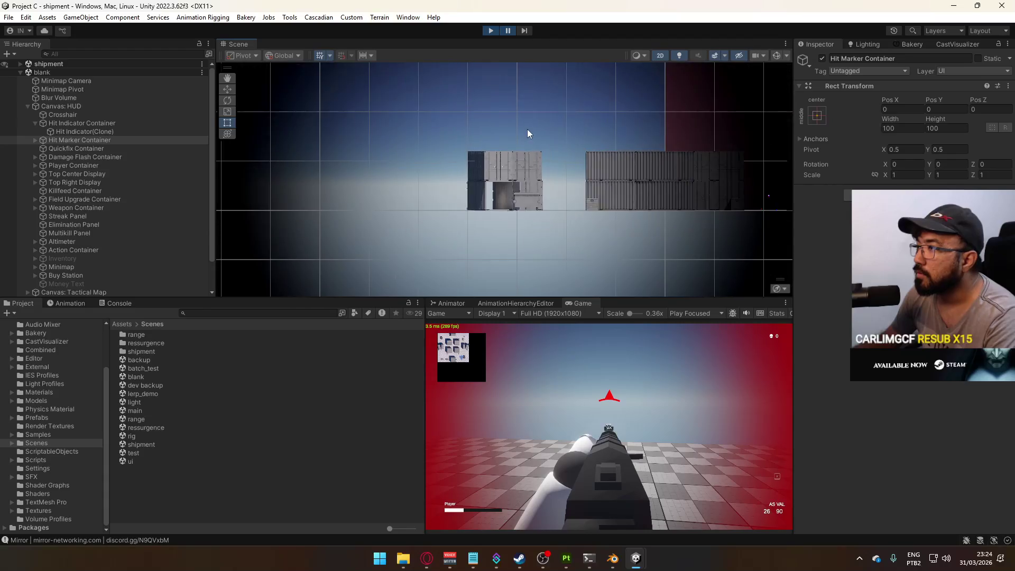
pyautogui.scroll(-5, 570, 125)
pyautogui.moveTo(569, 124)
pyautogui.mouseDown()
pyautogui.moveTo(534, 228)
pyautogui.moveTo(663, 140)
pyautogui.moveTo(623, 183)
pyautogui.moveTo(662, 172)
pyautogui.moveTo(686, 144)
pyautogui.moveTo(571, 201)
pyautogui.moveTo(543, 150)
pyautogui.mouseUp()
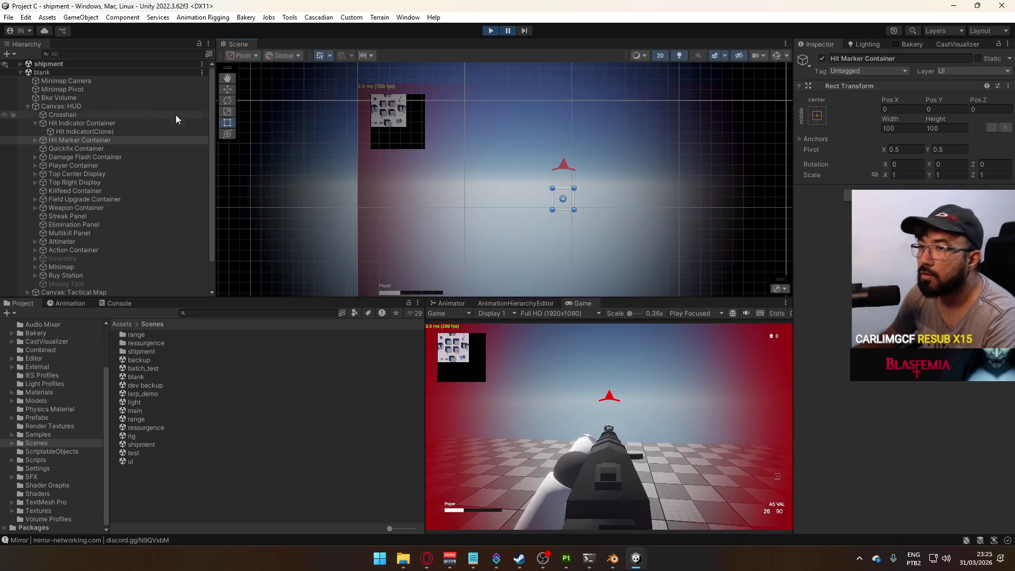
# Deactivate groups of HUD containers to test visibility, then undo with Ctrl+Z.
pyautogui.click(60, 107)
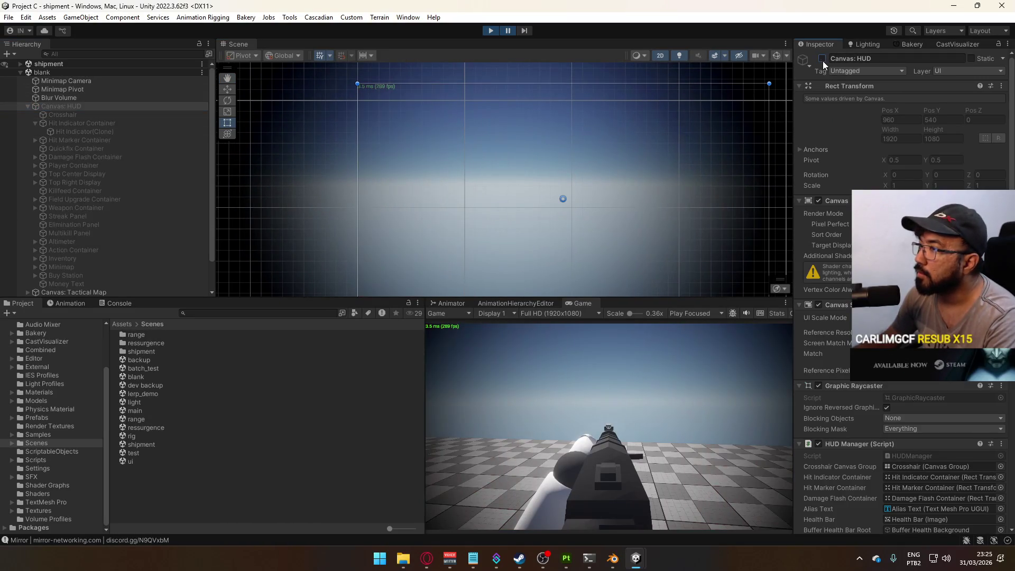
pyautogui.click(65, 124)
pyautogui.click(35, 124)
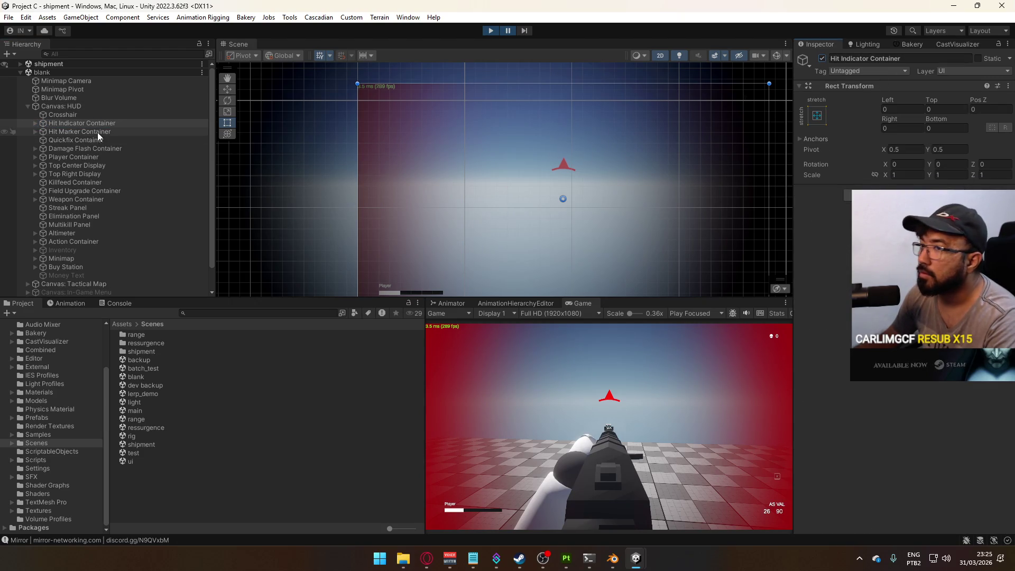
pyautogui.keyDown('shift'); pyautogui.click(77, 166); pyautogui.keyUp('shift')
pyautogui.click(821, 58)
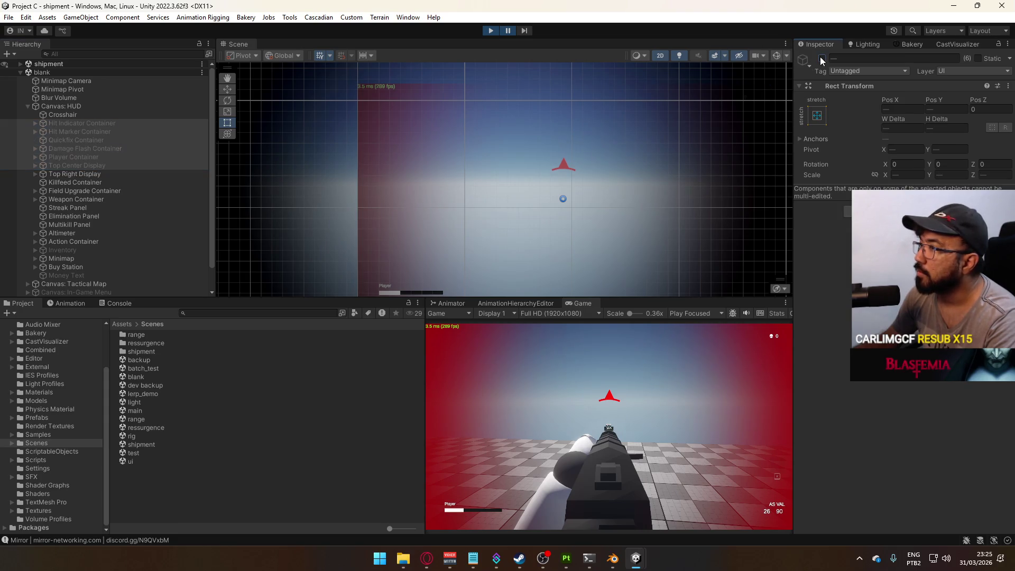
pyautogui.click(74, 174)
pyautogui.keyDown('shift'); pyautogui.click(84, 224); pyautogui.keyUp('shift')
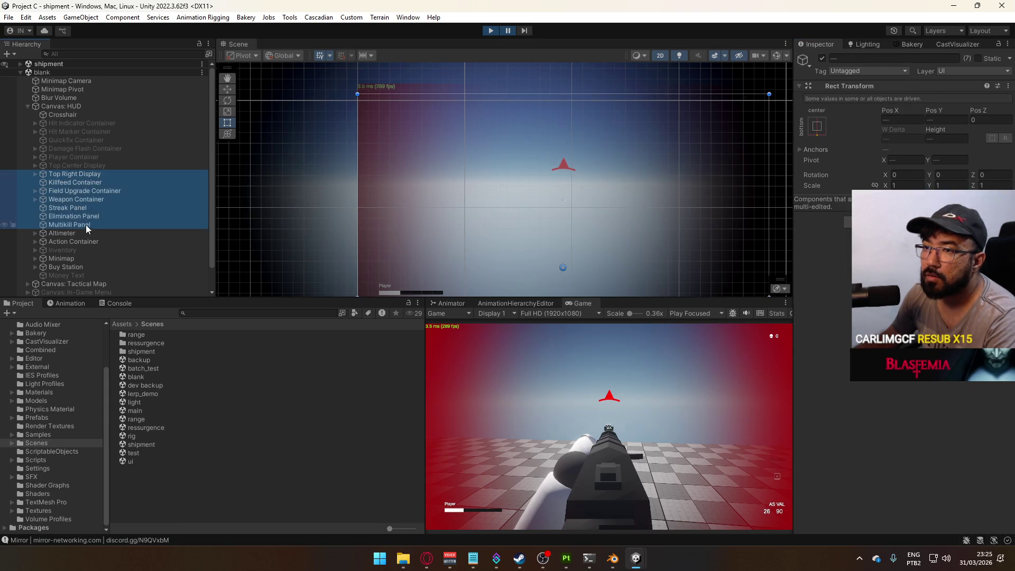
pyautogui.click(821, 58)
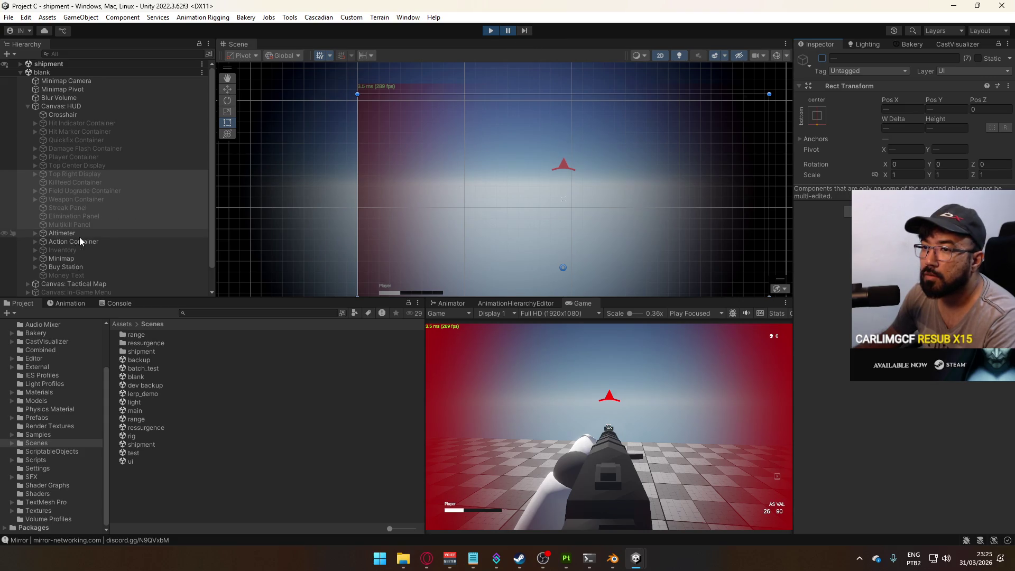
pyautogui.hotkey('ctrl', 'z')
pyautogui.hotkey('ctrl', 'z')
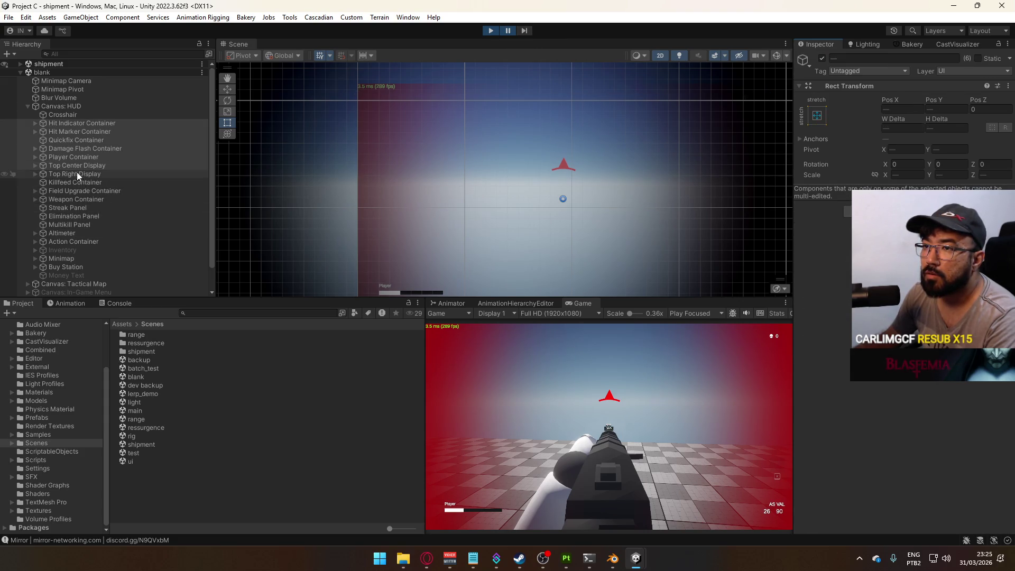
# Expand the Damage Flash Container and select Damage Flash Element(Clone).
pyautogui.click(53, 149)
pyautogui.click(35, 148)
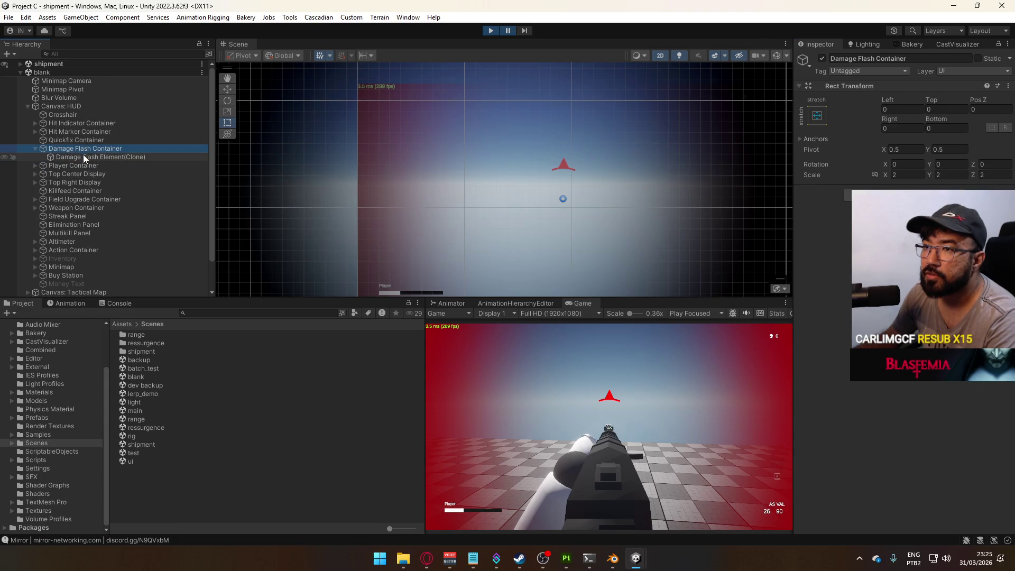
pyautogui.click(80, 157)
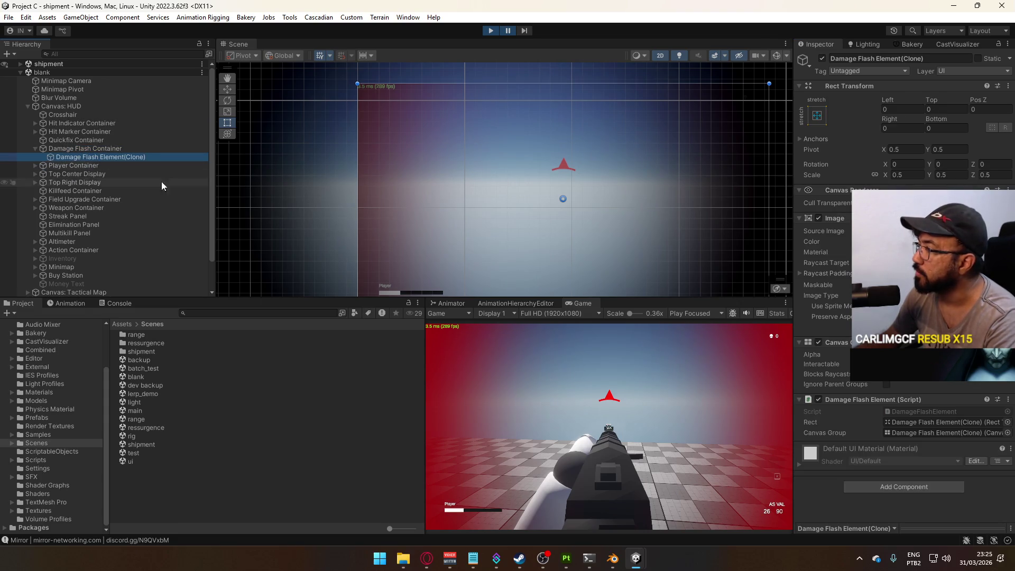
# Step the paused game seven frames to watch the red flash fade.
pyautogui.click(526, 31)
pyautogui.click(526, 30)
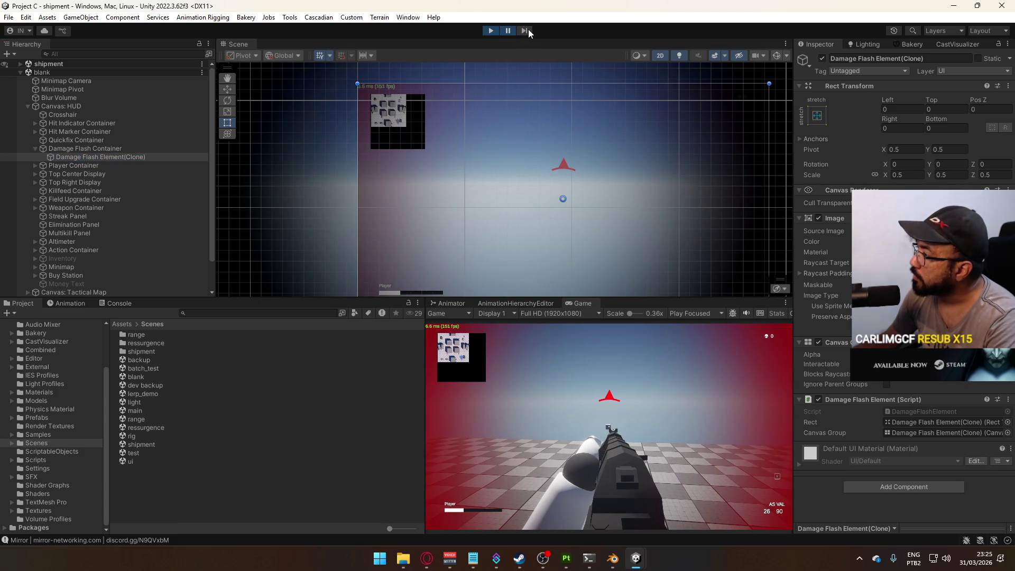
pyautogui.click(526, 30)
pyautogui.click(525, 31)
pyautogui.click(526, 31)
pyautogui.click(526, 31)
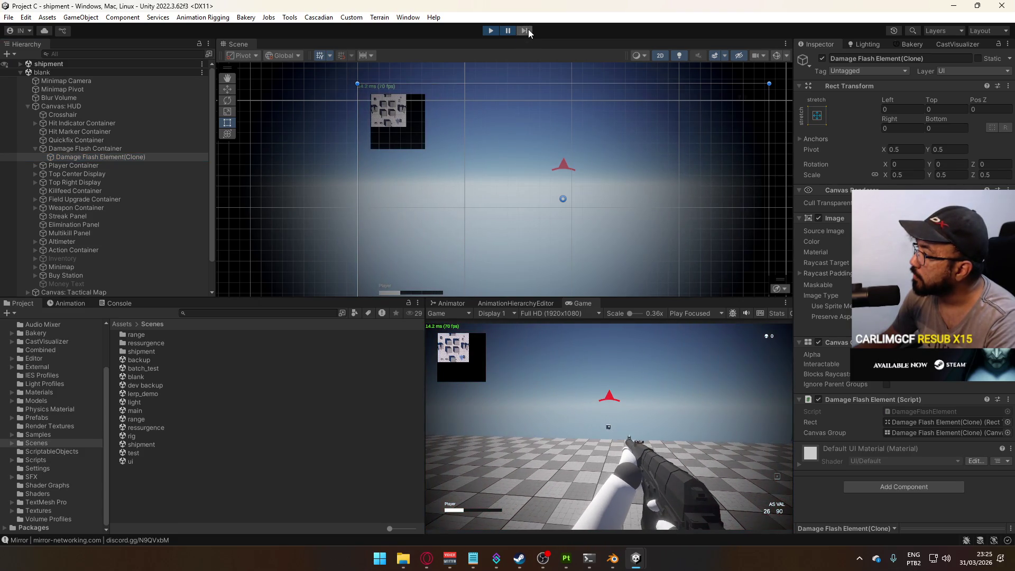
pyautogui.click(526, 31)
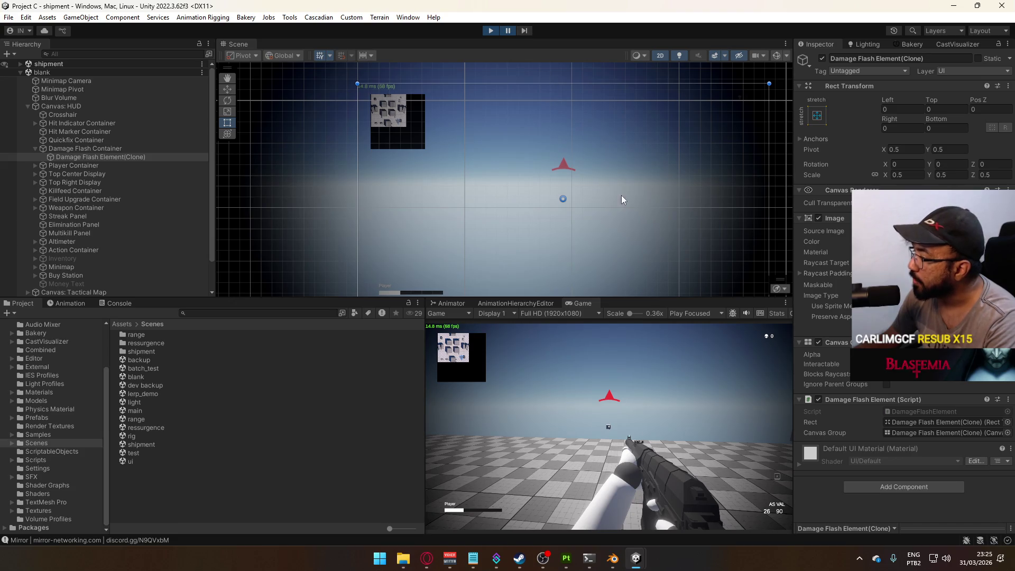
# Stop Play mode and add a Volume component to Hit Feedback Volume.
pyautogui.click(489, 32)
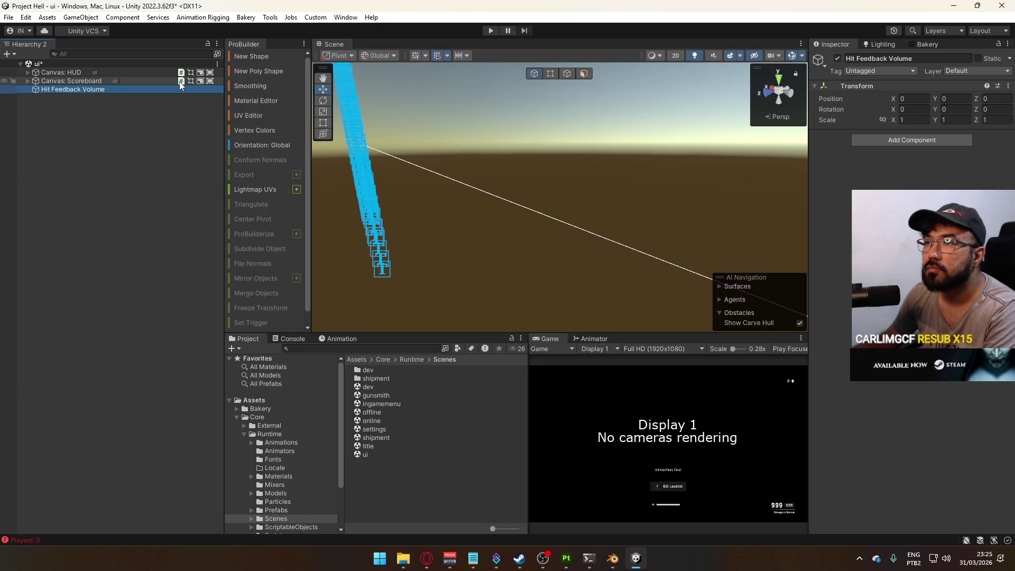
pyautogui.click(870, 141)
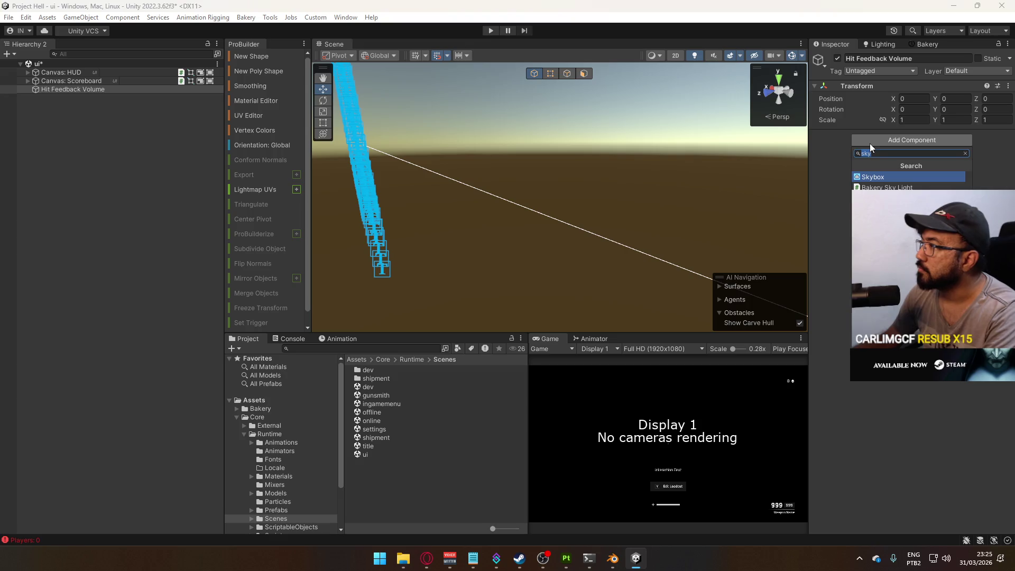
pyautogui.write('vol')
pyautogui.press('Return')
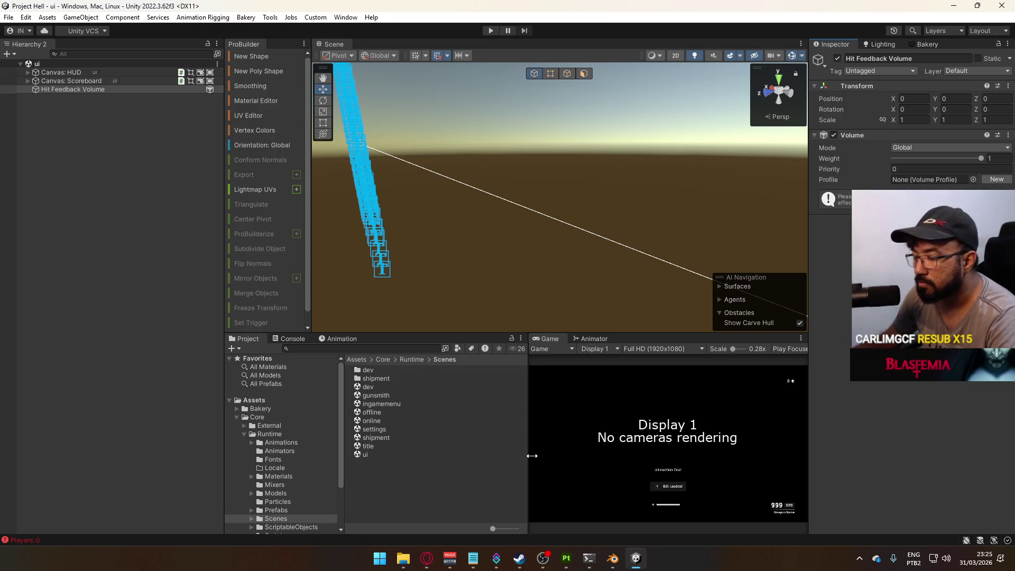
# Browse the Scripts folder and inspect PlayerScript.
pyautogui.scroll(-3, 289, 491)
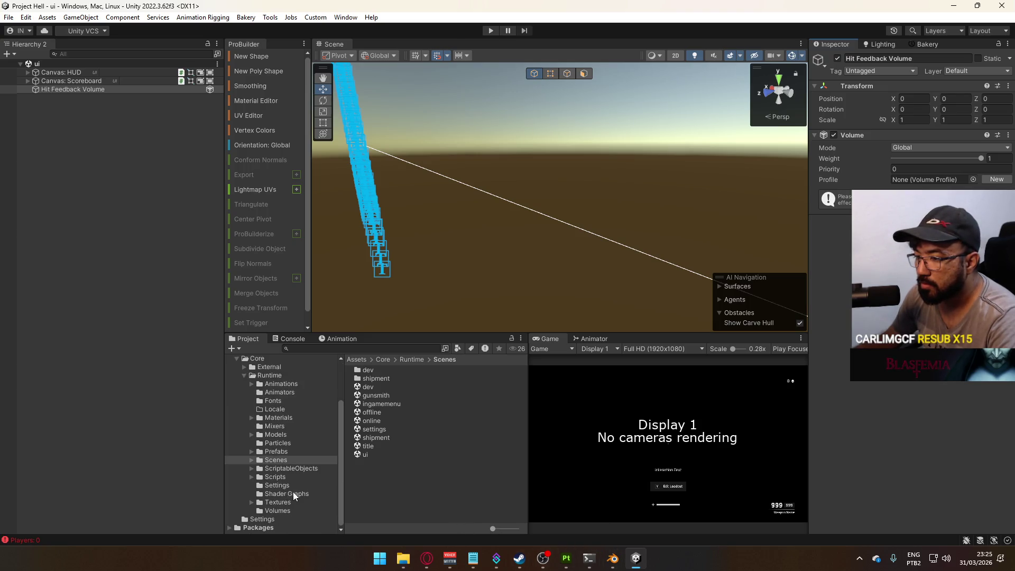
pyautogui.click(276, 476)
pyautogui.scroll(-5, 407, 450)
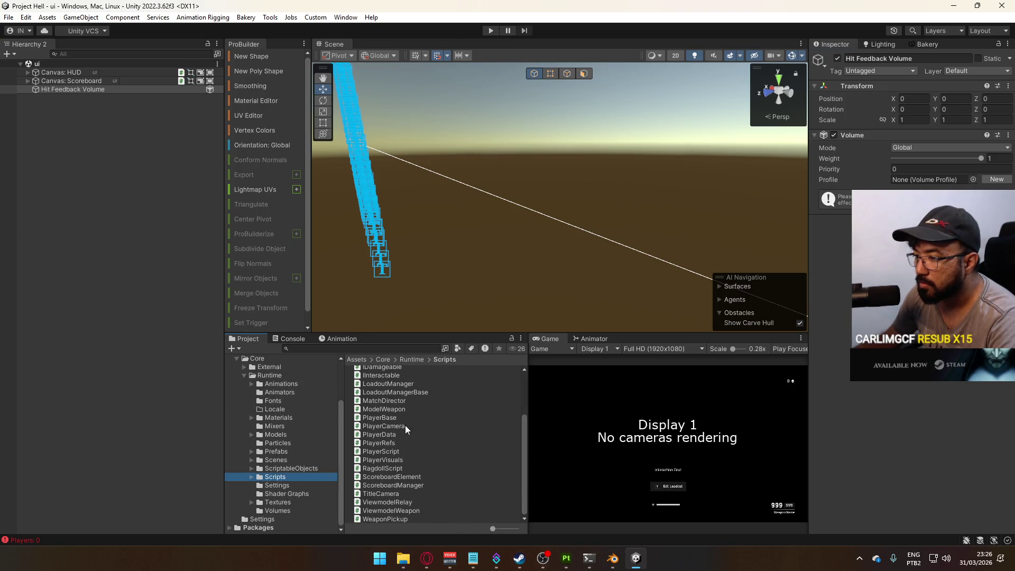
pyautogui.click(381, 452)
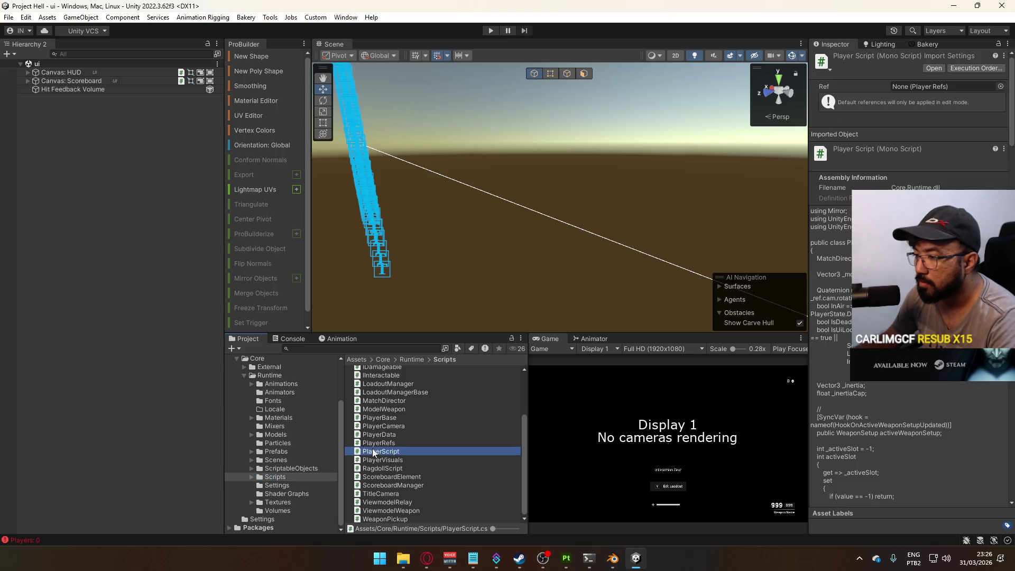
# Open the Player prefab from Prefabs and select its root object.
pyautogui.click(276, 450)
pyautogui.doubleClick(385, 439)
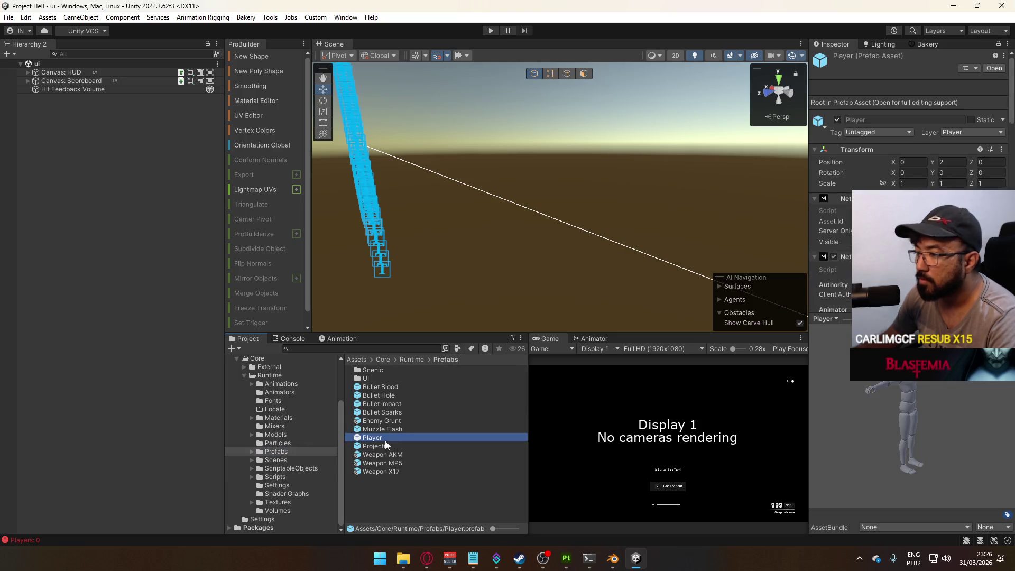
pyautogui.click(100, 205)
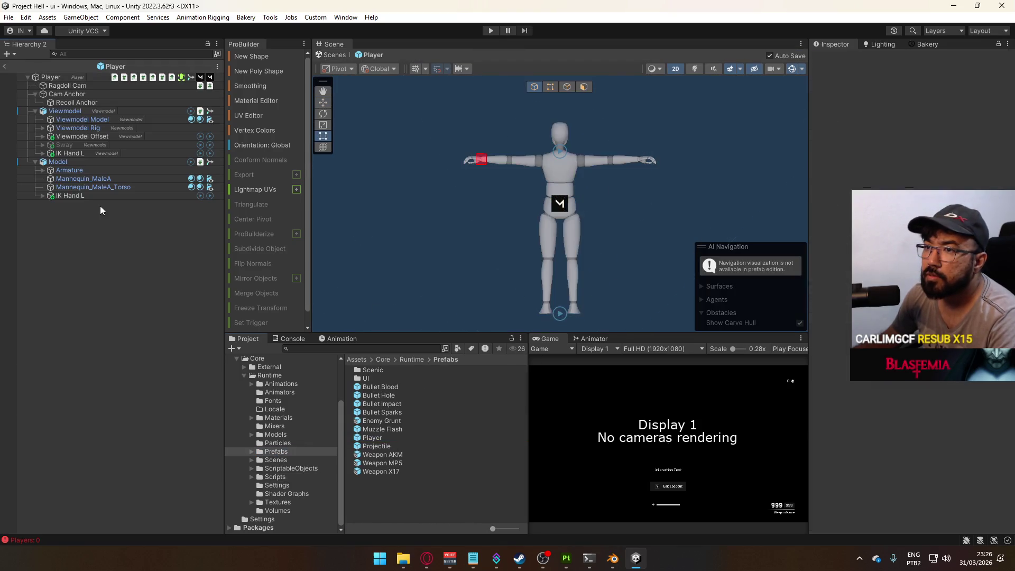
pyautogui.click(63, 78)
pyautogui.scroll(-15, 909, 291)
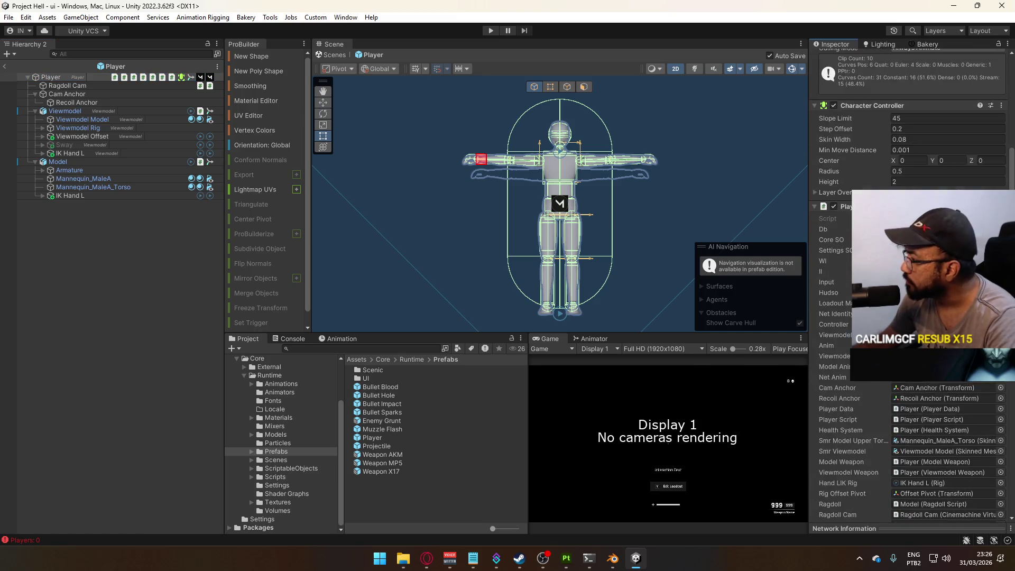
# Add an empty On Local Damage Taken response, then open the HUDSO asset's script from ScriptableObjects.
pyautogui.scroll(-5, 909, 291)
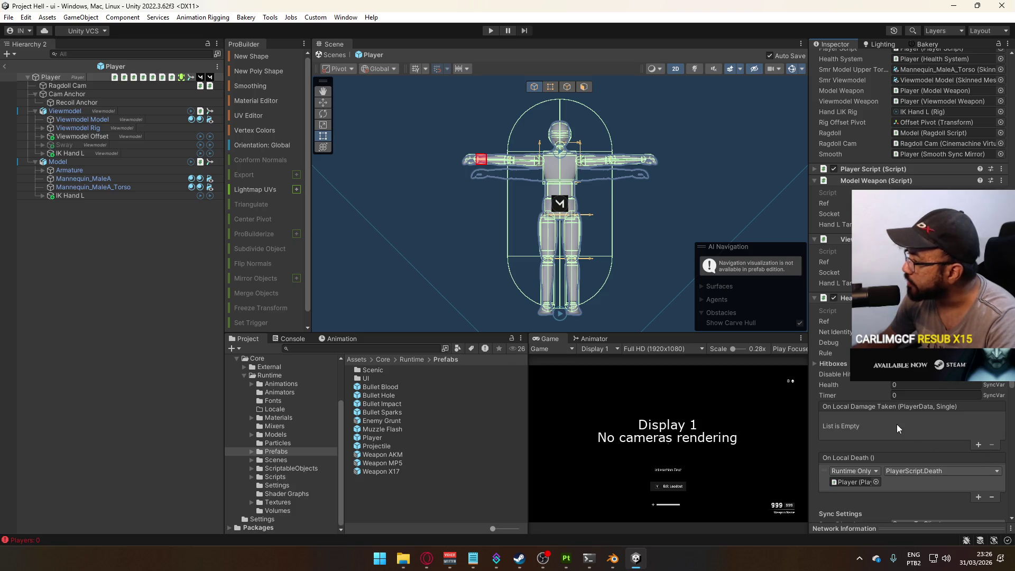
pyautogui.click(978, 444)
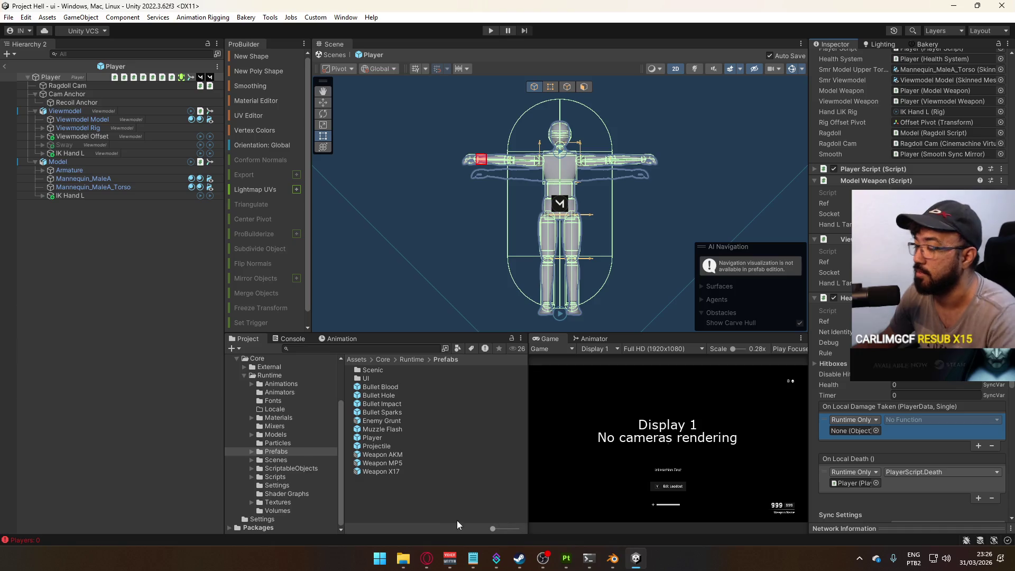
pyautogui.click(278, 479)
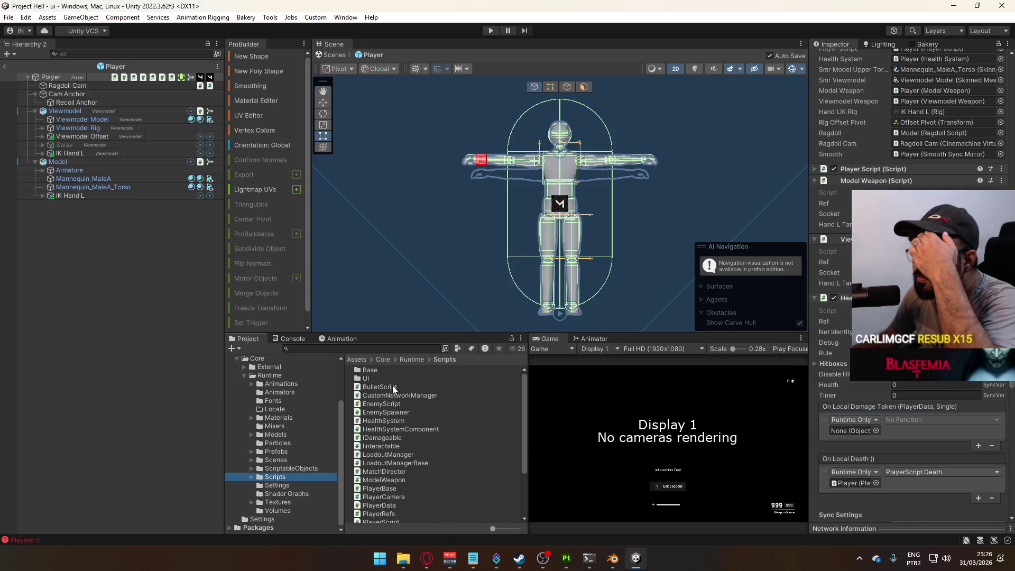
pyautogui.click(296, 468)
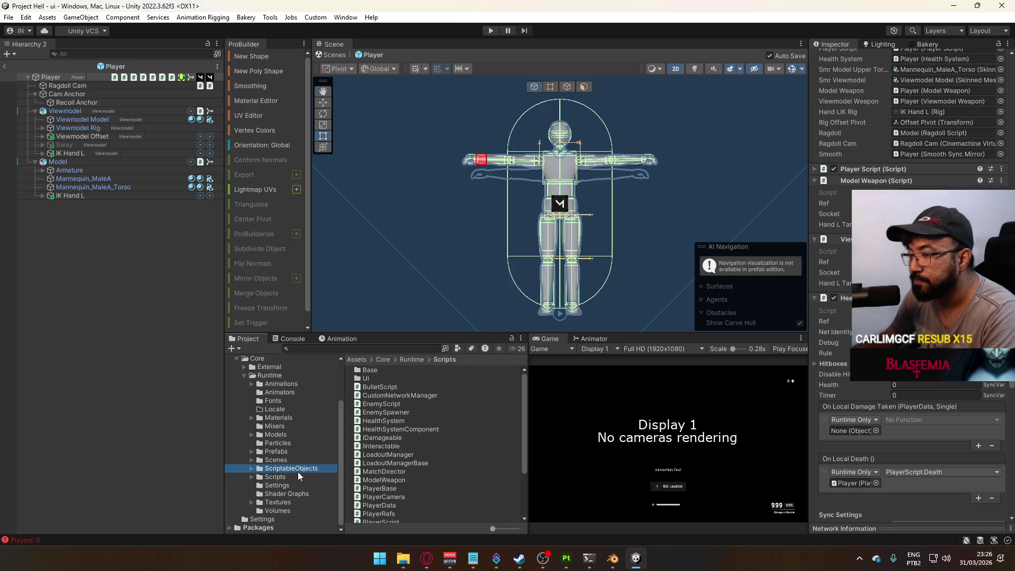
pyautogui.click(374, 429)
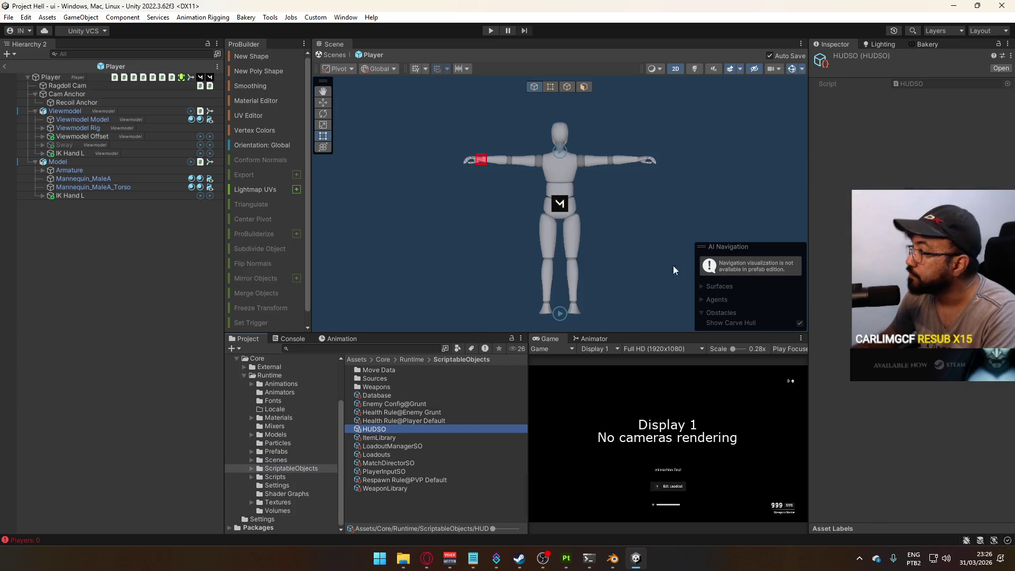
pyautogui.click(915, 82)
pyautogui.doubleClick(915, 82)
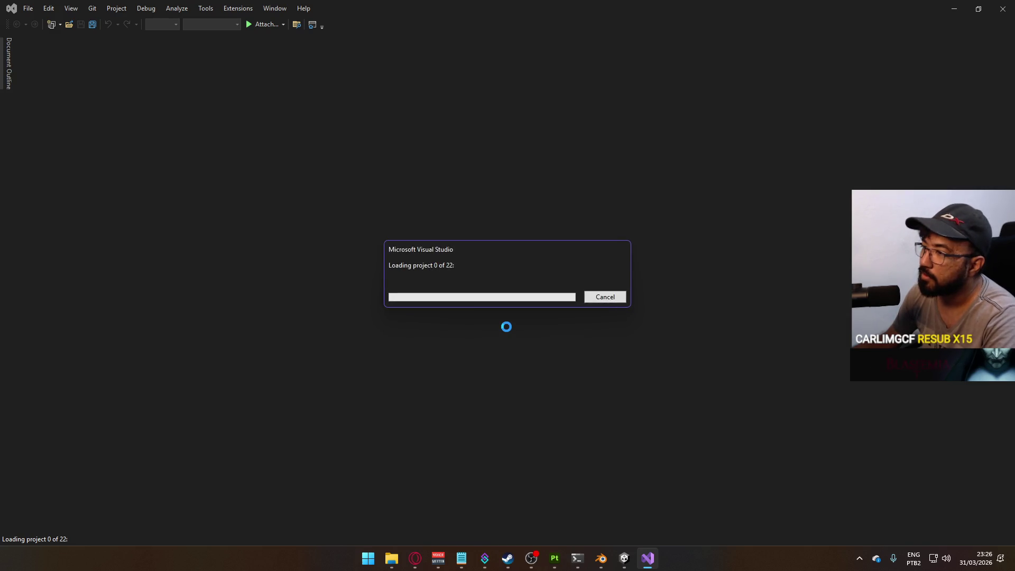
# Switch to Substance 3D Painter while Visual Studio loads the solution.
pyautogui.click(552, 563)
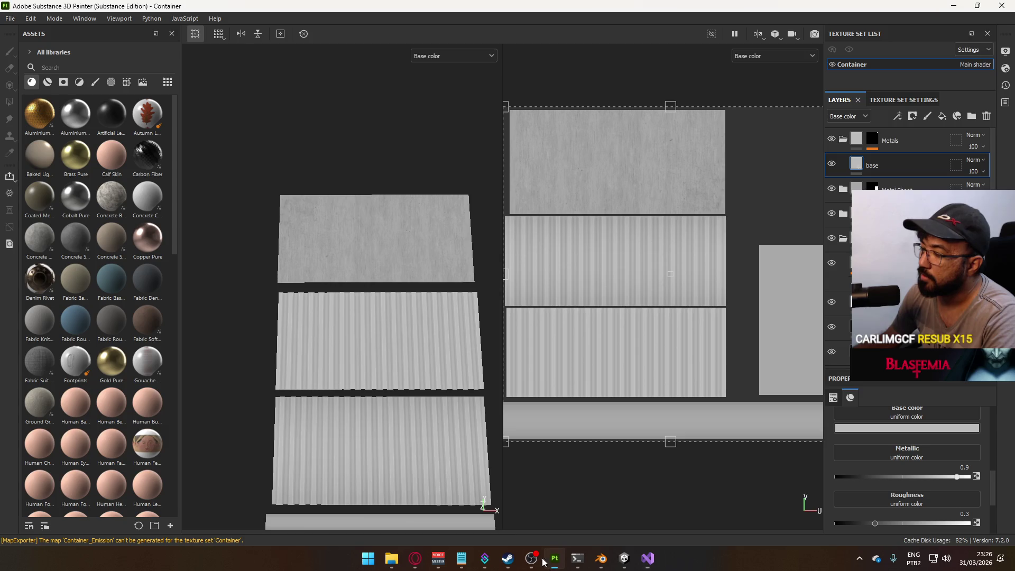
# Close Substance 3D Painter after saving the Container project, then bring up the Blender console.
pyautogui.click(1001, 6)
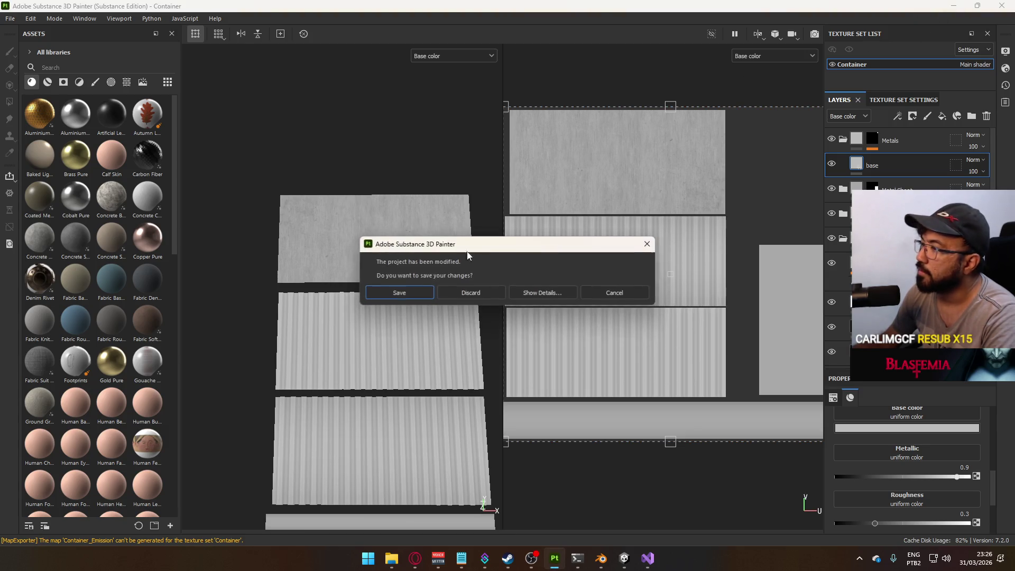
pyautogui.click(408, 294)
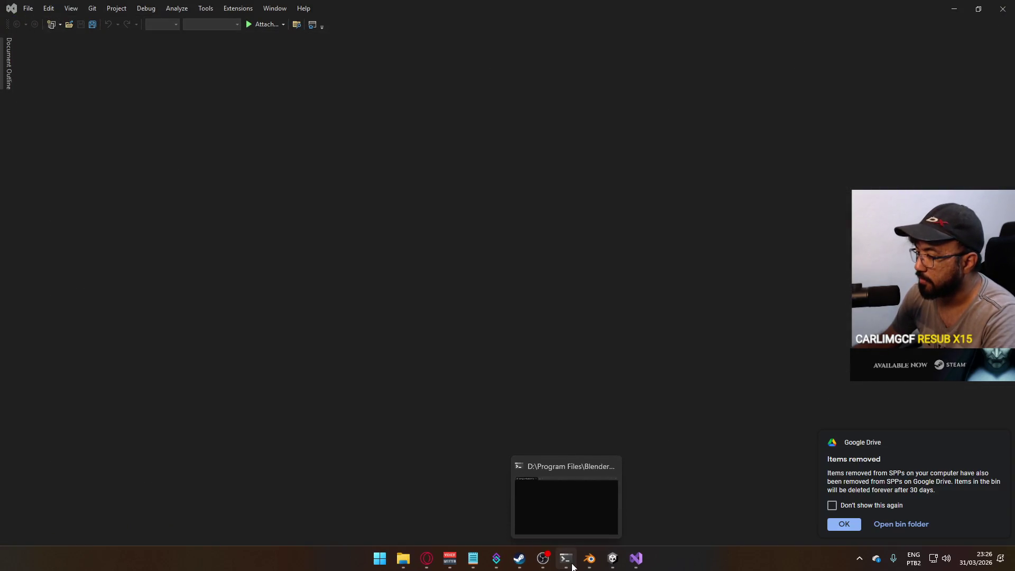
pyautogui.click(566, 559)
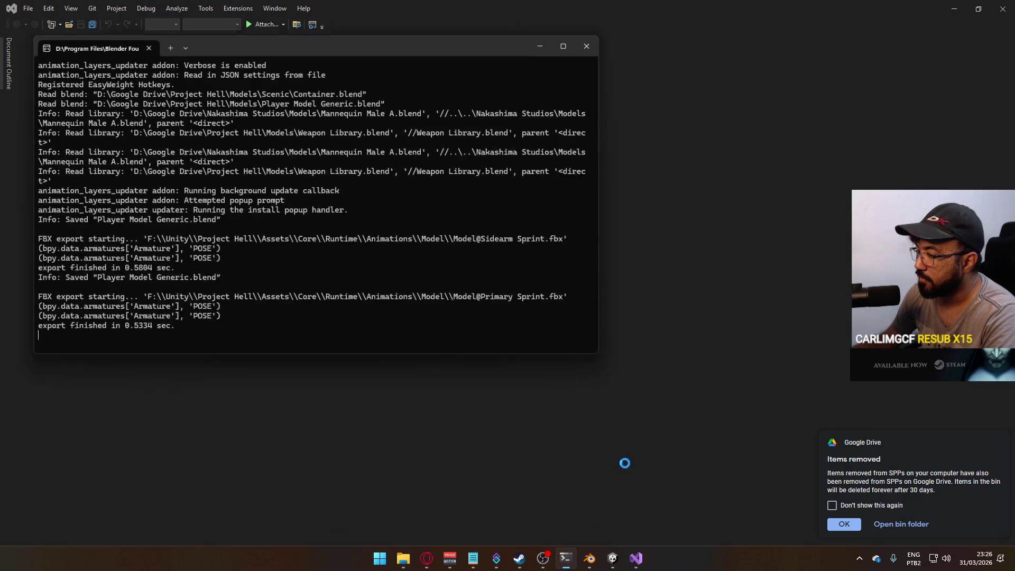
# Close the Blender console and the Google Drive notification, returning to line 74 of HUDSO.cs.
pyautogui.hotkey('alt', 'F4')
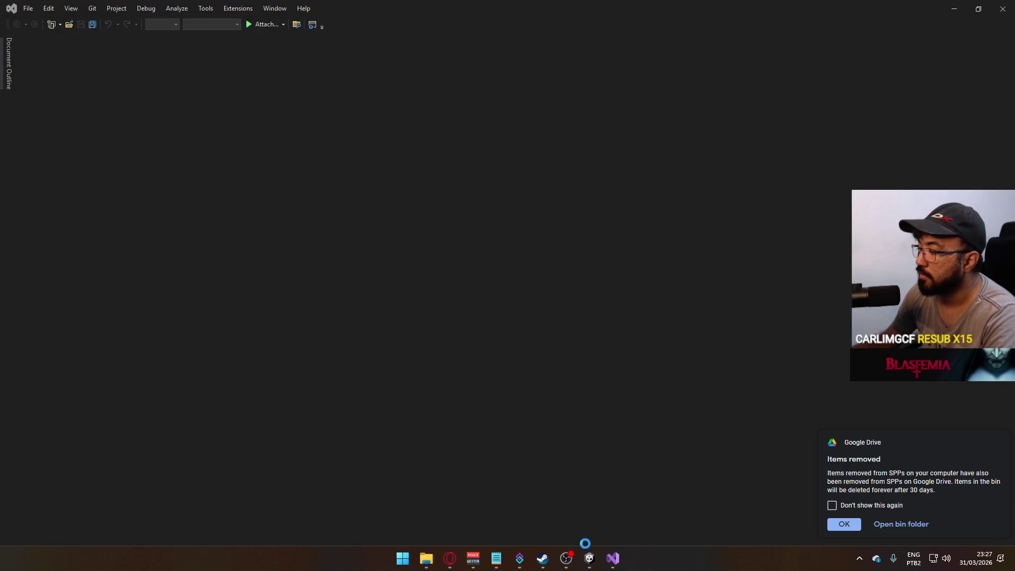
pyautogui.click(843, 524)
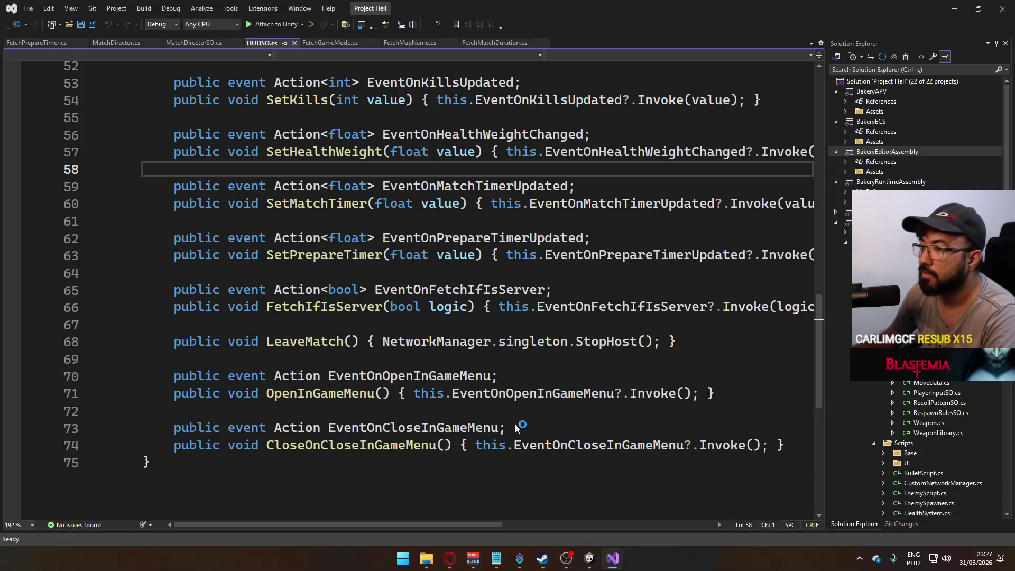
pyautogui.click(312, 255)
pyautogui.click(783, 445)
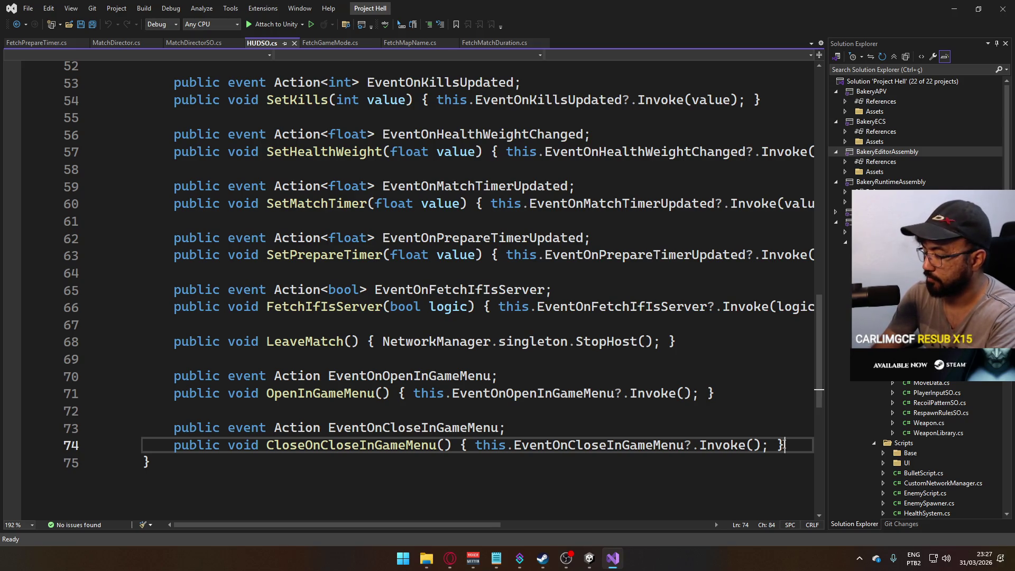
# Declare 'public event Action EventOnDamageFlash' and a DamageFlash() method invoking it, then save.
pyautogui.press('Return')
pyautogui.press('Return')
pyautogui.write('pub')
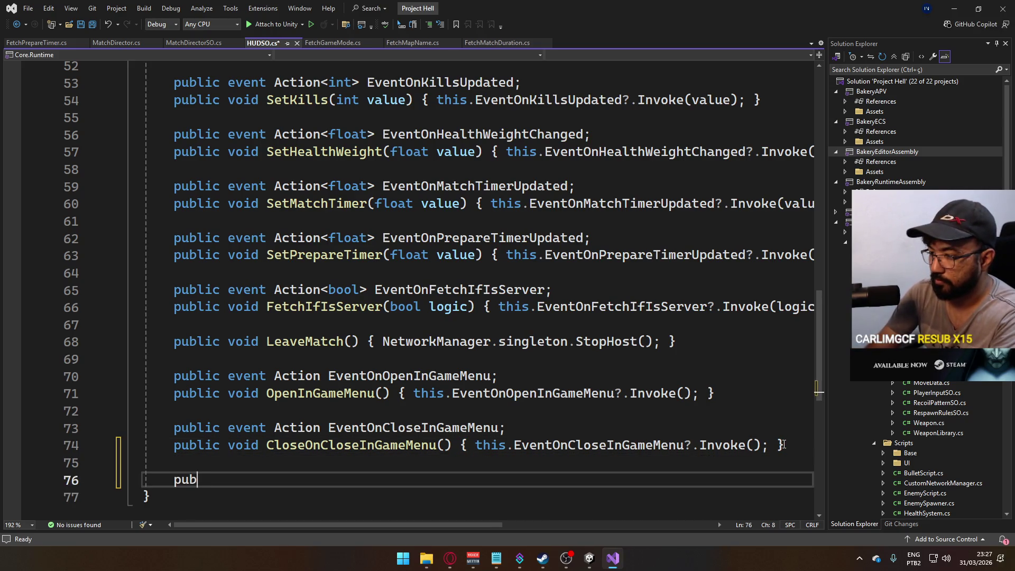
pyautogui.write('lic event')
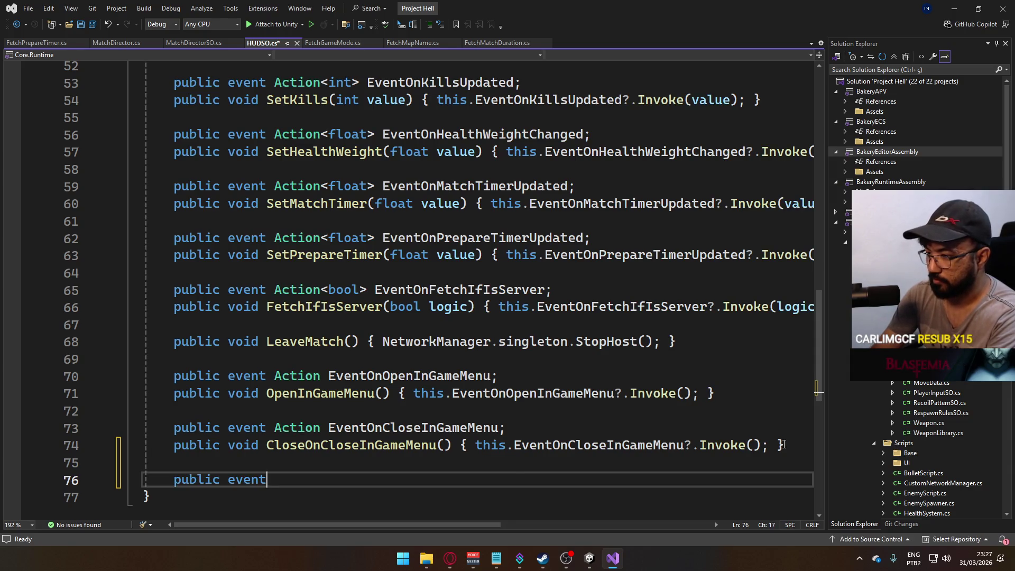
pyautogui.write(' Action')
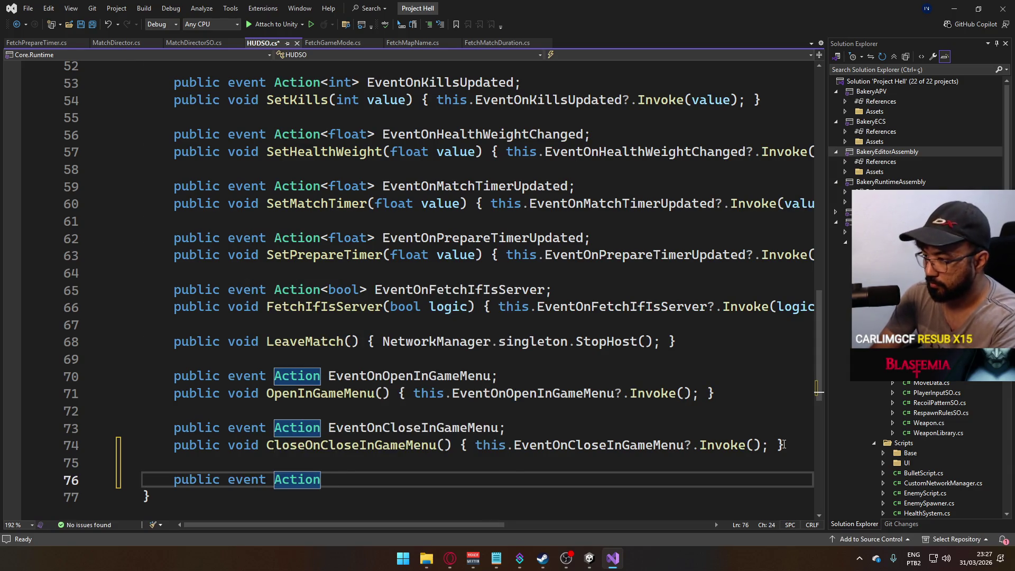
pyautogui.write(' EventOnDamageFlash();')
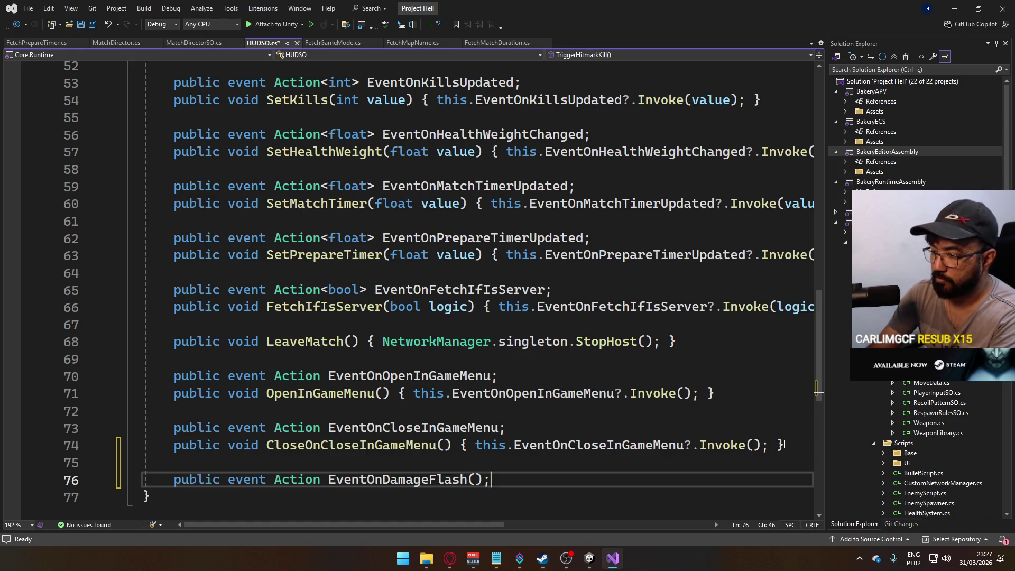
pyautogui.press('Return')
pyautogui.write('public void ')
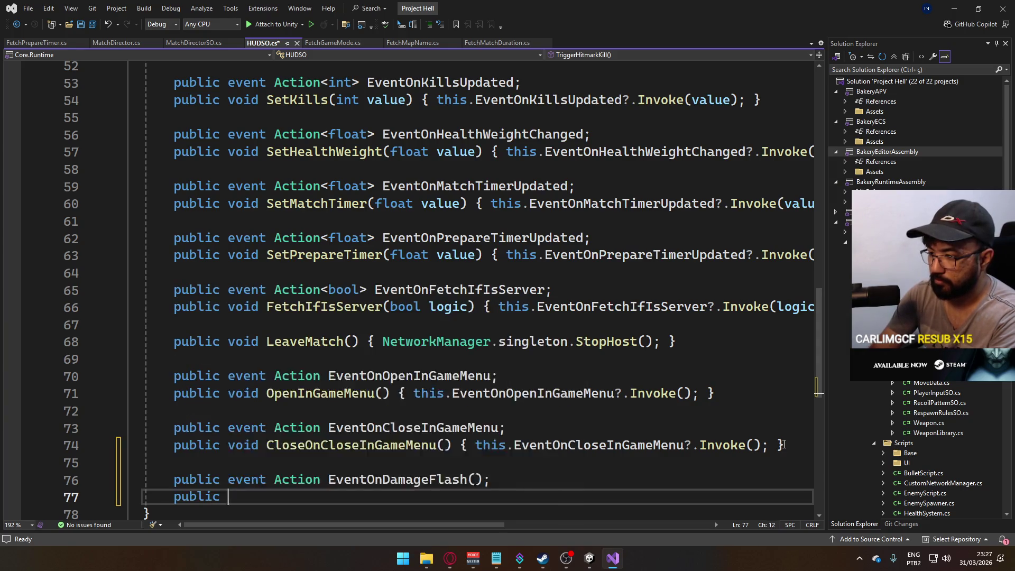
pyautogui.write('Damage')
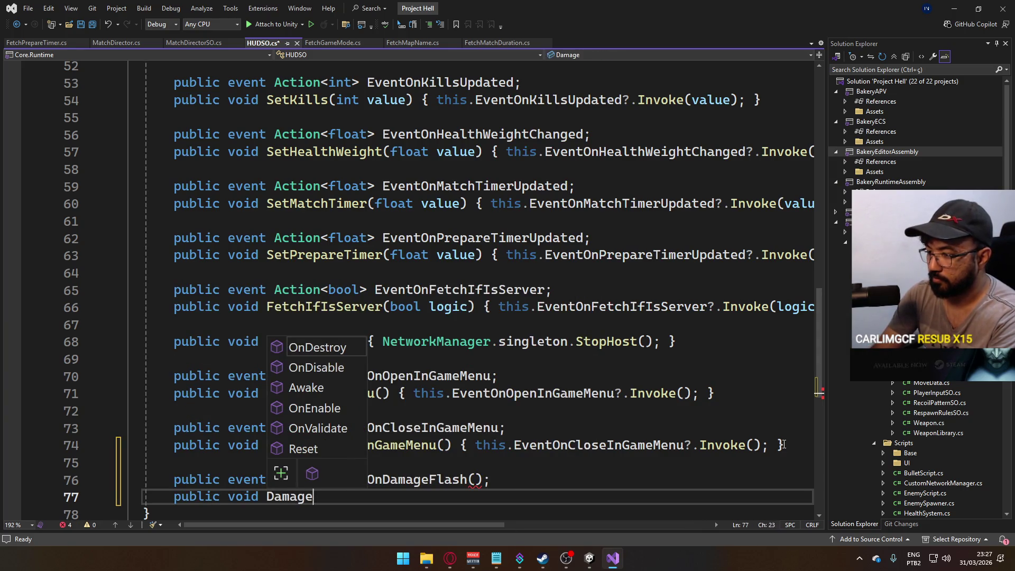
pyautogui.write('Flash()')
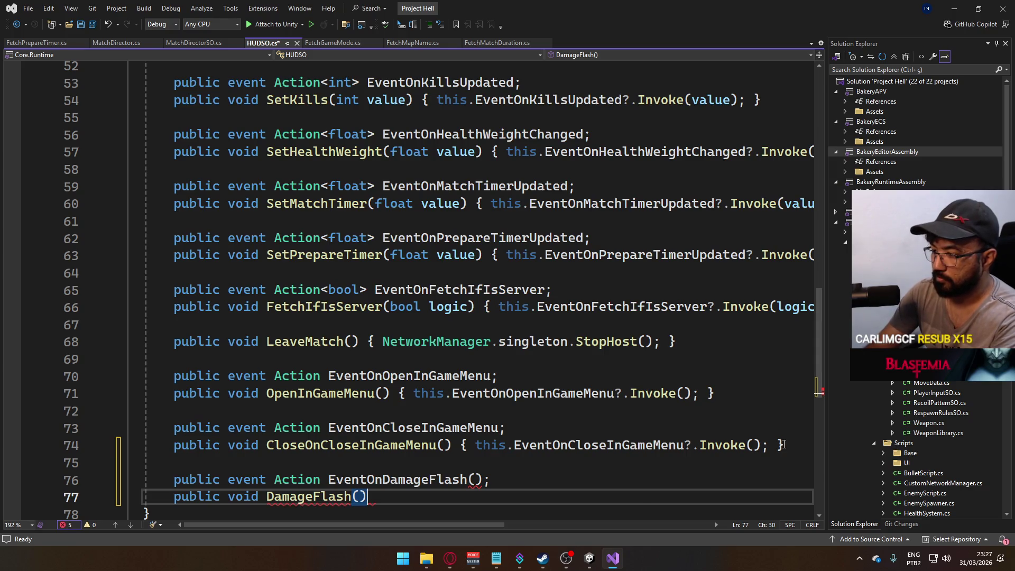
pyautogui.write(' { this.Ev')
pyautogui.press('Tab')
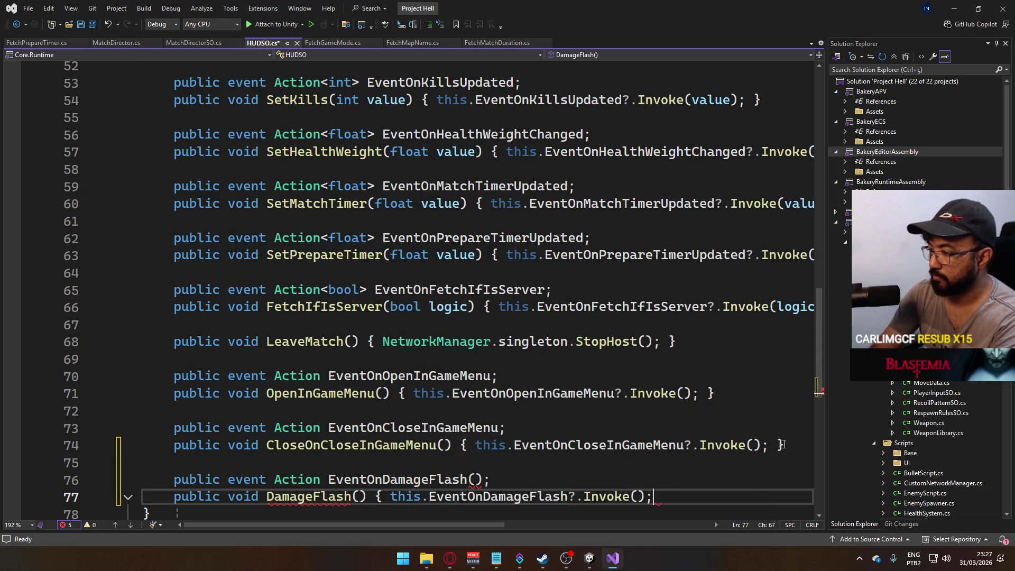
pyautogui.write('}')
pyautogui.hotkey('ctrl', 's')
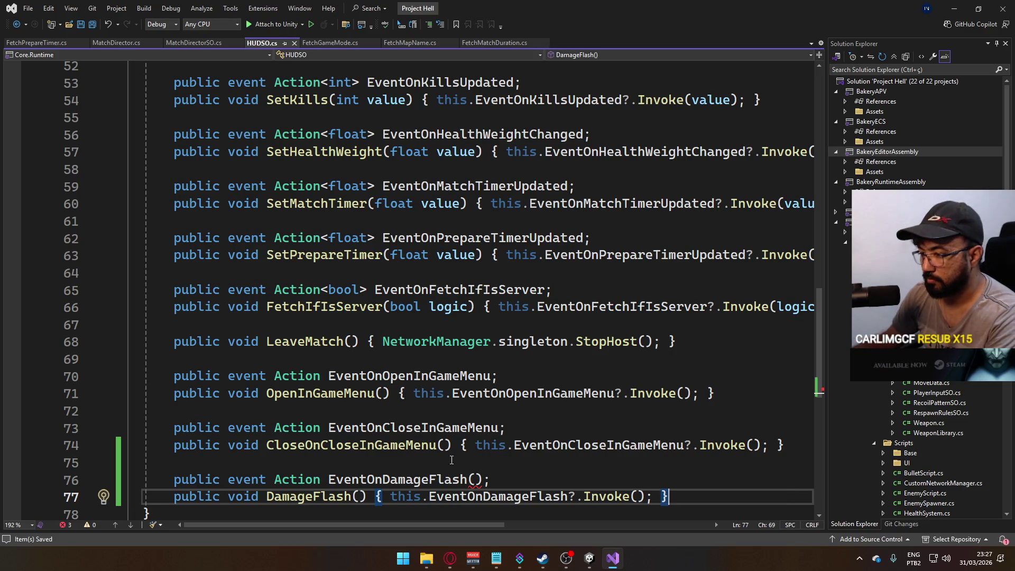
pyautogui.click(479, 479)
pyautogui.press('BackSpace')
pyautogui.press('BackSpace')
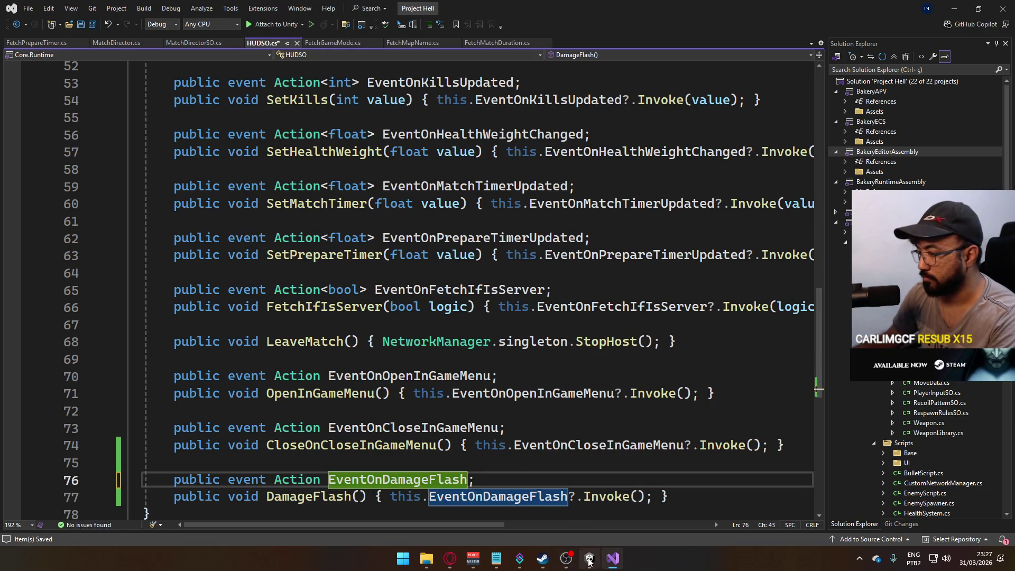
pyautogui.click(589, 561)
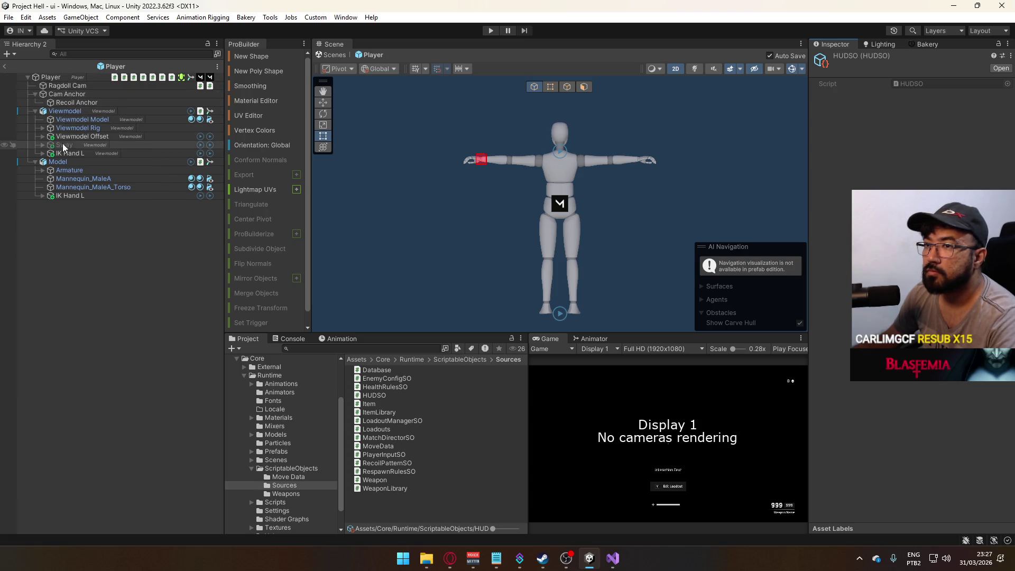
# Point Player's On Local Damage Taken response at HUDSO.DamageFlash, then open the ui scene.
pyautogui.click(53, 79)
pyautogui.scroll(-5, 907, 385)
pyautogui.scroll(-10, 907, 386)
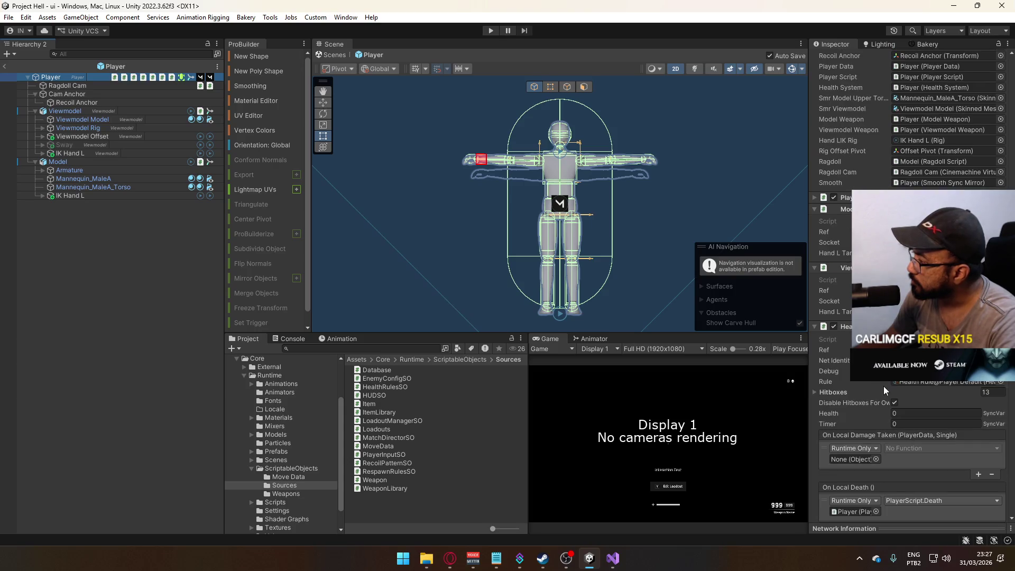
pyautogui.click(876, 460)
pyautogui.write('hud')
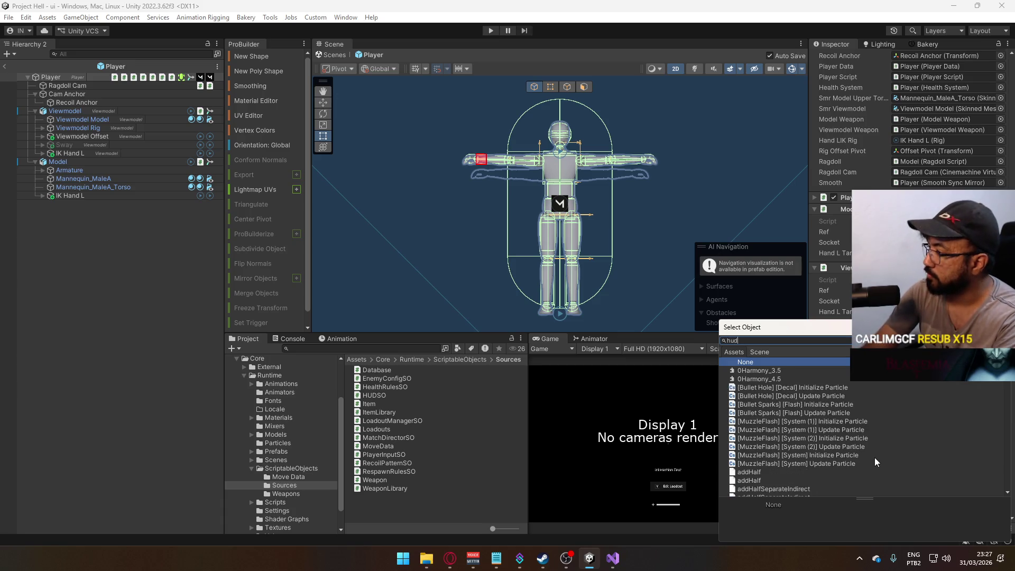
pyautogui.doubleClick(767, 370)
pyautogui.click(915, 447)
pyautogui.moveTo(926, 477)
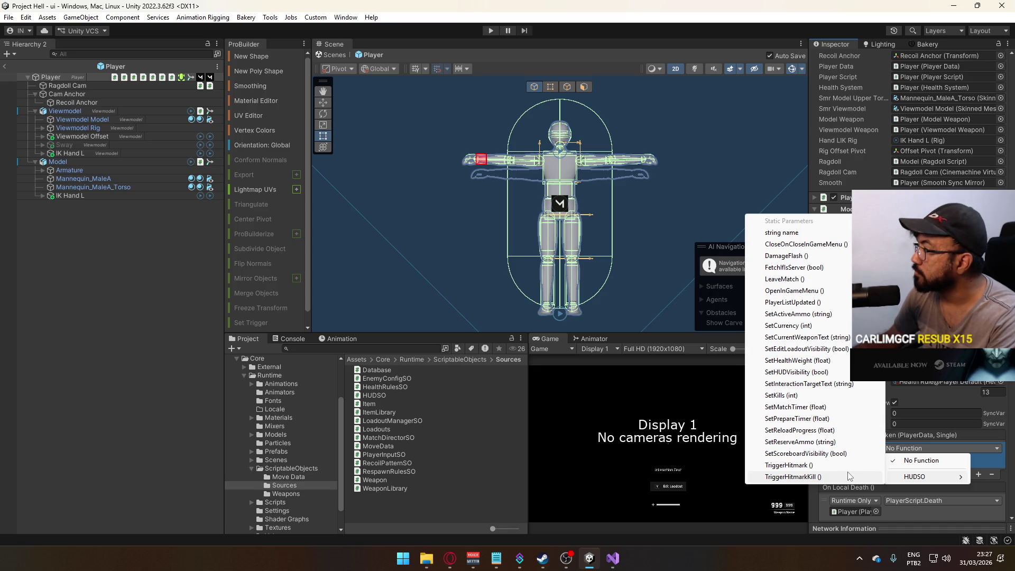
pyautogui.click(787, 255)
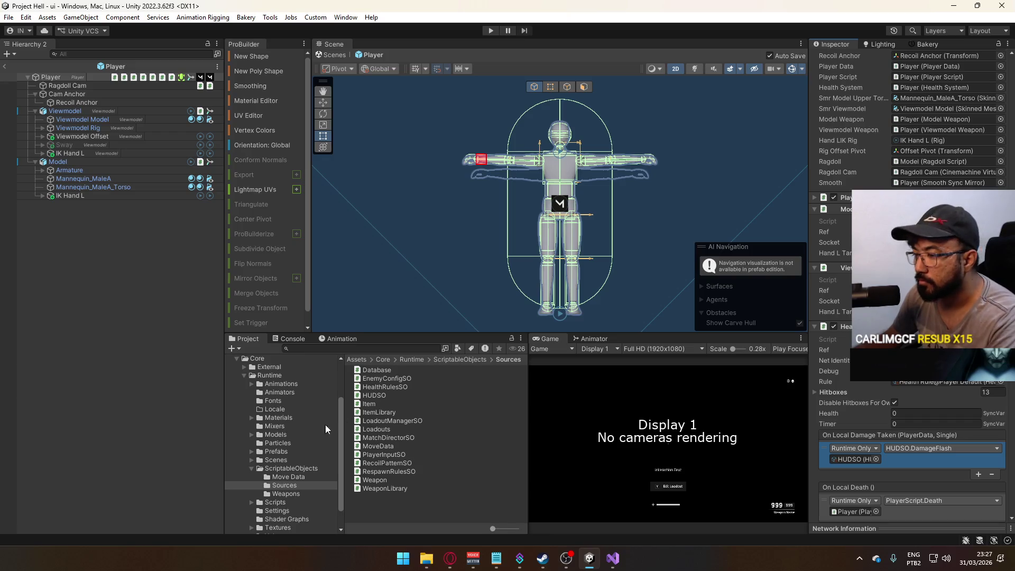
pyautogui.click(301, 460)
pyautogui.doubleClick(379, 454)
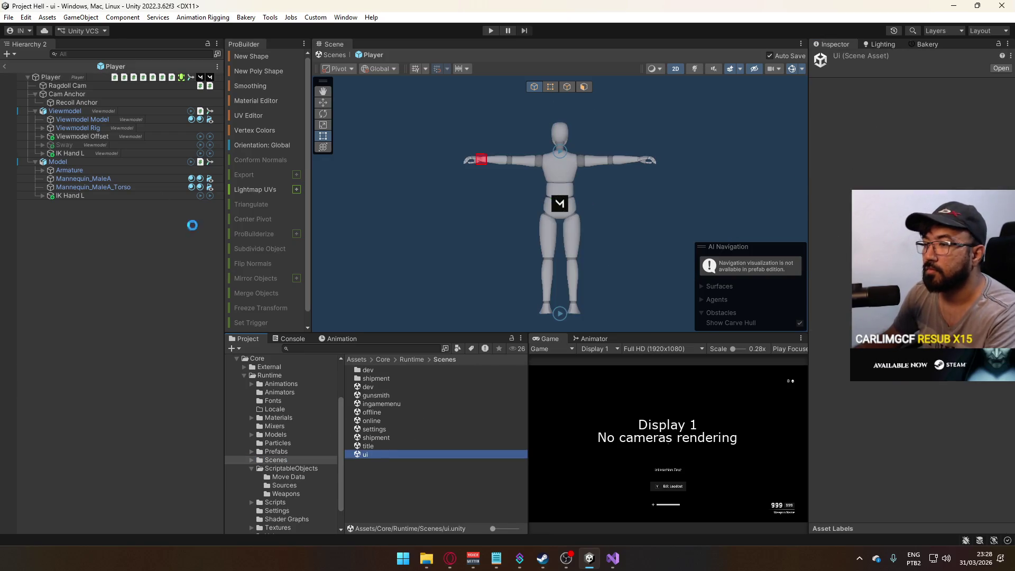
# Add a new UI Image under Canvas: HUD's Main Container.
pyautogui.click(20, 63)
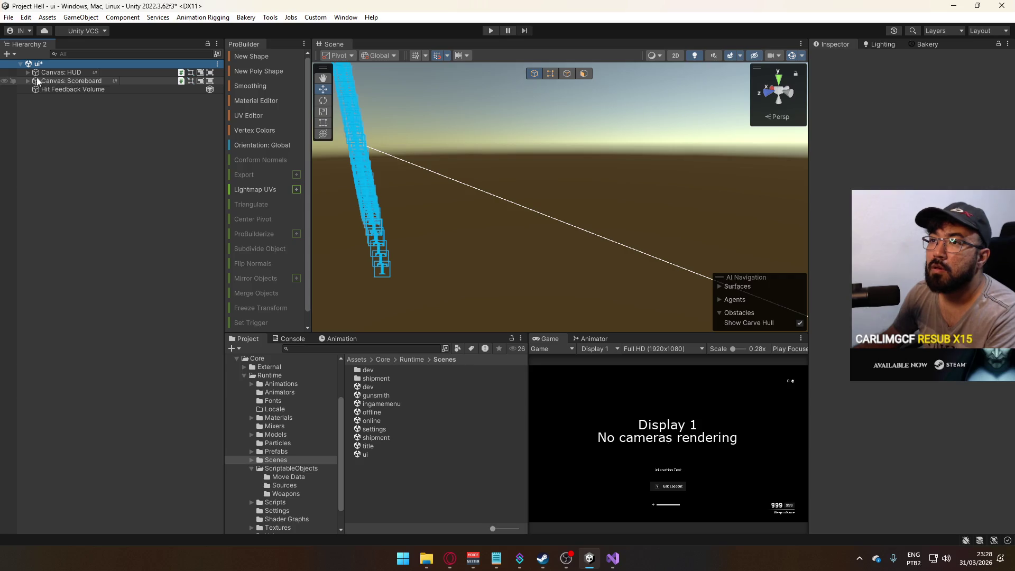
pyautogui.click(27, 72)
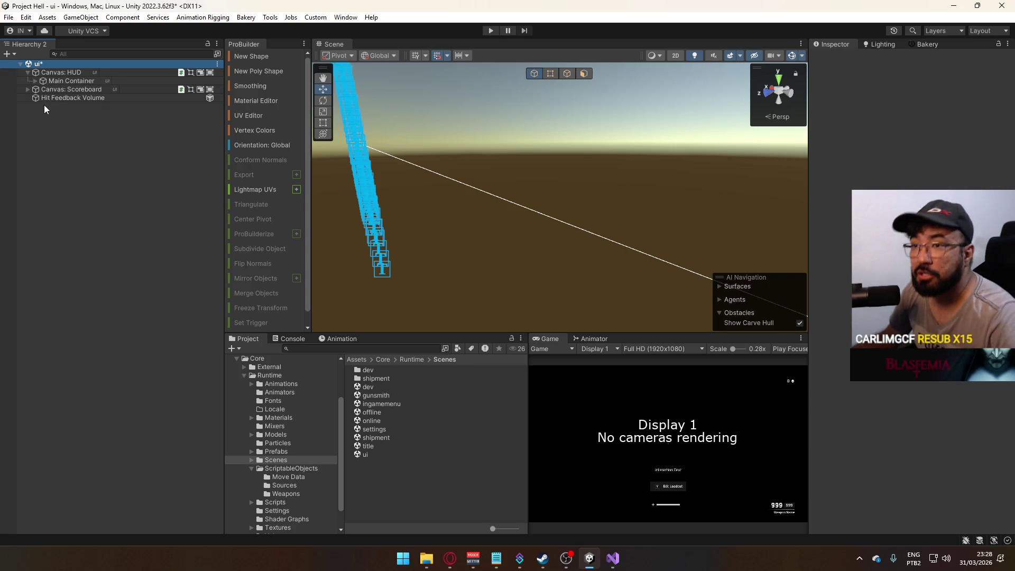
pyautogui.click(35, 81)
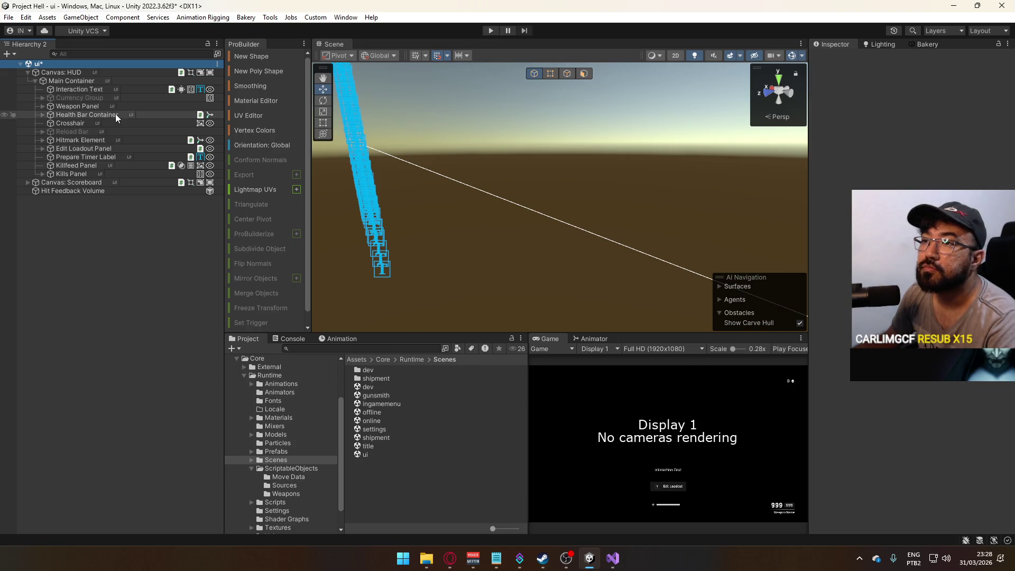
pyautogui.rightClick(85, 81)
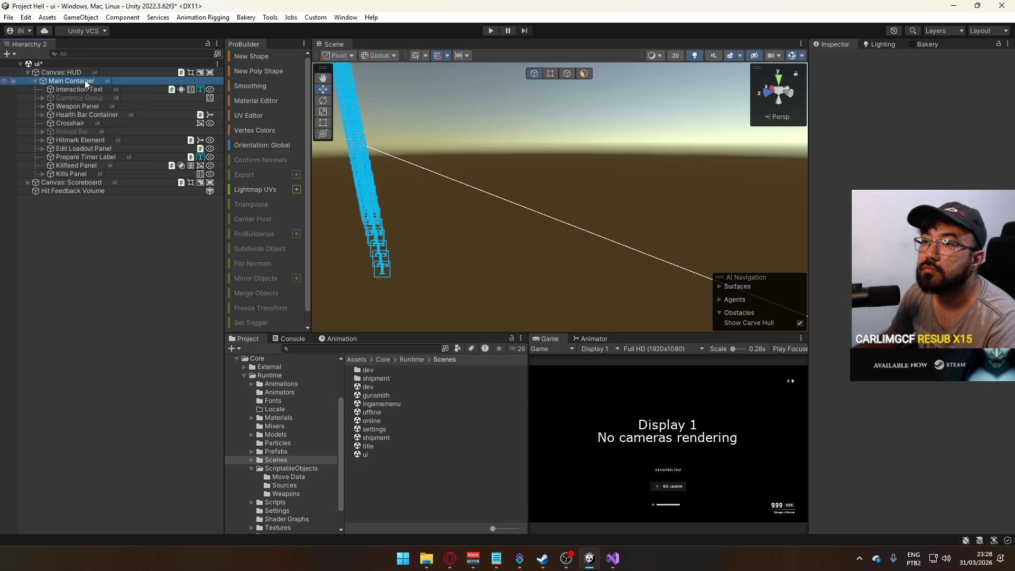
pyautogui.moveTo(153, 337)
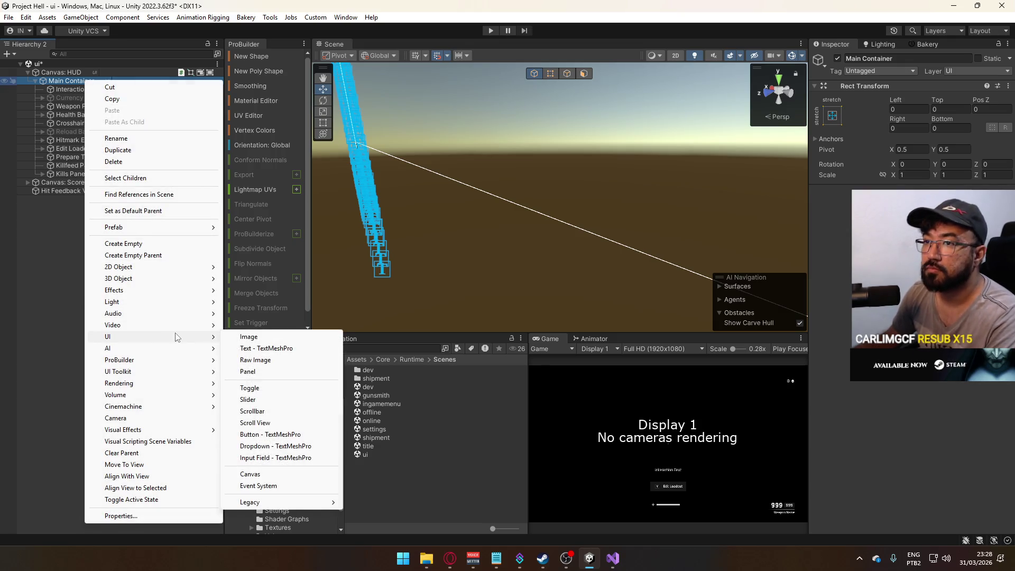
pyautogui.click(248, 336)
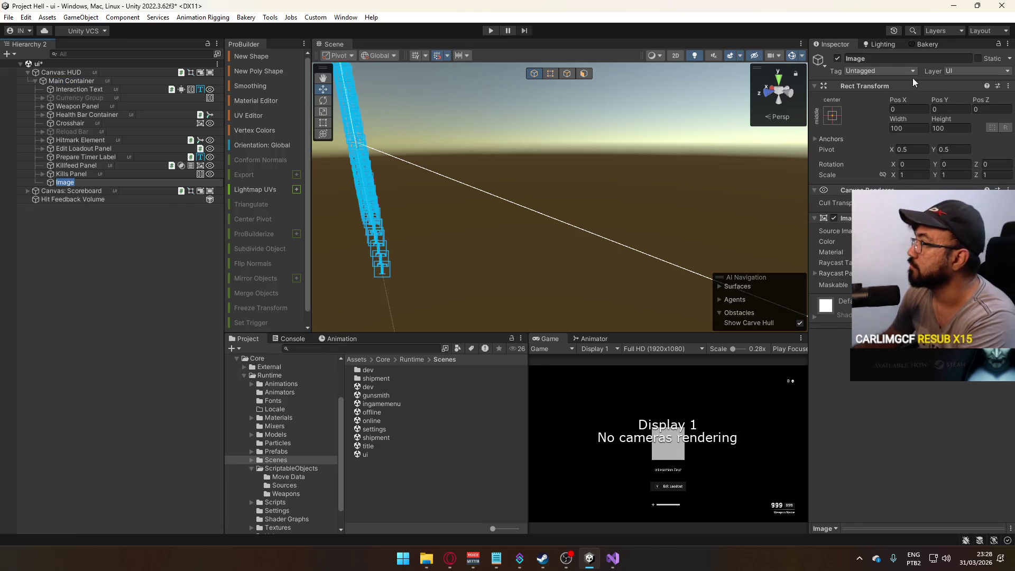
# Stretch the image's anchors across the whole canvas with all offsets set to 0.
pyautogui.click(831, 116)
pyautogui.click(943, 273)
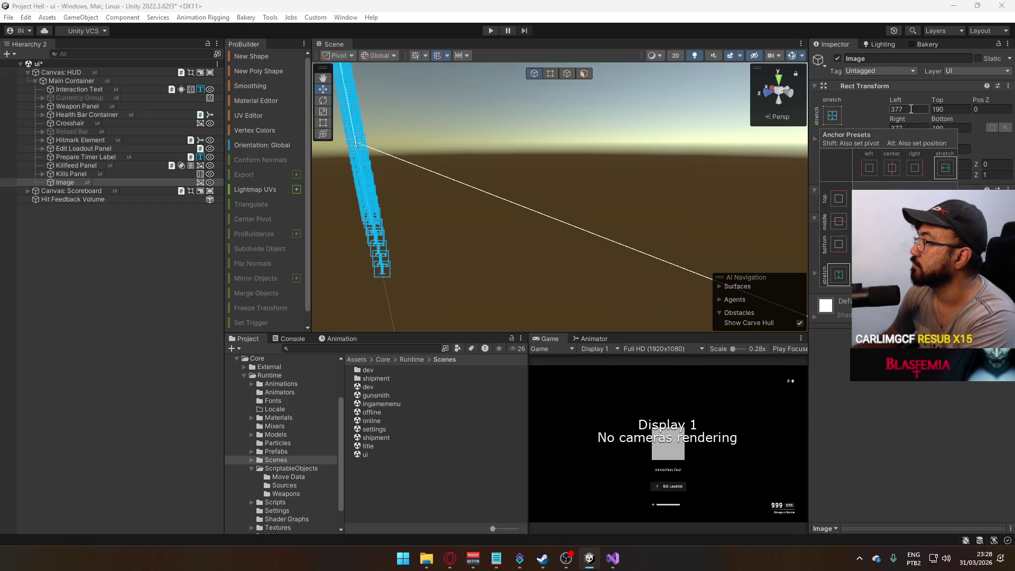
pyautogui.click(914, 128)
pyautogui.write('0')
pyautogui.press('Tab')
pyautogui.write('0')
pyautogui.click(950, 109)
pyautogui.write('0')
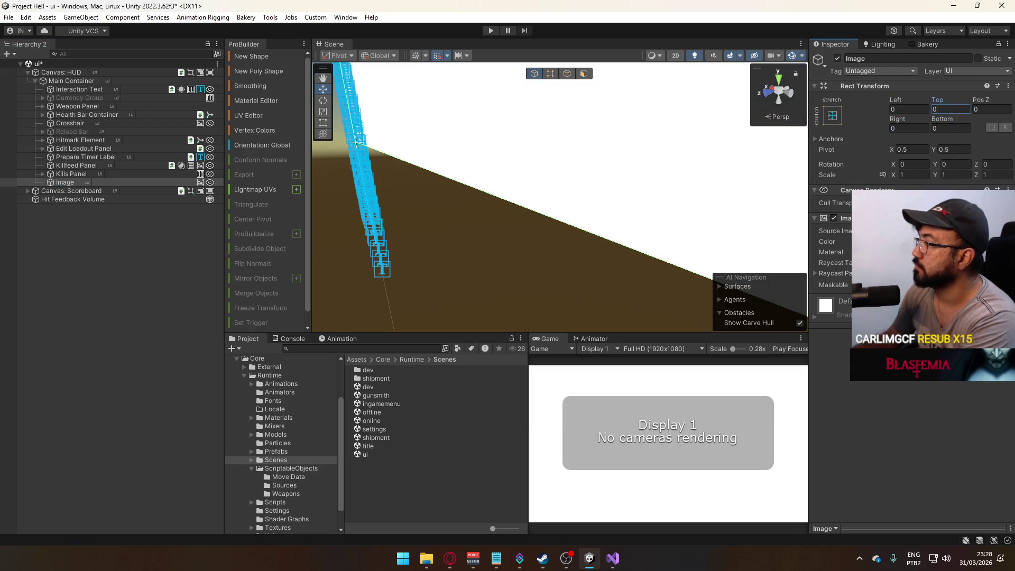
# Locate the Gradient Horizontal texture from the Textures folder in File Explorer.
pyautogui.scroll(-1, 278, 476)
pyautogui.click(277, 502)
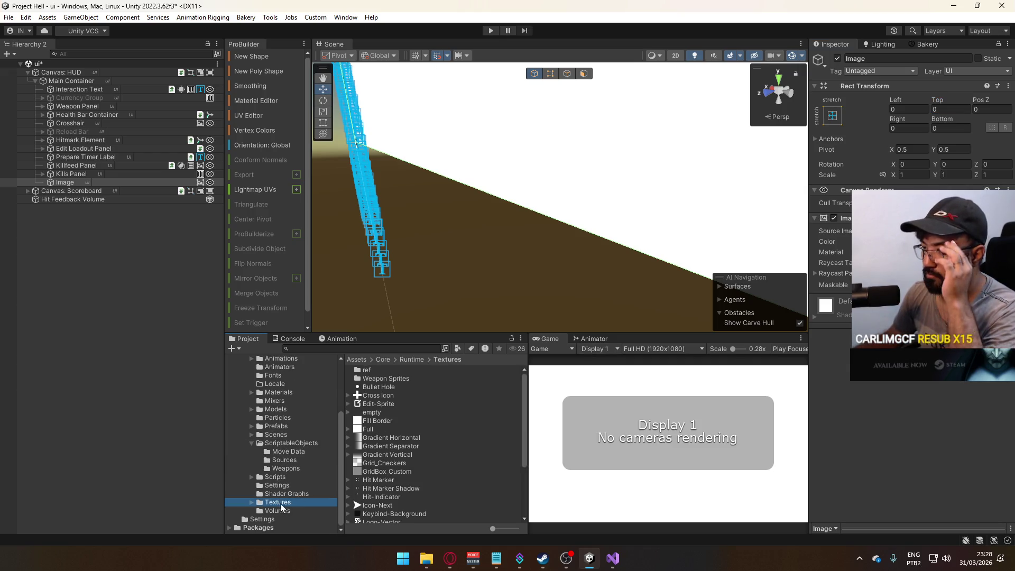
pyautogui.rightClick(398, 437)
pyautogui.click(376, 429)
pyautogui.scroll(-3, 394, 445)
pyautogui.scroll(3, 394, 449)
pyautogui.rightClick(398, 437)
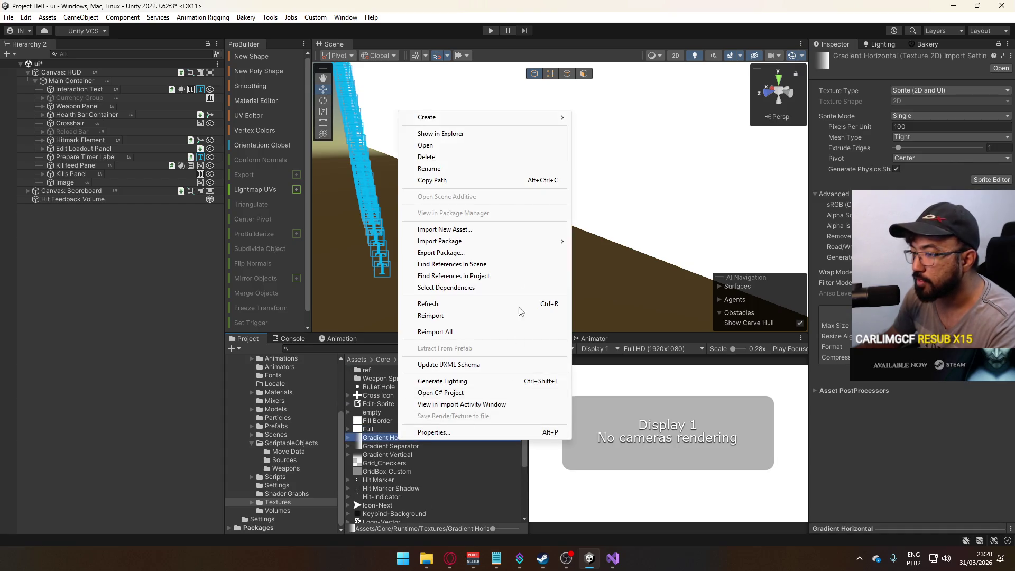
pyautogui.click(497, 134)
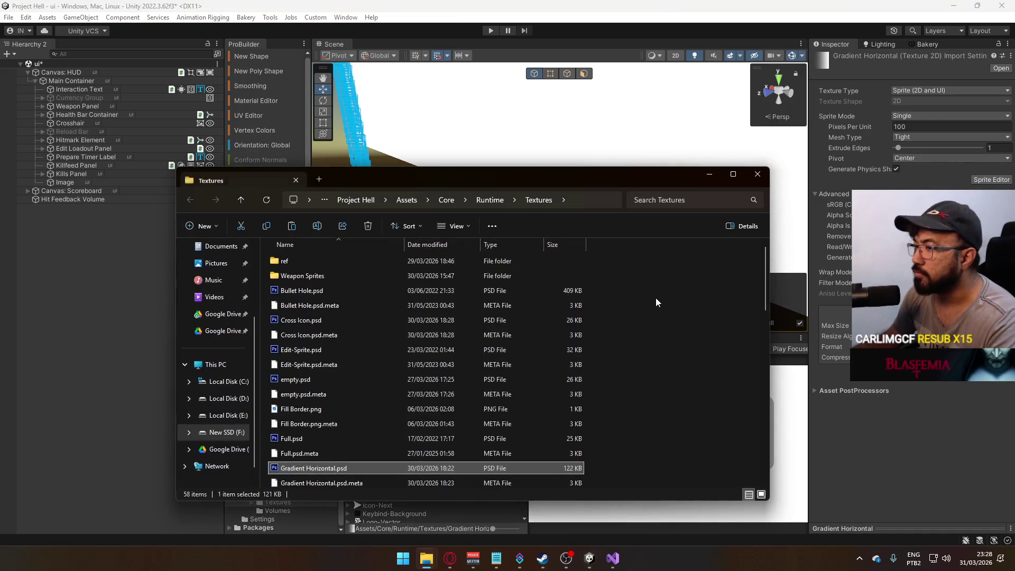
pyautogui.click(757, 174)
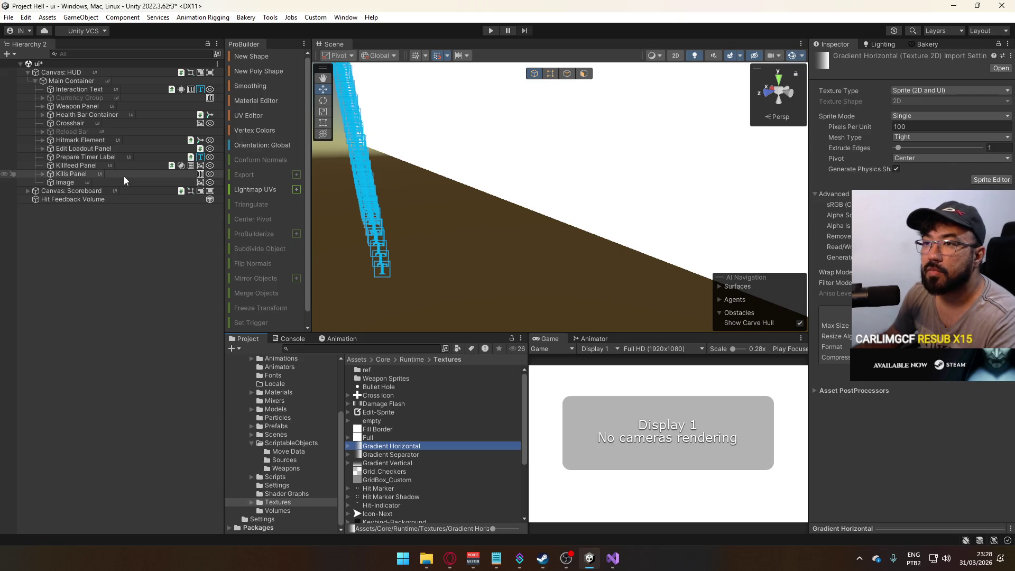
# Give the image the Damage Flash sprite as source and a dark red 7F0D0D tint.
pyautogui.click(87, 183)
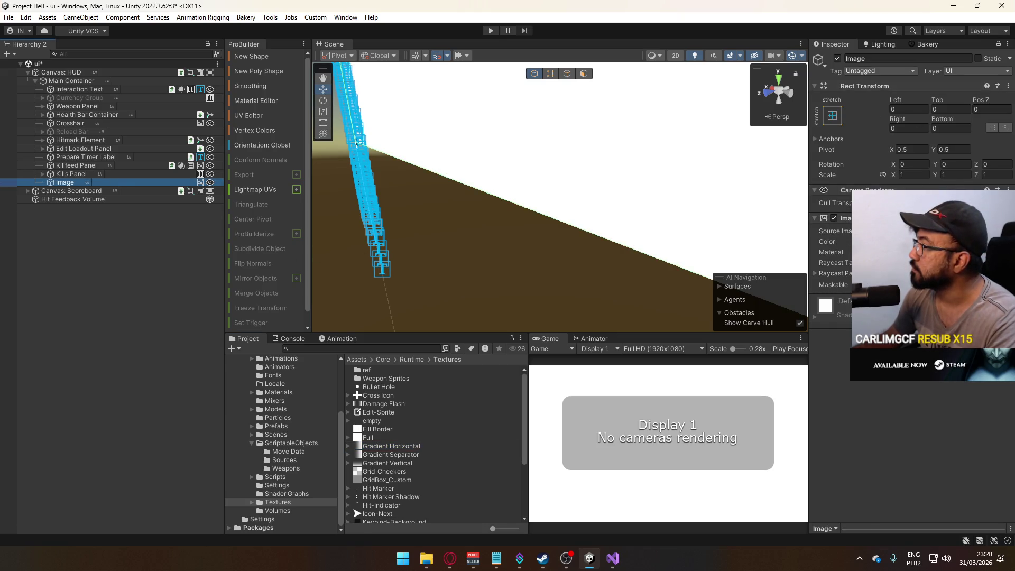
pyautogui.click(1006, 231)
pyautogui.write('da')
pyautogui.doubleClick(831, 266)
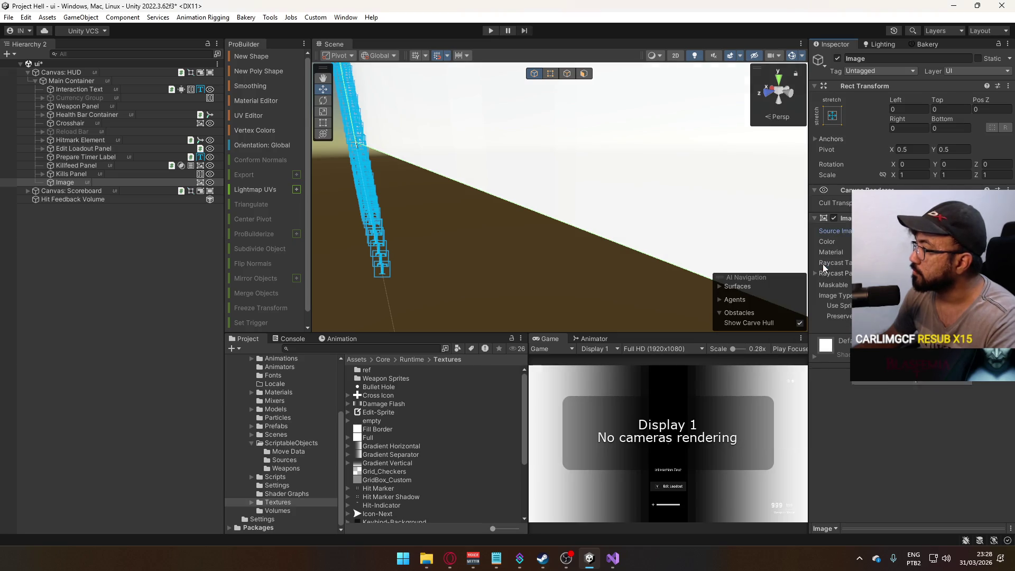
pyautogui.click(925, 241)
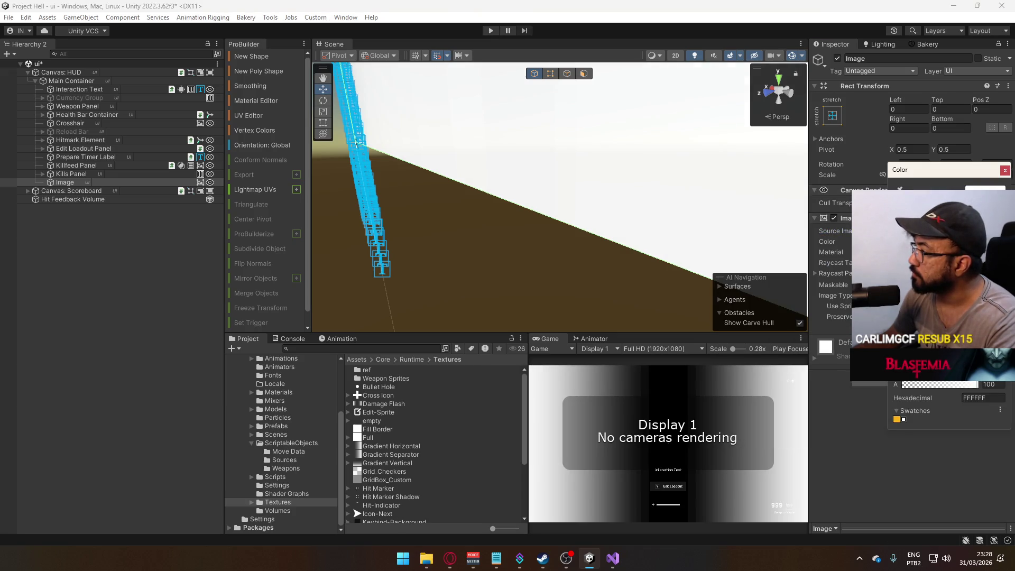
pyautogui.click(903, 419)
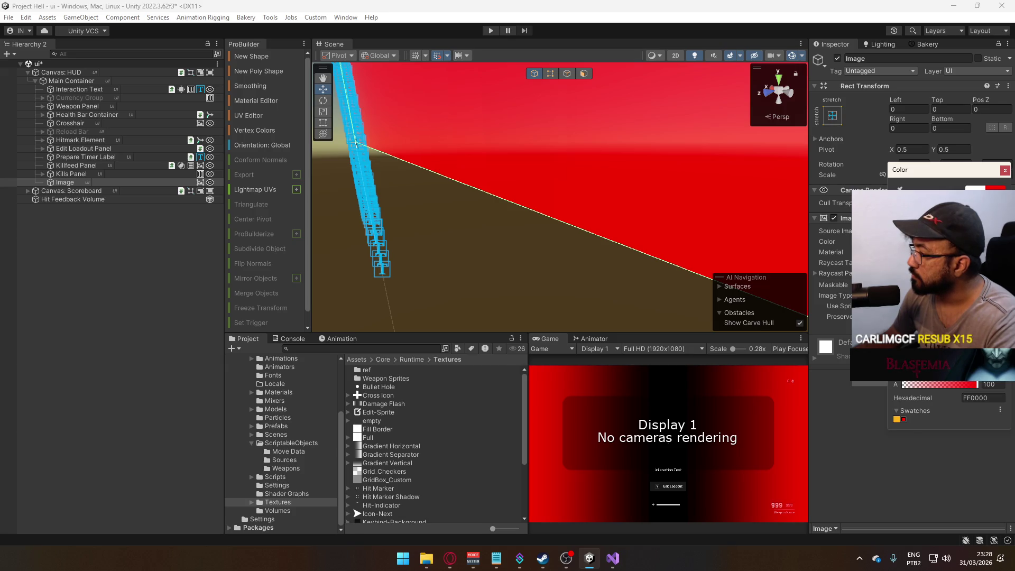
pyautogui.click(949, 353)
pyautogui.moveTo(945, 379); pyautogui.dragTo(940, 378)
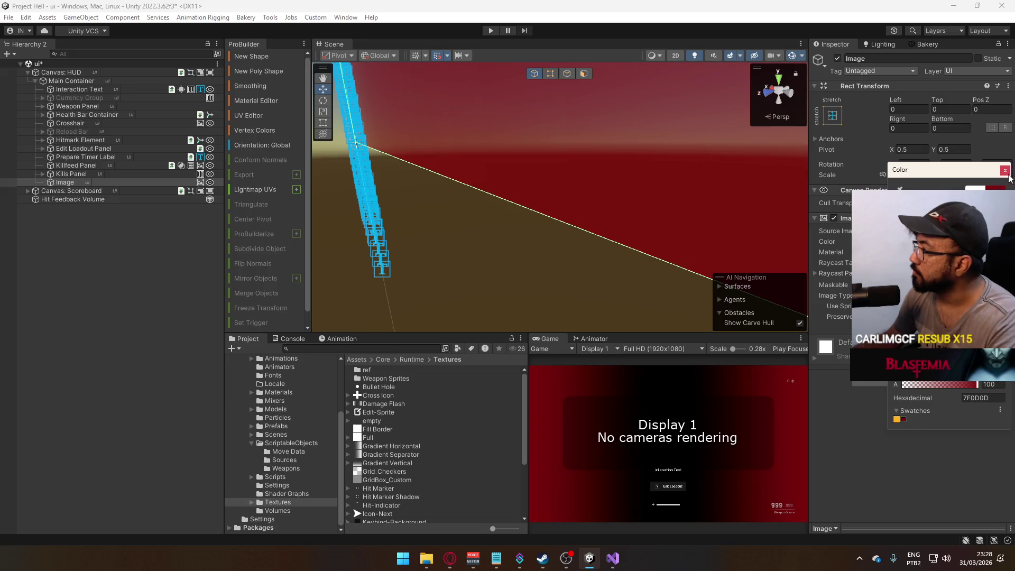
pyautogui.click(1004, 171)
# Add a Canvas Group to the image with its Alpha set to 0.
pyautogui.click(896, 382)
pyautogui.write('canvas')
pyautogui.press('Down')
pyautogui.press('Return')
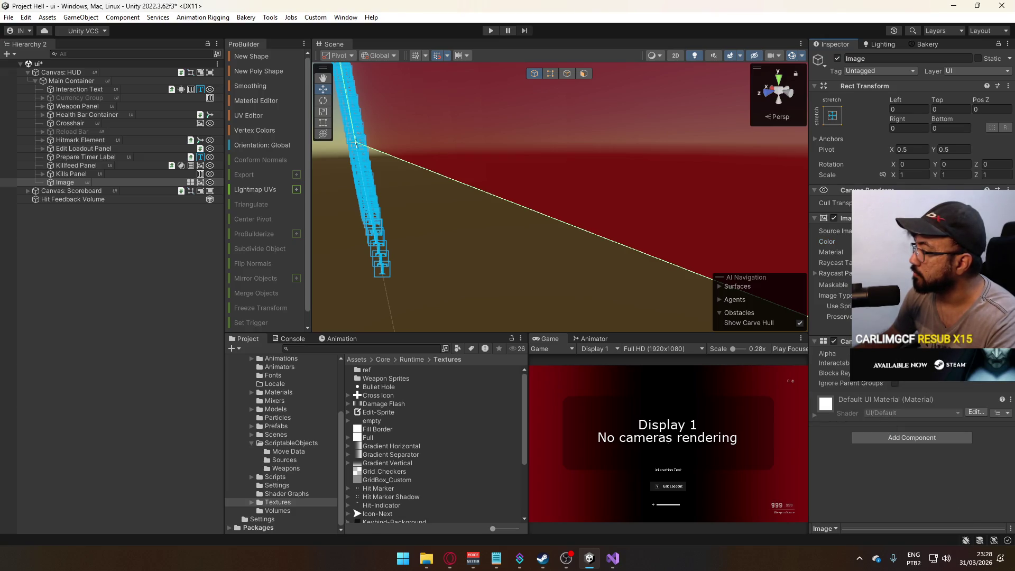
pyautogui.moveTo(827, 353); pyautogui.dragTo(776, 343)
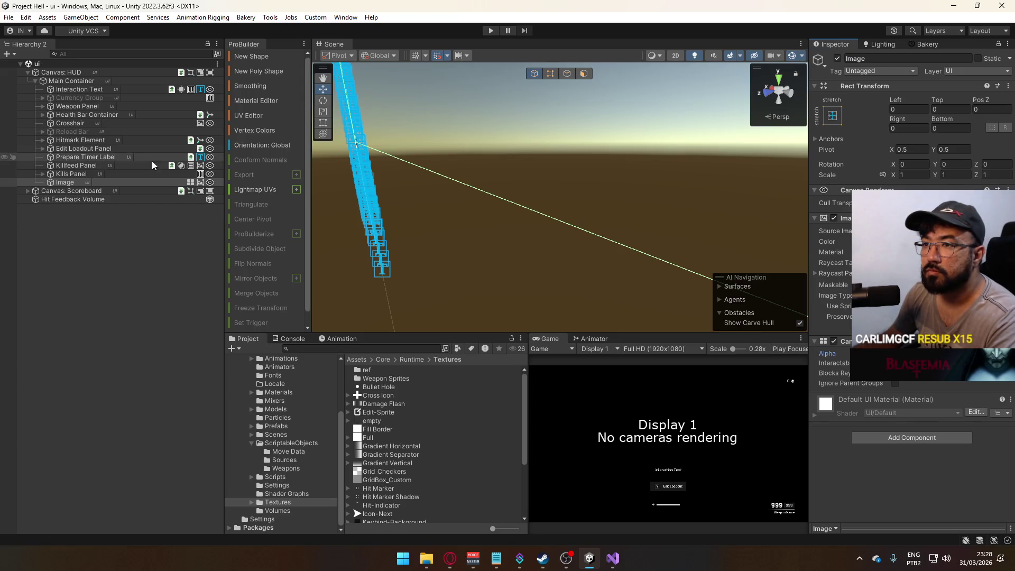
pyautogui.click(62, 184)
# Rename the Image object to 'Damage Flash'.
pyautogui.press('F2')
pyautogui.write('Da')
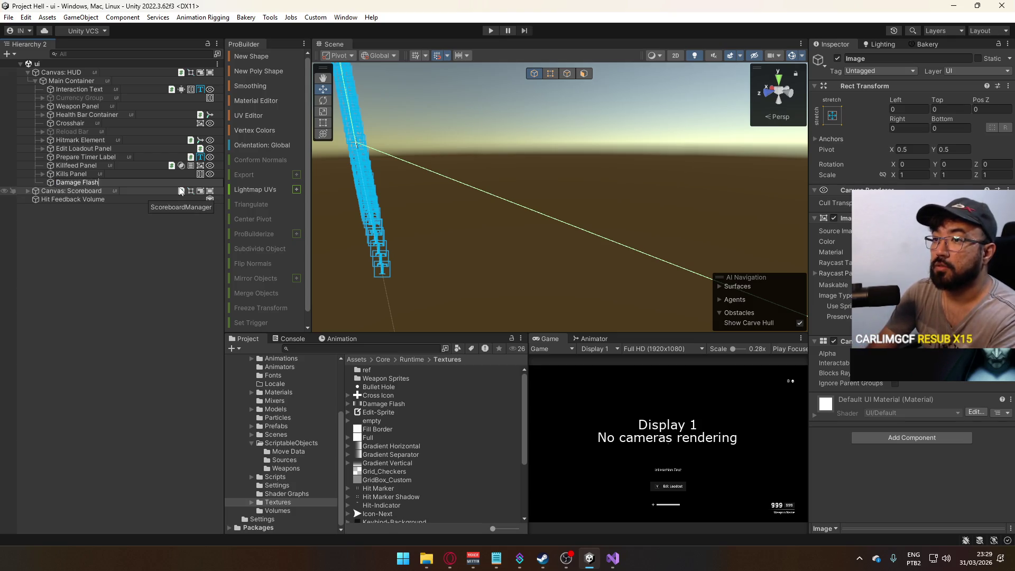
pyautogui.write('nel')
pyautogui.press('Return')
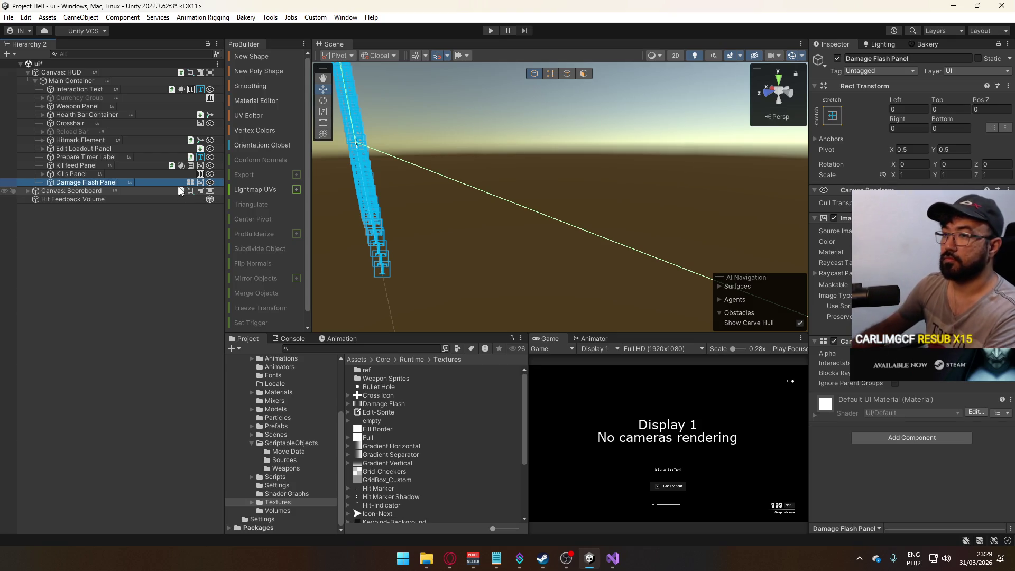
pyautogui.press('F2')
pyautogui.write('Damage Flash')
pyautogui.press('Return')
# Add an Animator component, move it above the Image component, and save the scene.
pyautogui.click(867, 438)
pyautogui.write('ca')
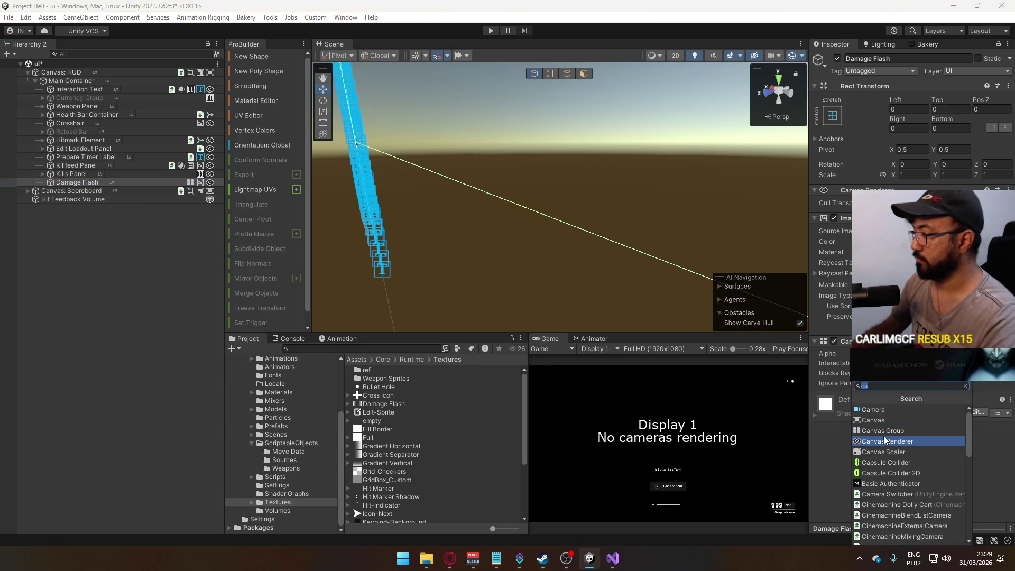
pyautogui.press('BackSpace')
pyautogui.press('BackSpace')
pyautogui.write('animator')
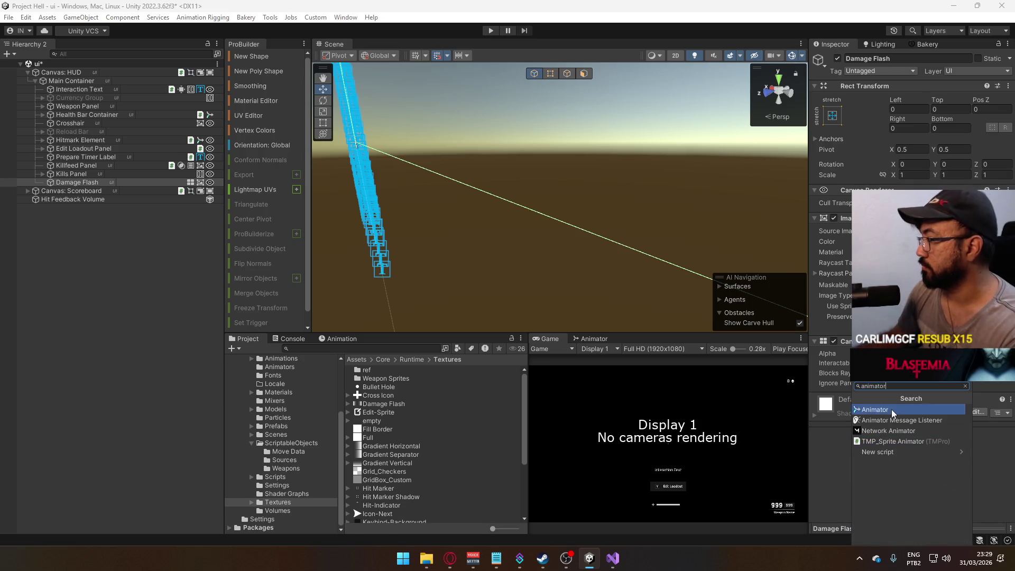
pyautogui.click(890, 410)
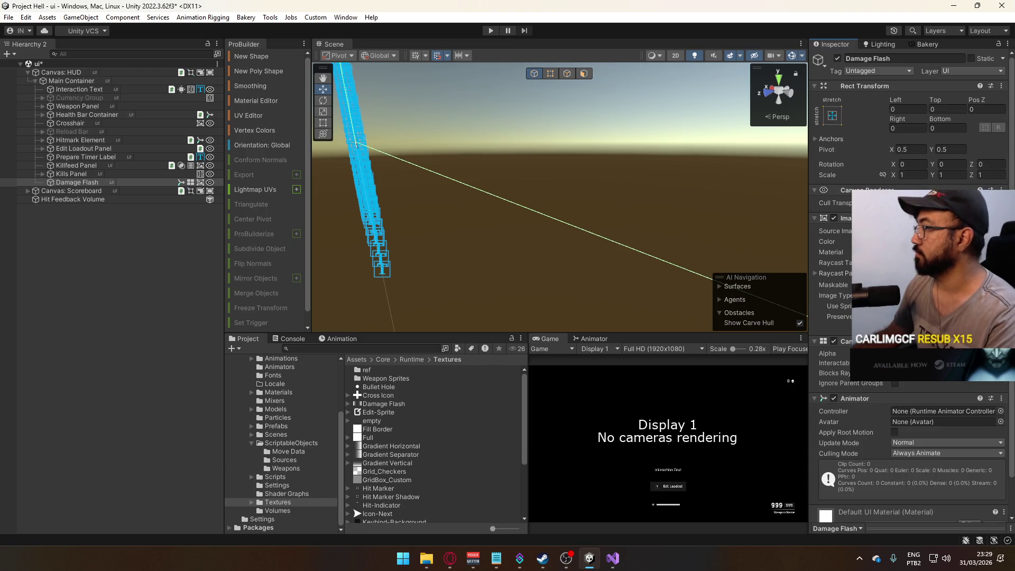
pyautogui.moveTo(845, 398); pyautogui.dragTo(846, 211)
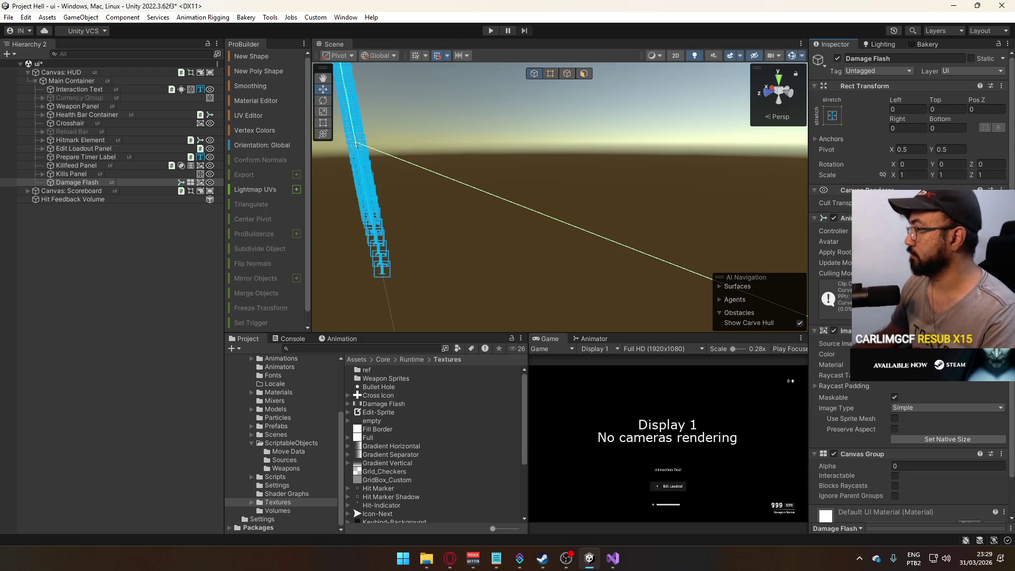
pyautogui.hotkey('ctrl', 's')
pyautogui.scroll(4, 288, 419)
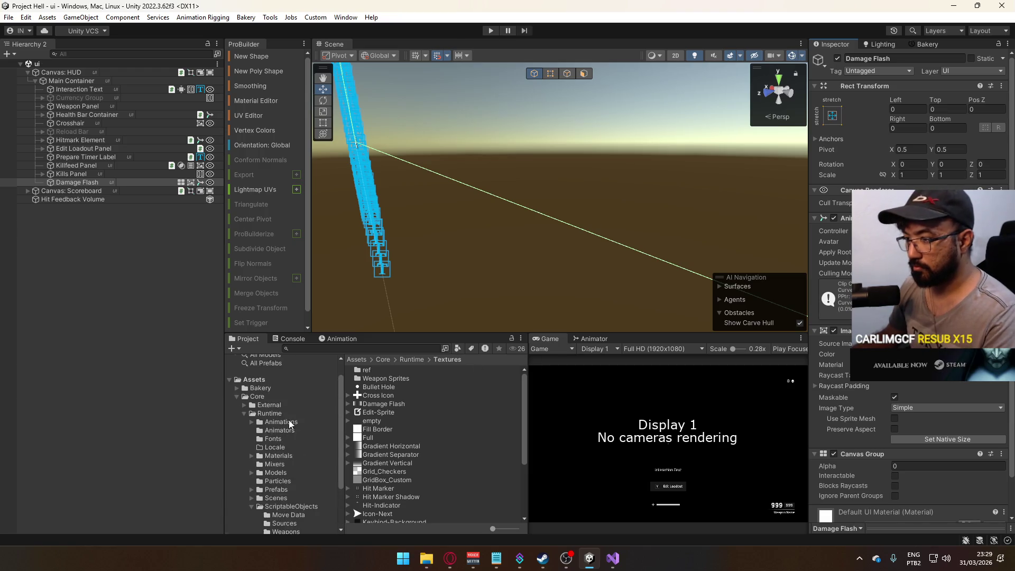
# Create an Animator Controller named 'Damage Flash' in the Animators folder.
pyautogui.click(291, 430)
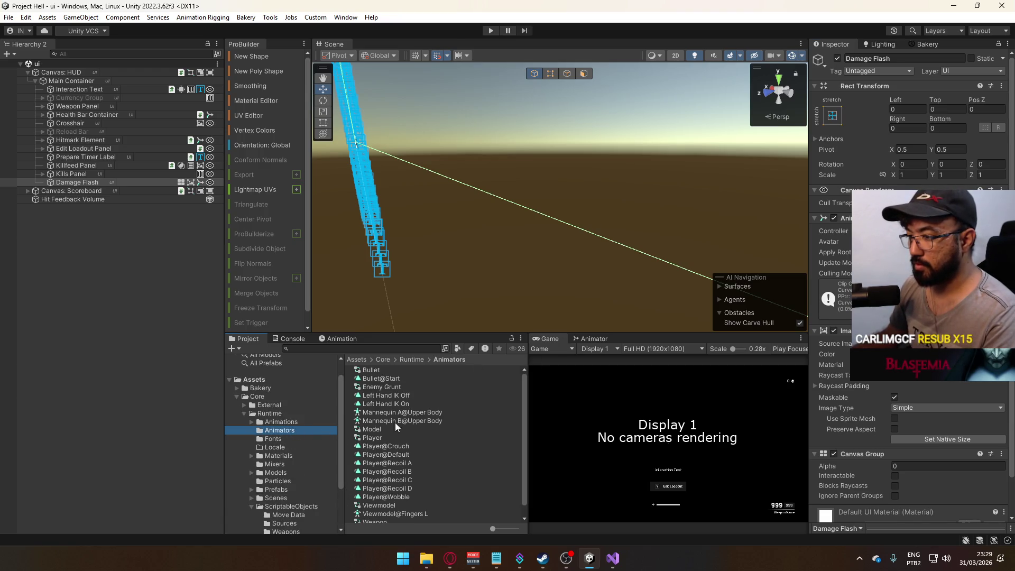
pyautogui.rightClick(415, 412)
pyautogui.moveTo(571, 87)
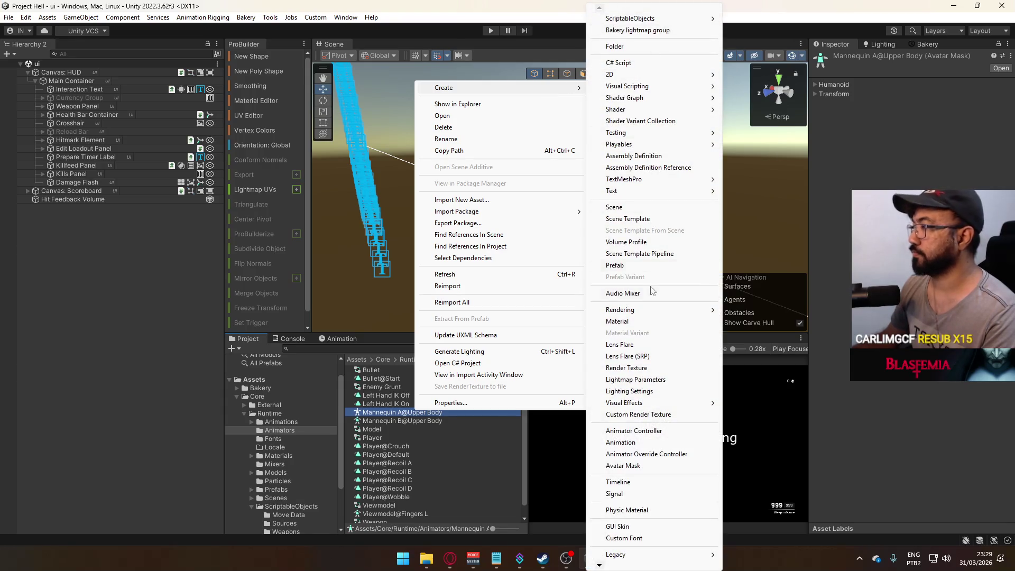
pyautogui.click(662, 431)
pyautogui.write('D')
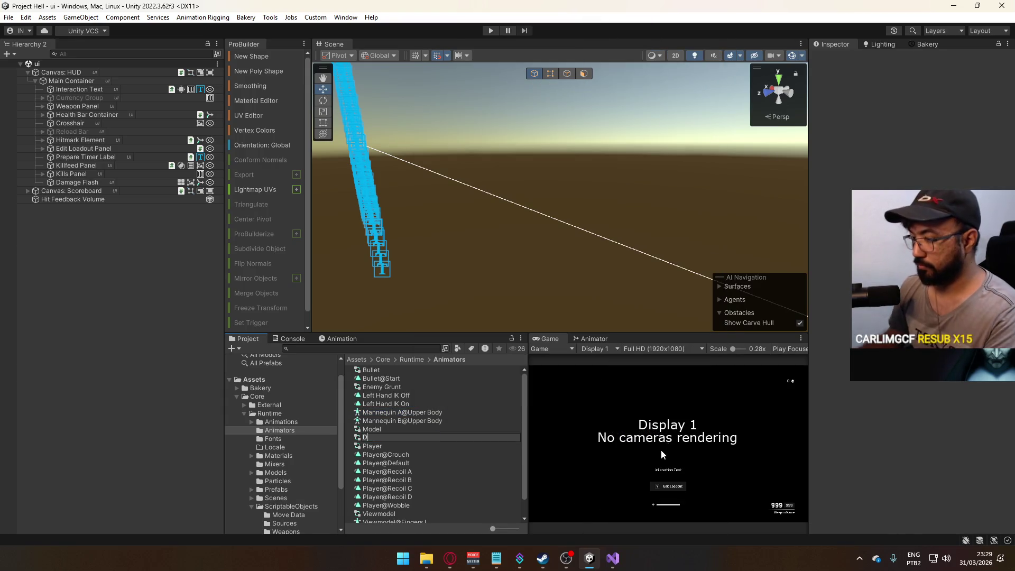
pyautogui.write('amage Flash')
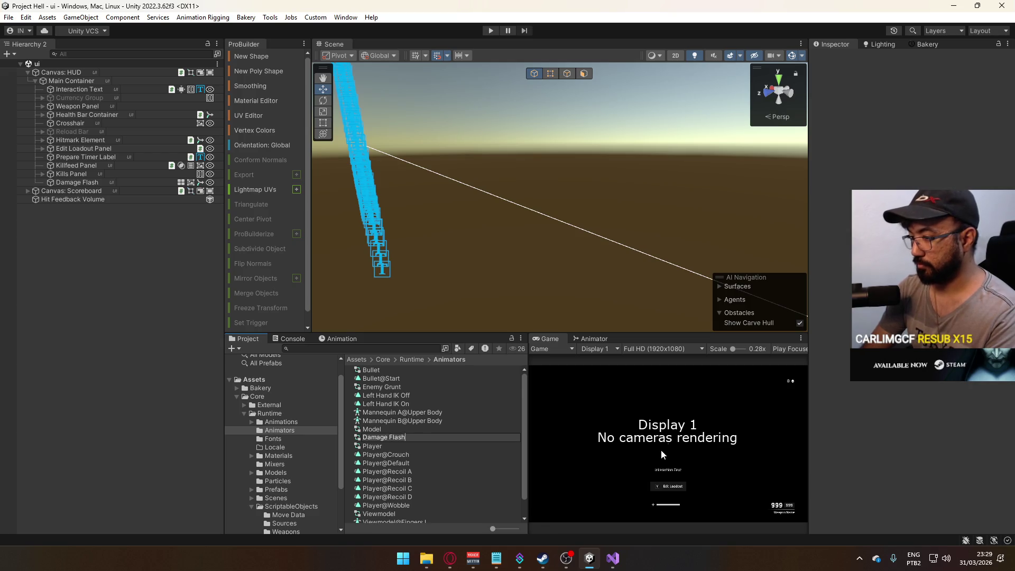
pyautogui.press('Return')
# Create a 'Damage Flash' animation clip and open the Damage Flash controller in the Animator.
pyautogui.rightClick(400, 396)
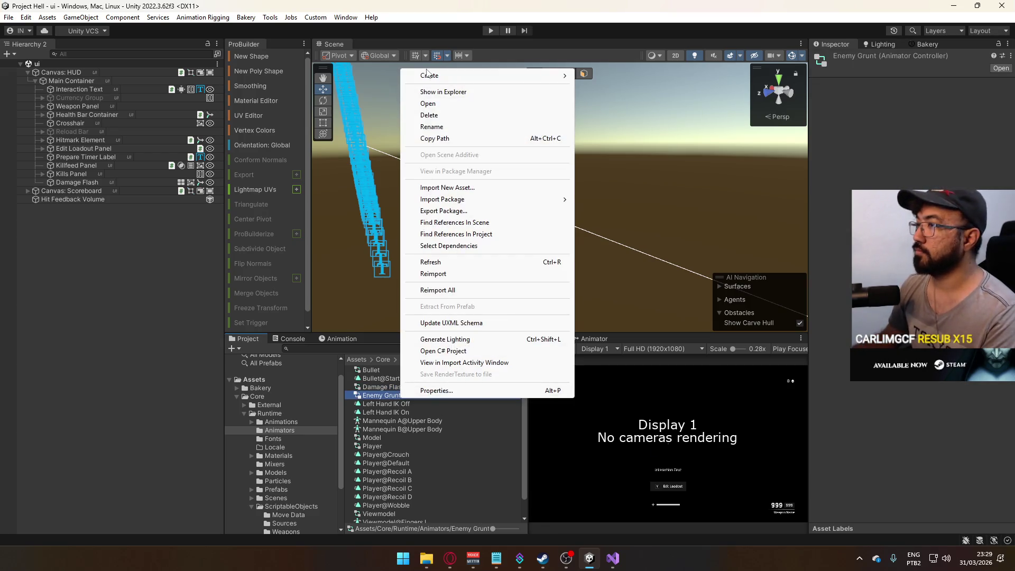
pyautogui.moveTo(502, 76)
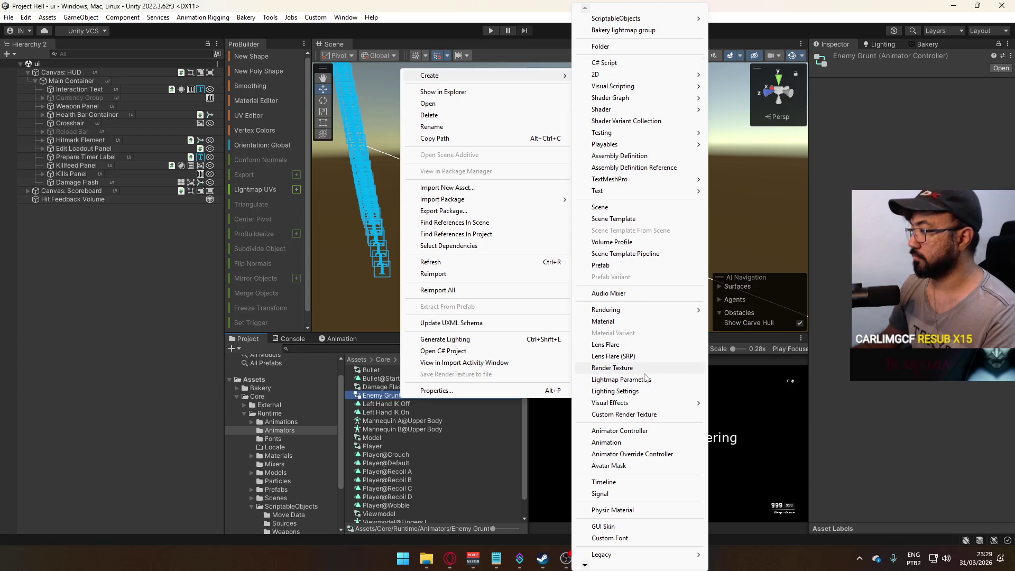
pyautogui.click(638, 445)
pyautogui.write('Damage F')
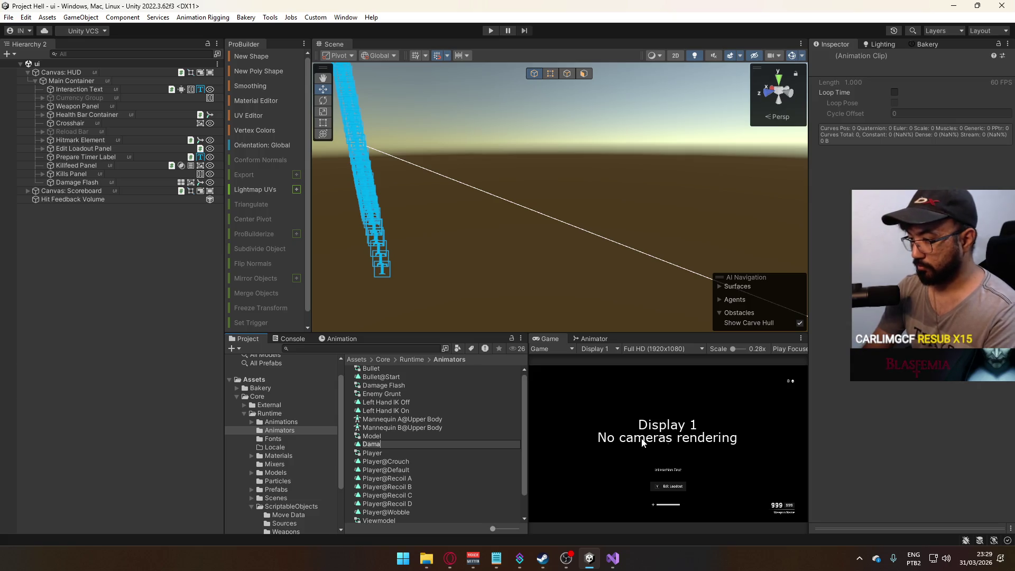
pyautogui.write('lash')
pyautogui.press('Return')
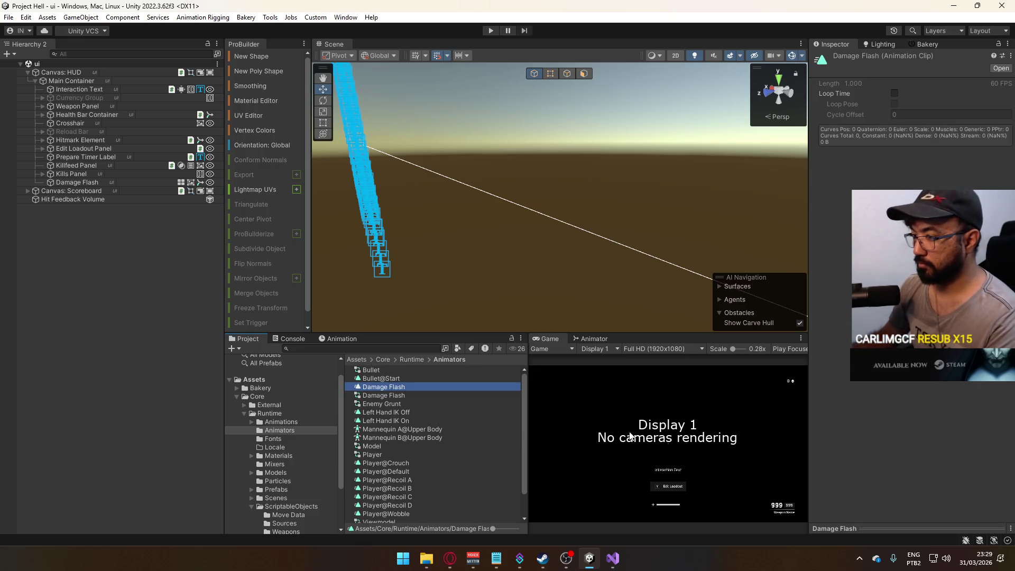
pyautogui.doubleClick(366, 396)
pyautogui.rightClick(680, 402)
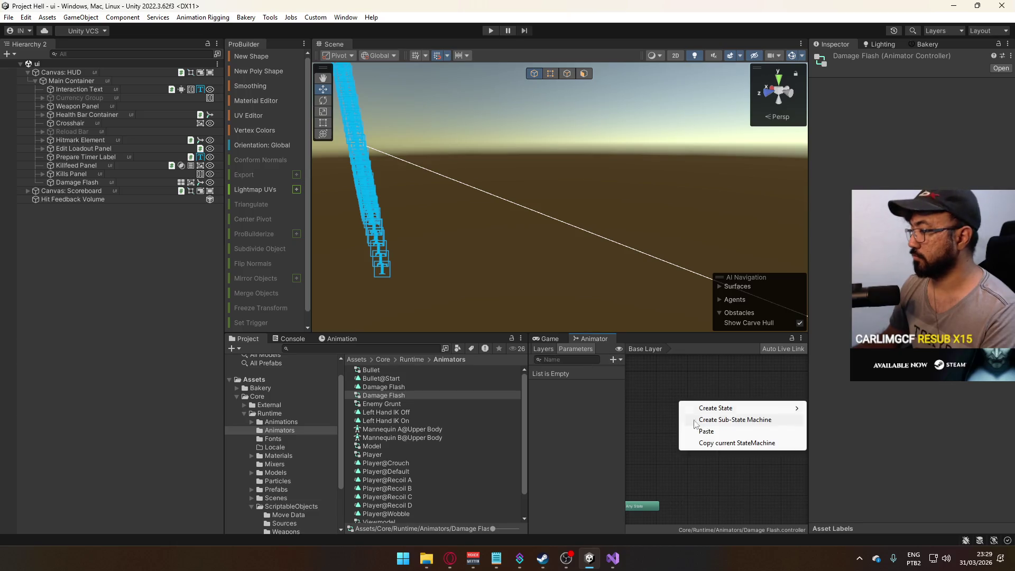
# Add an empty state named 'Empty' beside the Entry node.
pyautogui.moveTo(782, 408)
pyautogui.click(822, 408)
pyautogui.moveTo(699, 378); pyautogui.dragTo(712, 509)
pyautogui.click(874, 59)
pyautogui.write('Empty')
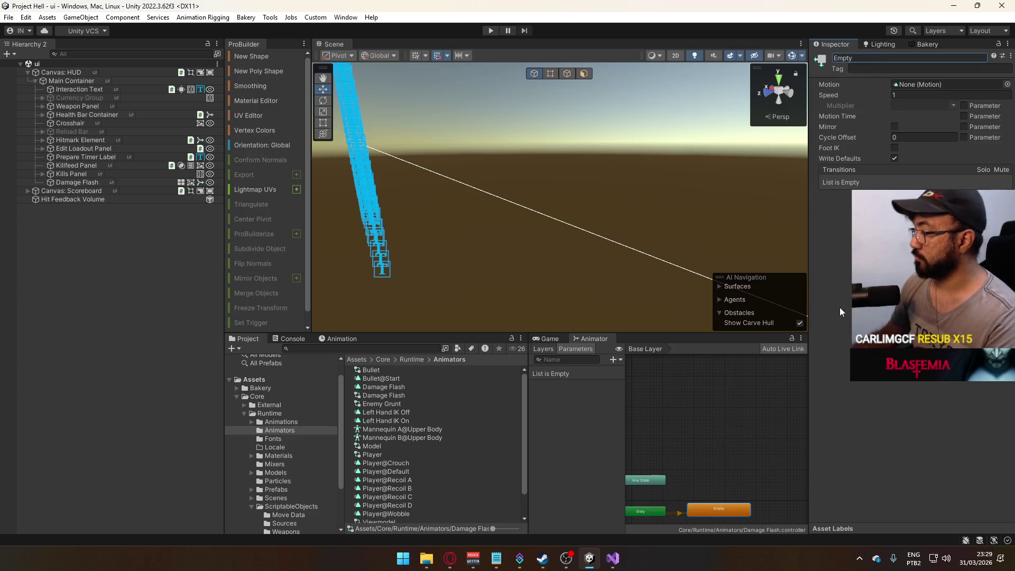
# Add a second state beside Any State that plays the Damage Flash clip.
pyautogui.rightClick(707, 461)
pyautogui.moveTo(822, 468)
pyautogui.click(858, 467)
pyautogui.moveTo(747, 472)
pyautogui.mouseDown()
pyautogui.moveTo(723, 462)
pyautogui.moveTo(706, 479)
pyautogui.mouseUp()
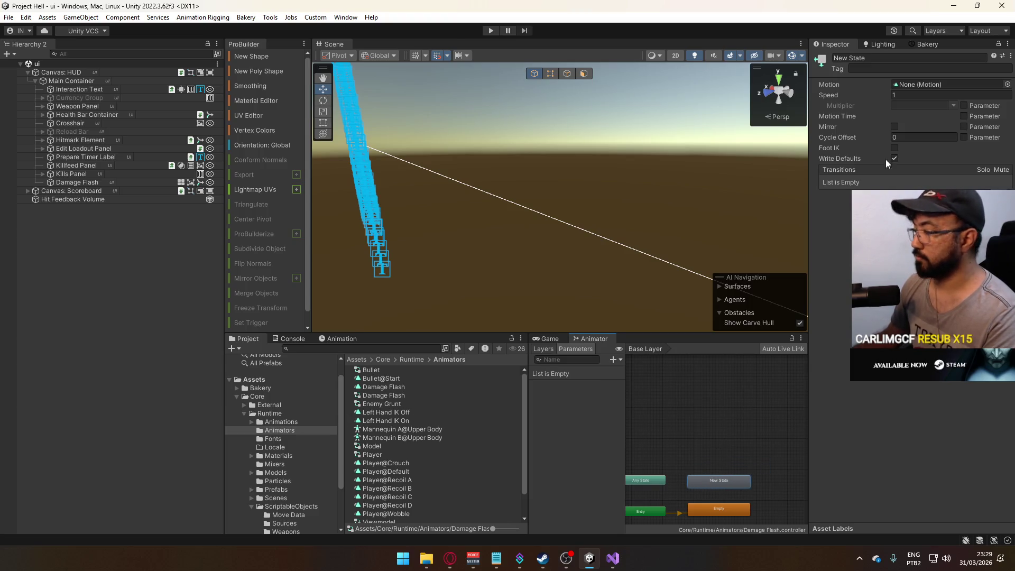
pyautogui.moveTo(394, 387); pyautogui.dragTo(960, 85)
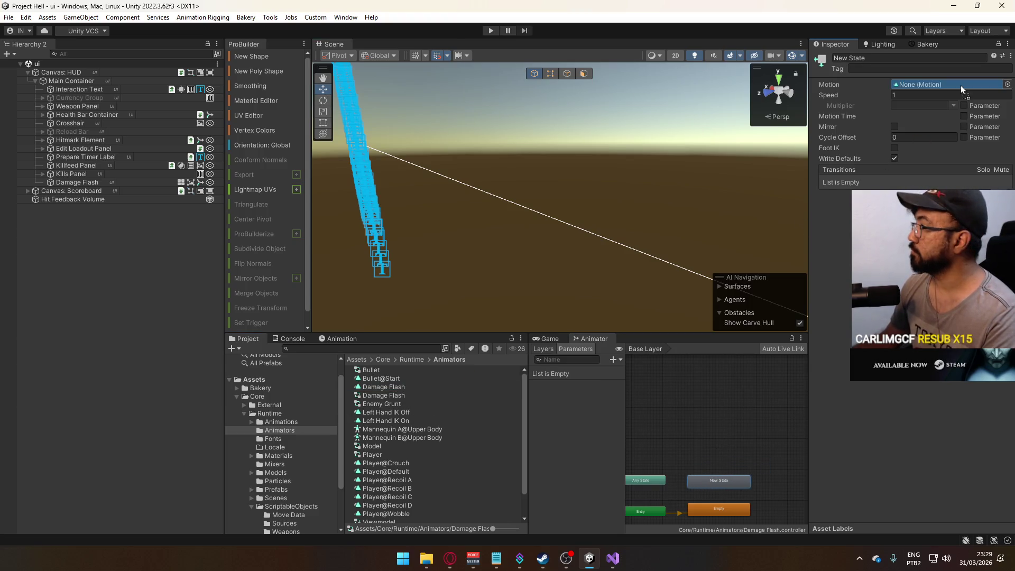
# Connect a transition from Any State to the clip state and add a 'flash' trigger parameter.
pyautogui.click(649, 481)
pyautogui.rightClick(650, 485)
pyautogui.click(682, 485)
pyautogui.click(718, 480)
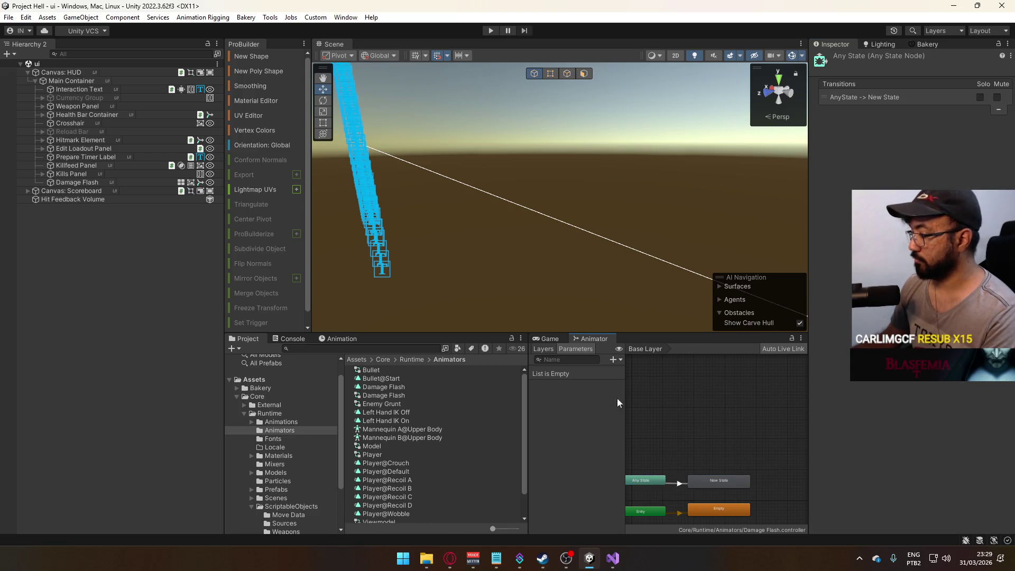
pyautogui.click(613, 360)
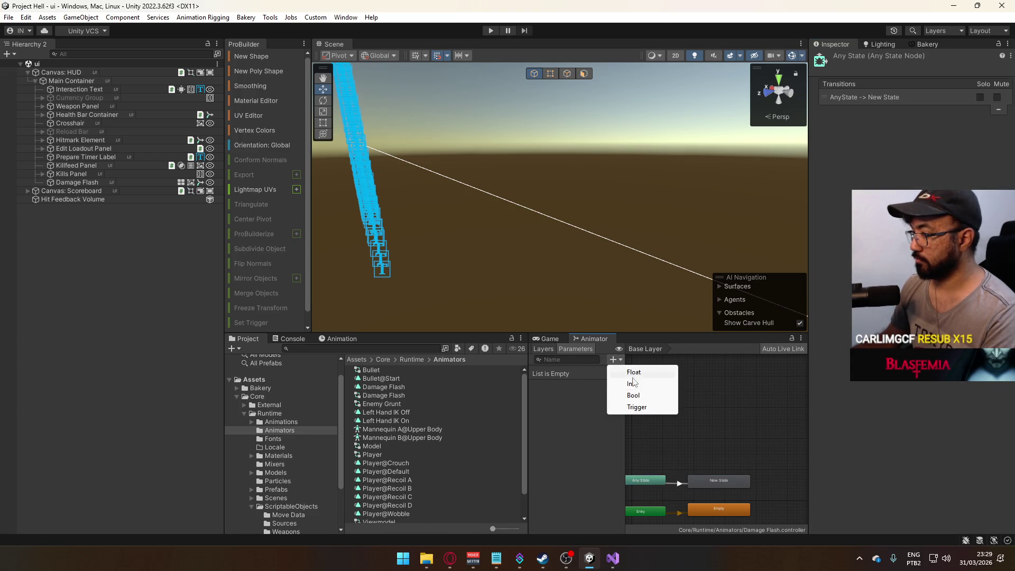
pyautogui.click(641, 407)
pyautogui.write('flas')
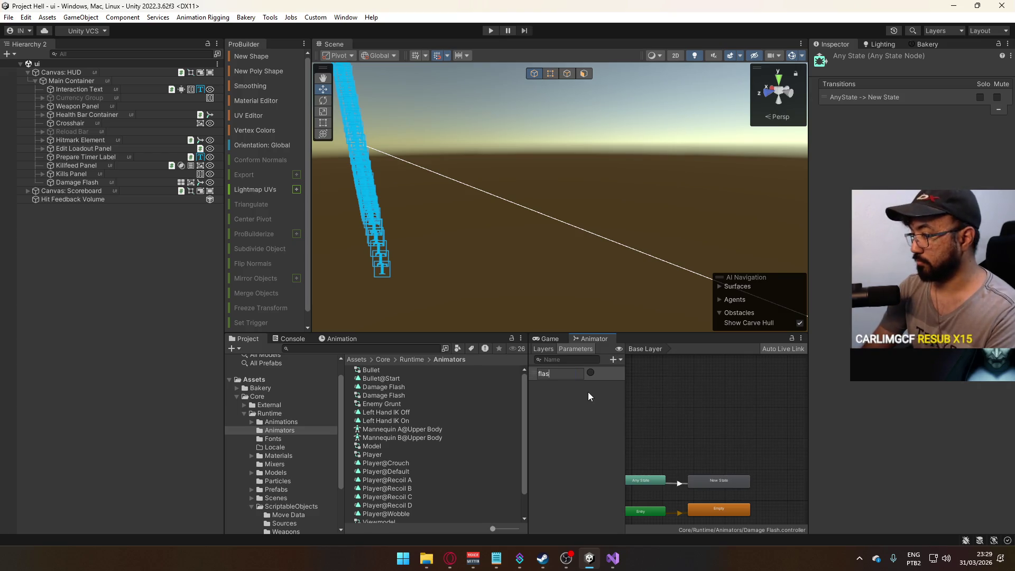
pyautogui.write('flash')
pyautogui.press('Return')
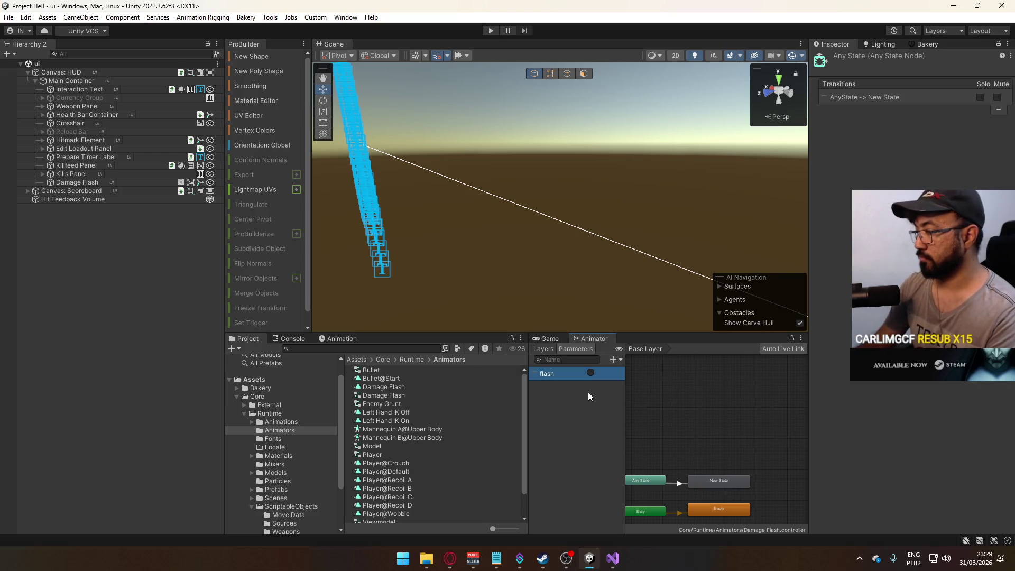
pyautogui.moveTo(644, 480); pyautogui.dragTo(647, 482)
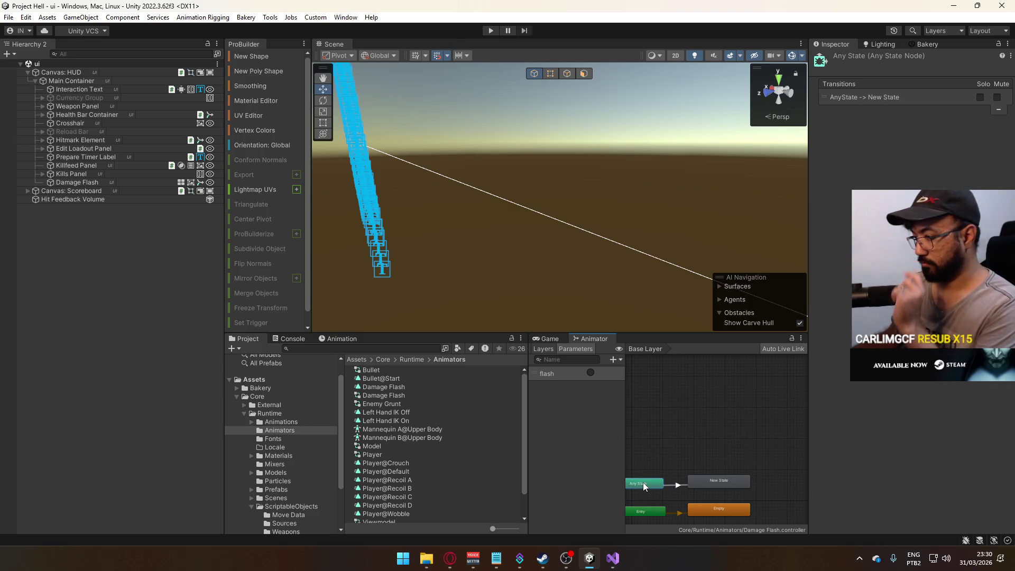
# Rename the clip state to 'Damage Flash'.
pyautogui.click(676, 484)
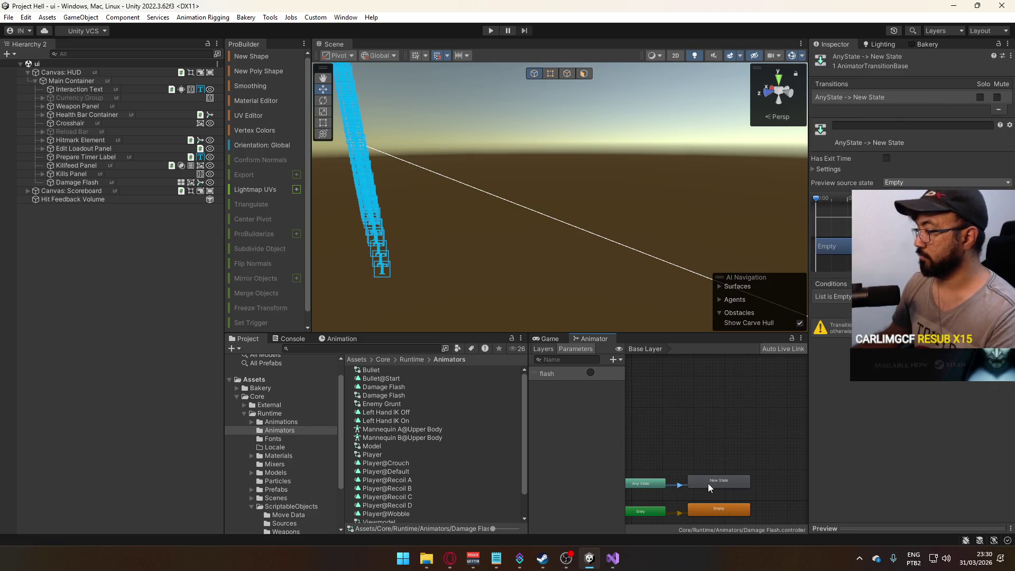
pyautogui.click(708, 484)
pyautogui.click(915, 62)
pyautogui.write('Dam')
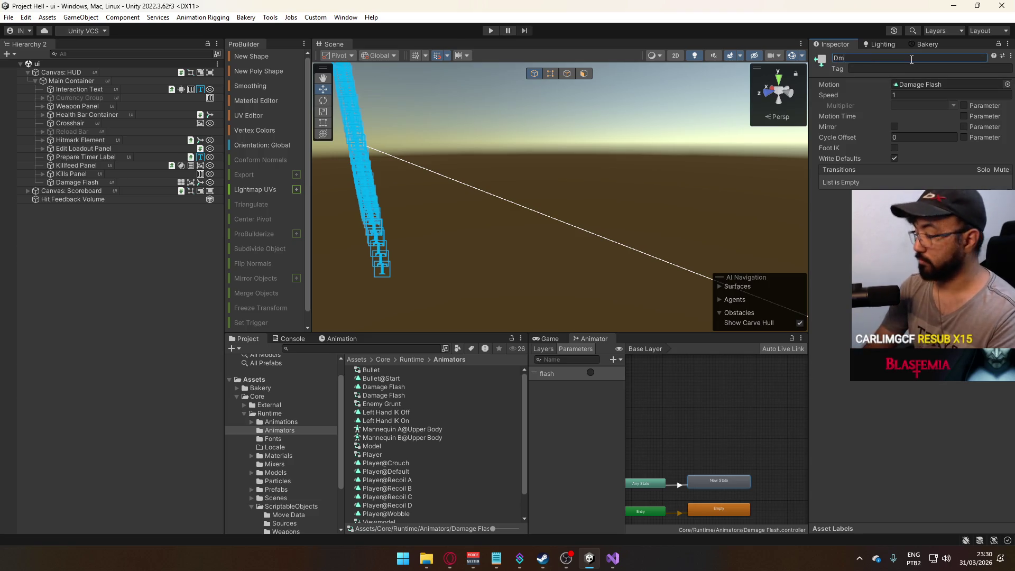
pyautogui.write('age Flash')
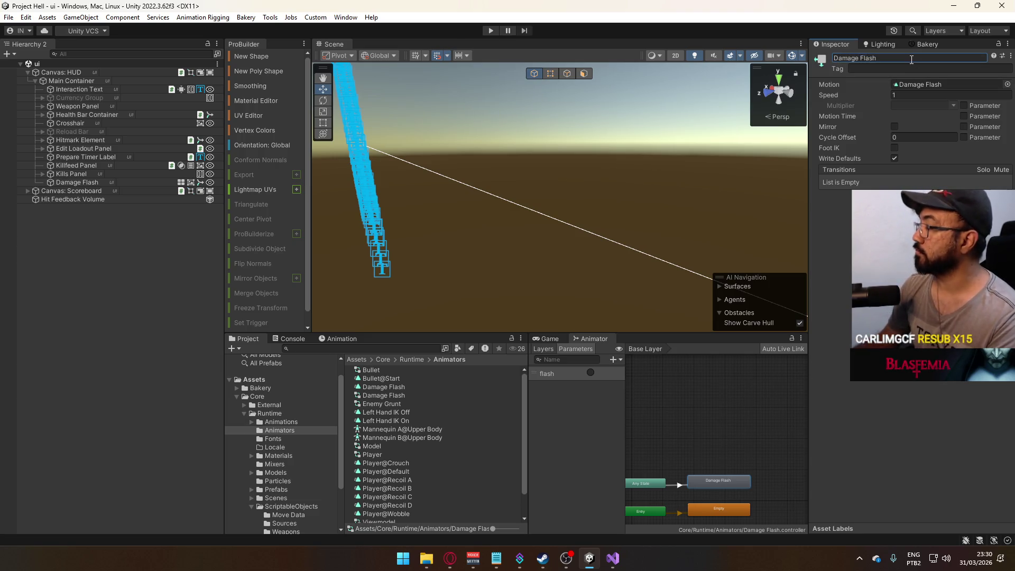
# Add the flash trigger as the condition on the Any State to Damage Flash transition.
pyautogui.click(679, 484)
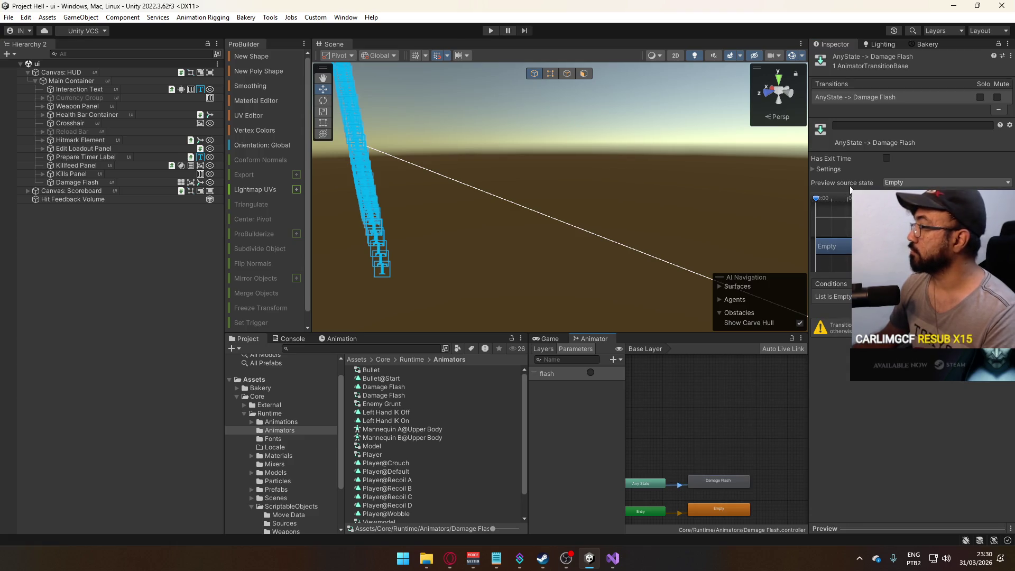
pyautogui.click(817, 169)
pyautogui.click(835, 243)
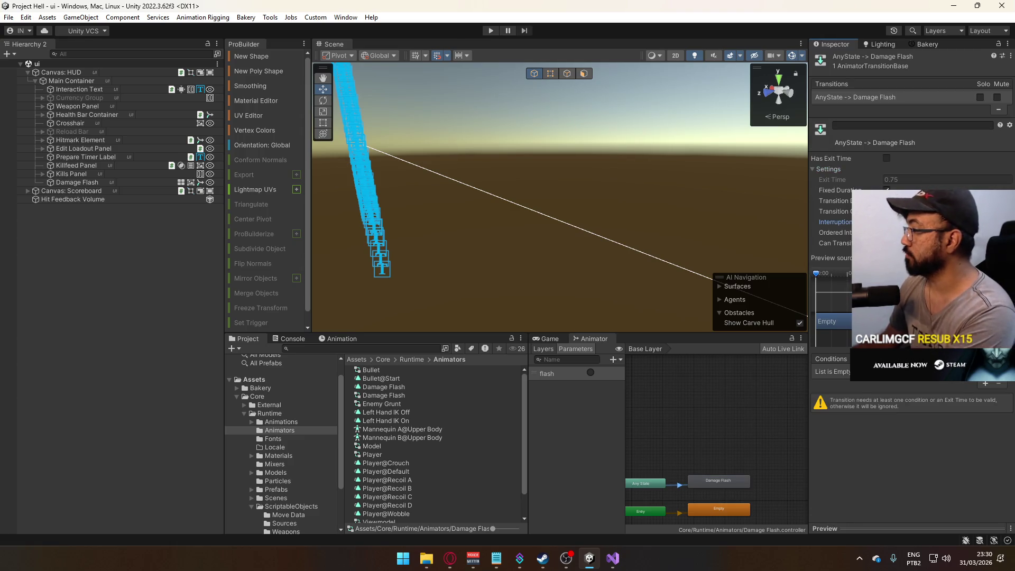
pyautogui.click(834, 201)
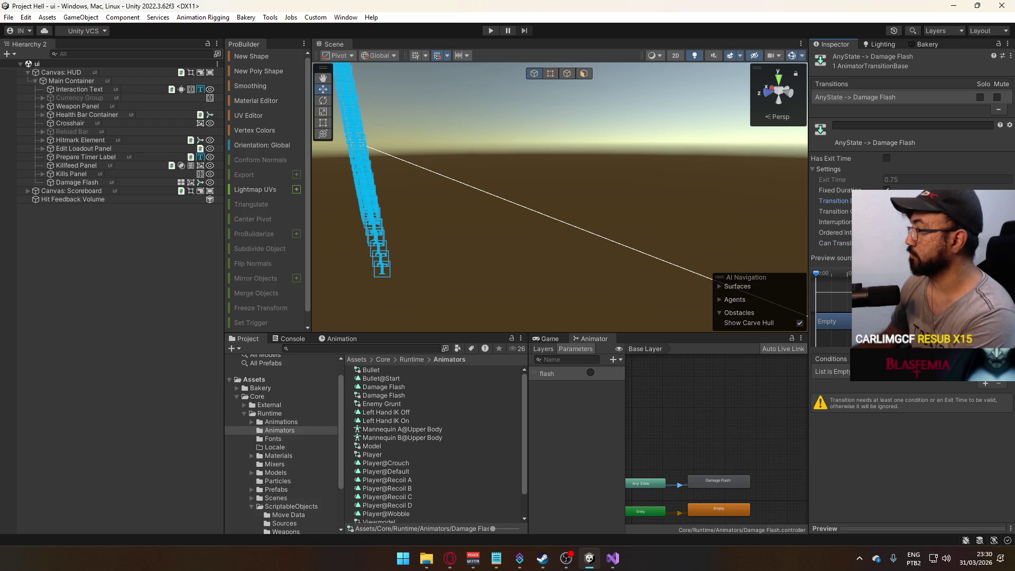
pyautogui.click(986, 384)
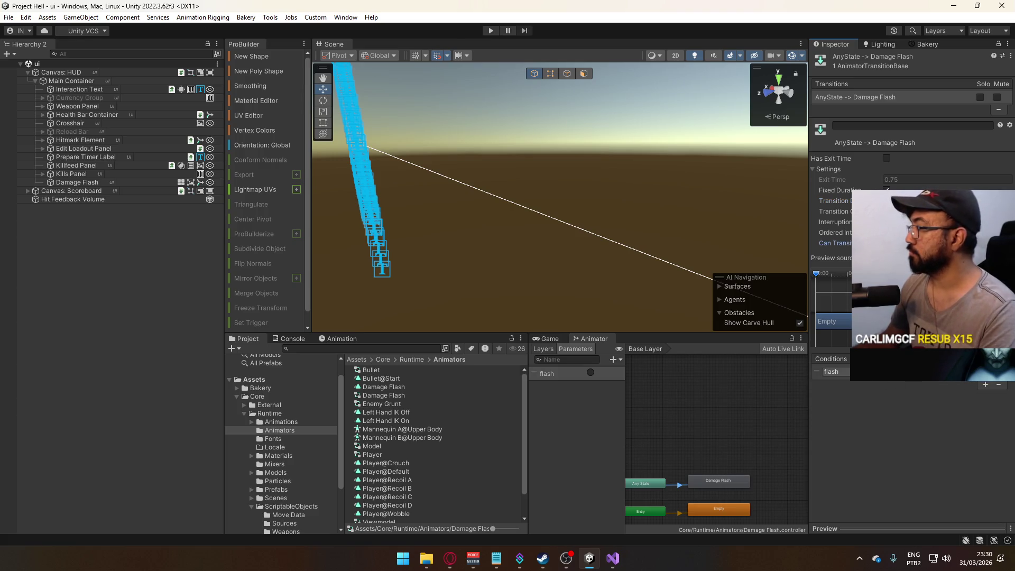
pyautogui.click(683, 445)
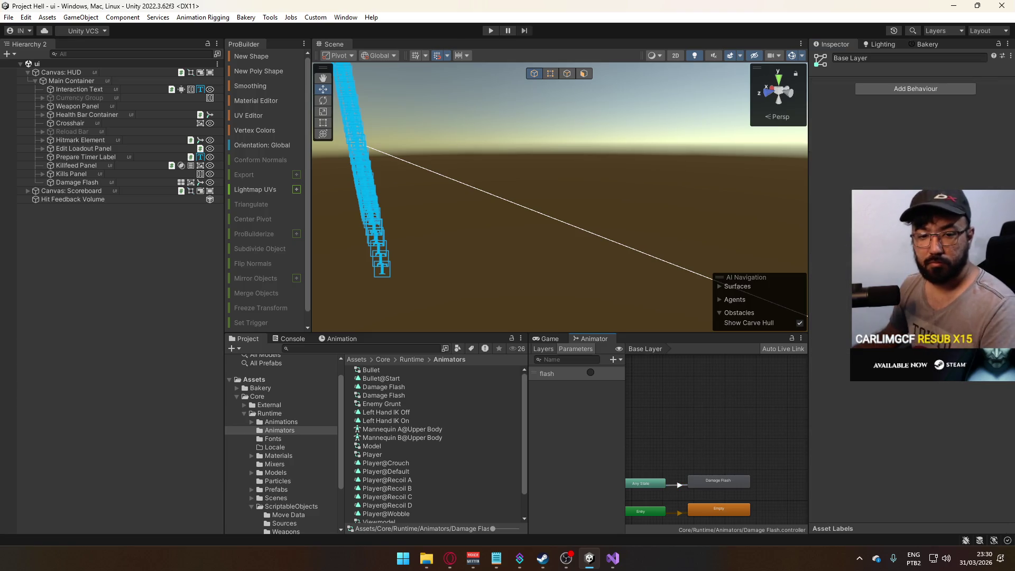
# Tidy the Any State and Entry nodes in the graph and open the Animation timeline.
pyautogui.hotkey('alt', 'Tab')
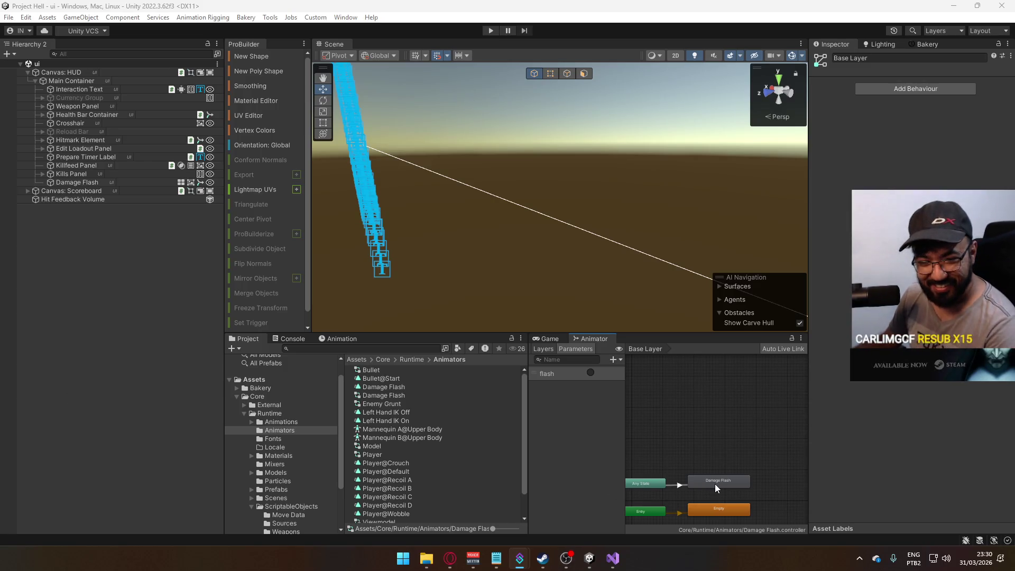
pyautogui.scroll(3, 684, 452)
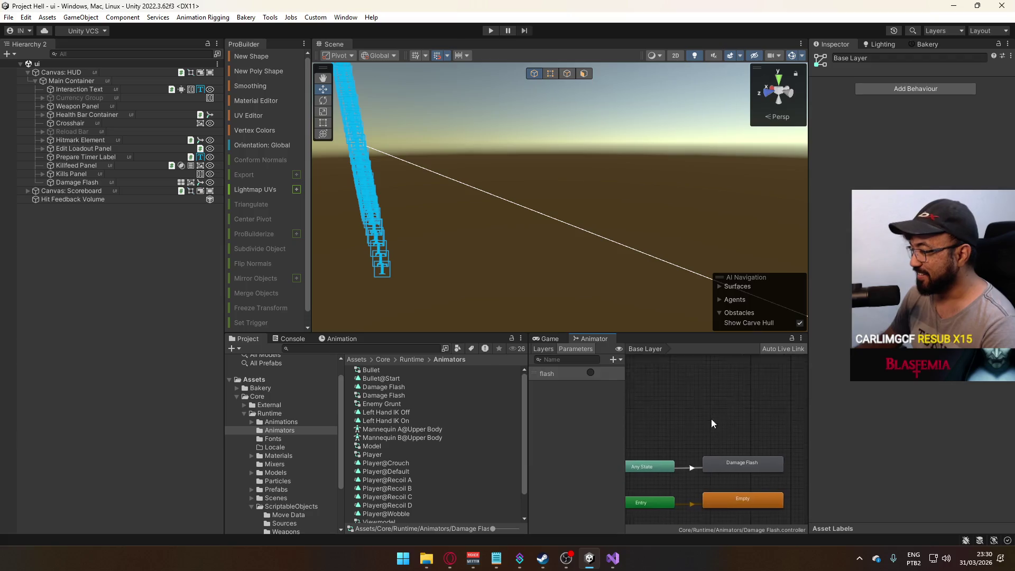
pyautogui.moveTo(710, 424); pyautogui.dragTo(751, 377)
pyautogui.keyDown('shift'); pyautogui.click(667, 455); pyautogui.keyUp('shift')
pyautogui.moveTo(667, 455); pyautogui.dragTo(654, 457)
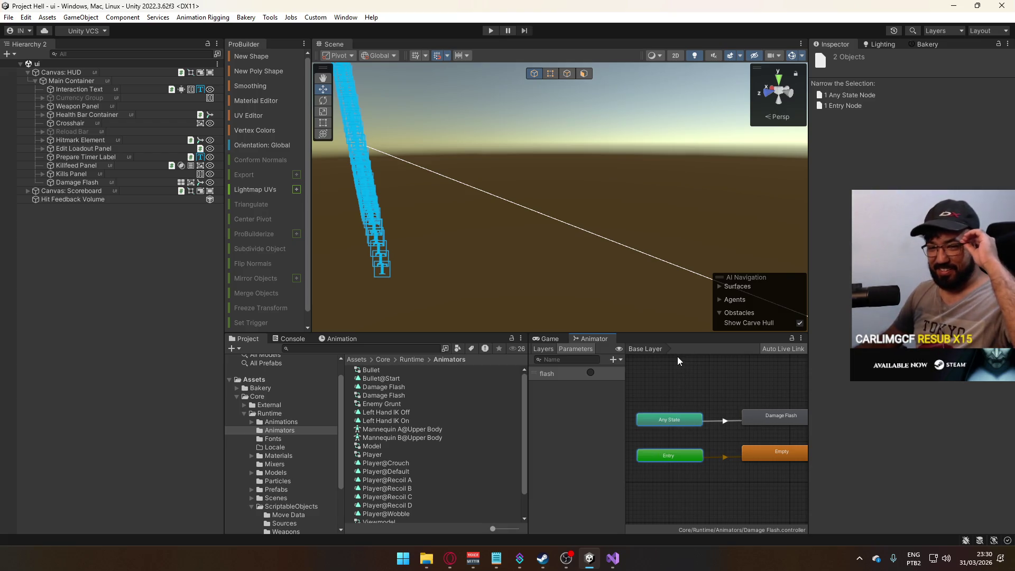
pyautogui.click(734, 375)
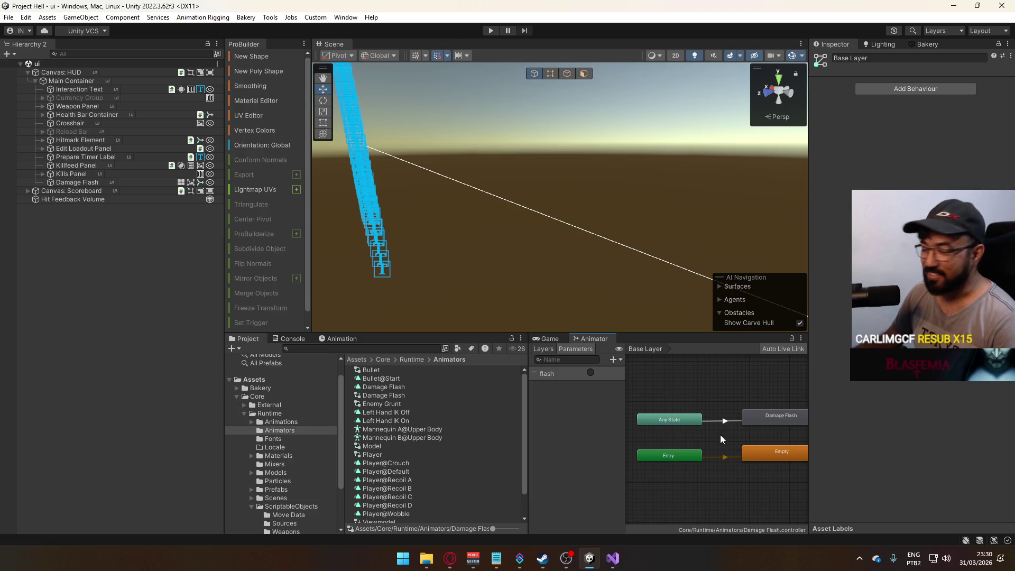
pyautogui.click(732, 420)
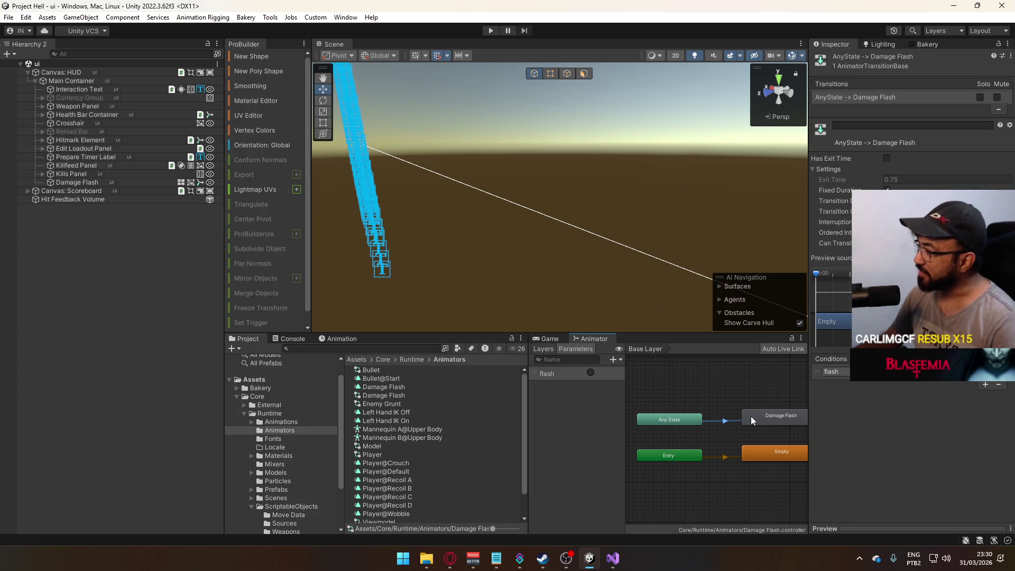
pyautogui.click(745, 420)
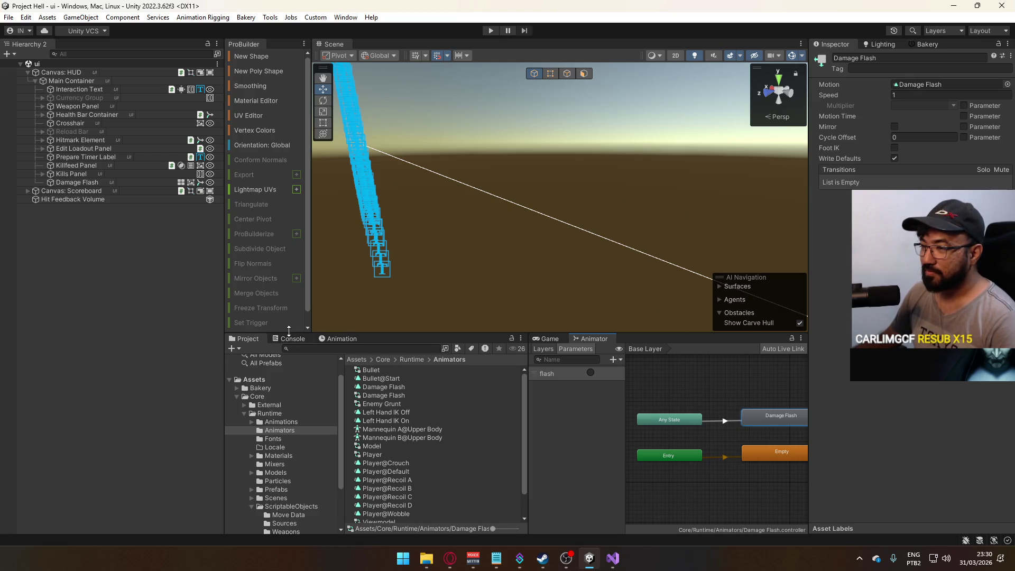
pyautogui.click(333, 339)
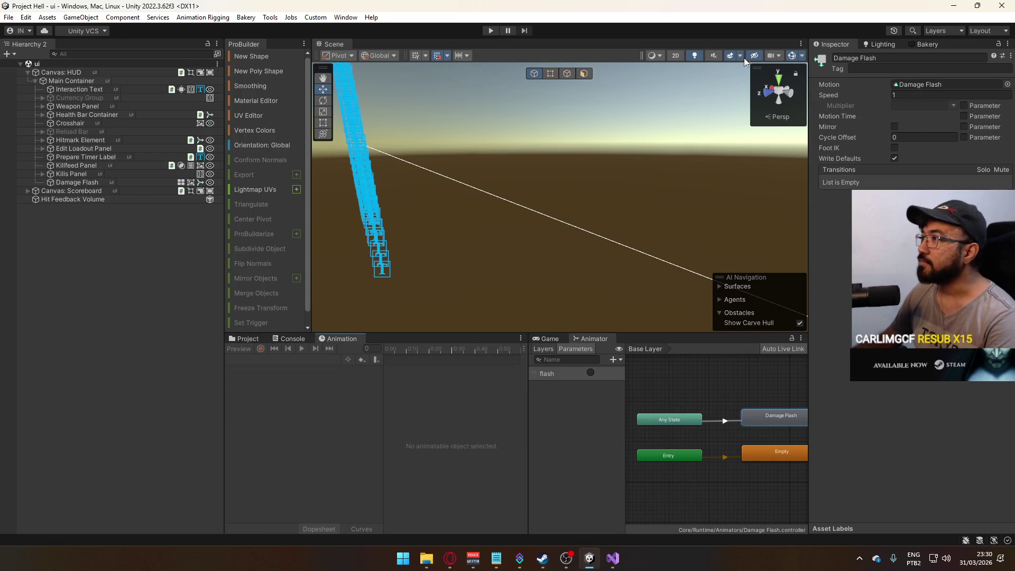
# Give the Damage Flash HUD object the Damage Flash animator controller.
pyautogui.click(670, 59)
pyautogui.doubleClick(77, 181)
pyautogui.press('t')
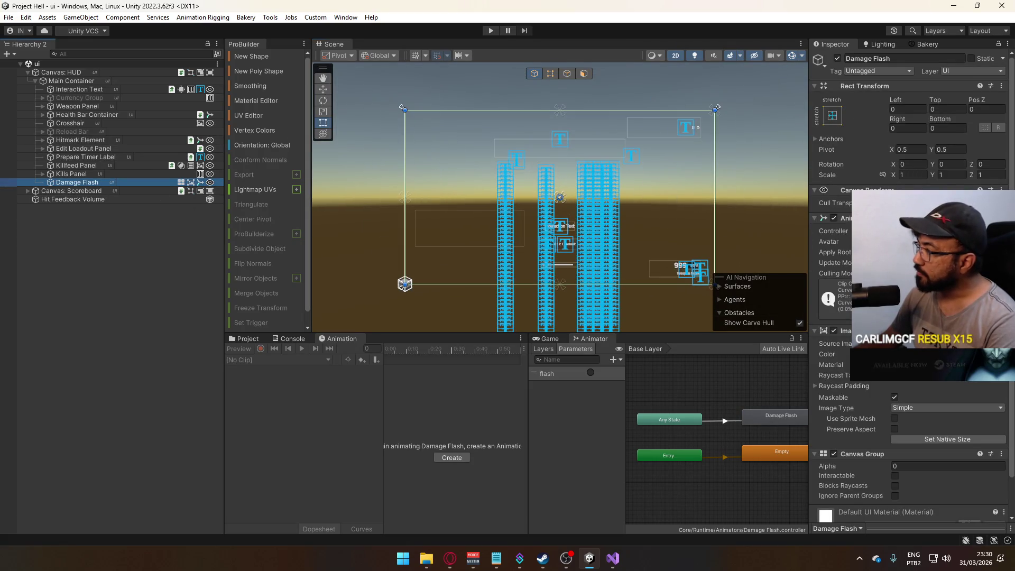
pyautogui.click(1003, 231)
pyautogui.write('dam')
pyautogui.doubleClick(790, 261)
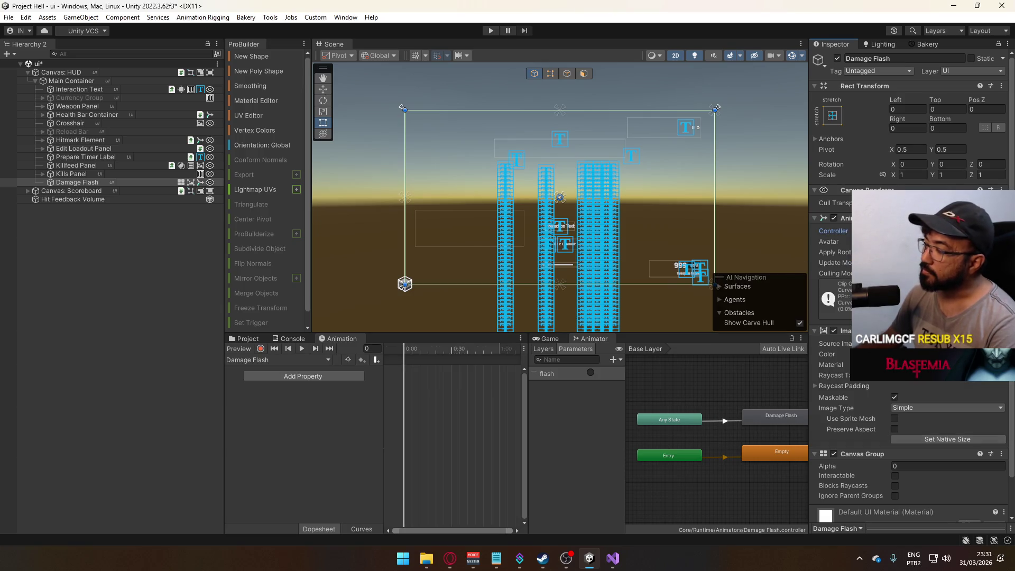
# Record Canvas Group Alpha keys of 0 at frame 0 and 1 at frame 30.
pyautogui.click(260, 349)
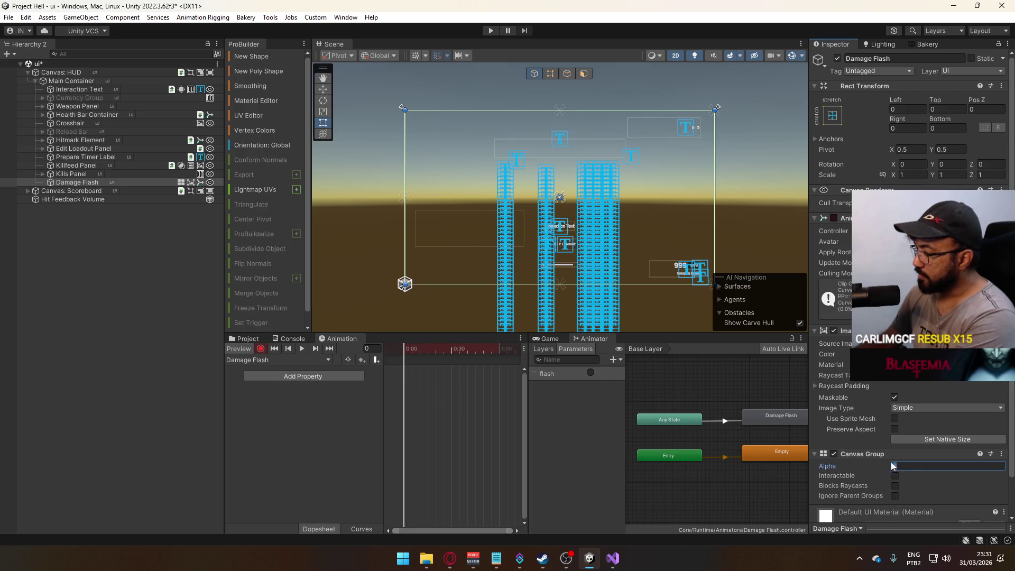
pyautogui.write('1')
pyautogui.press('BackSpace')
pyautogui.write('0')
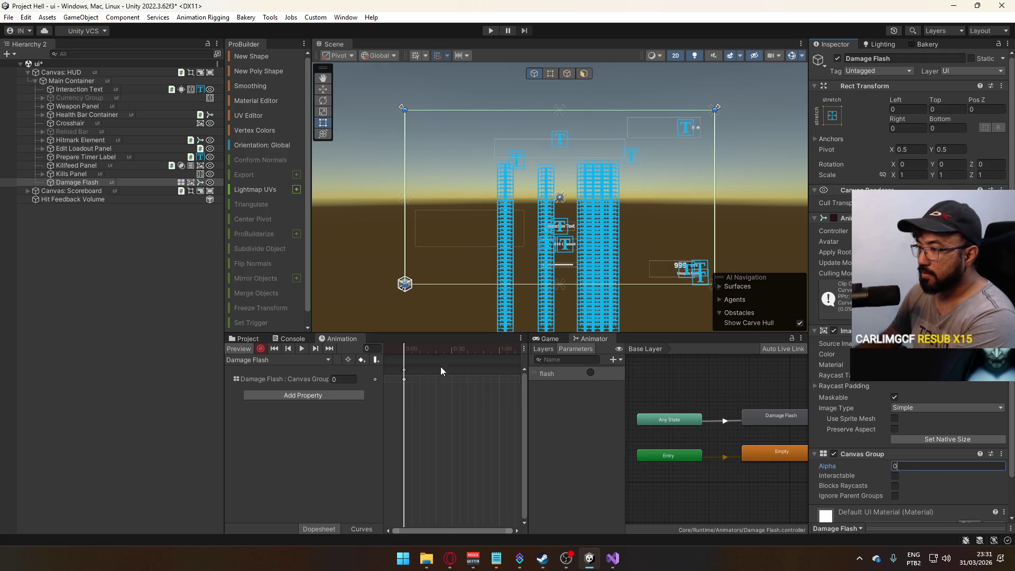
pyautogui.moveTo(426, 347); pyautogui.dragTo(451, 347)
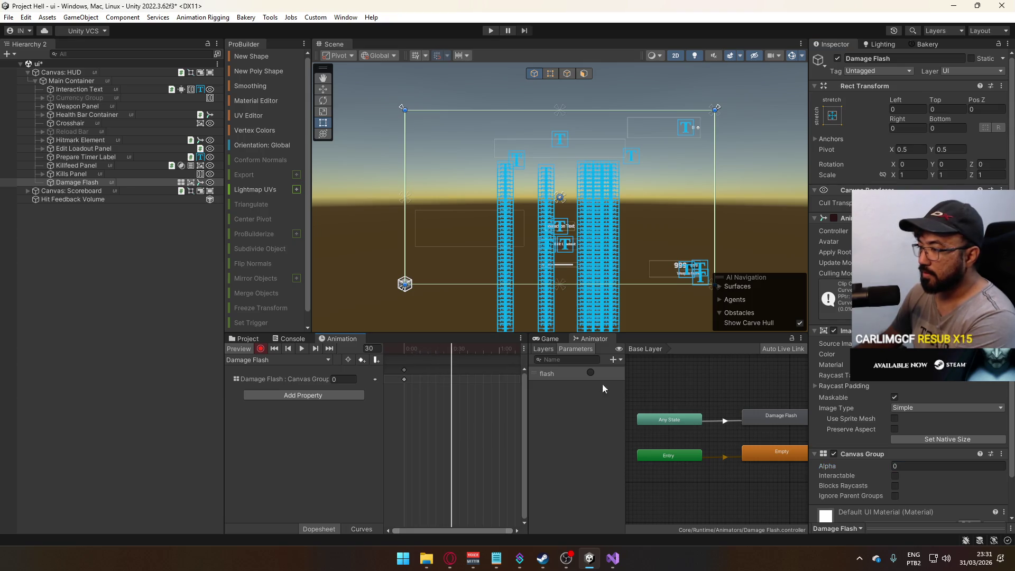
pyautogui.click(904, 466)
pyautogui.write('1')
# Key the alpha back to 0 at frame 60 and play the flash to preview it.
pyautogui.click(503, 348)
pyautogui.click(499, 348)
pyautogui.click(904, 466)
pyautogui.write('0')
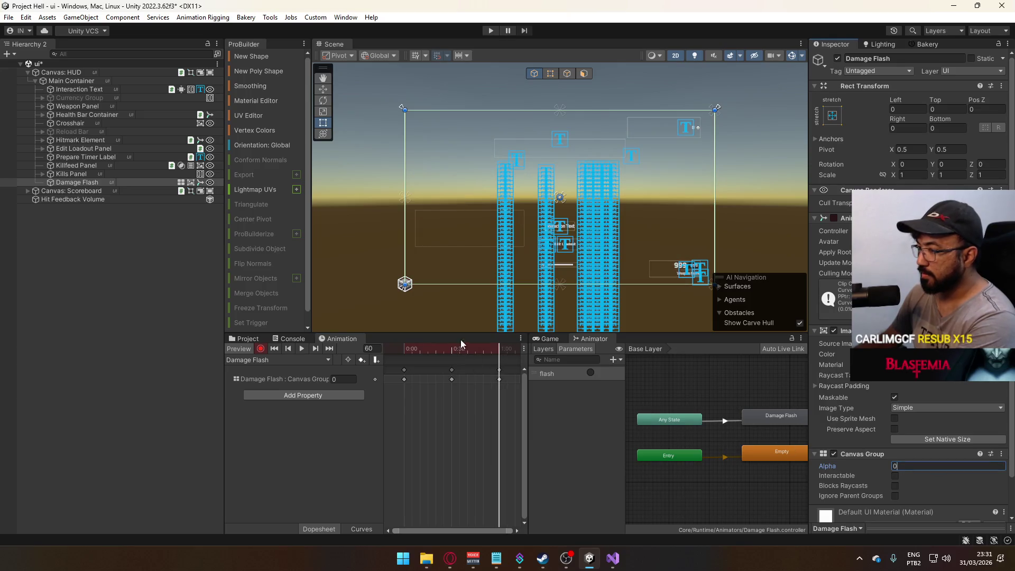
pyautogui.moveTo(489, 348)
pyautogui.mouseDown()
pyautogui.moveTo(433, 347)
pyautogui.moveTo(503, 352)
pyautogui.moveTo(402, 350)
pyautogui.mouseUp()
pyautogui.rightClick(442, 348)
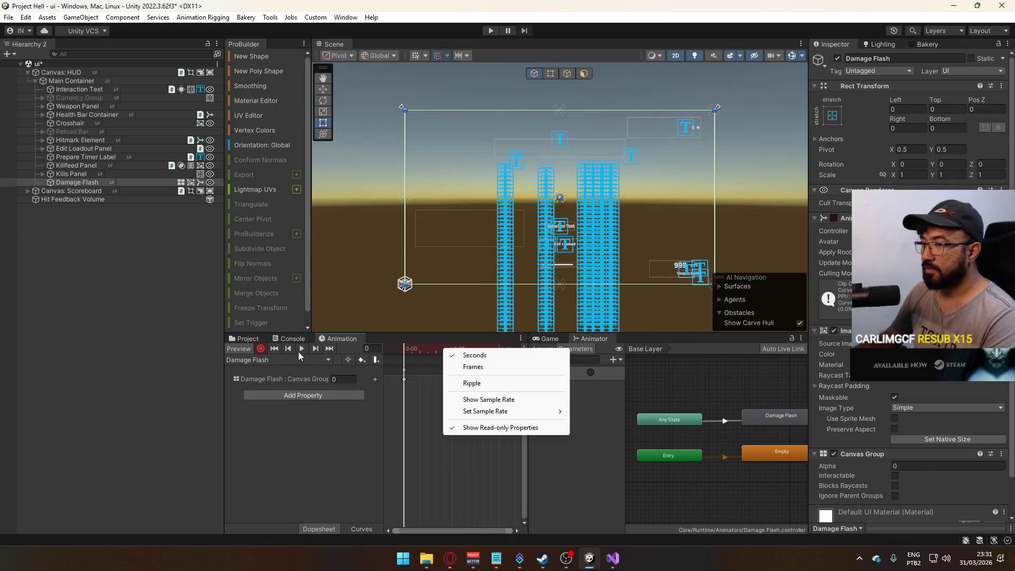
pyautogui.click(299, 349)
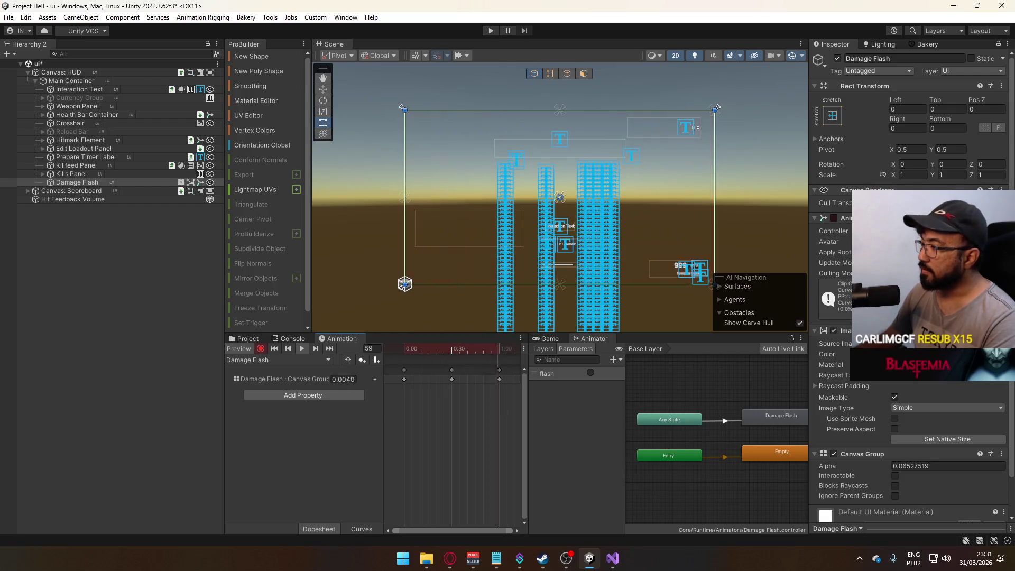
# Brighten the flash image's red to a value of about 80 in the colour picker.
pyautogui.click(957, 354)
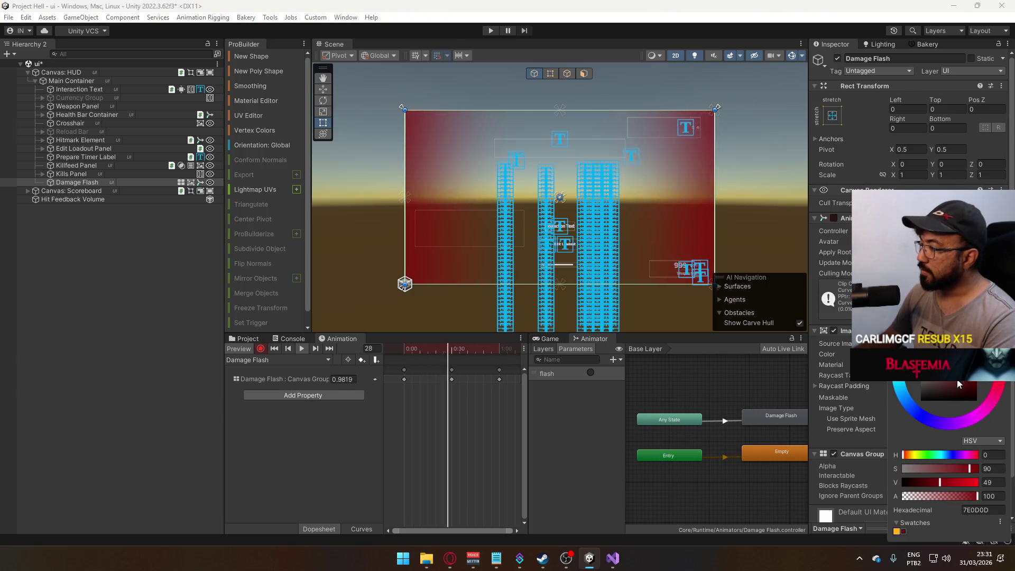
pyautogui.click(964, 482)
pyautogui.moveTo(964, 483); pyautogui.dragTo(962, 484)
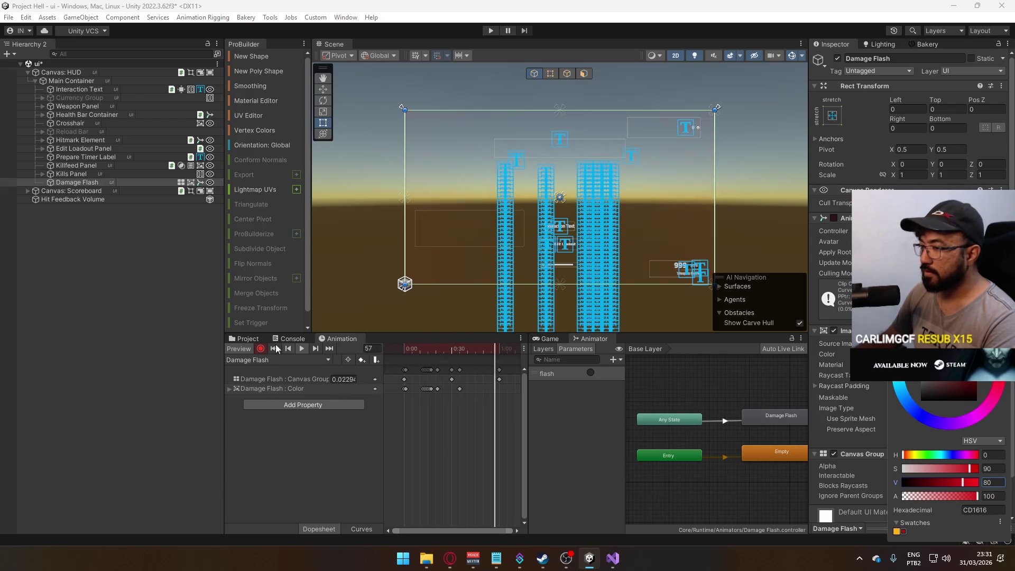
pyautogui.click(236, 349)
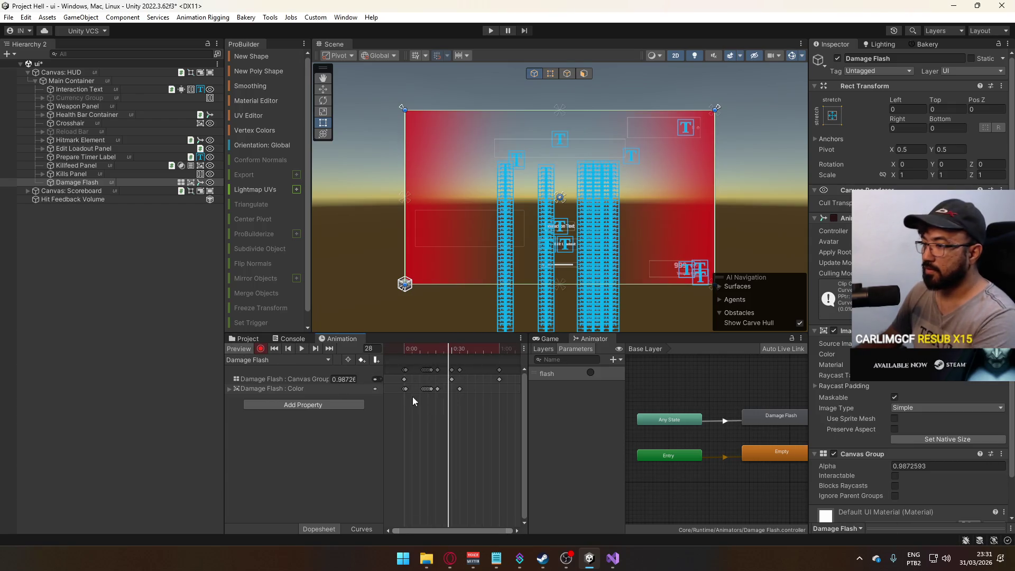
# Delete the Damage Flash : Color track that was keyed into the clip.
pyautogui.moveTo(412, 402); pyautogui.dragTo(454, 365)
pyautogui.press('Delete')
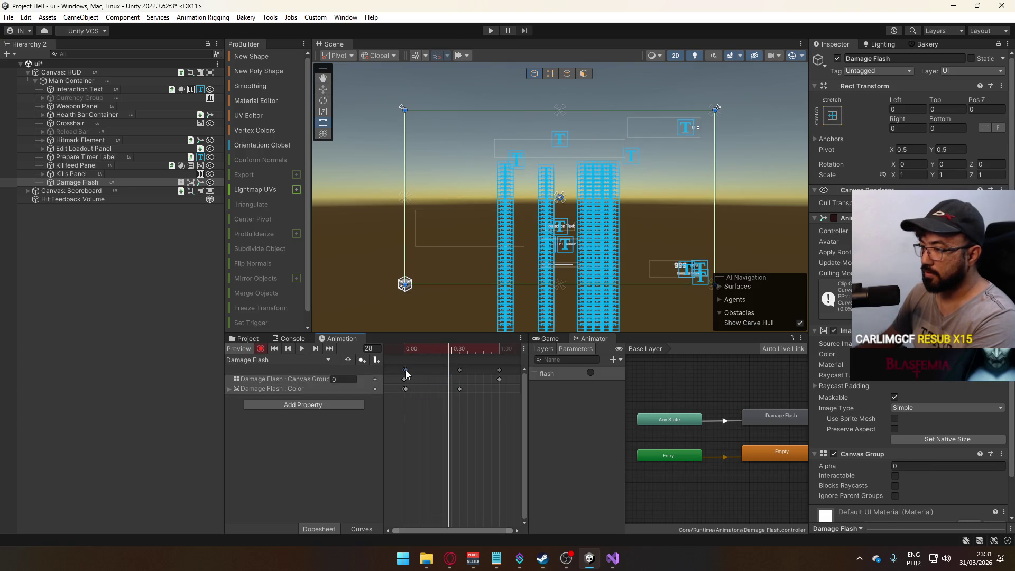
pyautogui.hotkey('ctrl', 'z')
pyautogui.click(312, 392)
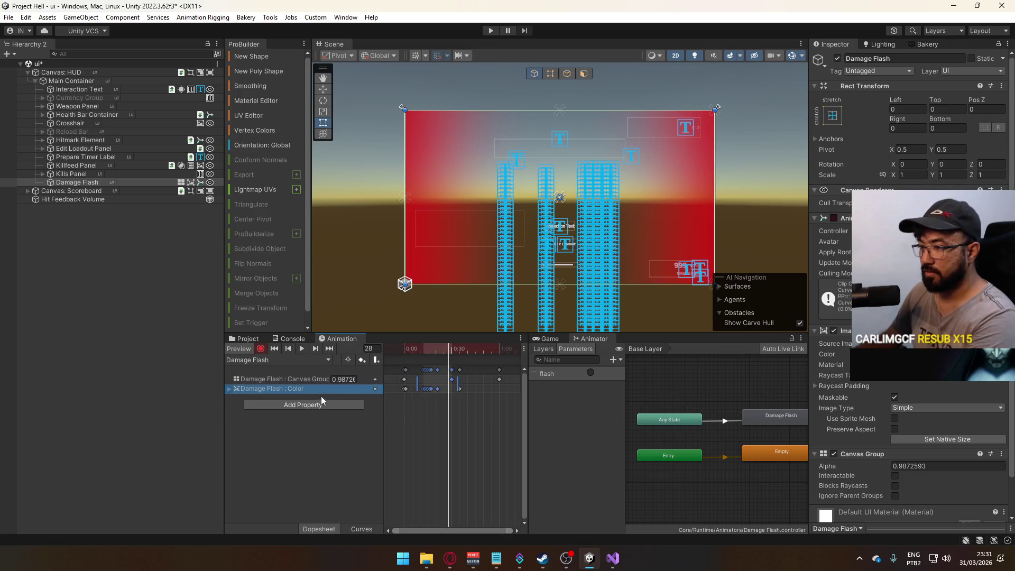
pyautogui.press('Delete')
pyautogui.moveTo(435, 351); pyautogui.dragTo(404, 354)
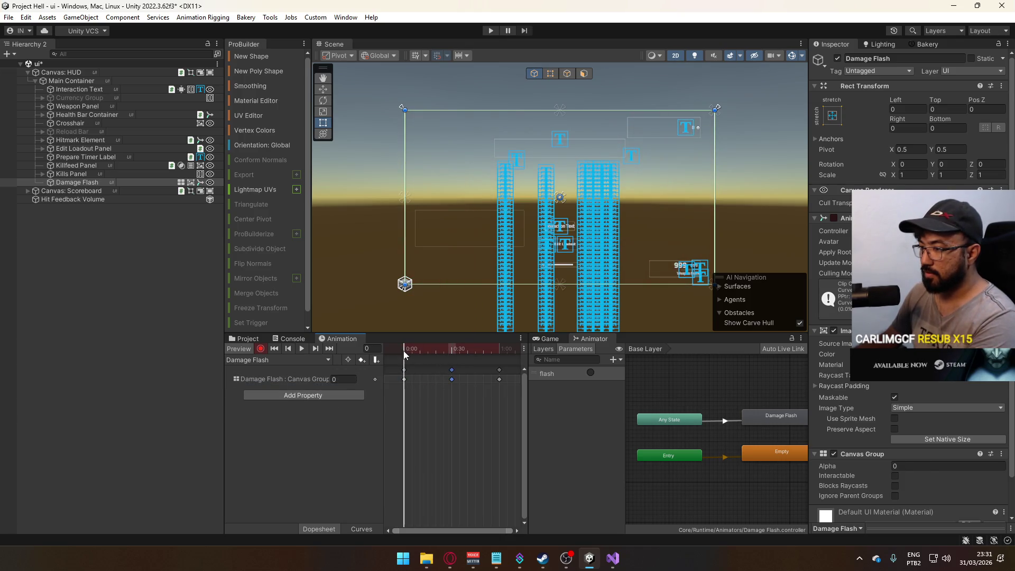
# With recording turned off, set the image colour's V to 80 (CC1616).
pyautogui.click(948, 353)
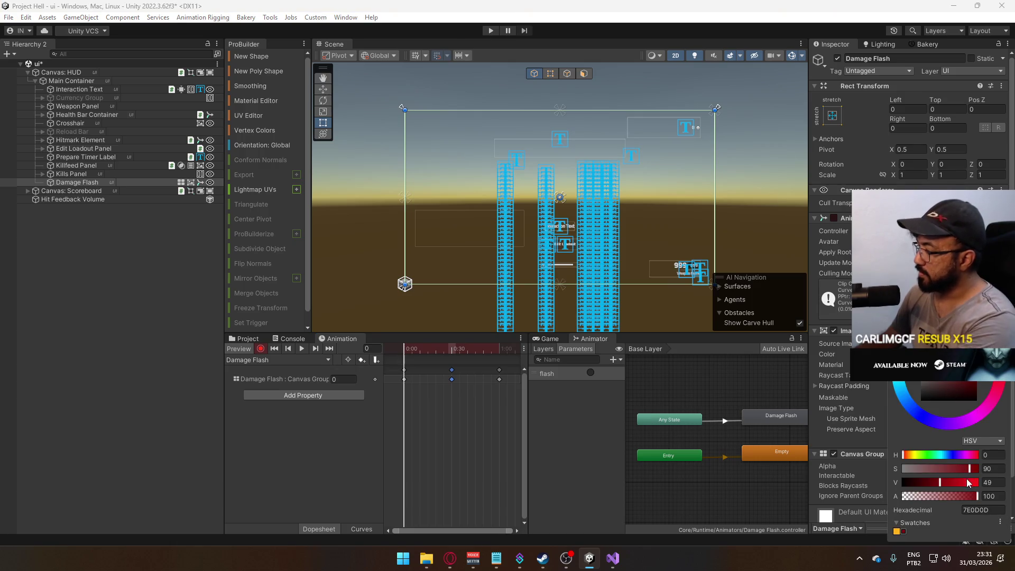
pyautogui.write('80')
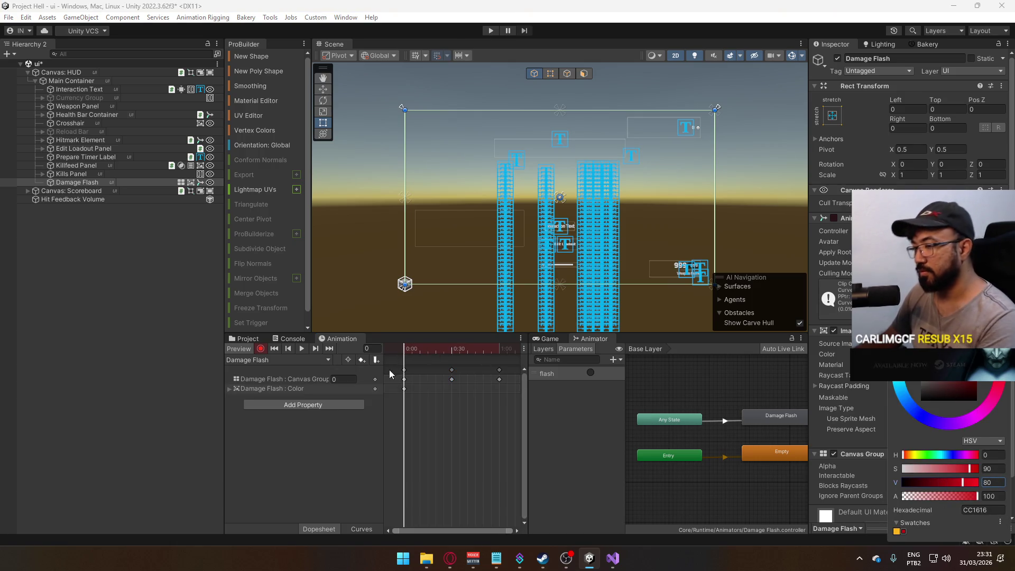
pyautogui.press('Escape')
pyautogui.click(261, 349)
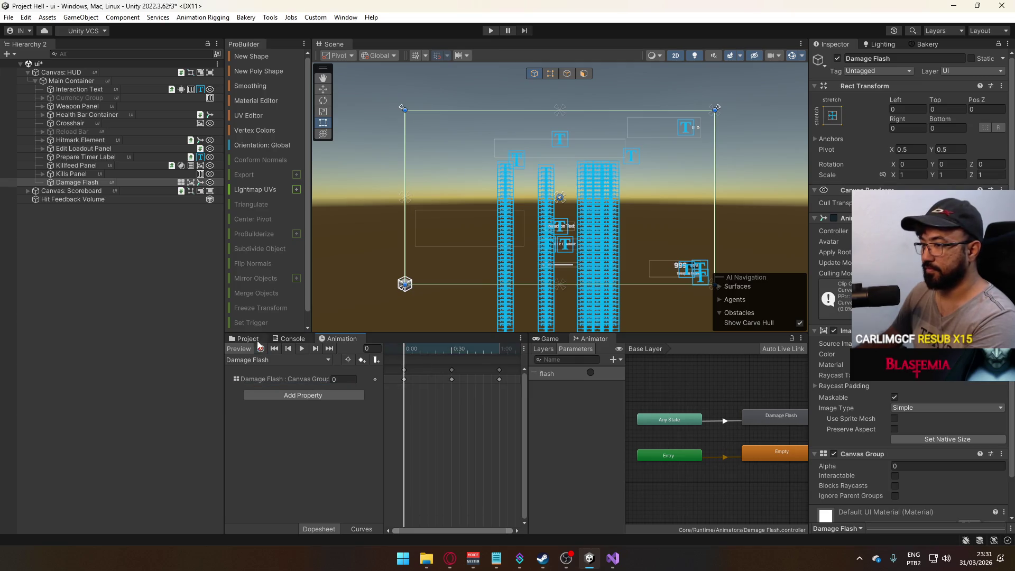
pyautogui.click(949, 354)
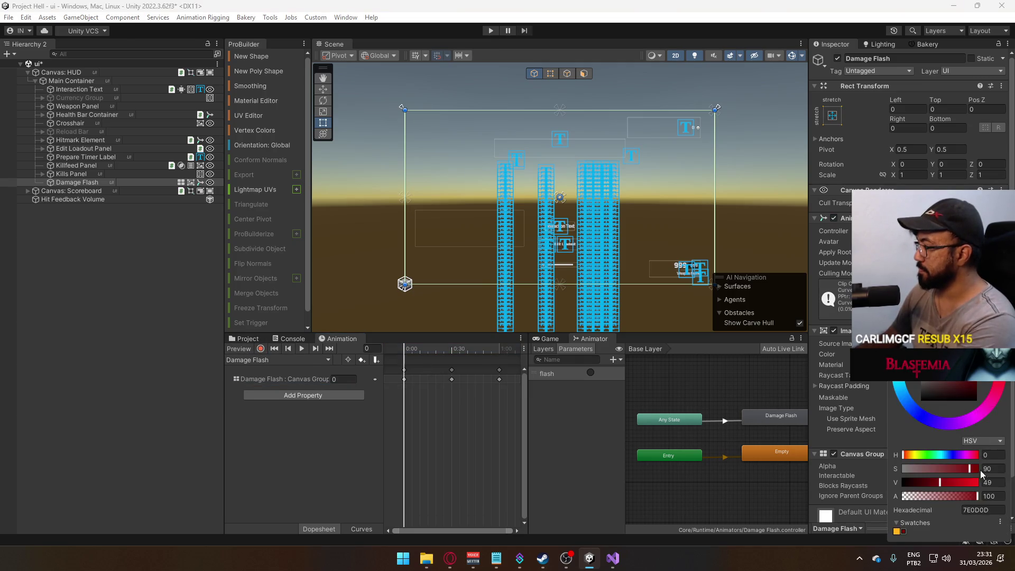
pyautogui.click(994, 481)
pyautogui.write('80')
pyautogui.click(244, 338)
pyautogui.rightClick(376, 423)
# Create a C# script named FetchDamageFlash in Scripts/UI and open it in Visual Studio.
pyautogui.moveTo(391, 86)
pyautogui.click(614, 64)
pyautogui.write('FetchDamageFlash')
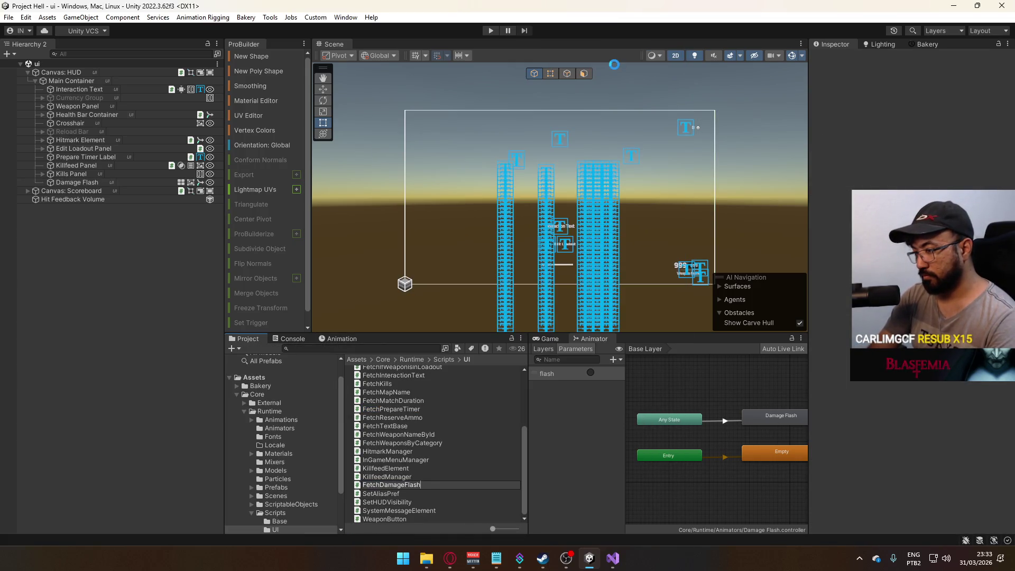
pyautogui.press('Return')
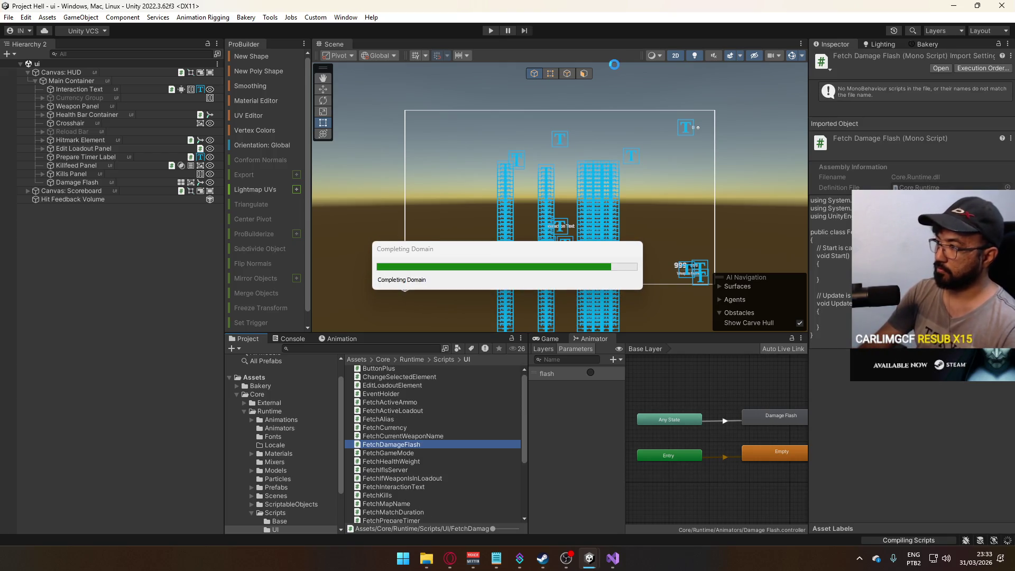
pyautogui.press('Return')
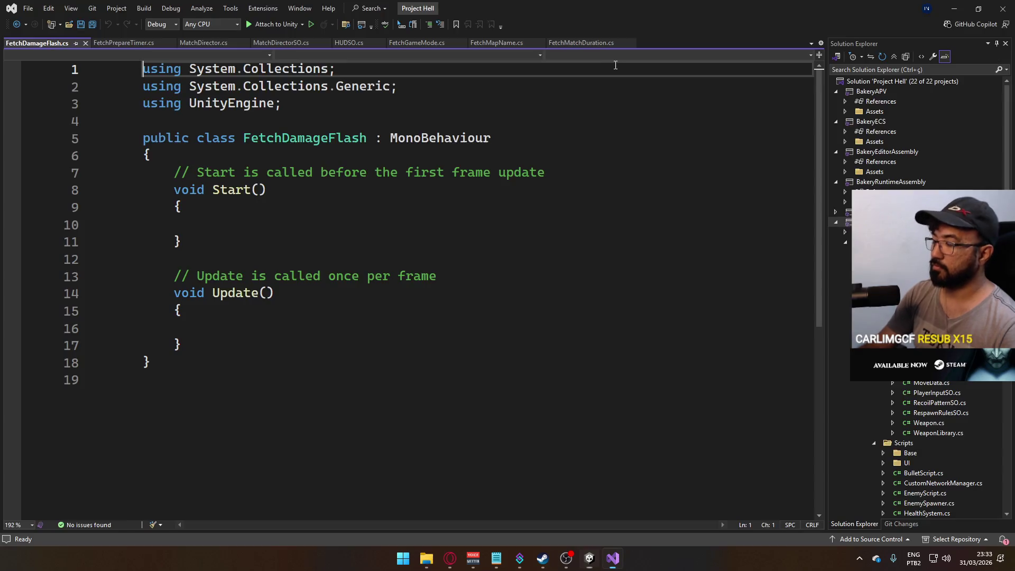
# Replace the template Start and Update methods with a [SerializeField] HUDSO HUDSO; field.
pyautogui.moveTo(181, 346)
pyautogui.mouseDown()
pyautogui.moveTo(208, 222)
pyautogui.moveTo(179, 178)
pyautogui.mouseUp()
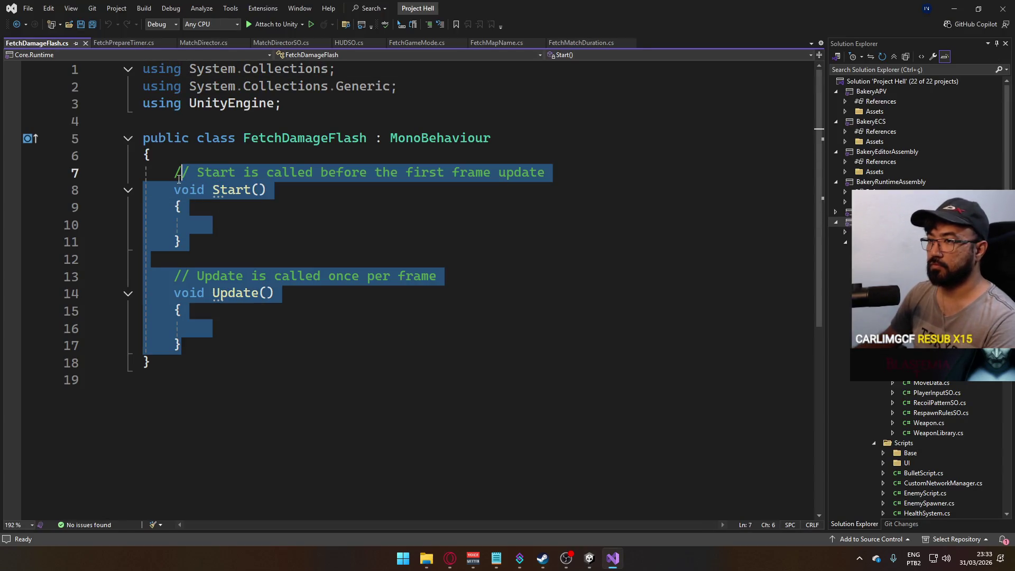
pyautogui.press('Delete')
pyautogui.write('SerializeField] HUDSO HUDSO;')
pyautogui.press('Return')
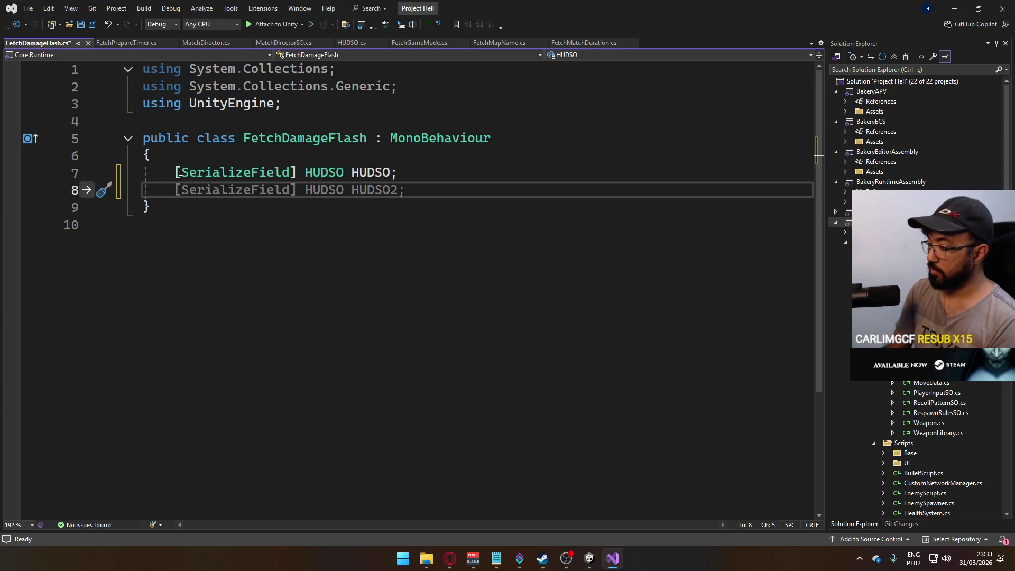
pyautogui.click(860, 559)
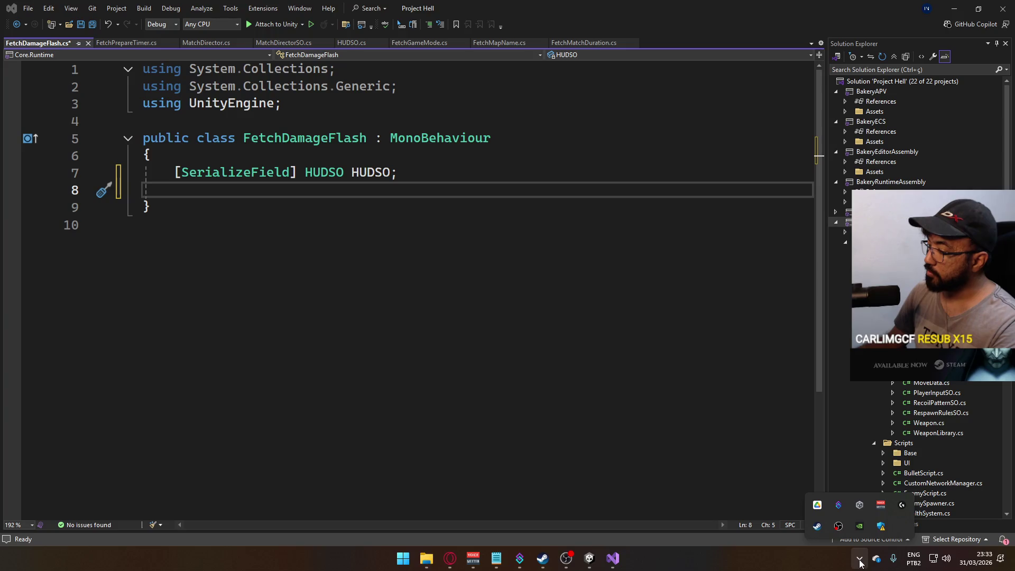
pyautogui.click(859, 559)
pyautogui.click(402, 558)
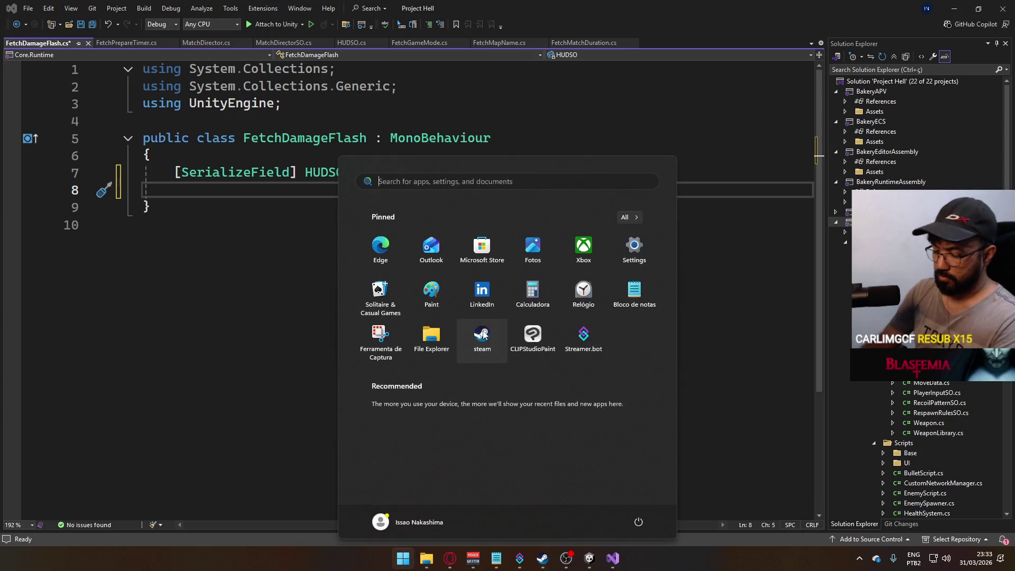
pyautogui.write('no')
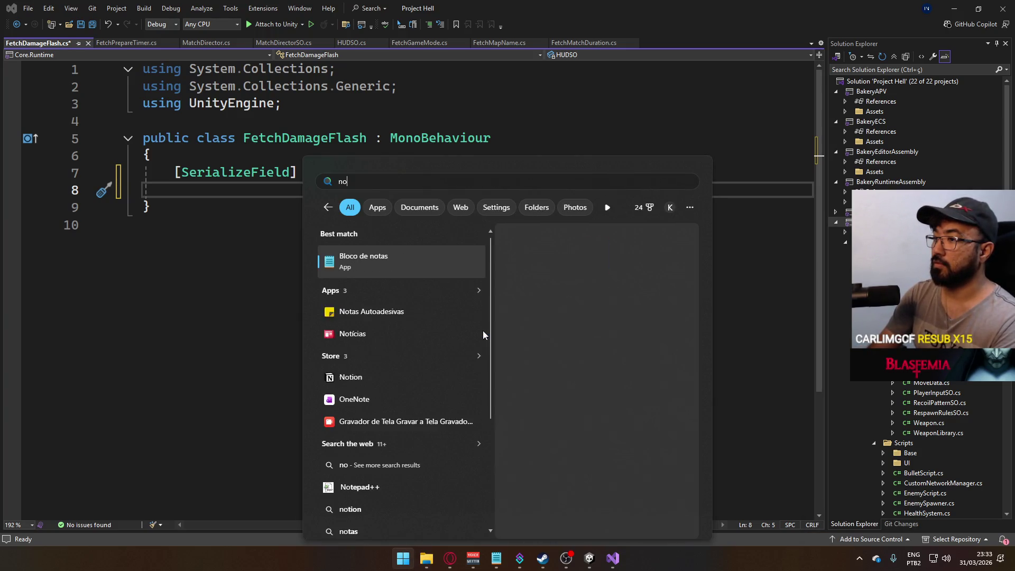
pyautogui.press('BackSpace')
pyautogui.press('BackSpace')
pyautogui.write('duc')
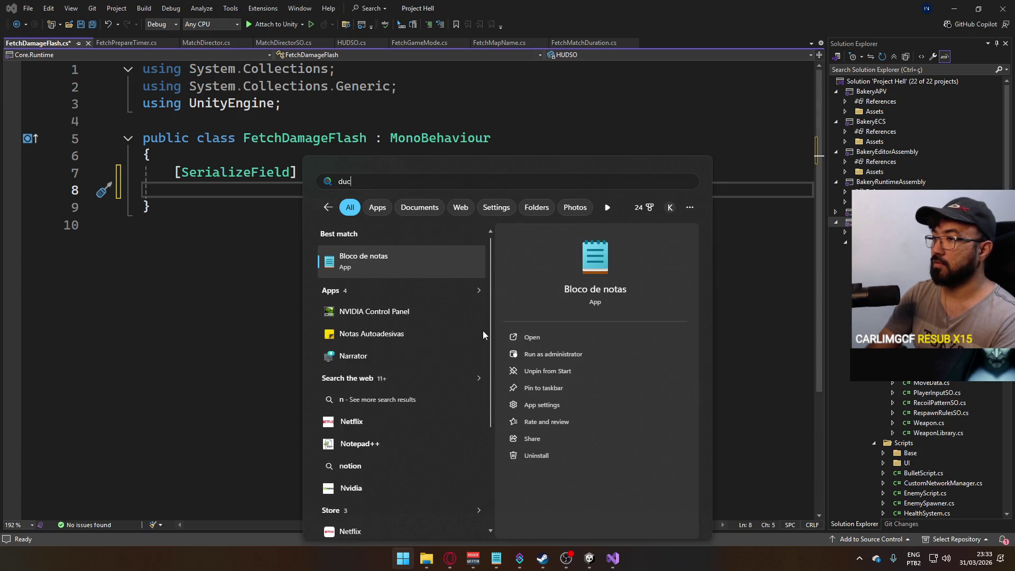
pyautogui.press('Return')
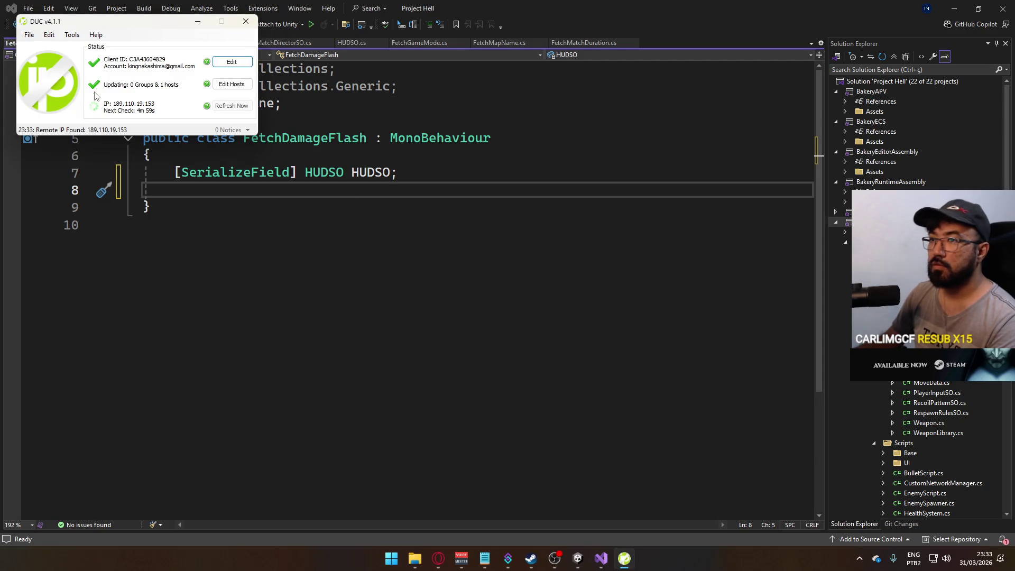
pyautogui.moveTo(156, 27); pyautogui.dragTo(222, 119)
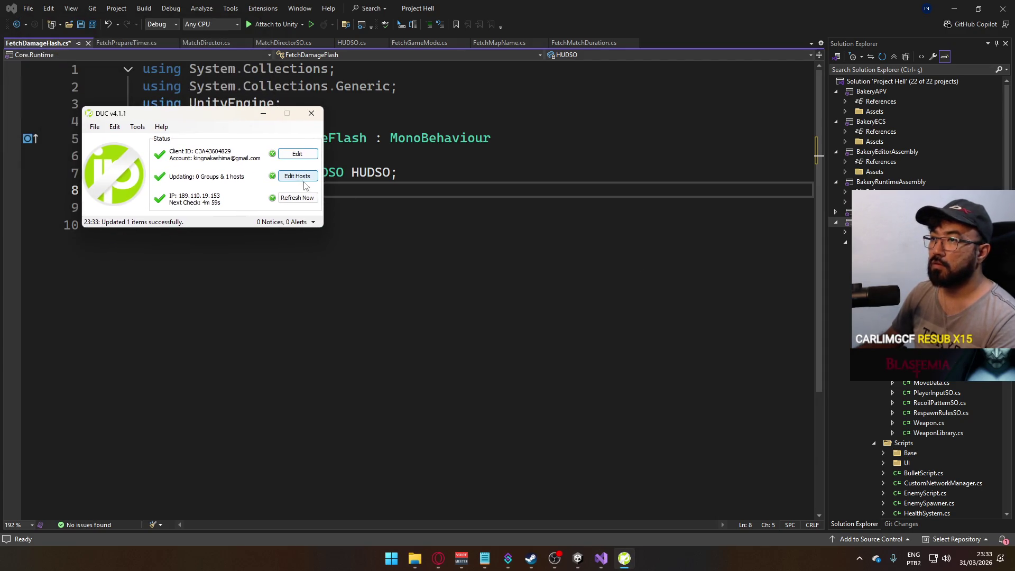
pyautogui.click(307, 174)
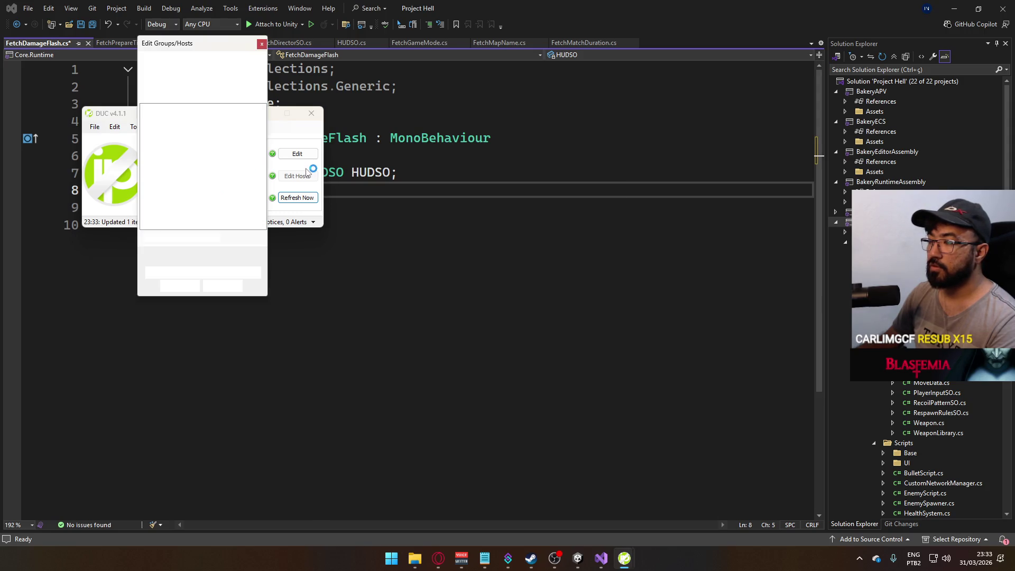
pyautogui.click(261, 46)
pyautogui.click(311, 113)
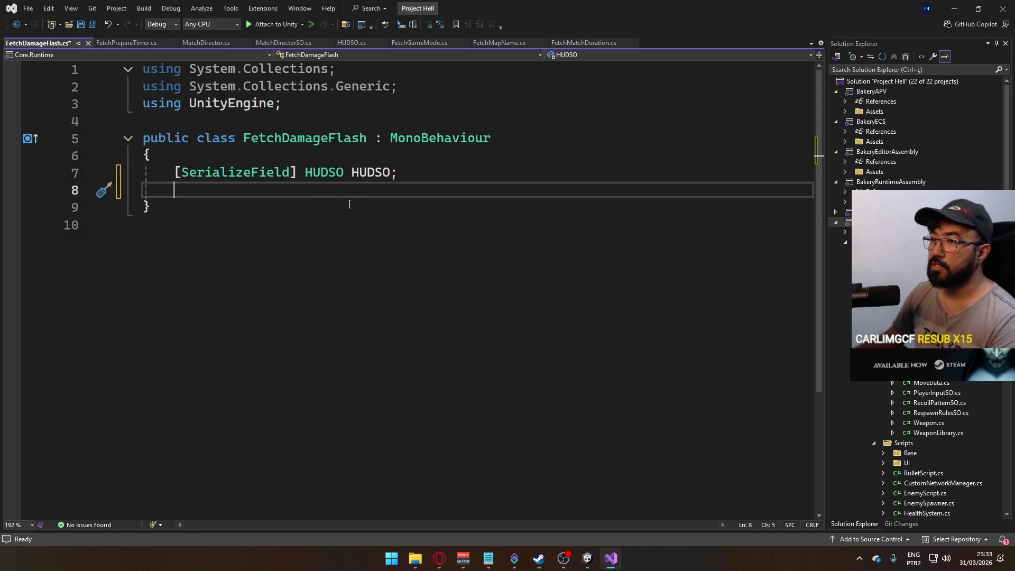
pyautogui.click(277, 179)
pyautogui.click(383, 185)
pyautogui.hotkey('ctrl', 's')
pyautogui.press('Return')
# Begin a 'public void' method declaration below the HUDSO field in FetchDamageFlash.
pyautogui.write('public void')
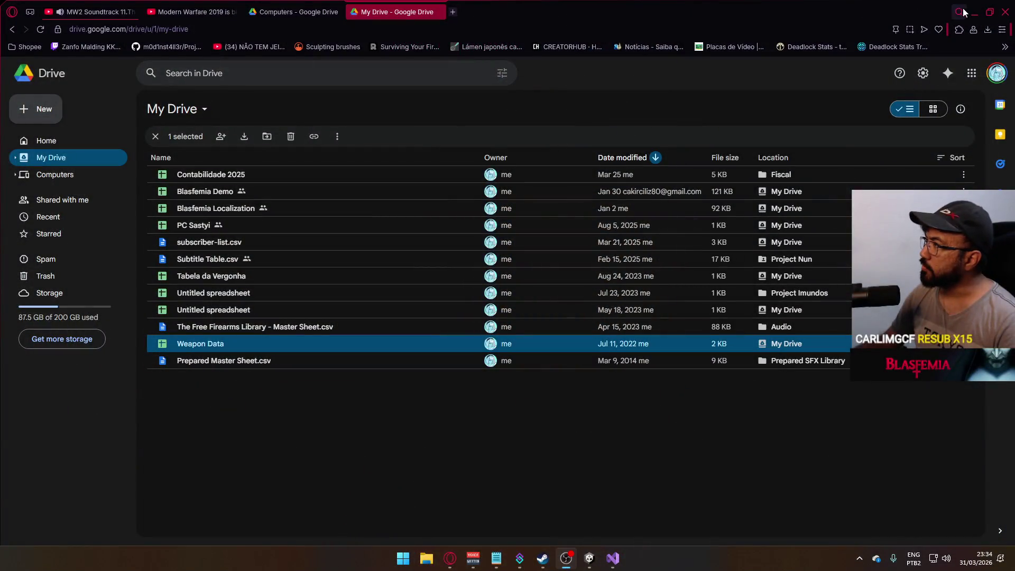
pyautogui.click(974, 11)
pyautogui.click(321, 204)
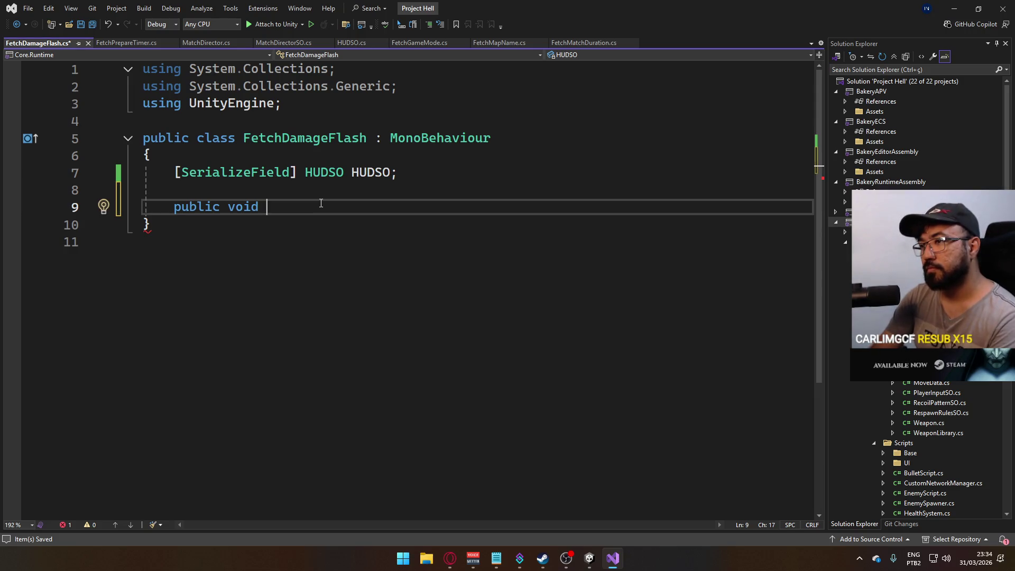
# Turn the half-written declaration into an empty Start() method and save.
pyautogui.press('BackSpace')
pyautogui.press('BackSpace')
pyautogui.press('BackSpace')
pyautogui.write('vo')
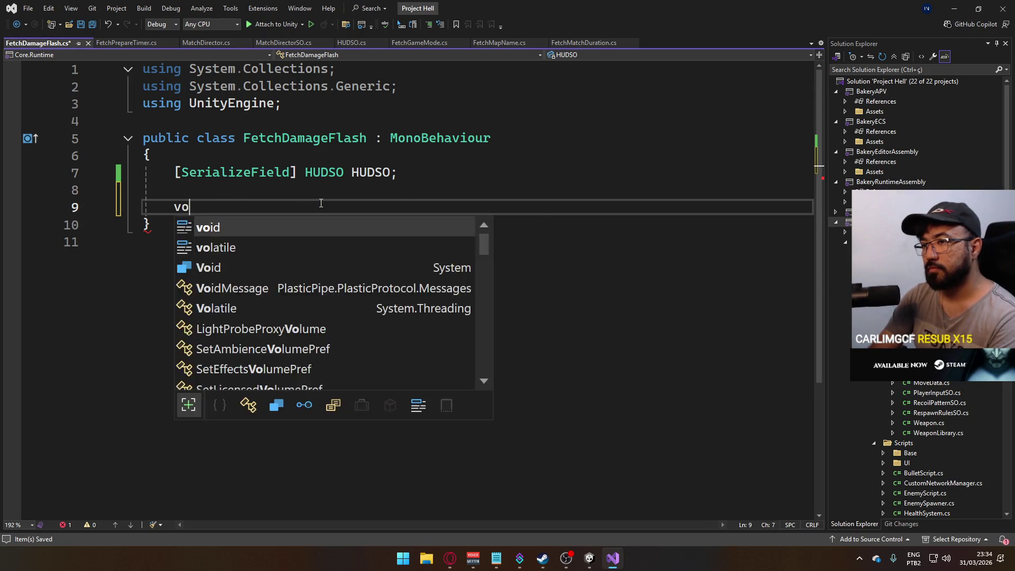
pyautogui.write('id Statr')
pyautogui.press('Tab')
pyautogui.write('()')
pyautogui.press('Return')
pyautogui.write('{')
pyautogui.press('Return')
pyautogui.hotkey('ctrl', 's')
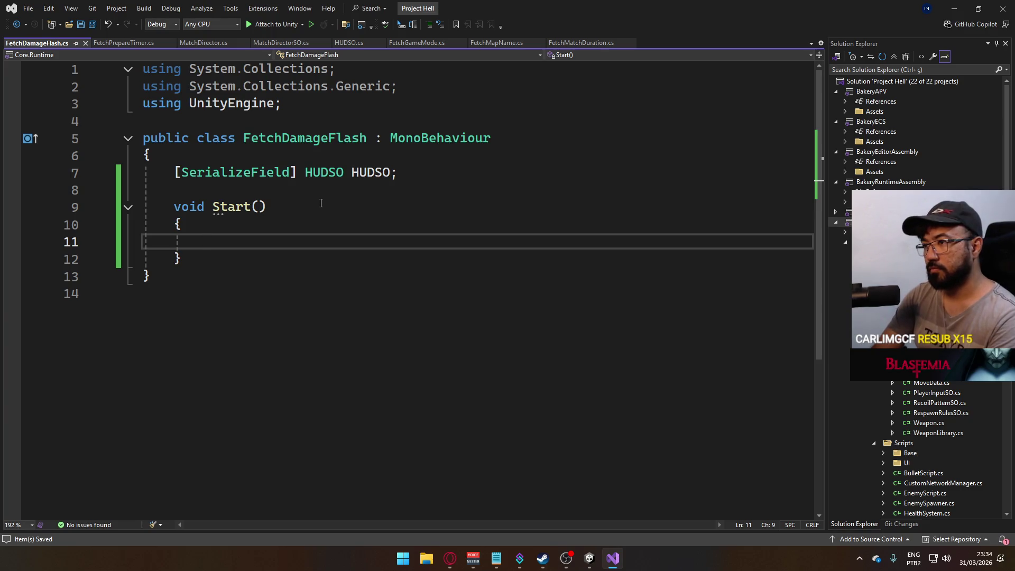
# In Start, subscribe HUDSO.EventOnDamageFlash to a generated handler without the private modifier.
pyautogui.write('HUDSO.eventon')
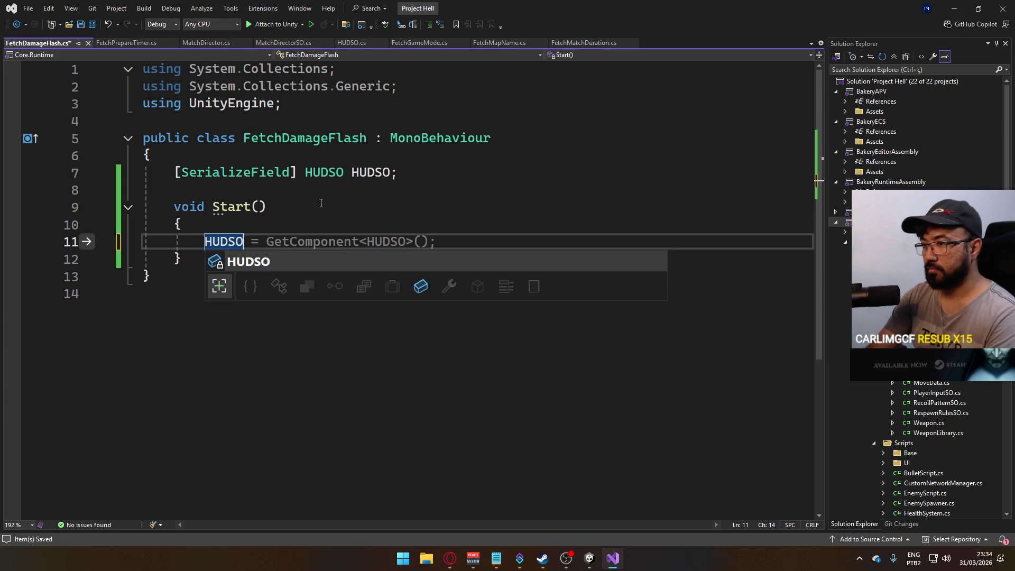
pyautogui.press('Tab')
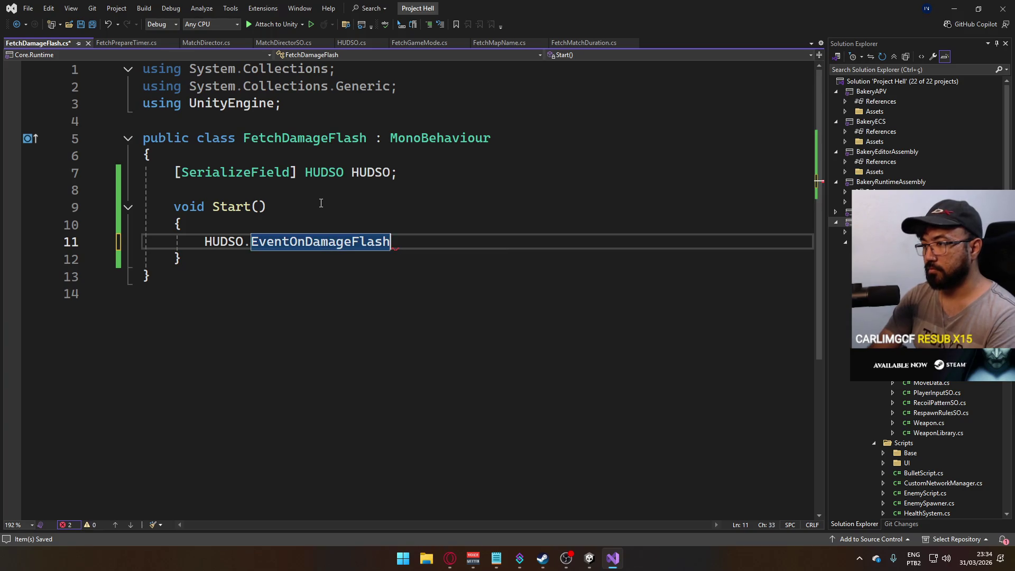
pyautogui.write('+=')
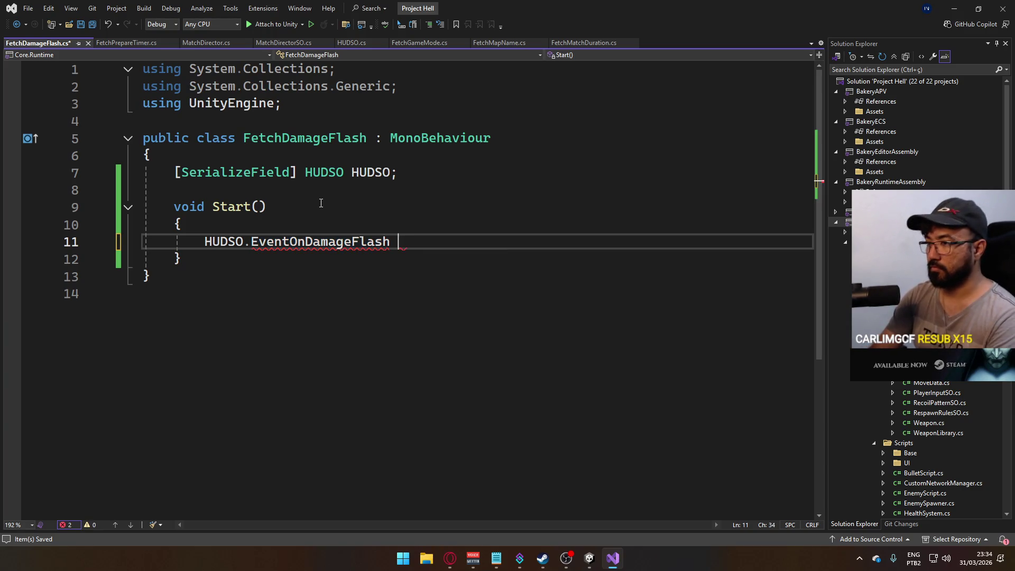
pyautogui.press('Tab')
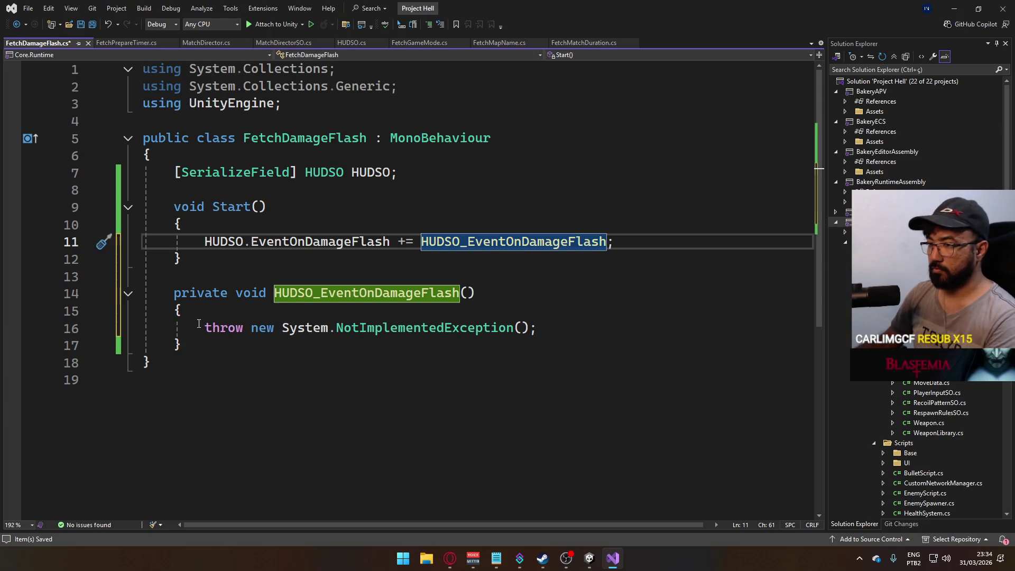
pyautogui.click(220, 293)
pyautogui.press('BackSpace')
pyautogui.press('BackSpace')
pyautogui.press('Delete')
pyautogui.press('Delete')
pyautogui.press('BackSpace')
pyautogui.press('BackSpace')
pyautogui.press('BackSpace')
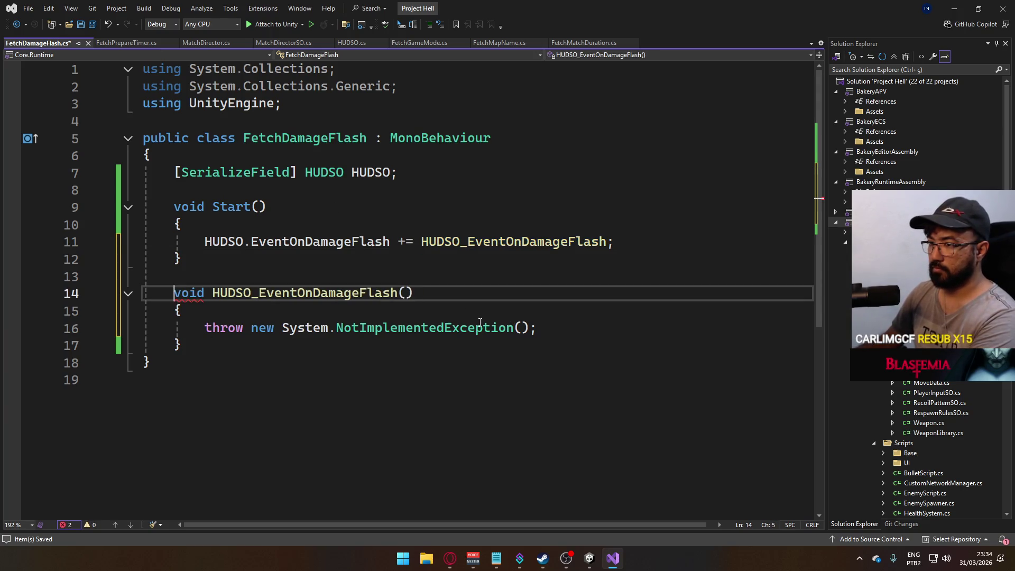
# Add a [SerializeField] Animator _anim; field below the HUDSO field.
pyautogui.click(428, 171)
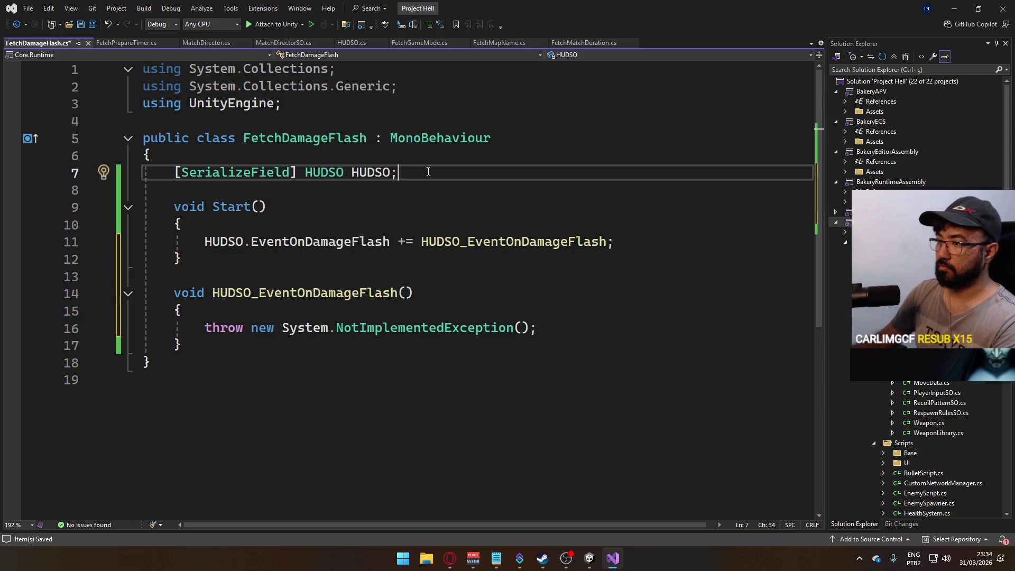
pyautogui.press('Return')
pyautogui.write('[SerializeField] Ani')
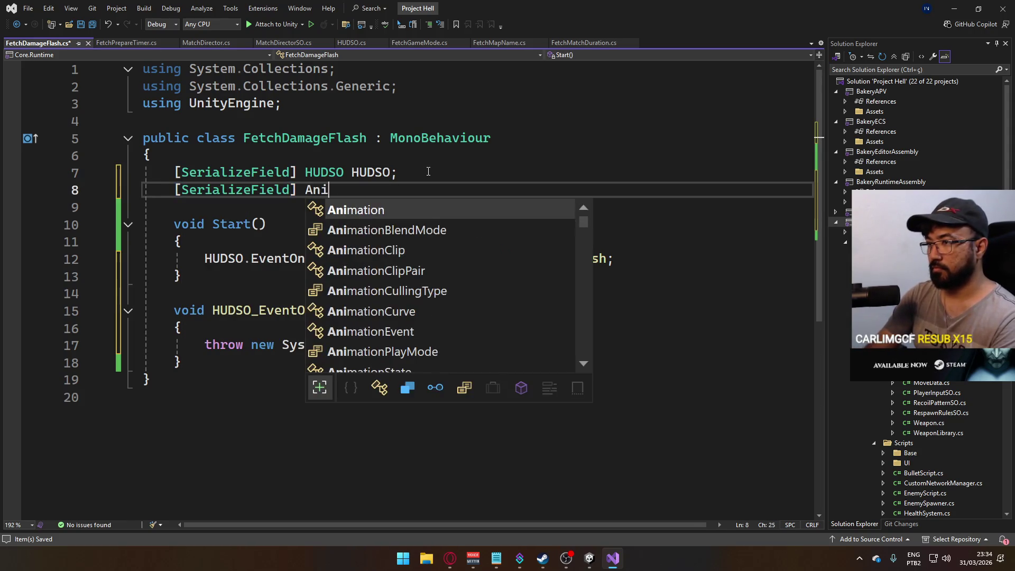
pyautogui.write('mator _anim')
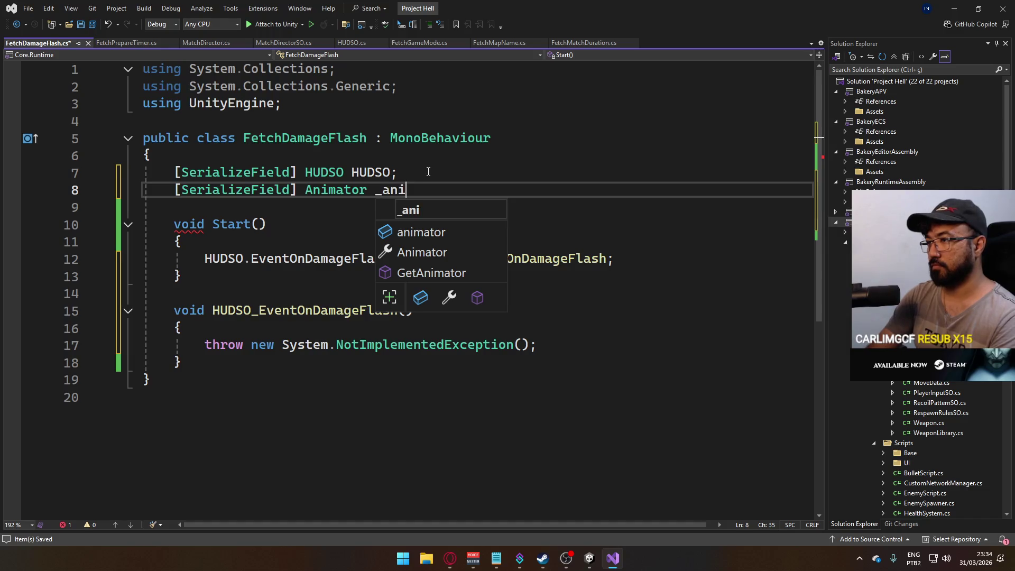
pyautogui.hotkey('ctrl', 's')
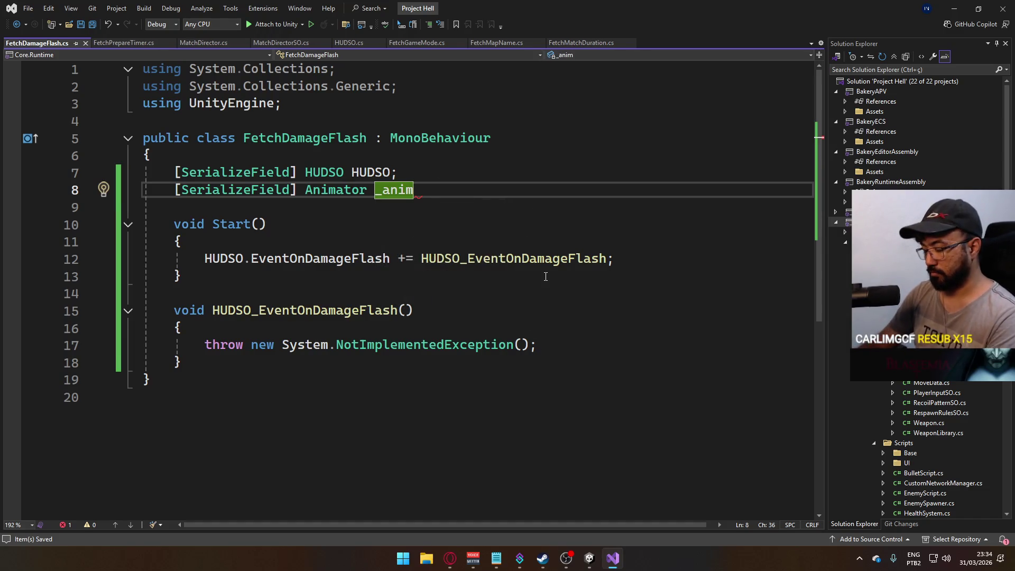
pyautogui.write(';')
pyautogui.hotkey('ctrl', 's')
# Replace the handler's placeholder throw with an _anim.SetTrigger("") call.
pyautogui.moveTo(537, 344)
pyautogui.mouseDown()
pyautogui.moveTo(154, 339)
pyautogui.moveTo(206, 345)
pyautogui.mouseUp()
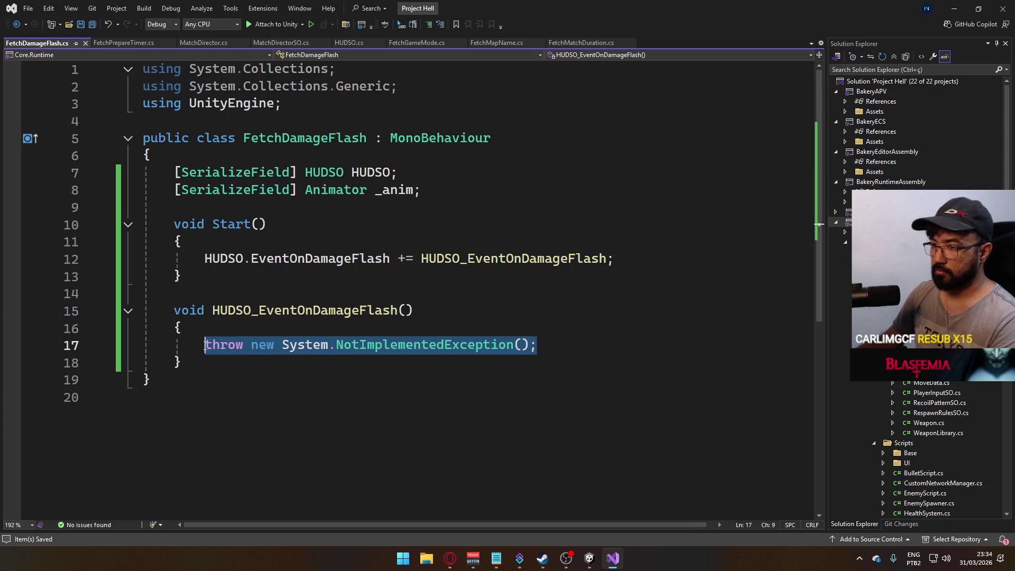
pyautogui.write('_anim.')
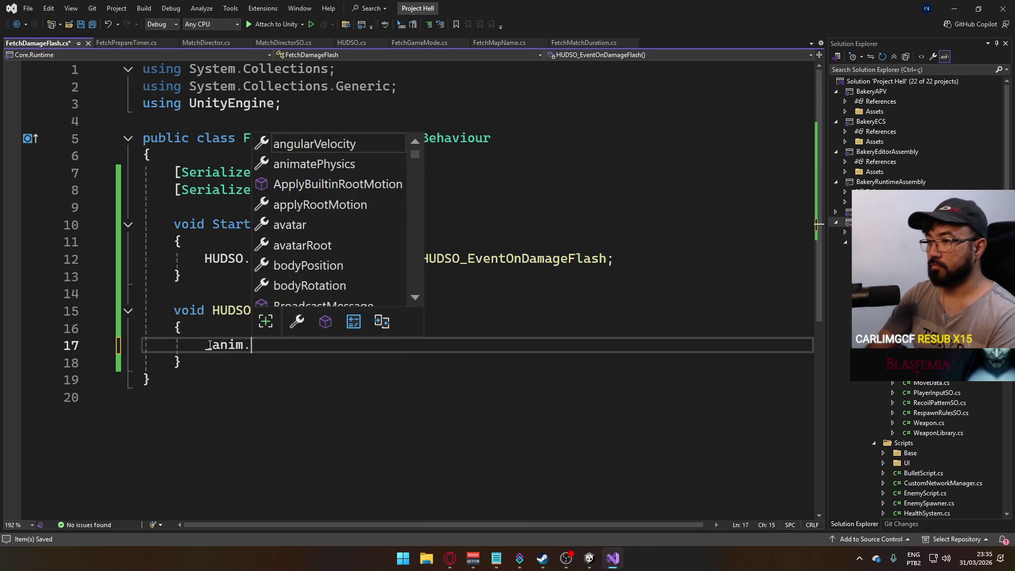
pyautogui.write('settr')
pyautogui.press('Tab')
pyautogui.write('("')
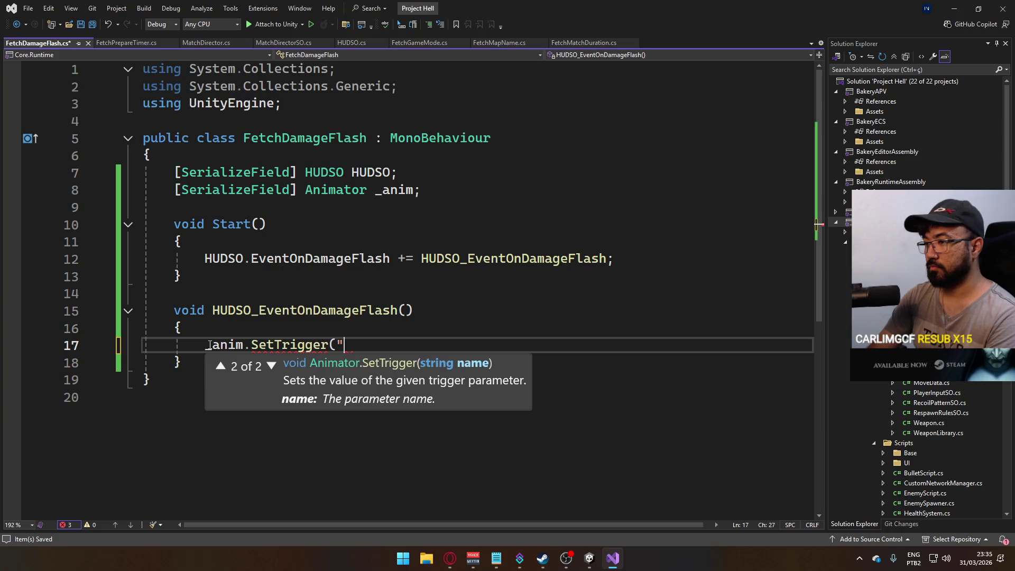
pyautogui.write('")')
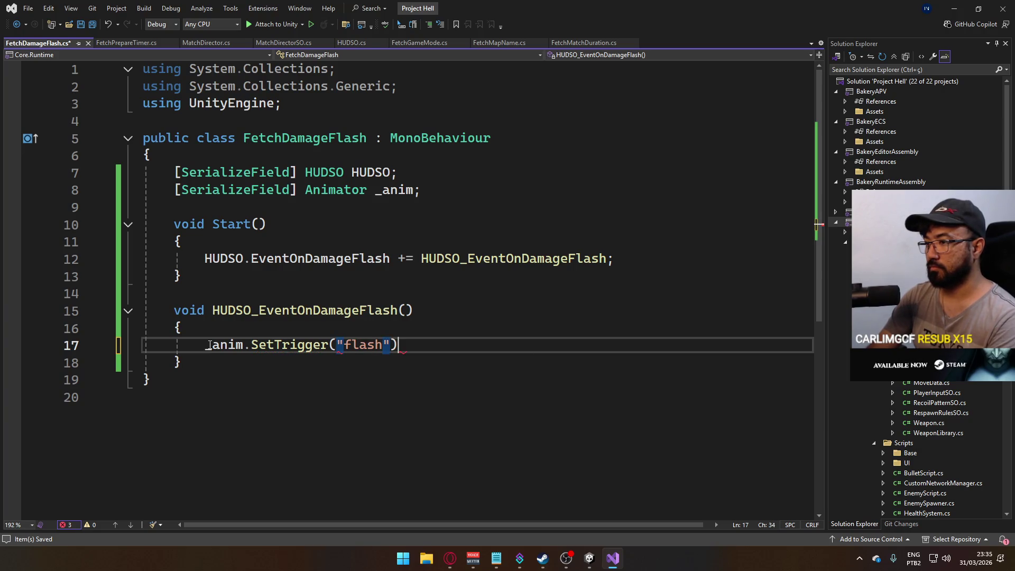
pyautogui.hotkey('ctrl', 's')
# Declare a readonly string _FLASH = "flash" field below _anim.
pyautogui.click(447, 193)
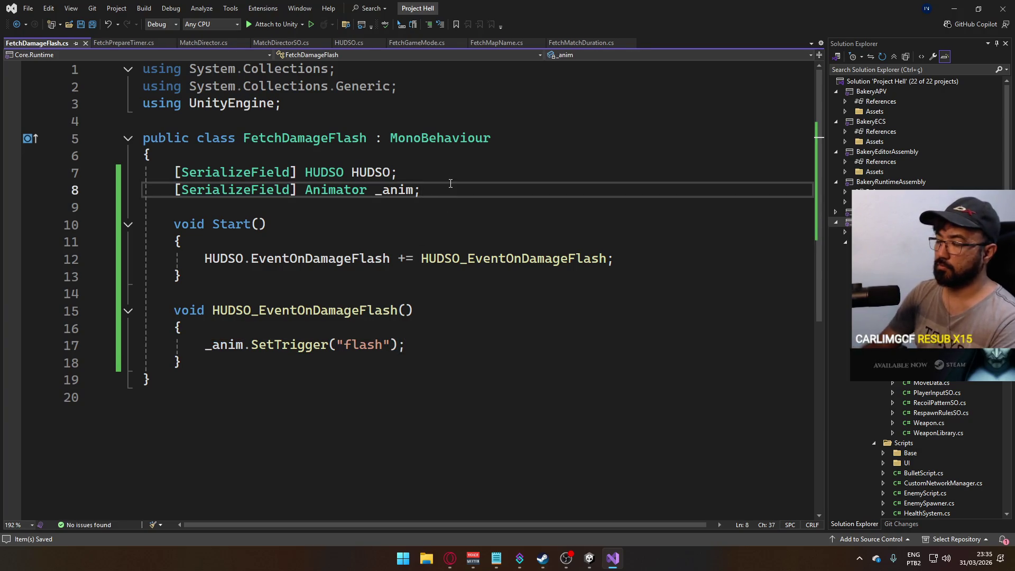
pyautogui.press('Return')
pyautogui.write('pu')
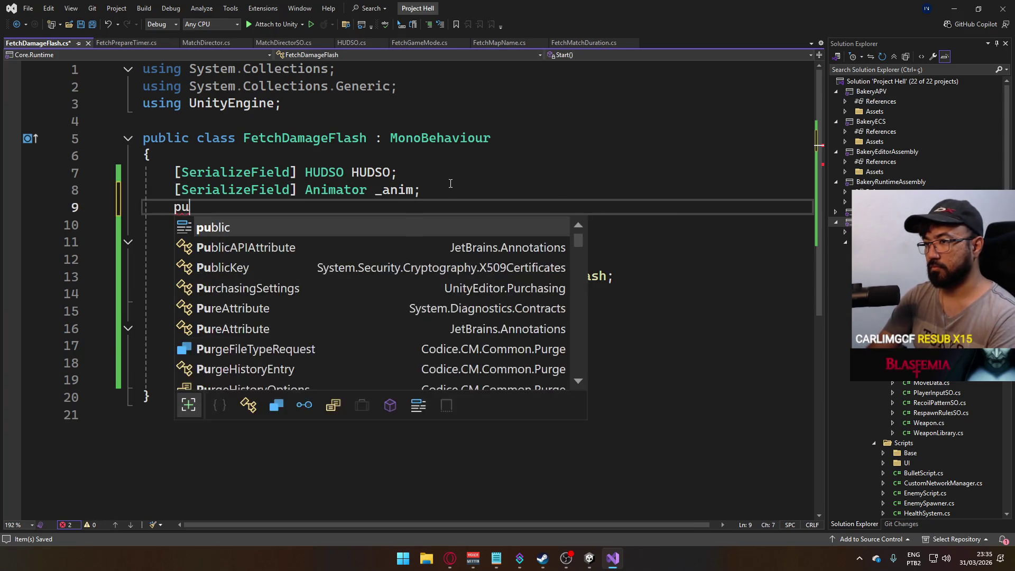
pyautogui.press('BackSpace')
pyautogui.press('BackSpace')
pyautogui.write('string readonly')
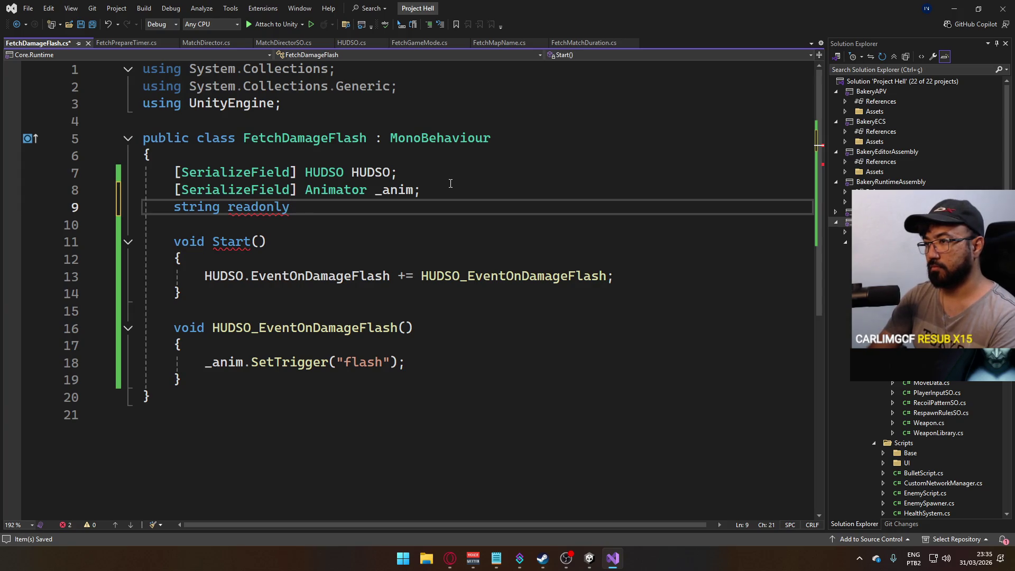
pyautogui.hotkey('ctrl', 'BackSpace')
pyautogui.hotkey('ctrl', 'BackSpace')
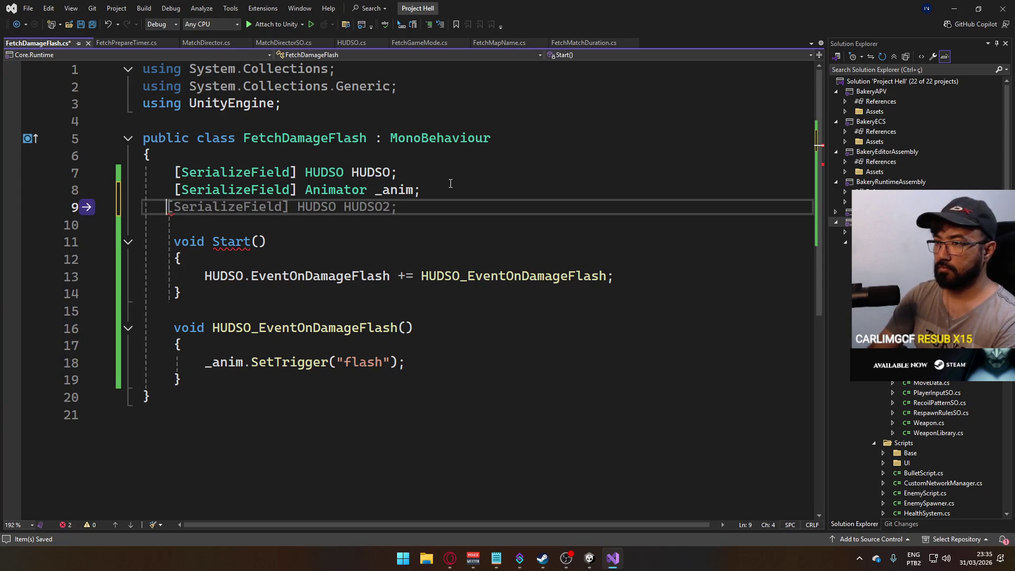
pyautogui.press('Tab')
pyautogui.press('Return')
pyautogui.hotkey('ctrl', 'z')
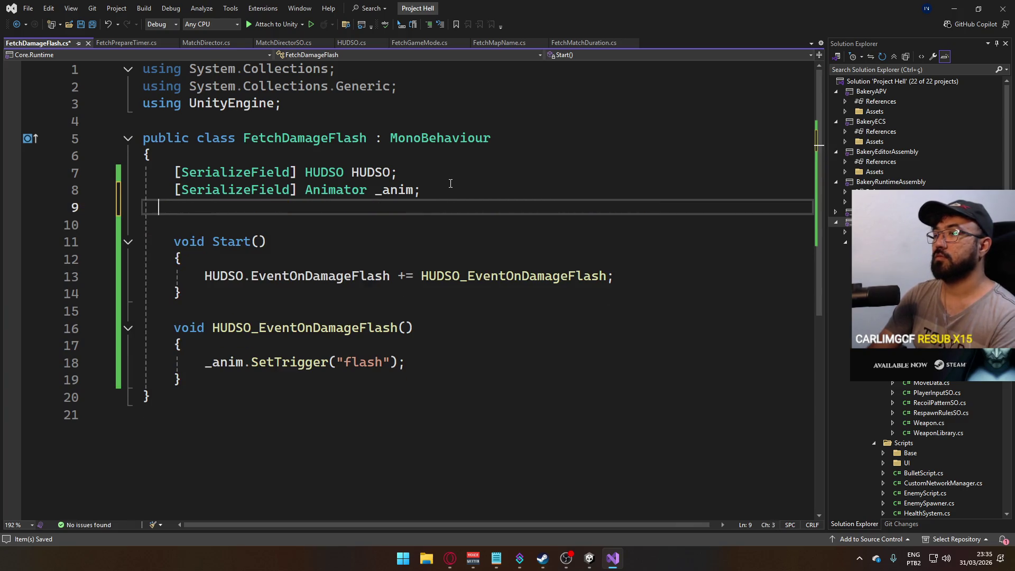
pyautogui.press('Return')
pyautogui.write('readonly ')
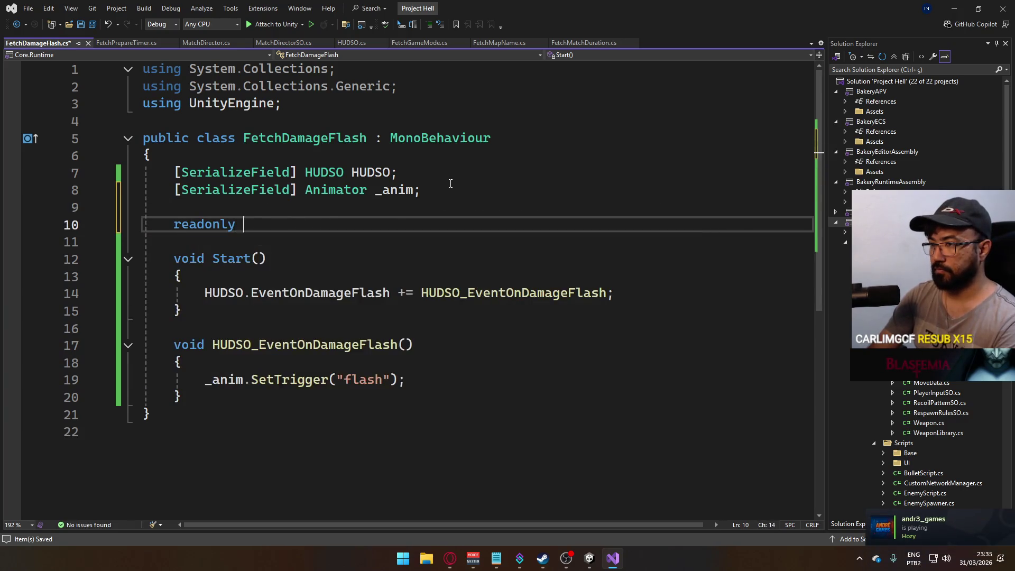
pyautogui.write('string _FLASH = "flash":')
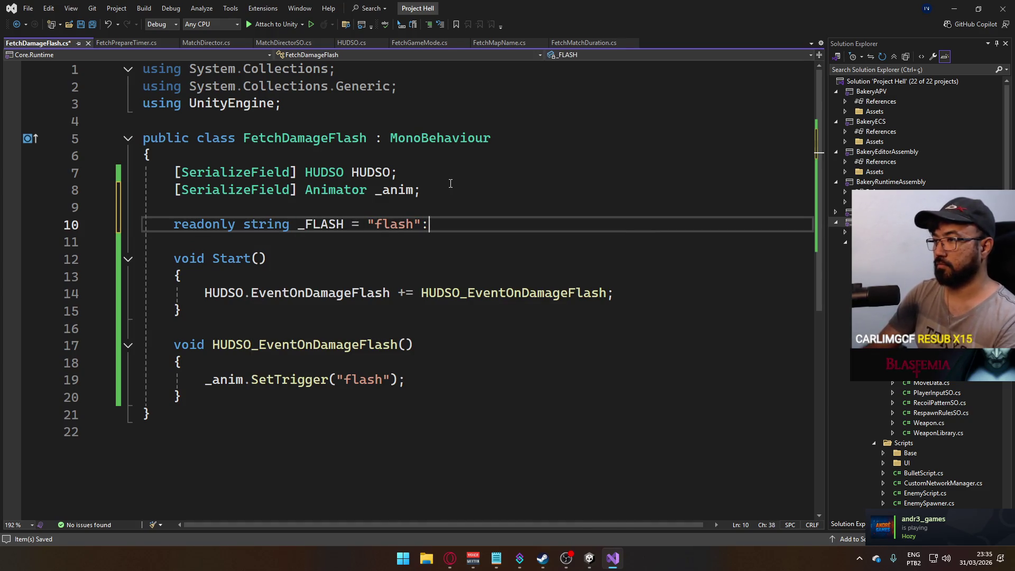
pyautogui.hotkey('ctrl', 's')
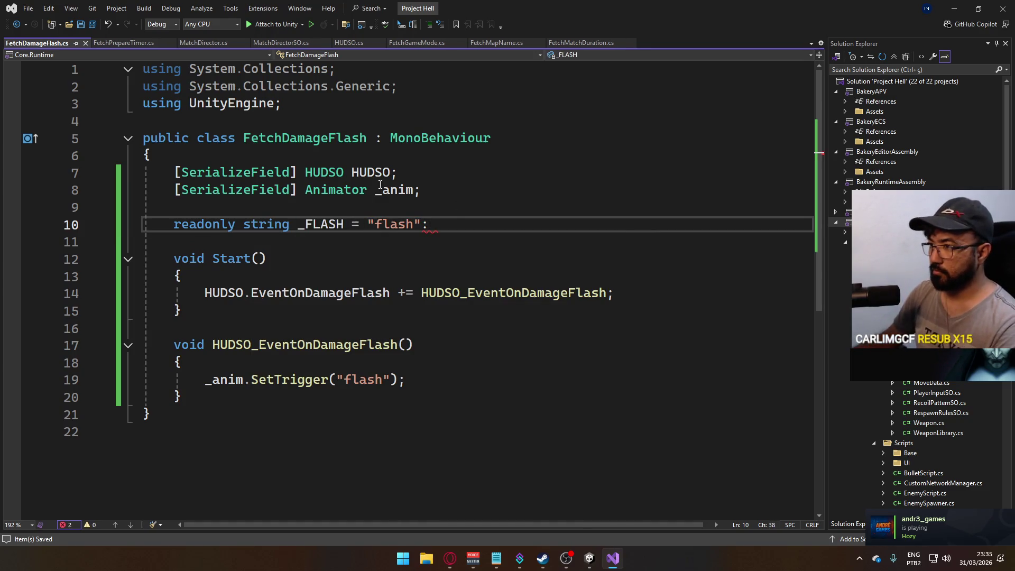
pyautogui.press('BackSpace')
pyautogui.write(';')
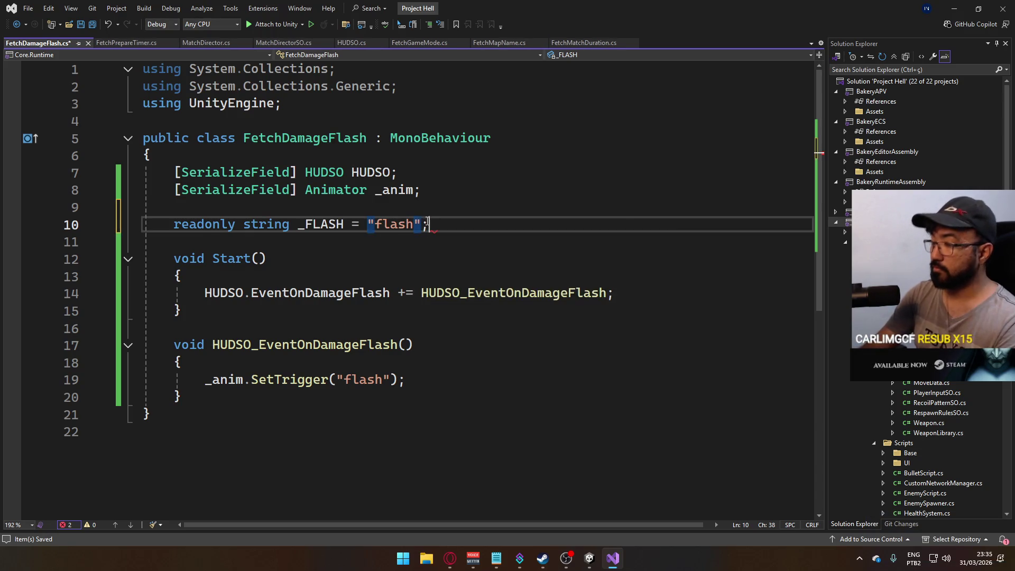
pyautogui.hotkey('ctrl', 's')
# Pass _FLASH instead of the "flash" literal to SetTrigger.
pyautogui.doubleClick(321, 224)
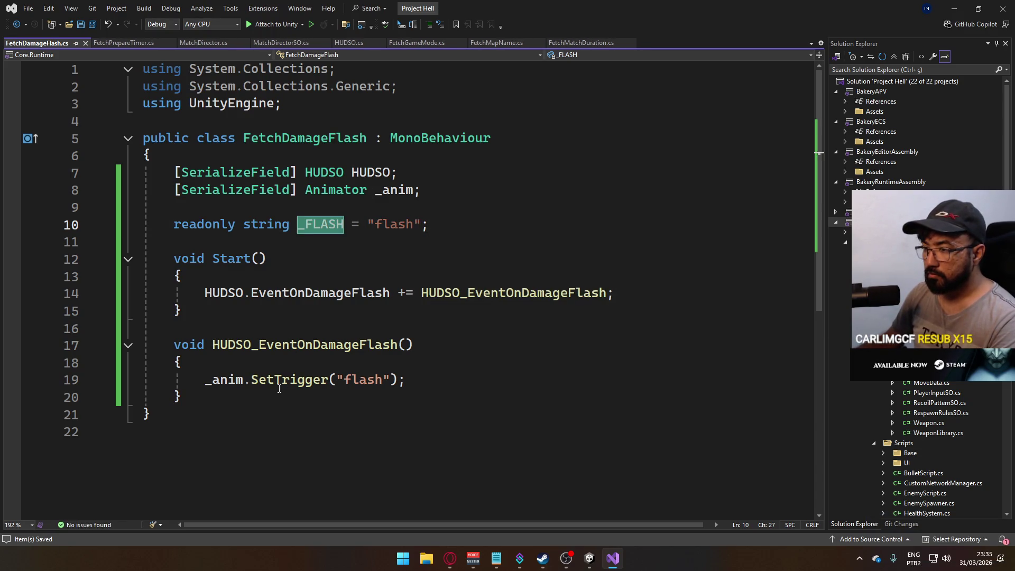
pyautogui.hotkey('ctrl', 'c')
pyautogui.moveTo(337, 379); pyautogui.dragTo(391, 380)
pyautogui.hotkey('ctrl', 'v')
pyautogui.press('End')
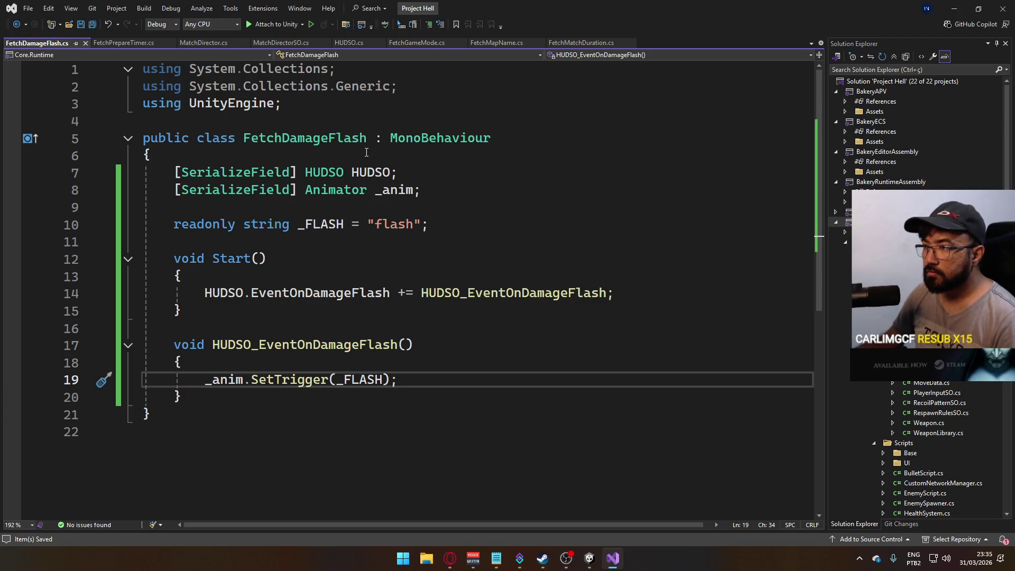
# Add the Fetch Damage Flash script component to the Damage Flash object.
pyautogui.click(589, 557)
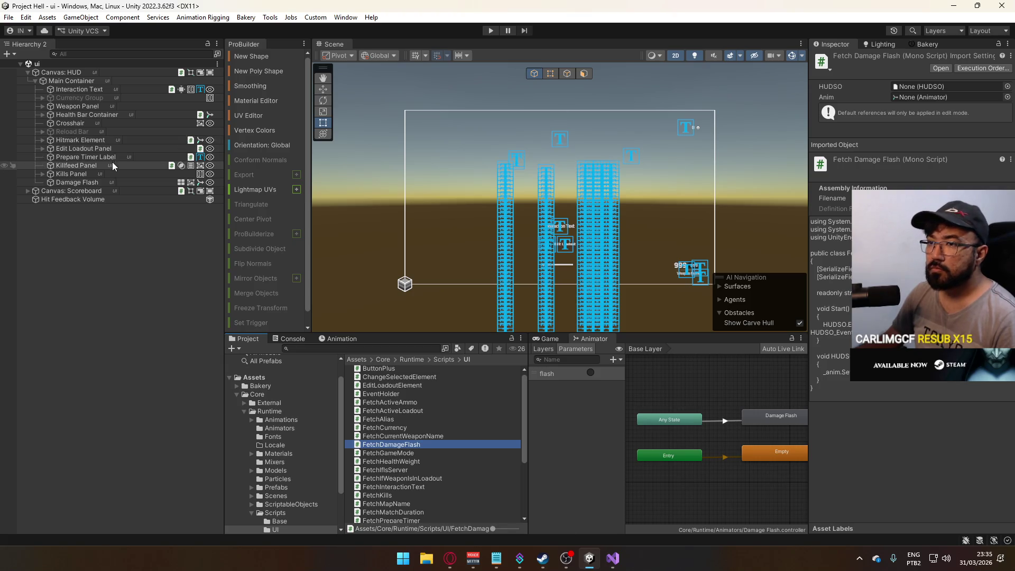
pyautogui.click(88, 183)
pyautogui.scroll(-2, 869, 475)
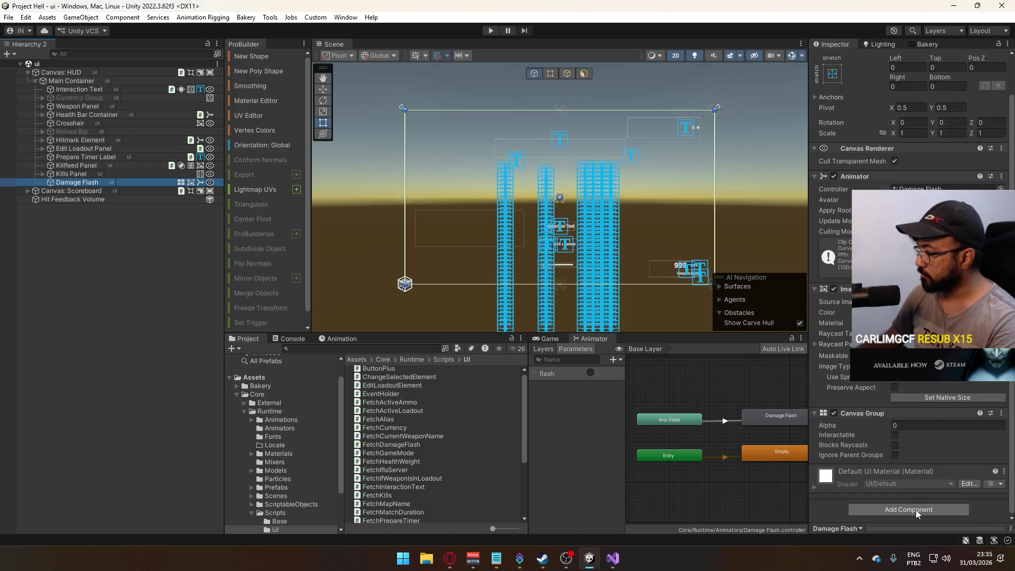
pyautogui.click(915, 509)
pyautogui.write('fetc')
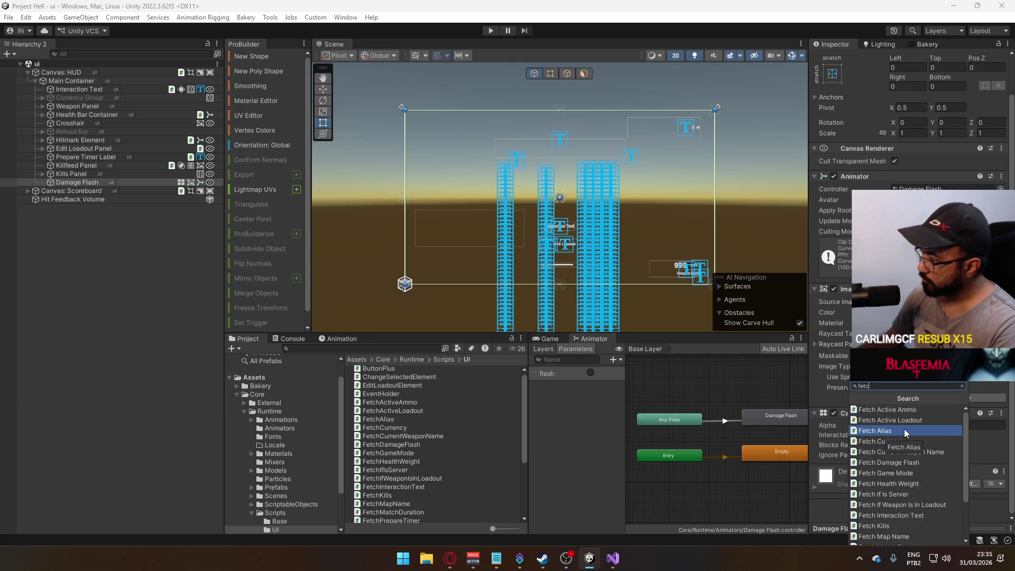
pyautogui.scroll(-1, 904, 430)
pyautogui.scroll(-1, 903, 430)
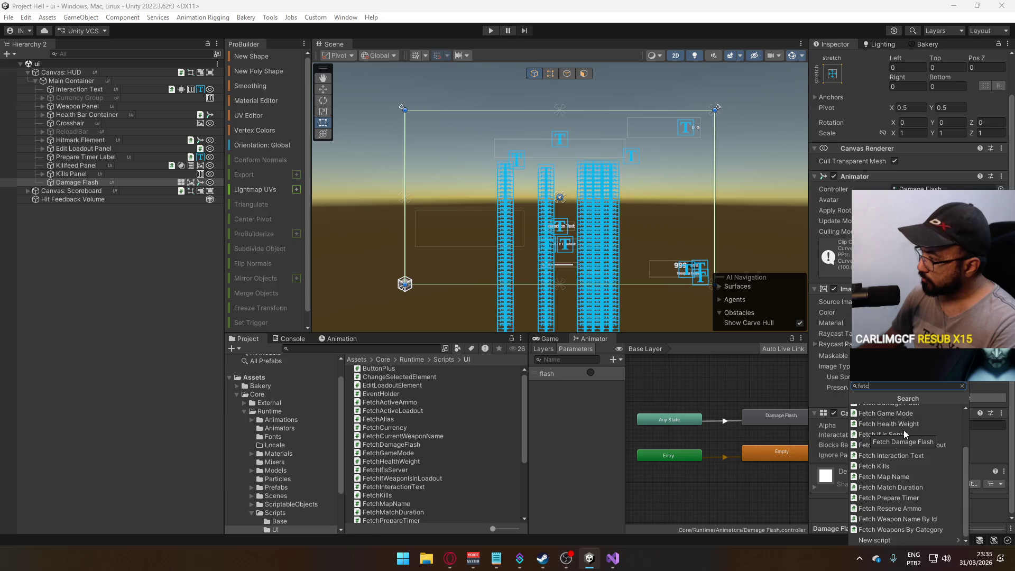
pyautogui.write('h flash')
pyautogui.click(911, 411)
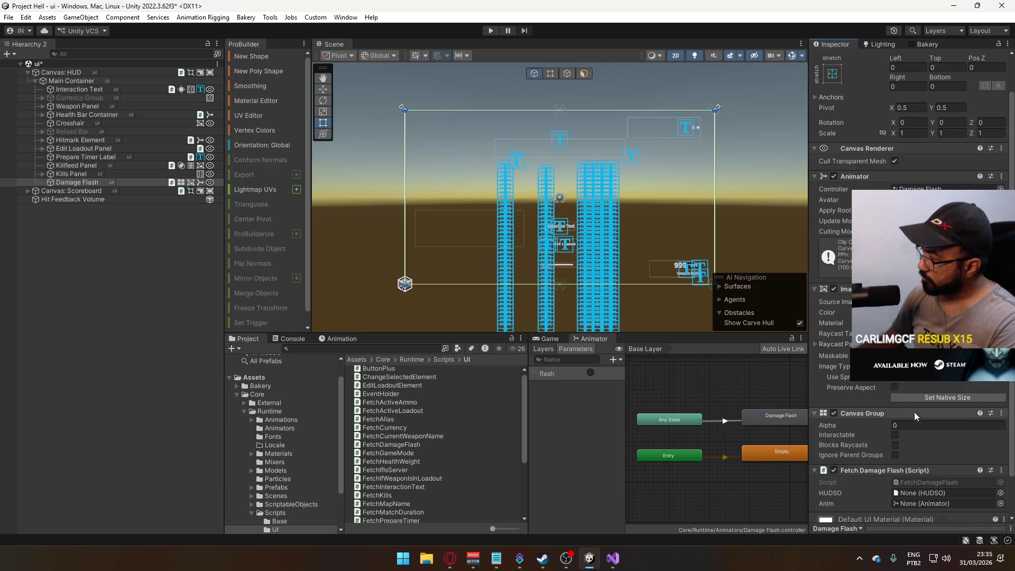
# Assign the HUDSO asset to the HUDSO field and the Damage Flash animator to Anim.
pyautogui.scroll(-1, 968, 466)
pyautogui.click(1000, 462)
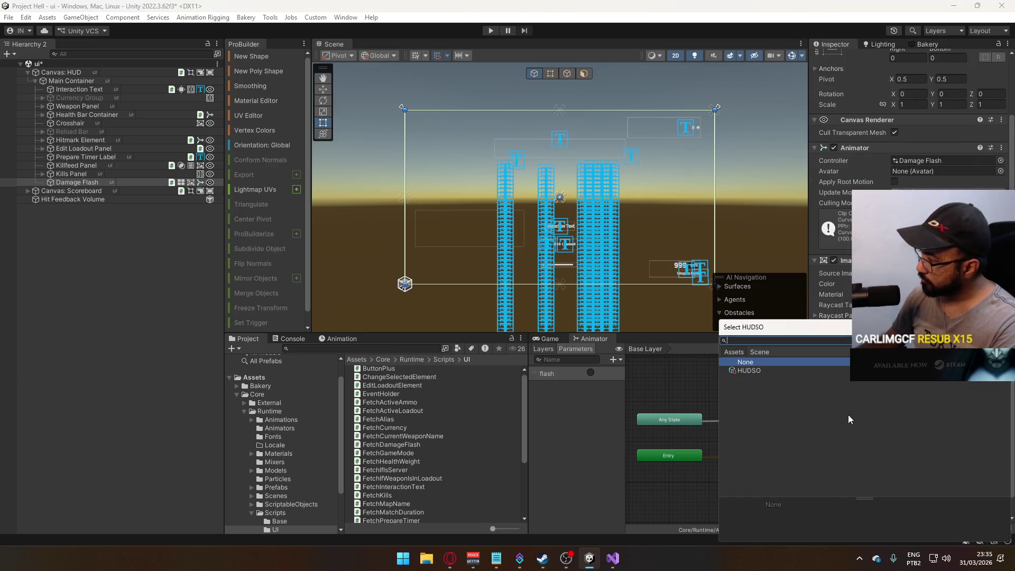
pyautogui.doubleClick(746, 370)
pyautogui.click(926, 475)
pyautogui.moveTo(926, 475); pyautogui.dragTo(926, 475)
pyautogui.click(612, 559)
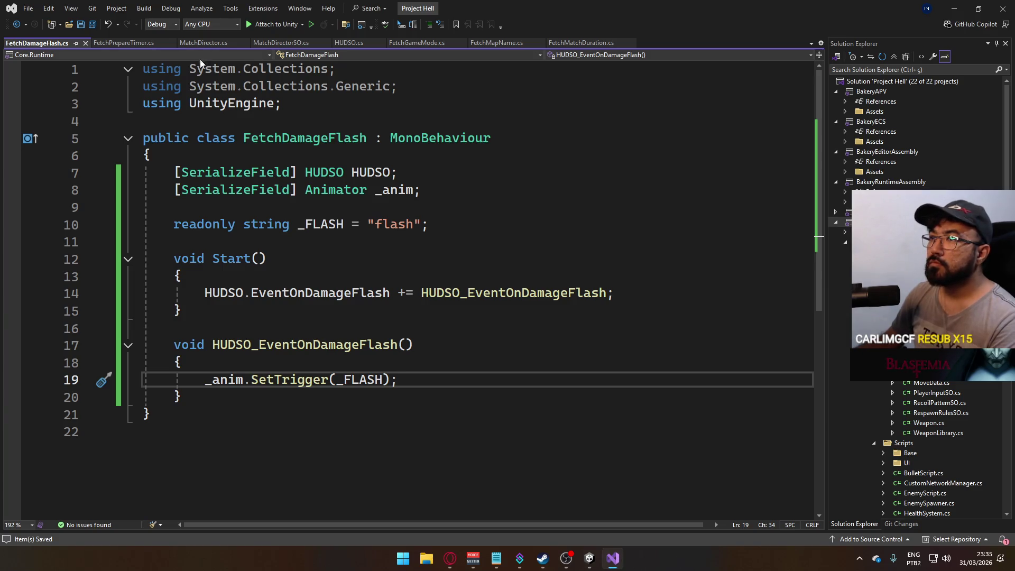
pyautogui.press('super')
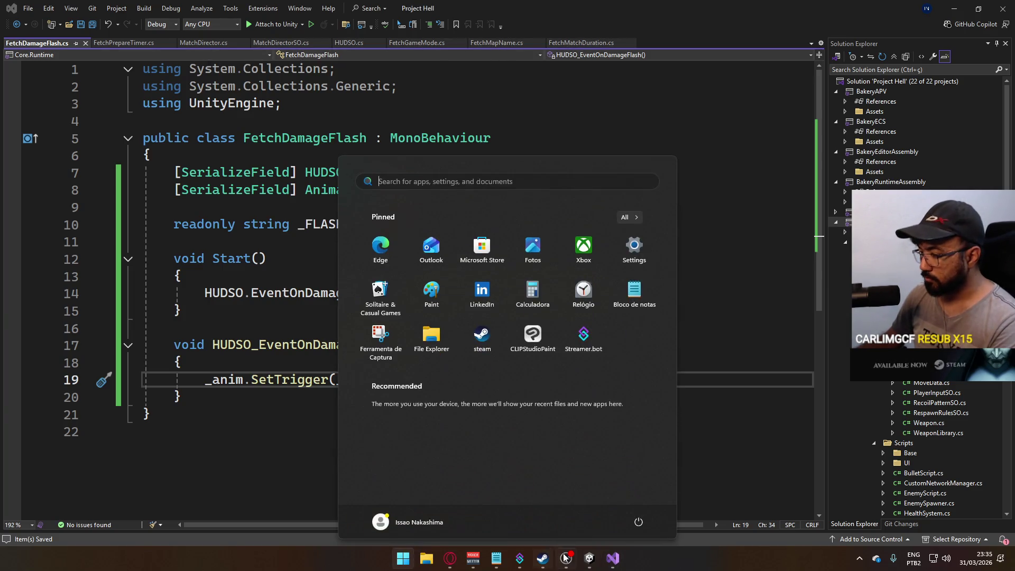
# Open the Player prefab and its HealthSystem script in the code editor.
pyautogui.click(589, 558)
pyautogui.click(276, 487)
pyautogui.doubleClick(372, 437)
pyautogui.scroll(-5, 837, 293)
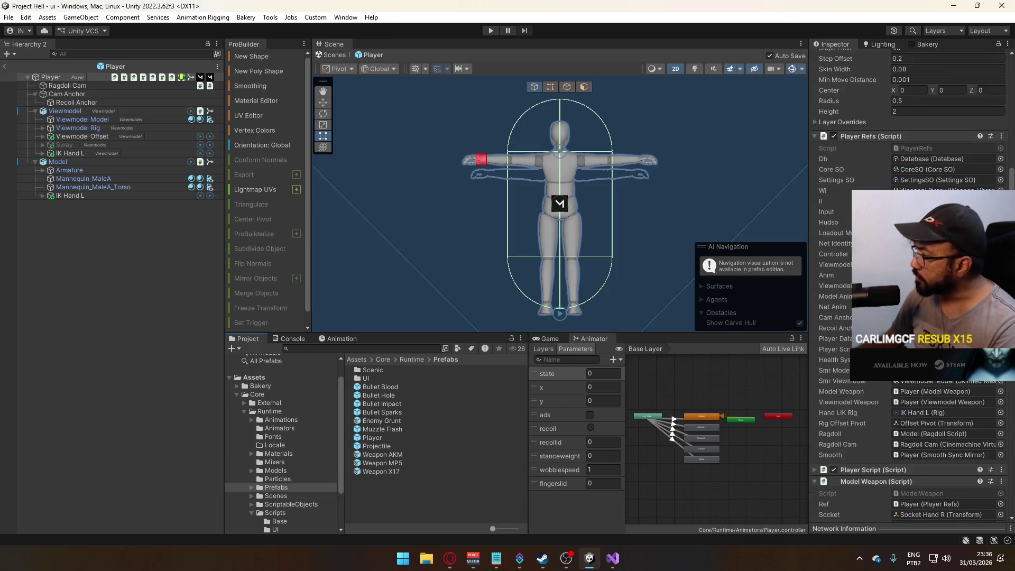
pyautogui.scroll(-3, 883, 404)
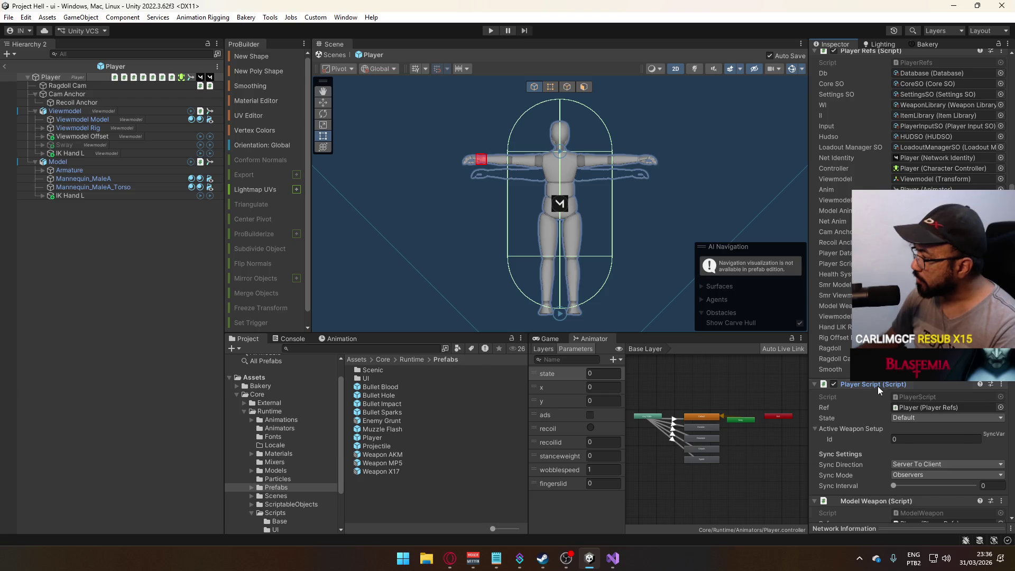
pyautogui.scroll(-4, 899, 396)
pyautogui.doubleClick(918, 411)
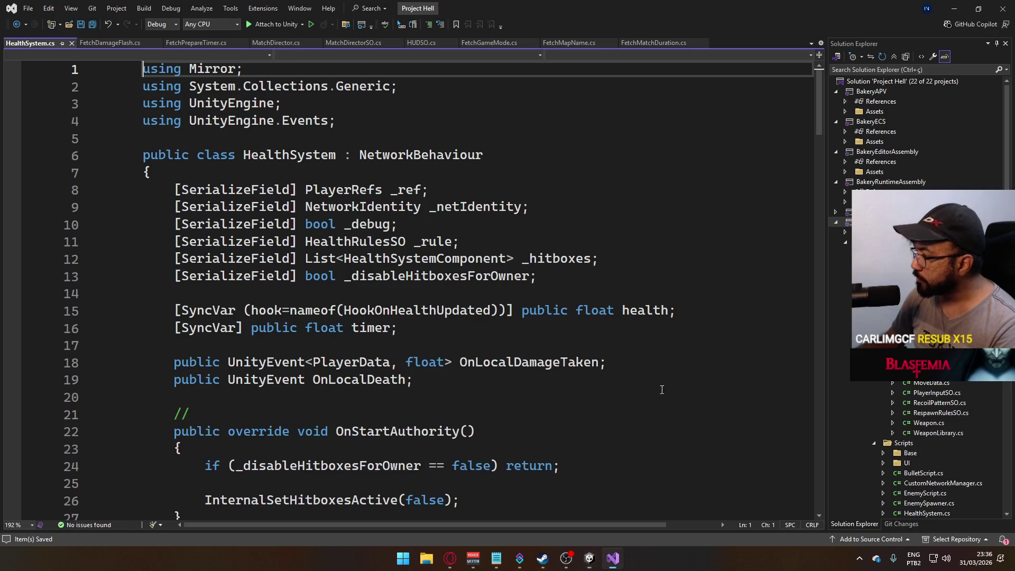
# Find where OnLocalDamageTaken is invoked, at the TargetRpcApplyDamage call on line 102.
pyautogui.scroll(-4, 383, 289)
pyautogui.scroll(8, 391, 295)
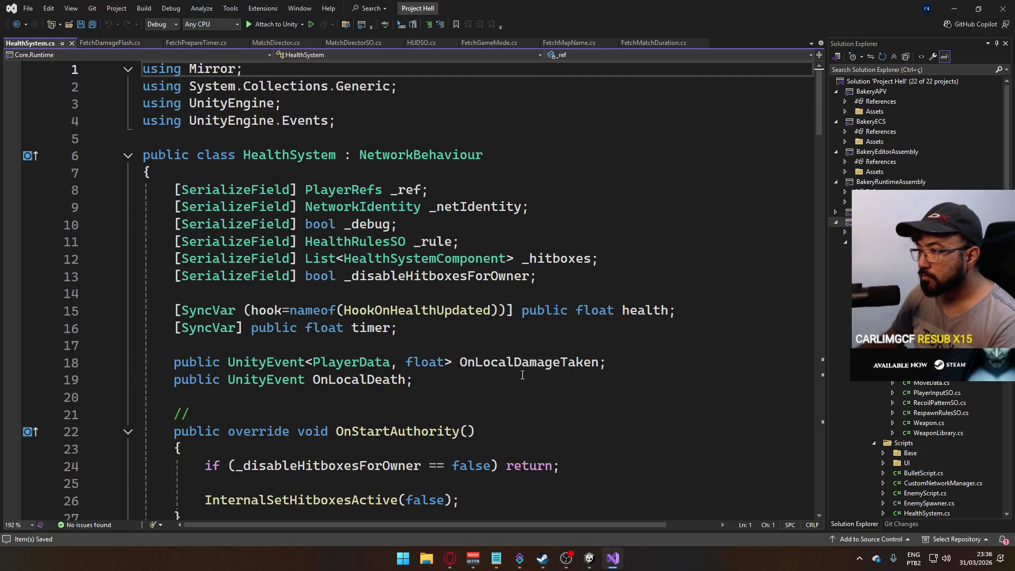
pyautogui.doubleClick(528, 363)
pyautogui.hotkey('ctrl', 'f')
pyautogui.scroll(-1, 817, 136)
pyautogui.moveTo(817, 136); pyautogui.dragTo(818, 370)
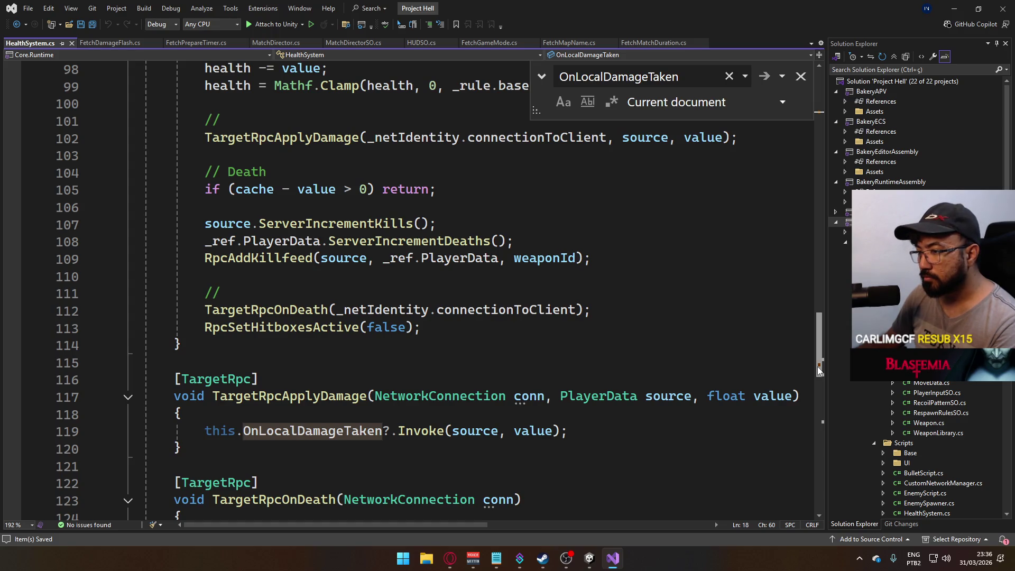
pyautogui.click(476, 412)
pyautogui.doubleClick(282, 137)
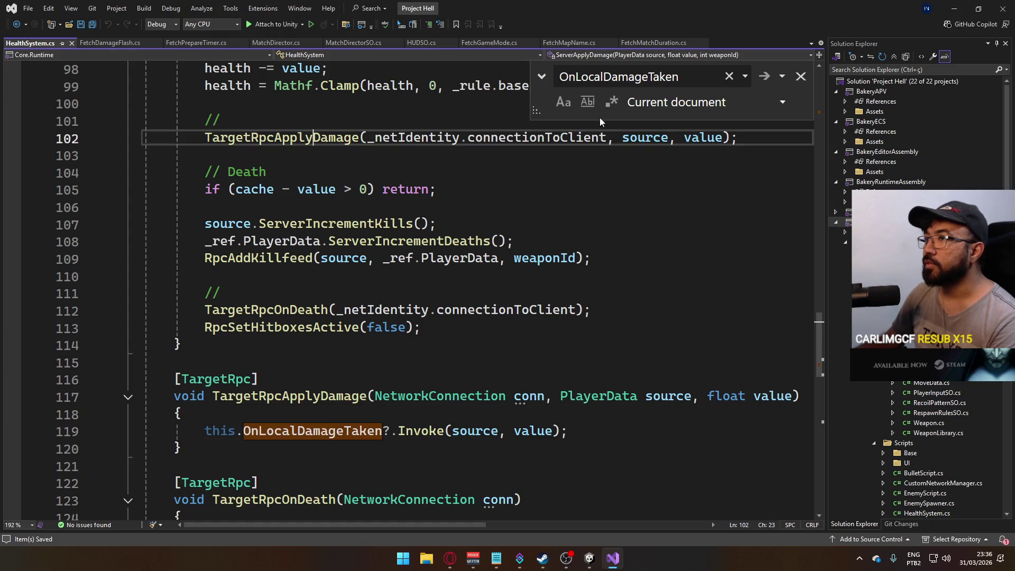
pyautogui.click(801, 77)
pyautogui.hotkey('alt', 'Tab')
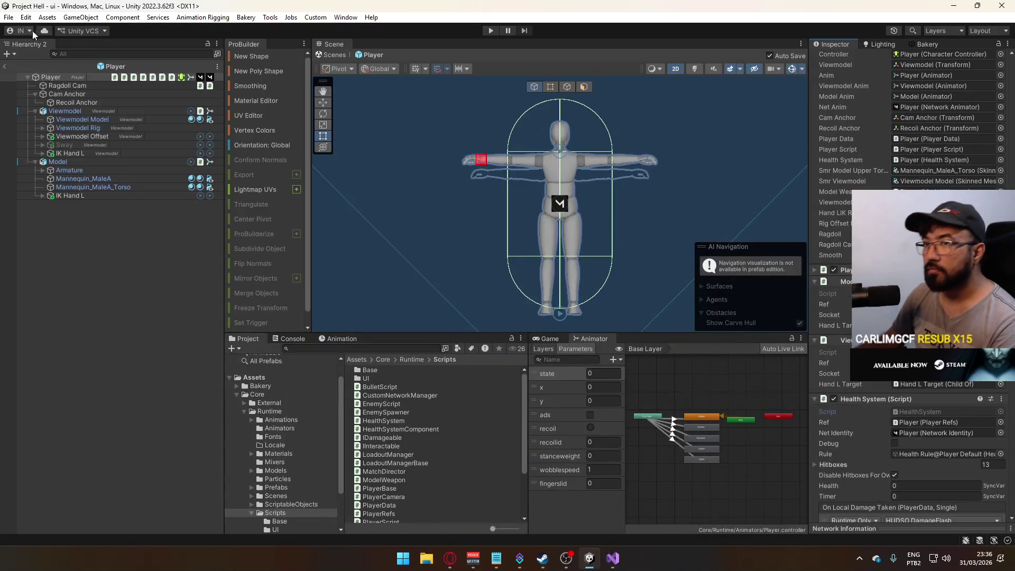
# Exit the Player prefab, collapse Canvas: HUD, and open the title scene from Scenes.
pyautogui.click(5, 65)
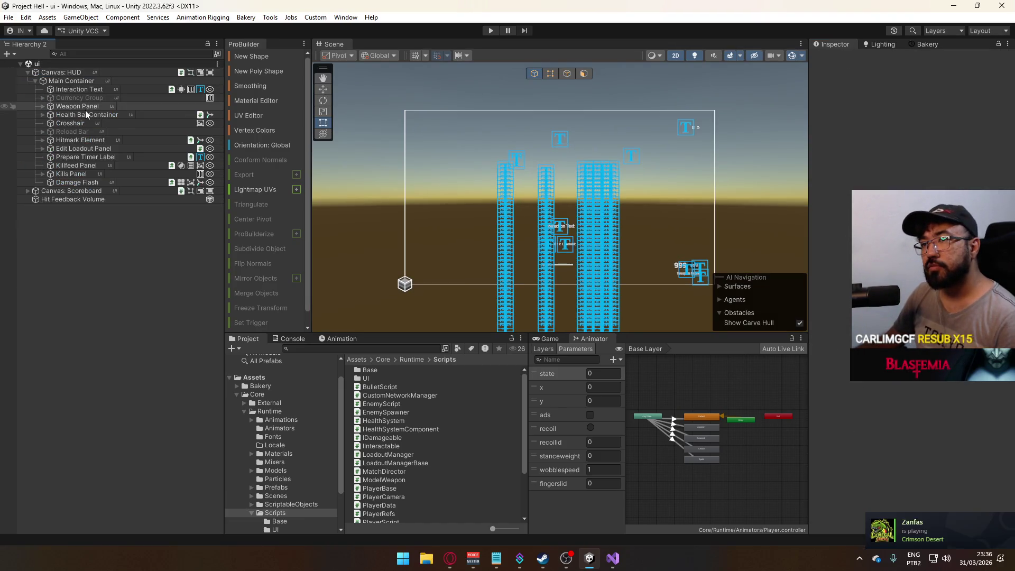
pyautogui.click(27, 73)
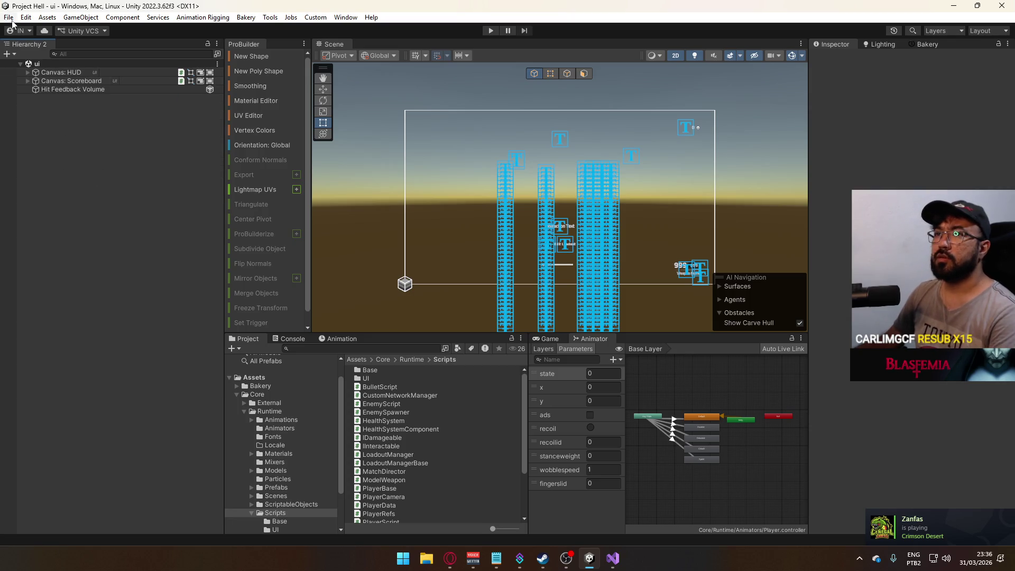
pyautogui.click(279, 496)
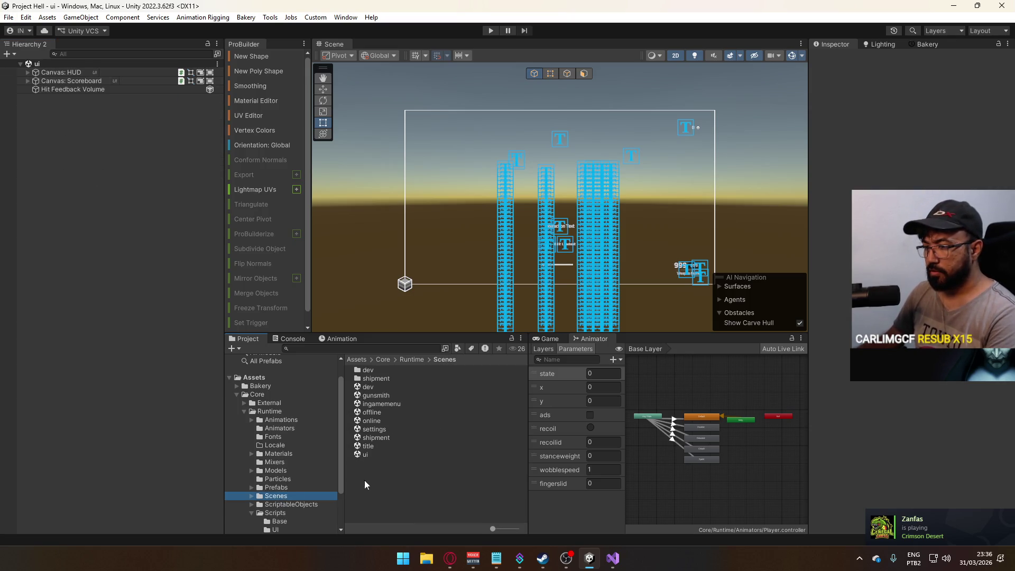
pyautogui.doubleClick(398, 446)
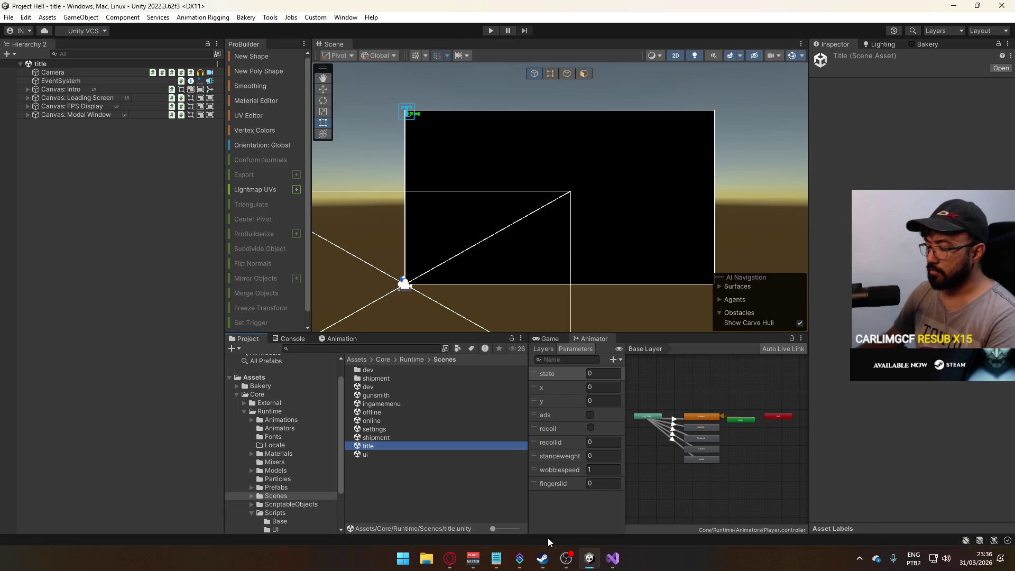
# Dismiss YouTube's continue-watching prompt in the browser, then return to Unity.
pyautogui.click(451, 560)
pyautogui.click(89, 12)
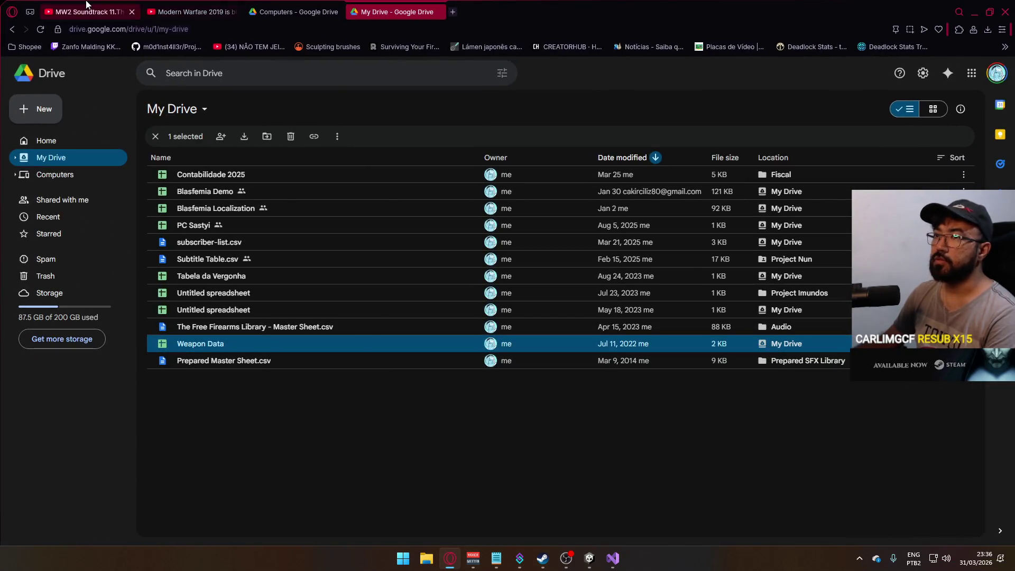
pyautogui.click(559, 320)
pyautogui.click(589, 558)
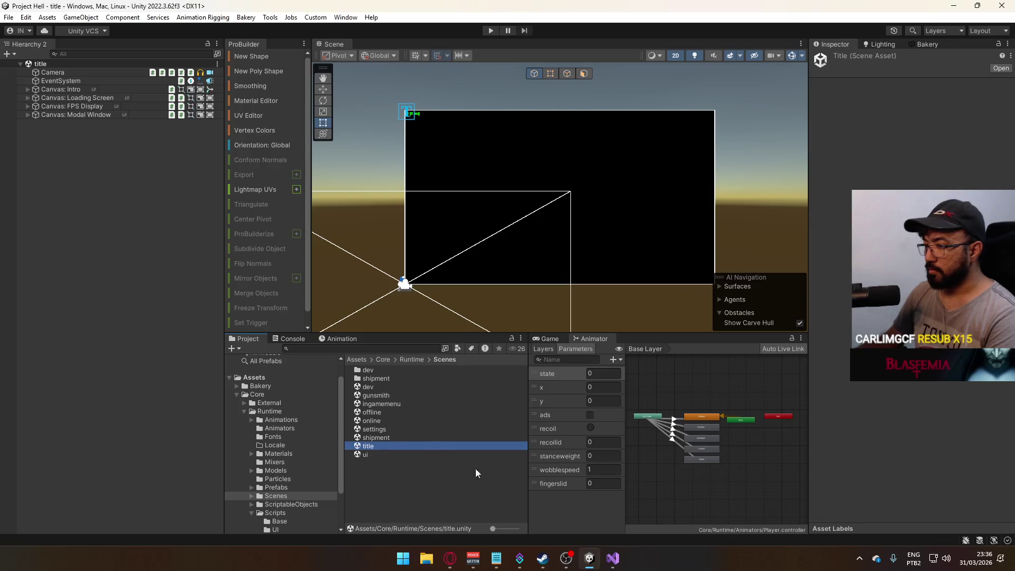
# Open the ui scene from the Scenes folder and expand Canvas: HUD.
pyautogui.click(374, 388)
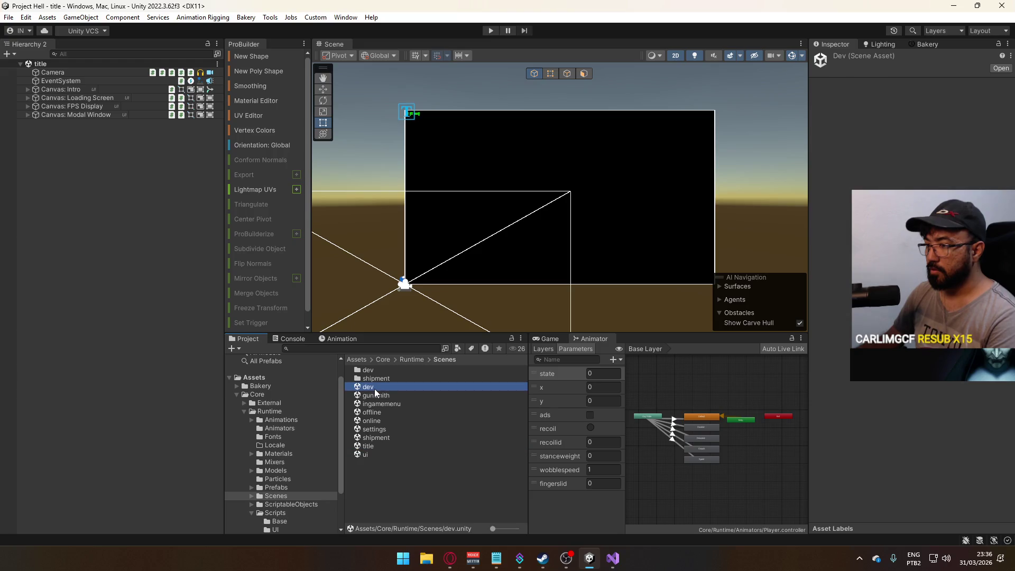
pyautogui.click(378, 454)
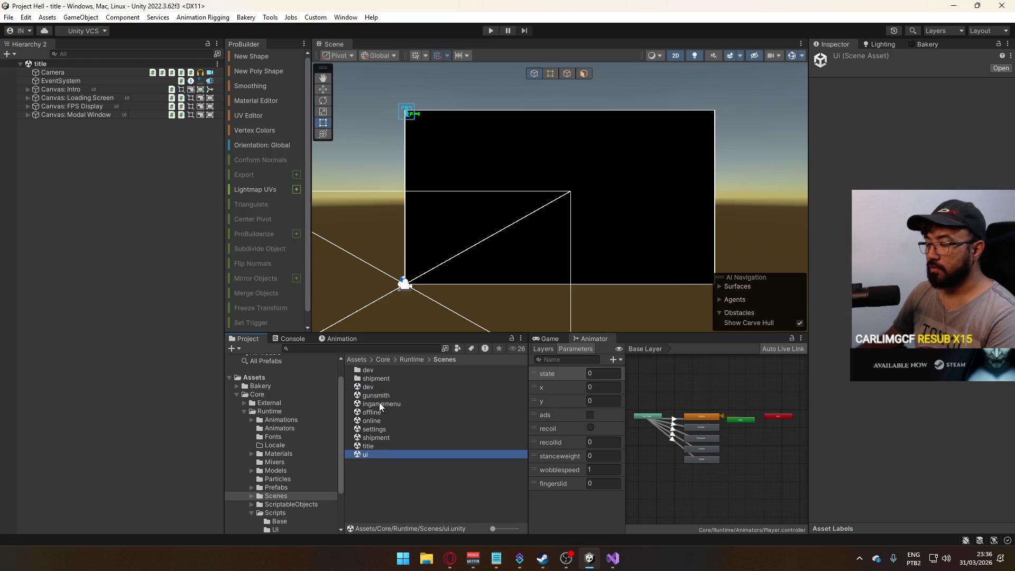
pyautogui.doubleClick(376, 453)
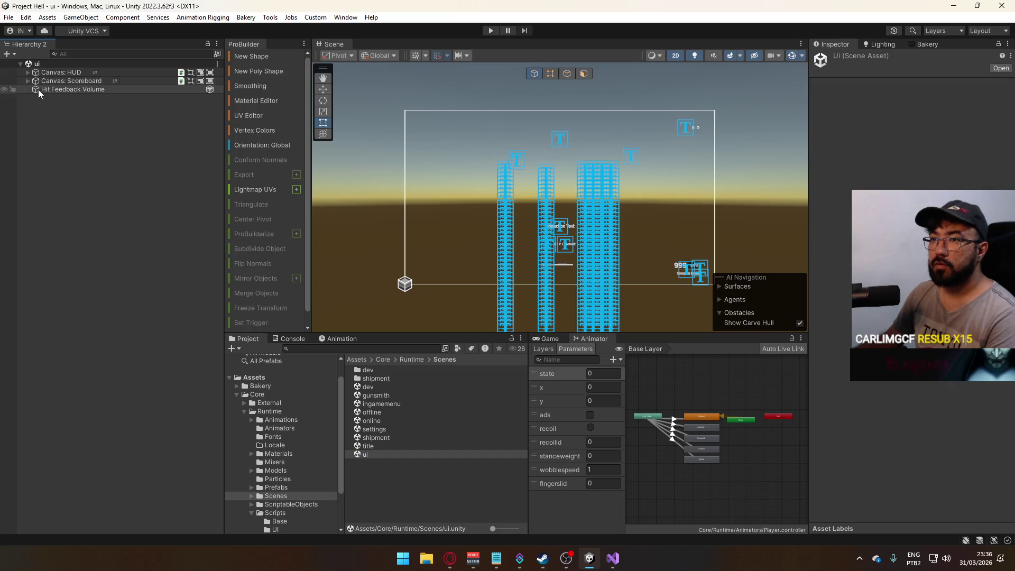
pyautogui.click(29, 73)
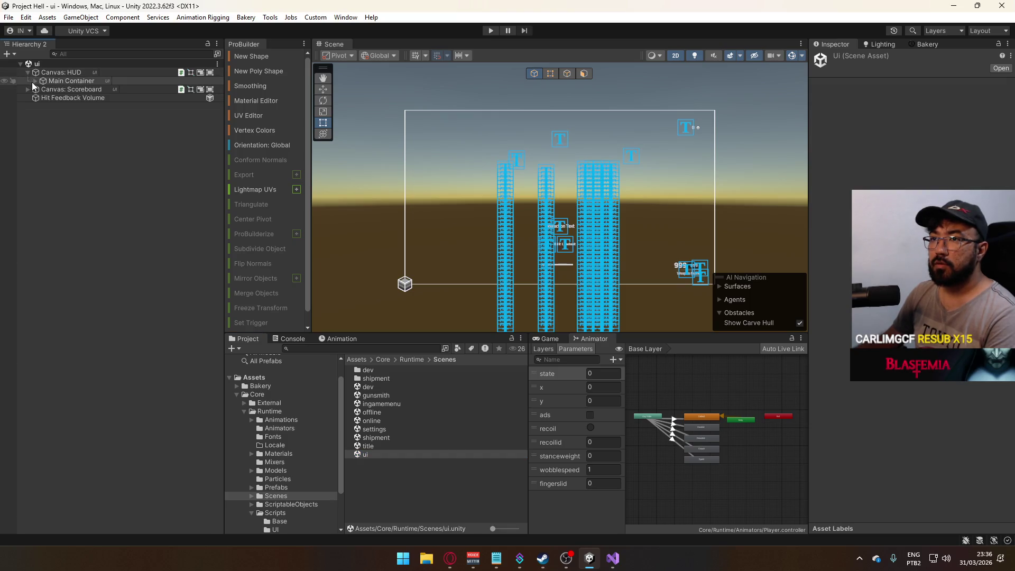
# Expand Main Container and nest Hit Feedback Volume under Health Bar Container.
pyautogui.click(35, 81)
pyautogui.moveTo(84, 199)
pyautogui.mouseDown()
pyautogui.moveTo(94, 182)
pyautogui.moveTo(91, 116)
pyautogui.mouseUp()
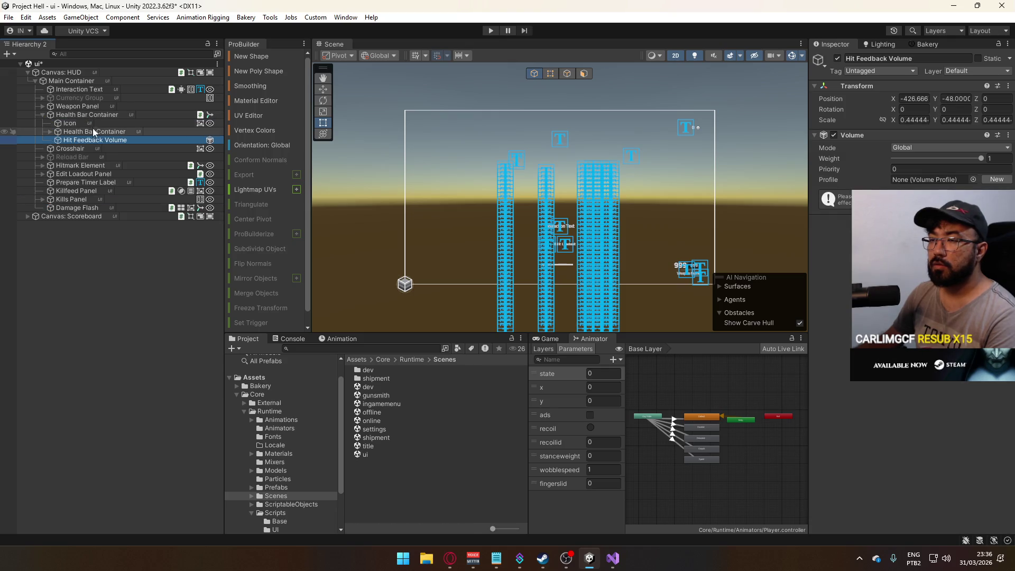
pyautogui.click(86, 114)
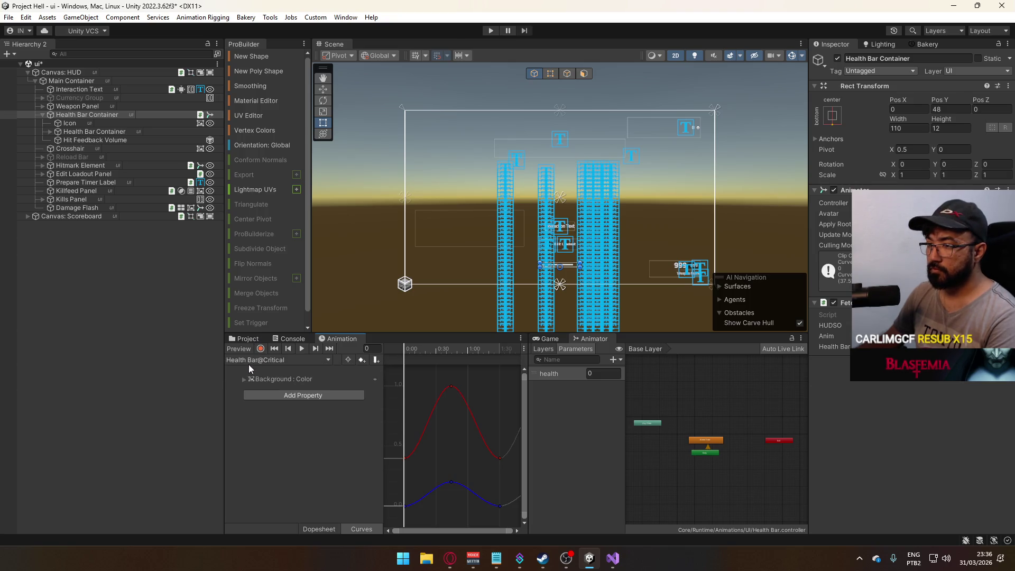
# Review the Health Bar animation clips, then set Hit Feedback Volume's weight from 1 to 0.
pyautogui.click(249, 360)
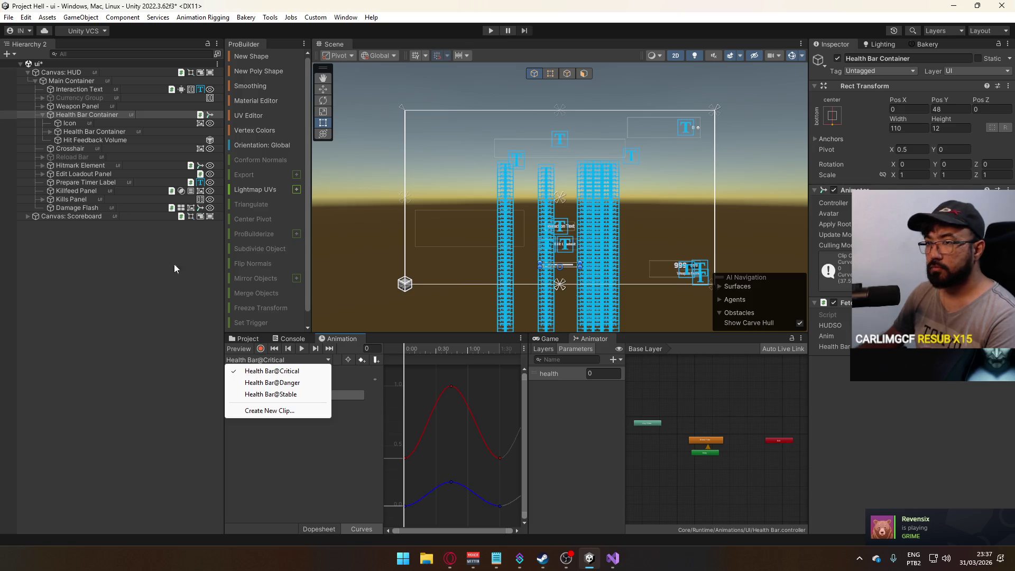
pyautogui.click(91, 140)
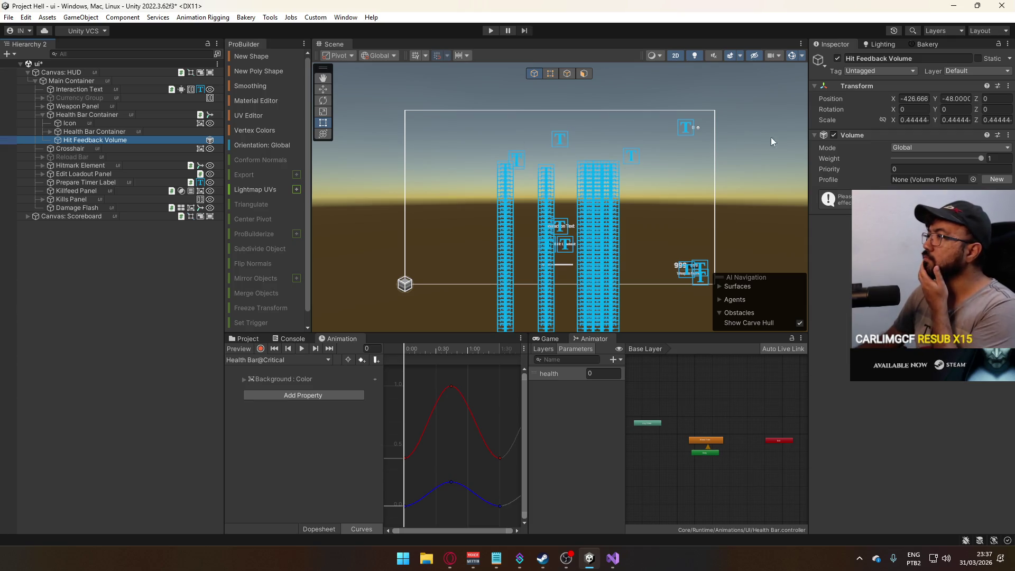
pyautogui.moveTo(982, 160); pyautogui.dragTo(864, 158)
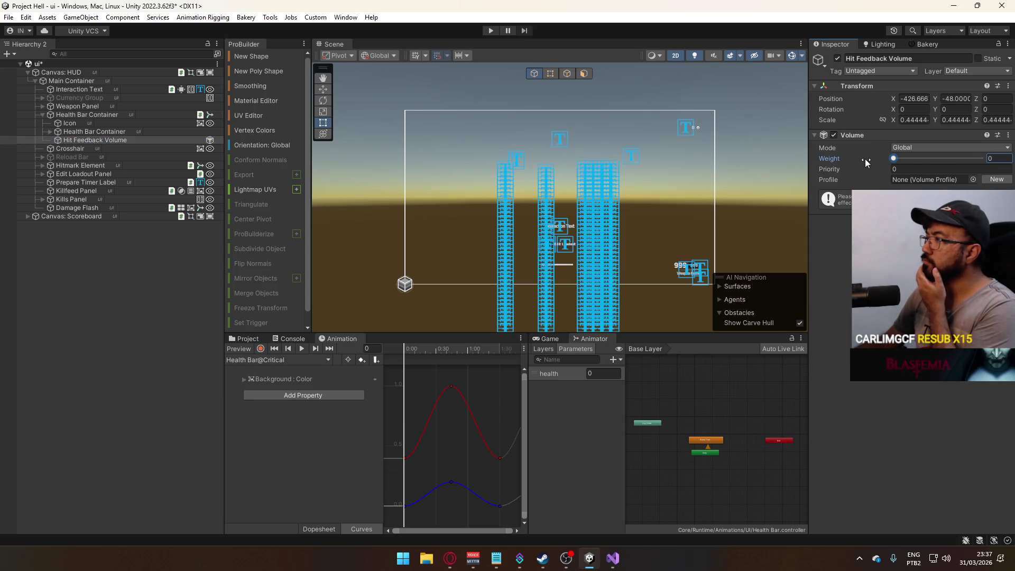
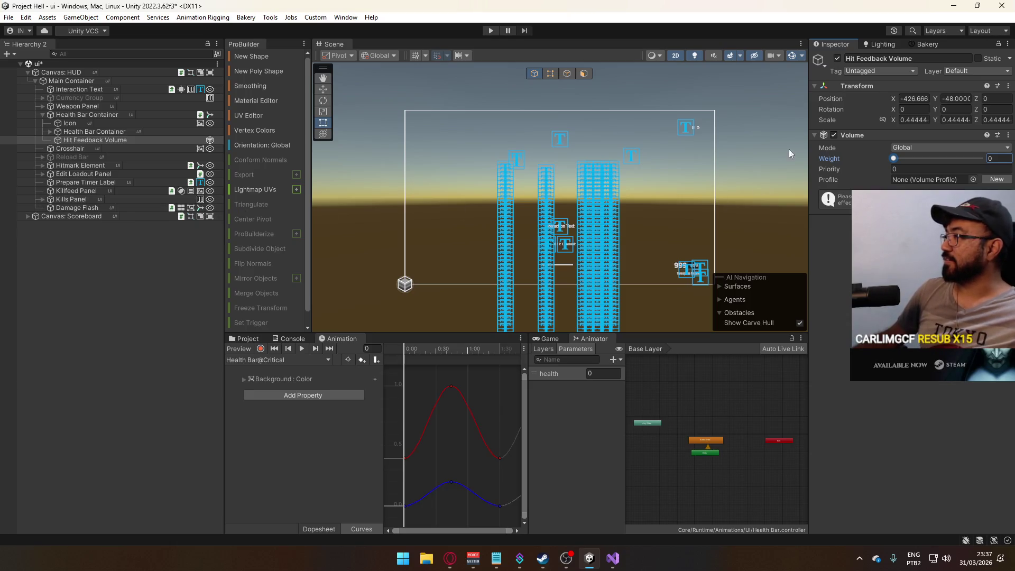
# Set Hit Feedback Volume's scale to 1, 1, 1 and its X and Y position to 0.
pyautogui.click(910, 120)
pyautogui.write('1')
pyautogui.press('Tab')
pyautogui.write('1')
pyautogui.press('Tab')
pyautogui.write('1')
pyautogui.click(913, 99)
pyautogui.write('0')
pyautogui.press('Tab')
pyautogui.write('0')
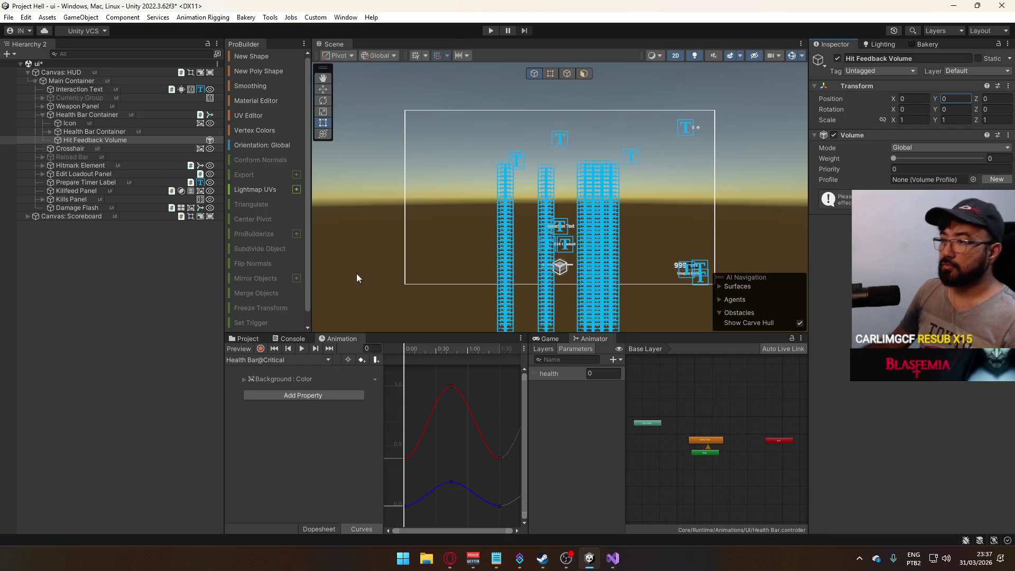
# Select Health Bar Container and go to the line after _healthBar in FetchHealthWeight in Visual Studio.
pyautogui.click(93, 113)
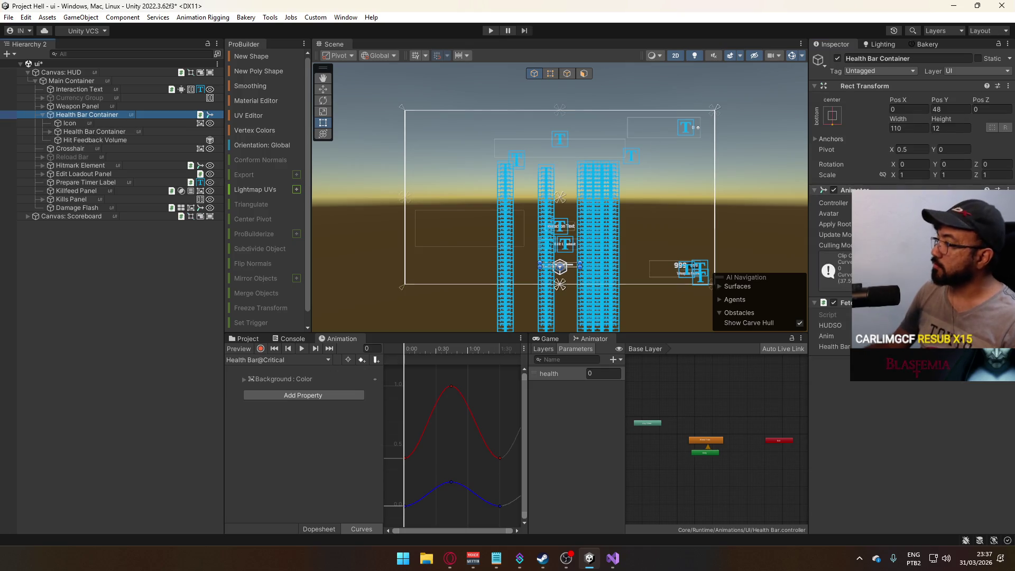
pyautogui.hotkey('alt', 'Tab')
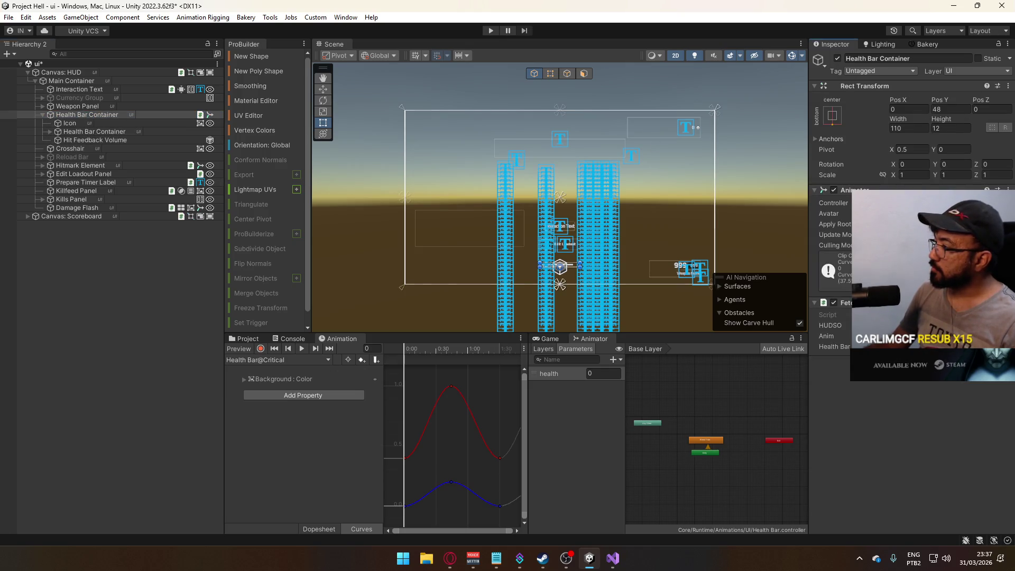
pyautogui.click(453, 225)
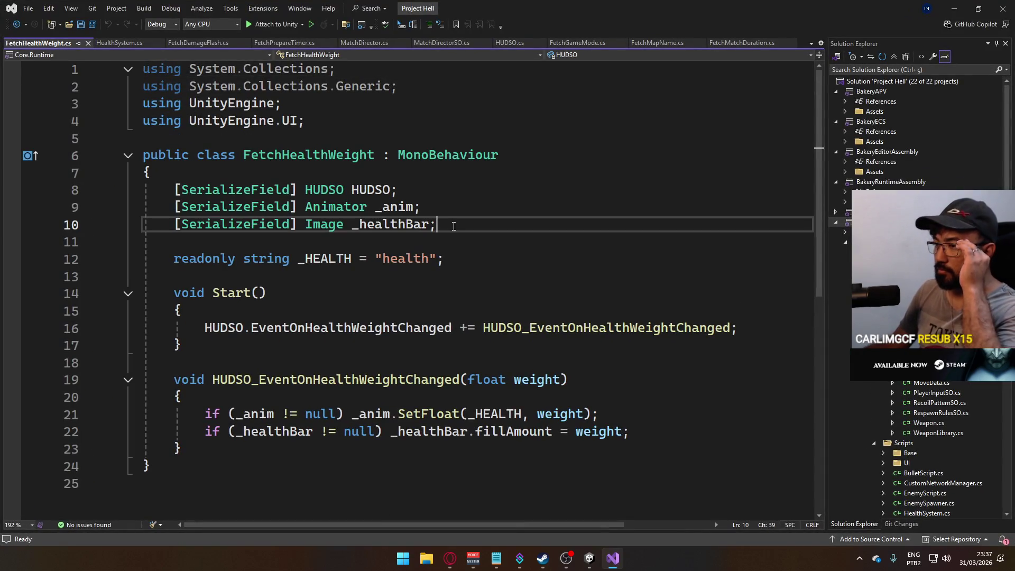
# Add a [SerializeField] Volume declaration below _healthBar and import UnityEngine.Rendering through a quick fix.
pyautogui.press('Return')
pyautogui.write('[S')
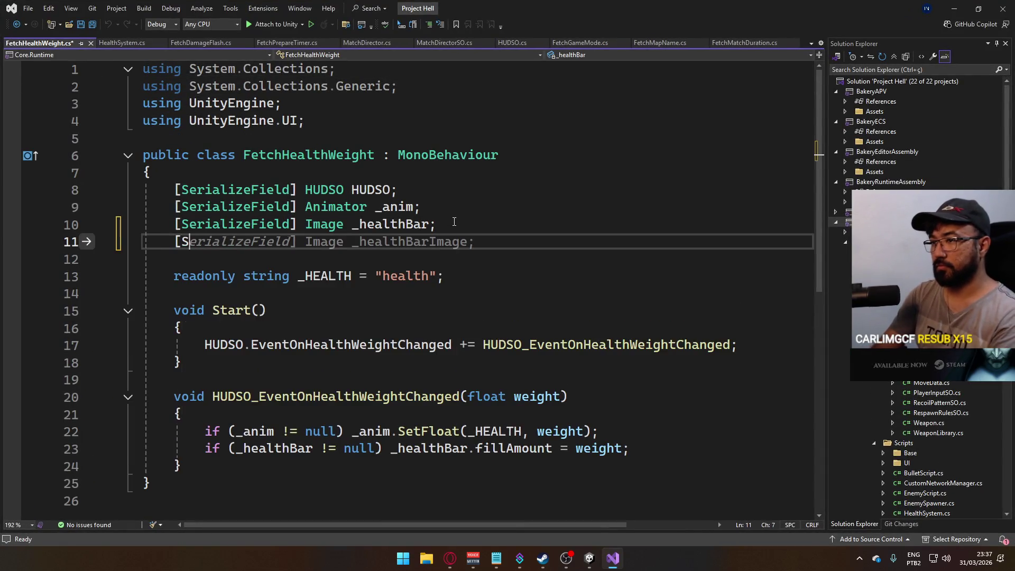
pyautogui.write('erializeField] Volu')
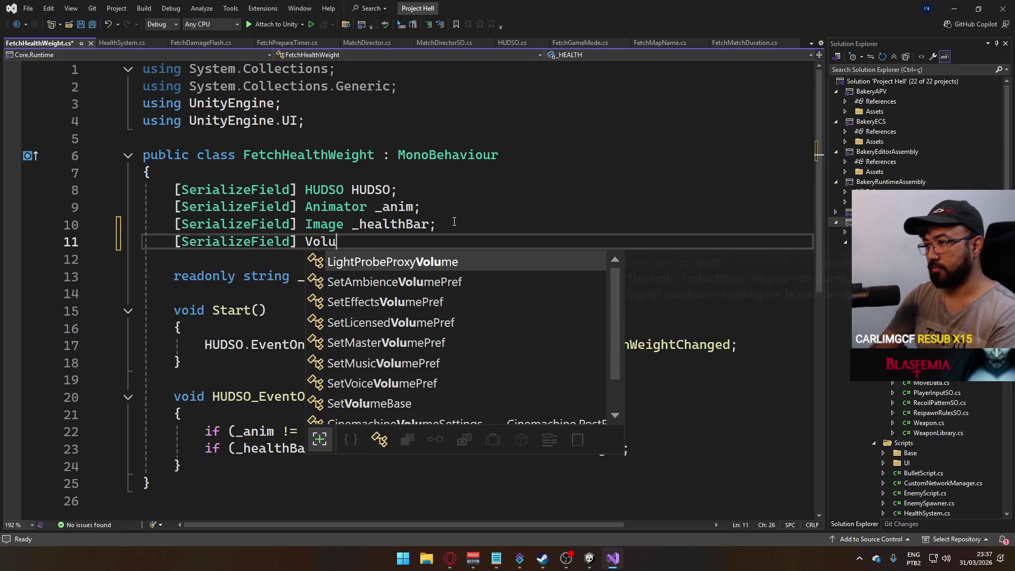
pyautogui.press('BackSpace')
pyautogui.press('BackSpace')
pyautogui.press('BackSpace')
pyautogui.press('BackSpace')
pyautogui.write('PostProc')
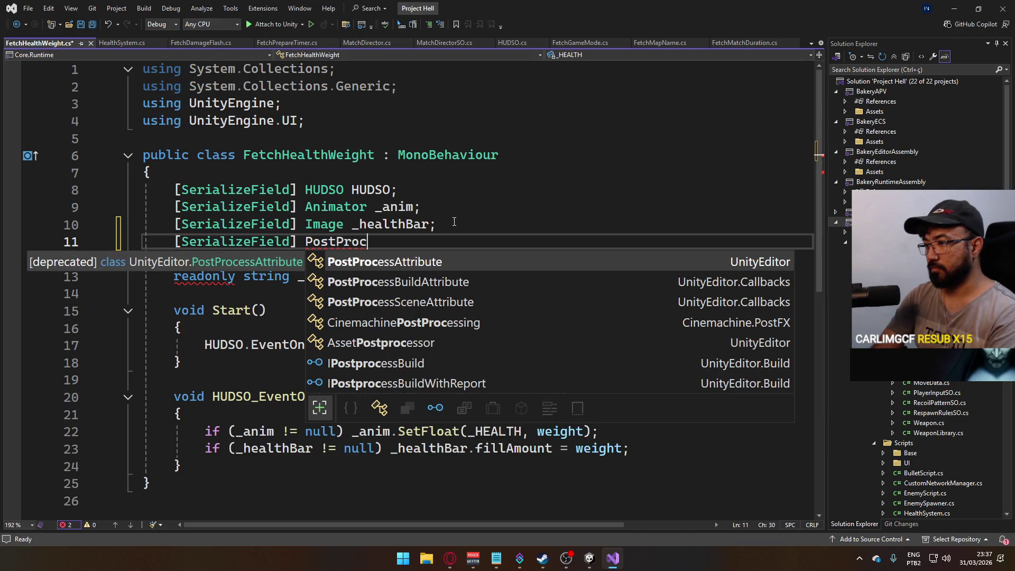
pyautogui.press('BackSpace')
pyautogui.press('BackSpace')
pyautogui.press('BackSpace')
pyautogui.press('BackSpace')
pyautogui.press('BackSpace')
pyautogui.press('BackSpace')
pyautogui.press('BackSpace')
pyautogui.press('BackSpace')
pyautogui.write('Volume')
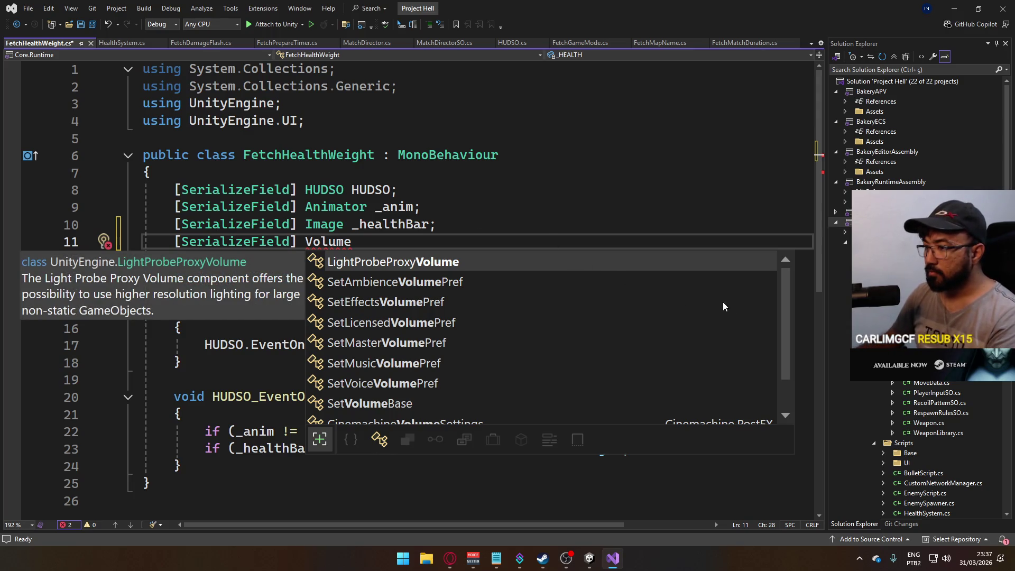
pyautogui.moveTo(785, 304)
pyautogui.mouseDown()
pyautogui.moveTo(786, 344)
pyautogui.moveTo(779, 285)
pyautogui.moveTo(778, 345)
pyautogui.mouseUp()
pyautogui.scroll(3, 778, 346)
pyautogui.click(418, 207)
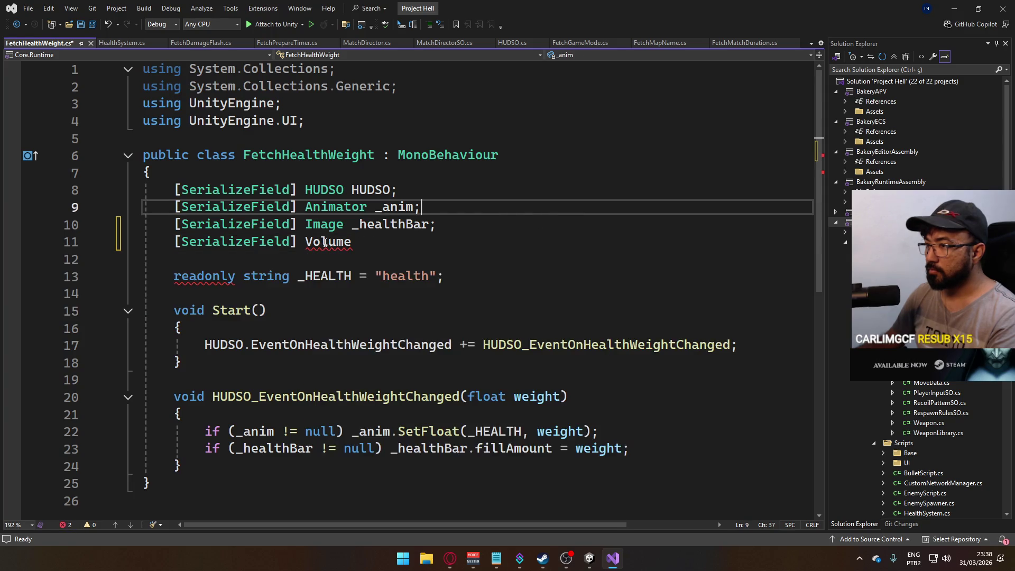
pyautogui.rightClick(324, 242)
pyautogui.click(366, 263)
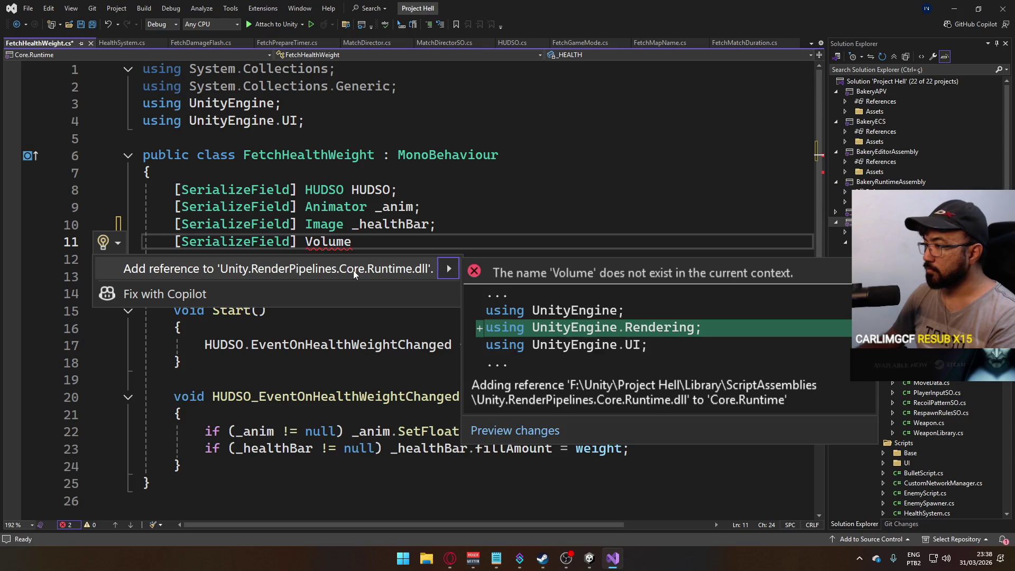
pyautogui.click(353, 269)
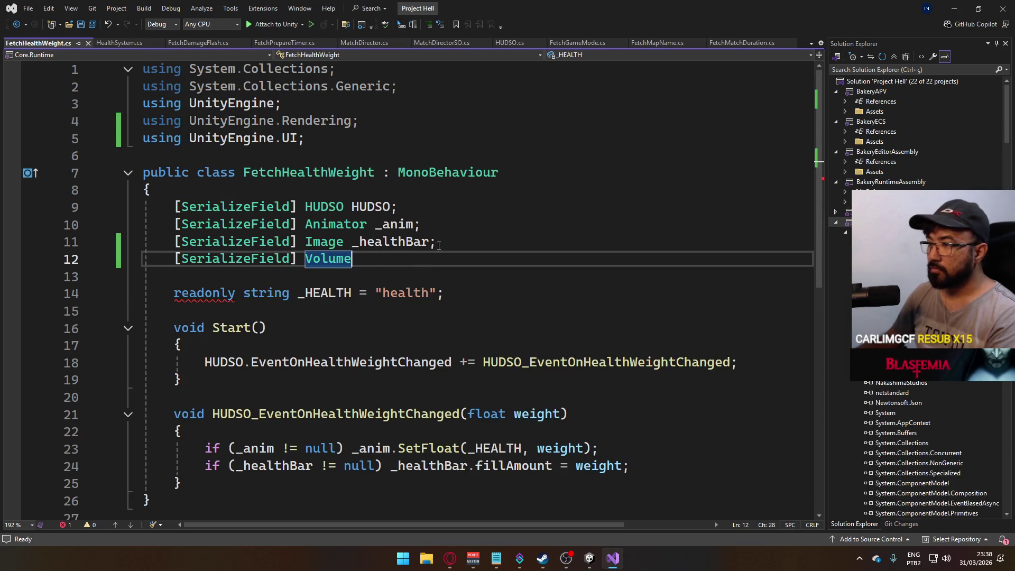
# Name the field _hitFeedbackVolume and save the script.
pyautogui.write('_')
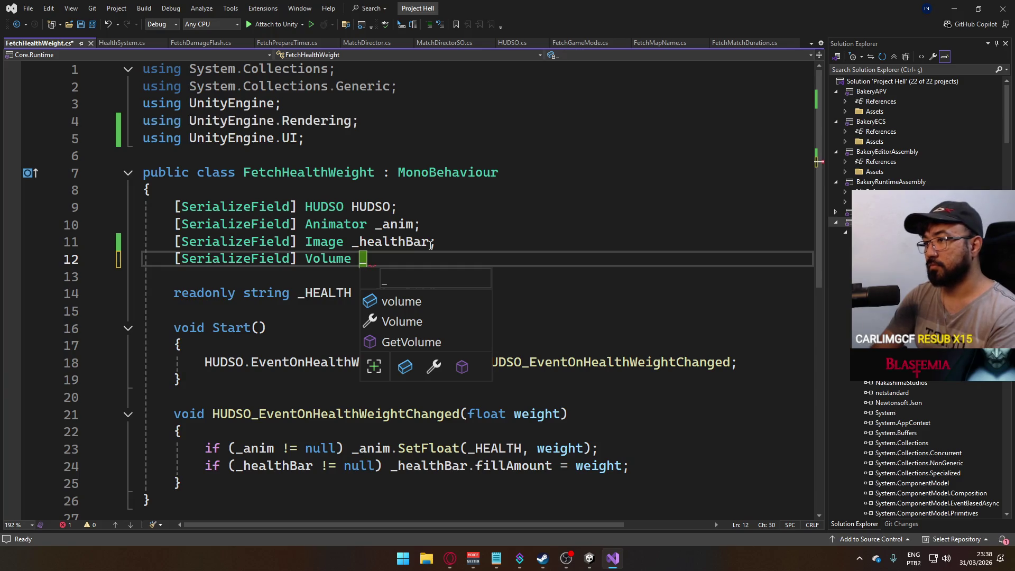
pyautogui.write('hit')
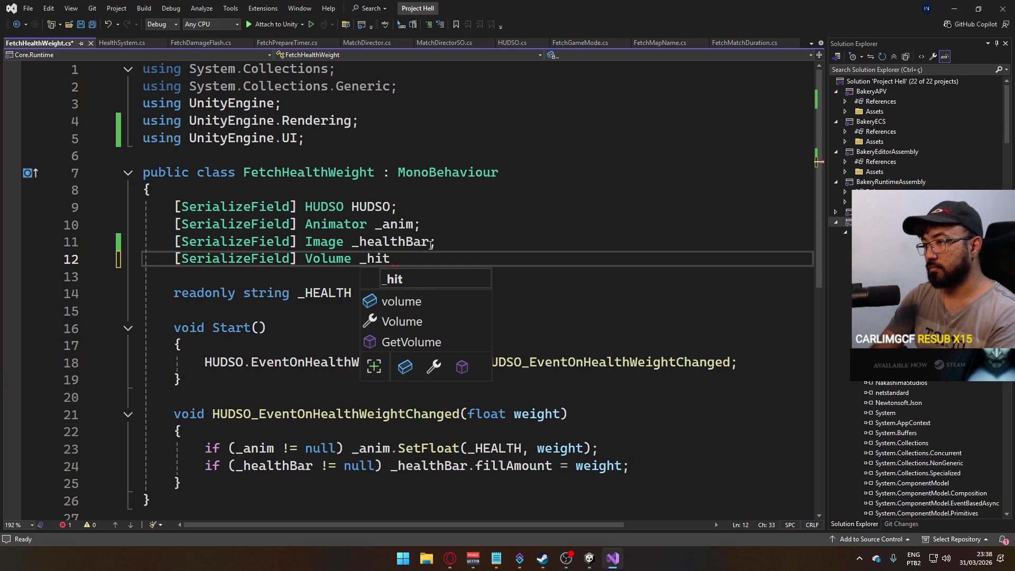
pyautogui.write('FeedbackVolu,')
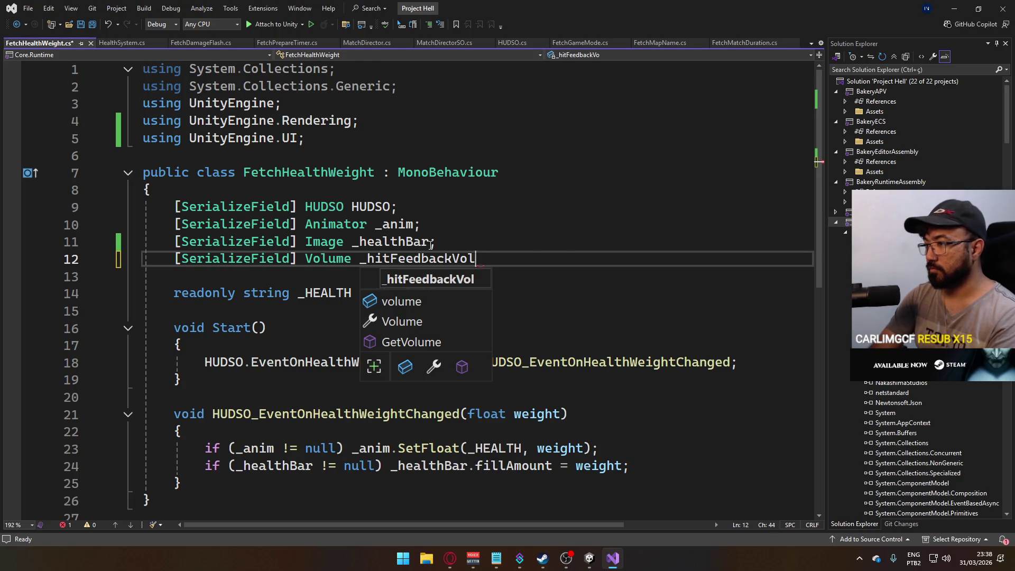
pyautogui.press('BackSpace')
pyautogui.write('me;')
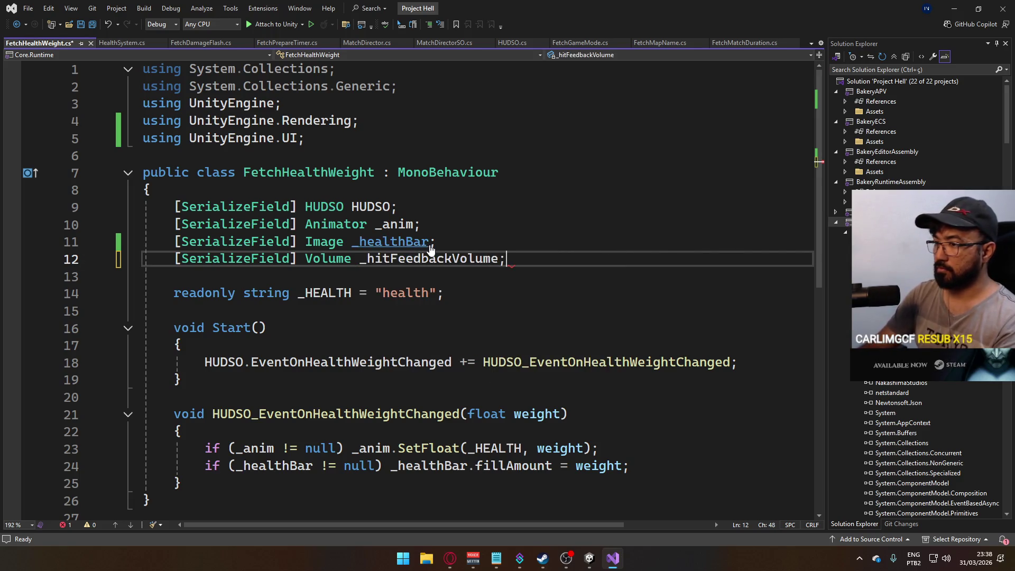
pyautogui.hotkey('ctrl', 's')
pyautogui.scroll(-1, 411, 365)
pyautogui.click(640, 414)
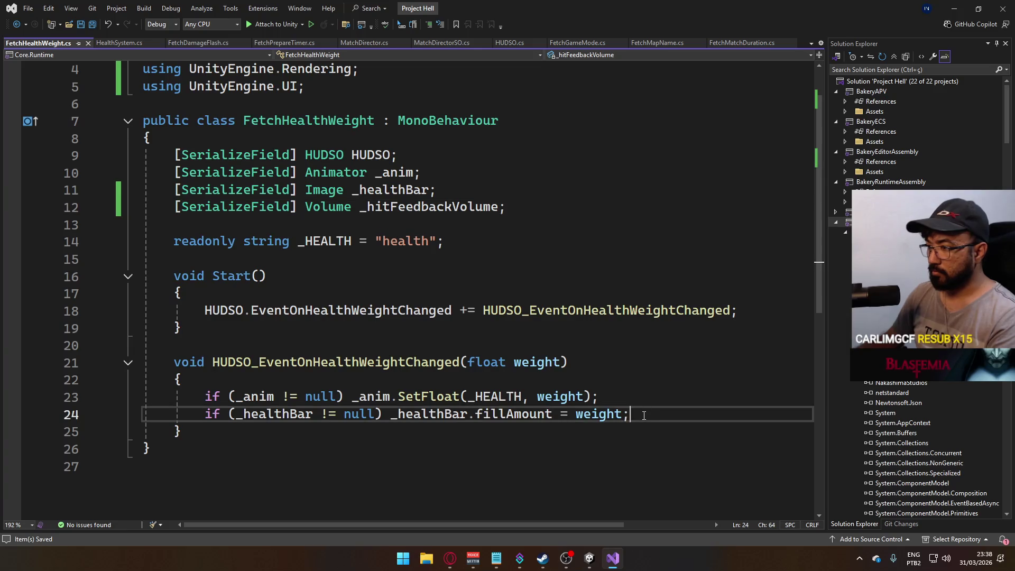
# Add 'if (_hitFeedbackVolume != null) _hitFeedbackVolume.weight = weight;' to the handler, then return to Unity.
pyautogui.press('Return')
pyautogui.write('if (_hit')
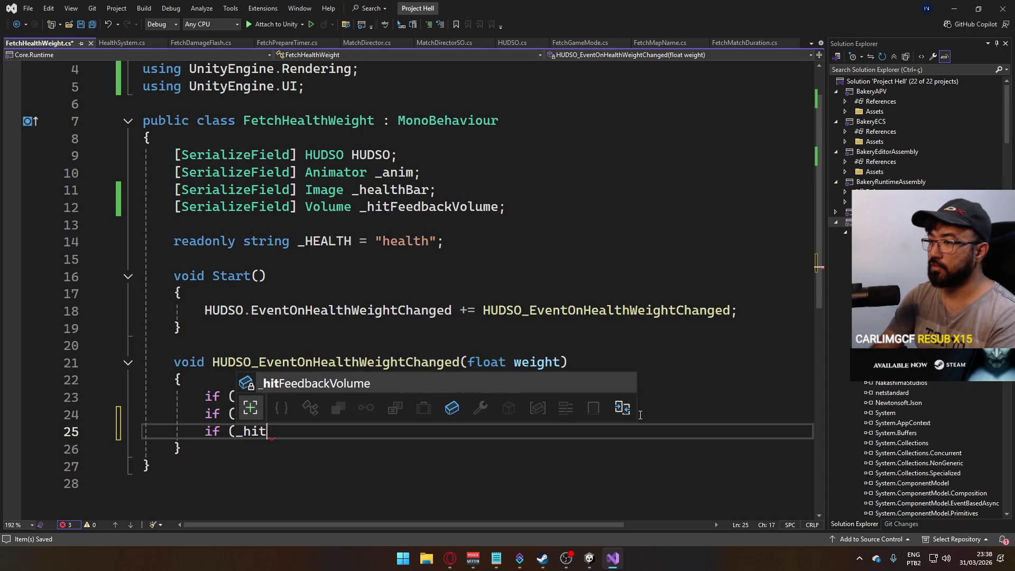
pyautogui.press('Tab')
pyautogui.write('.')
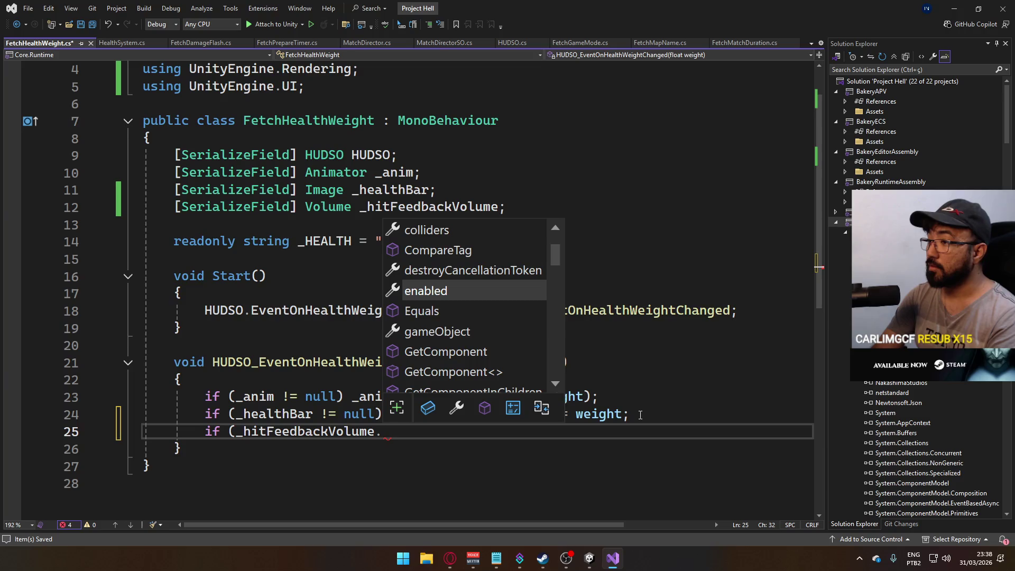
pyautogui.write('we')
pyautogui.press('Tab')
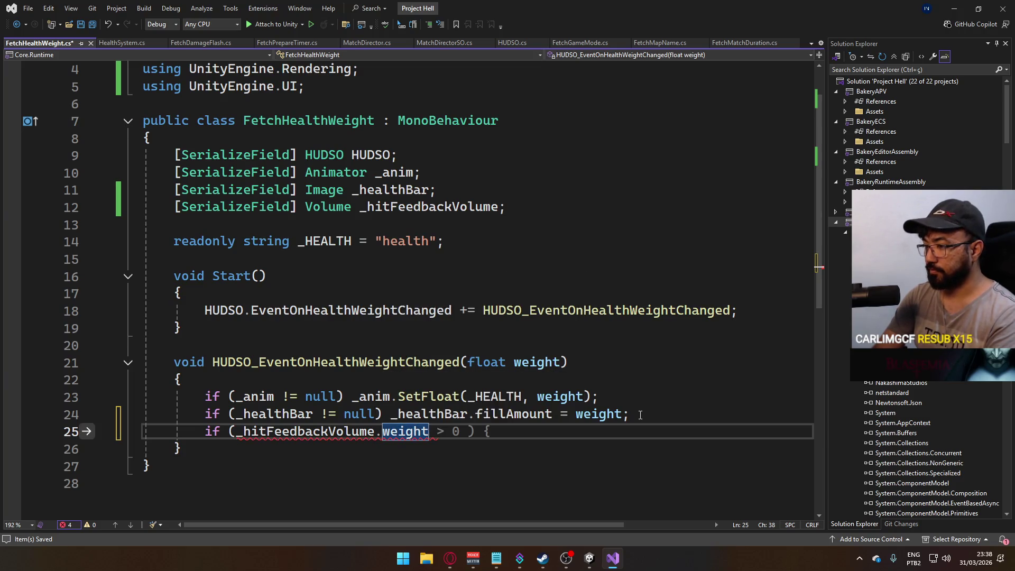
pyautogui.write(' !')
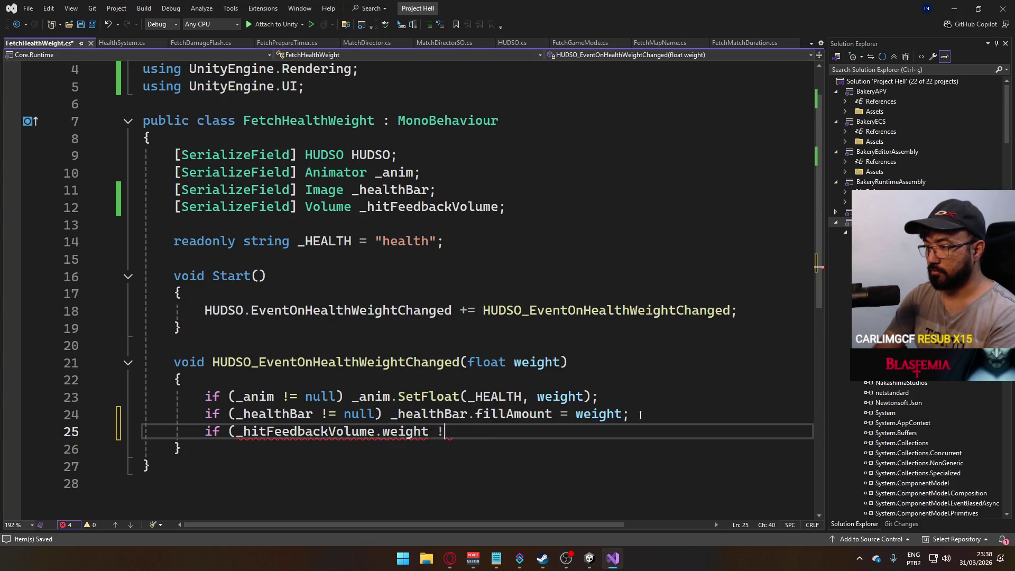
pyautogui.press('BackSpace')
pyautogui.press('BackSpace')
pyautogui.press('BackSpace')
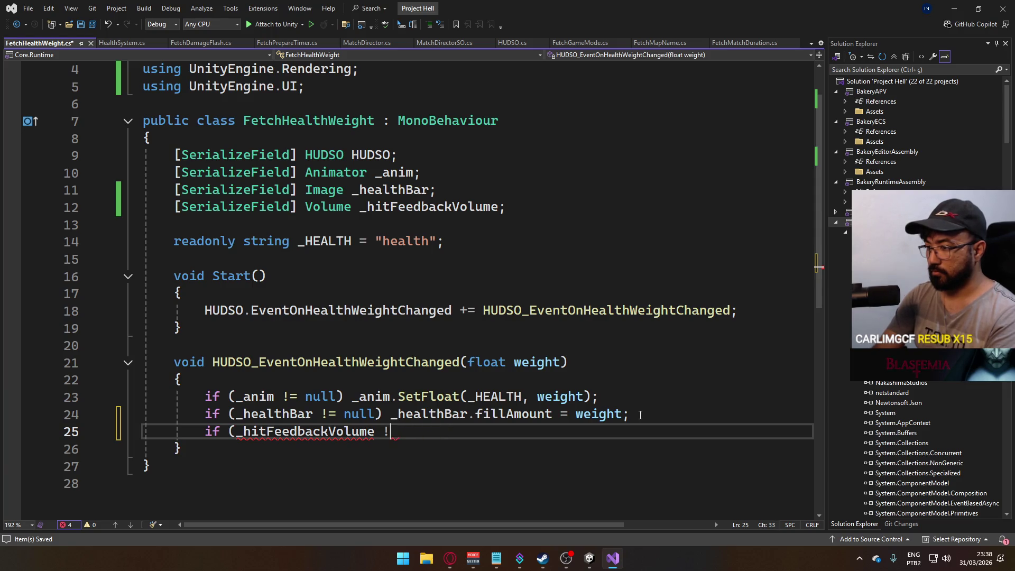
pyautogui.write('= null) ')
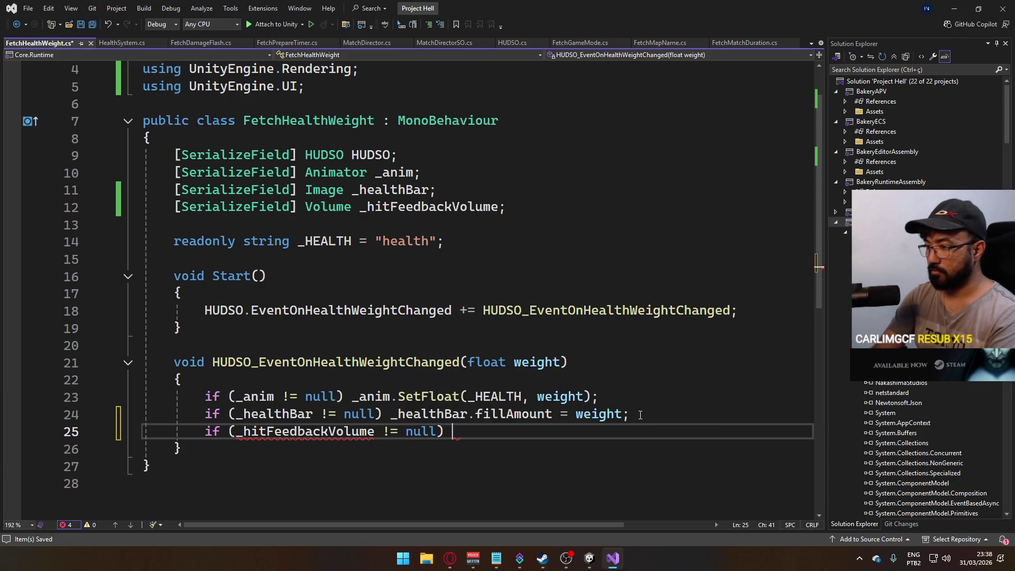
pyautogui.write('_hitFeedbackVolume =')
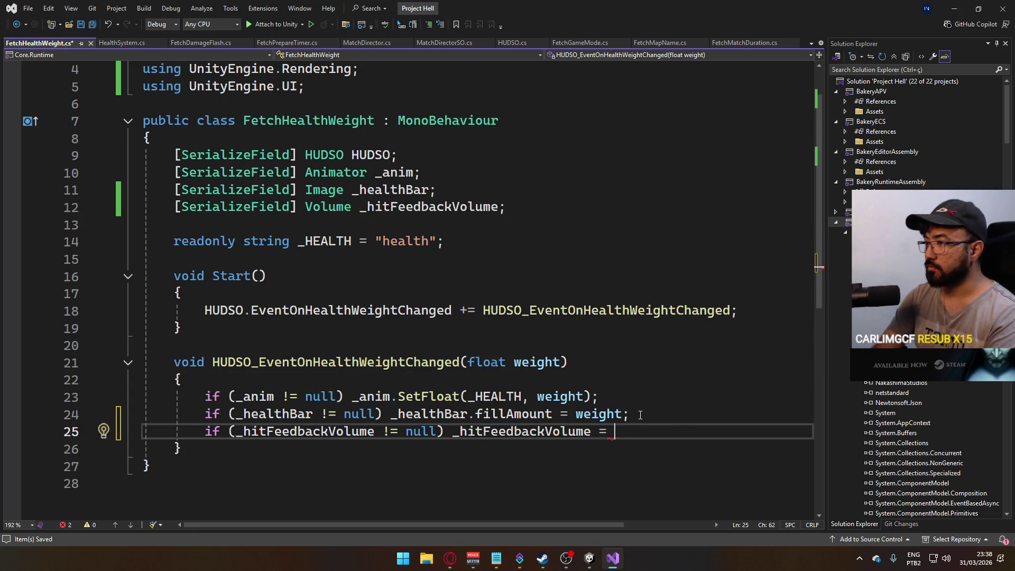
pyautogui.press('BackSpace')
pyautogui.press('BackSpace')
pyautogui.press('BackSpace')
pyautogui.write('.we')
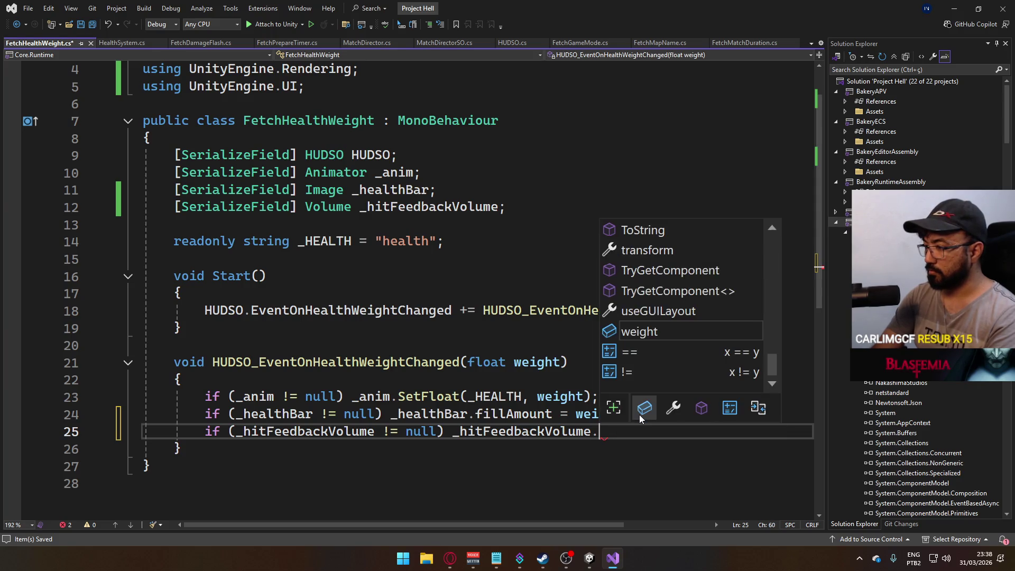
pyautogui.press('Tab')
pyautogui.write('= we')
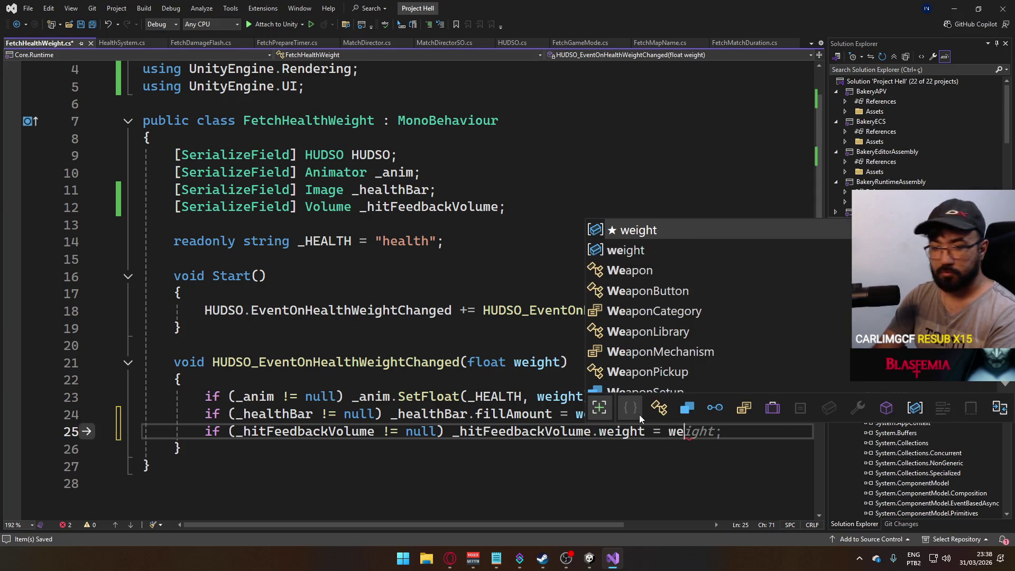
pyautogui.press('Tab')
pyautogui.write(';')
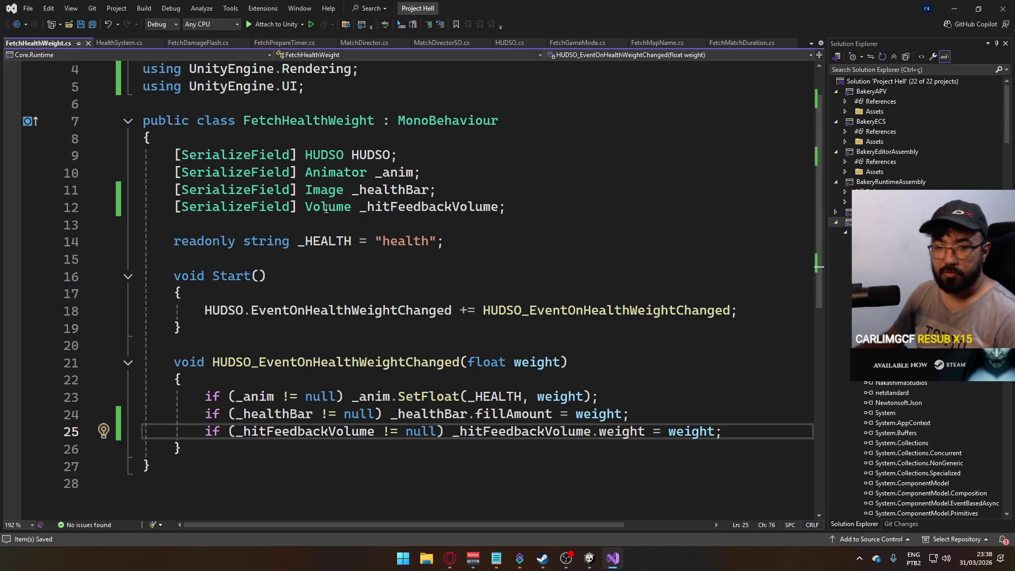
pyautogui.moveTo(590, 561)
pyautogui.click(589, 491)
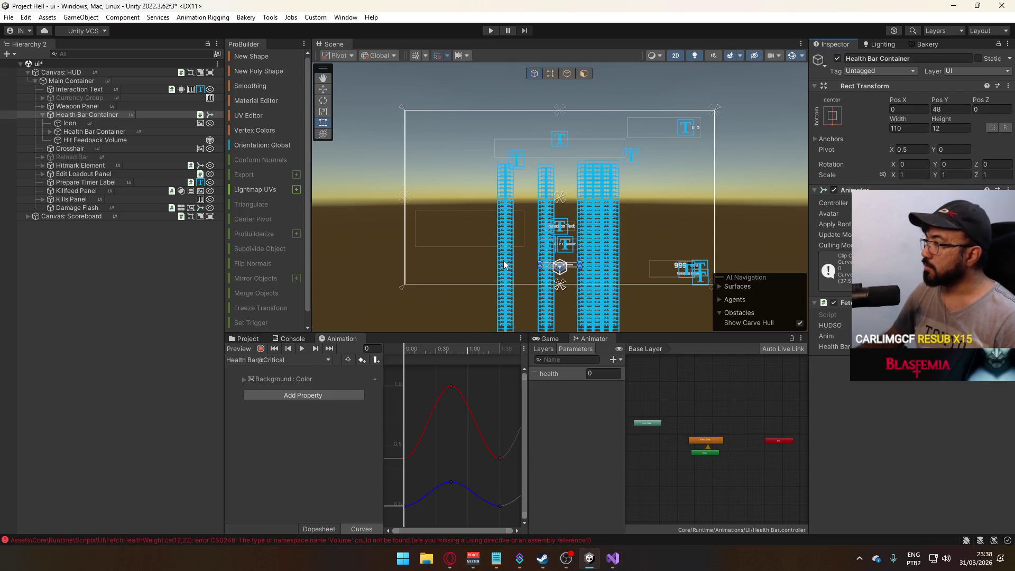
# Collapse Health Bar Container, read the CS0246 'Volume' compile error, and browse the project's asset folders.
pyautogui.click(42, 114)
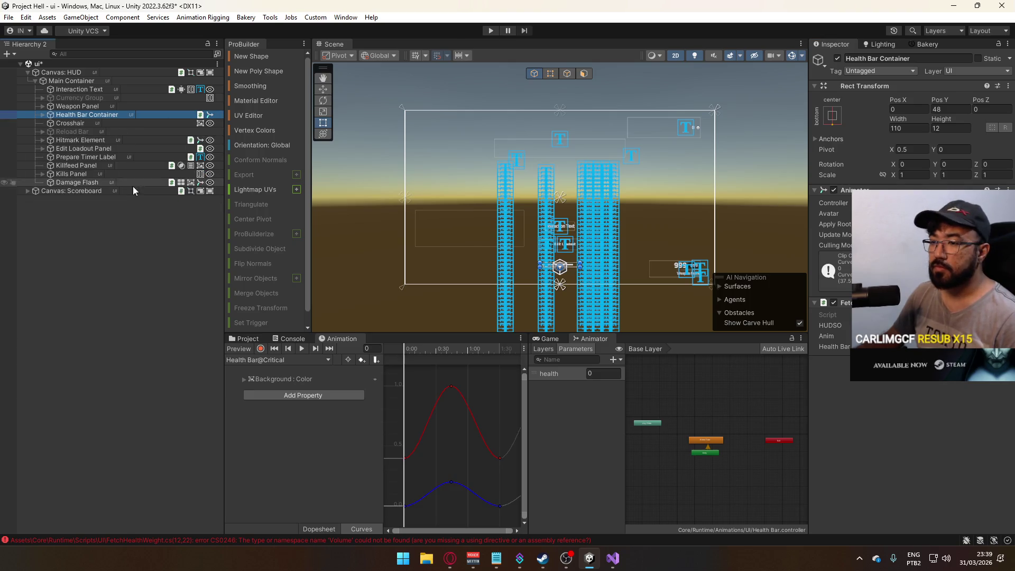
pyautogui.click(294, 540)
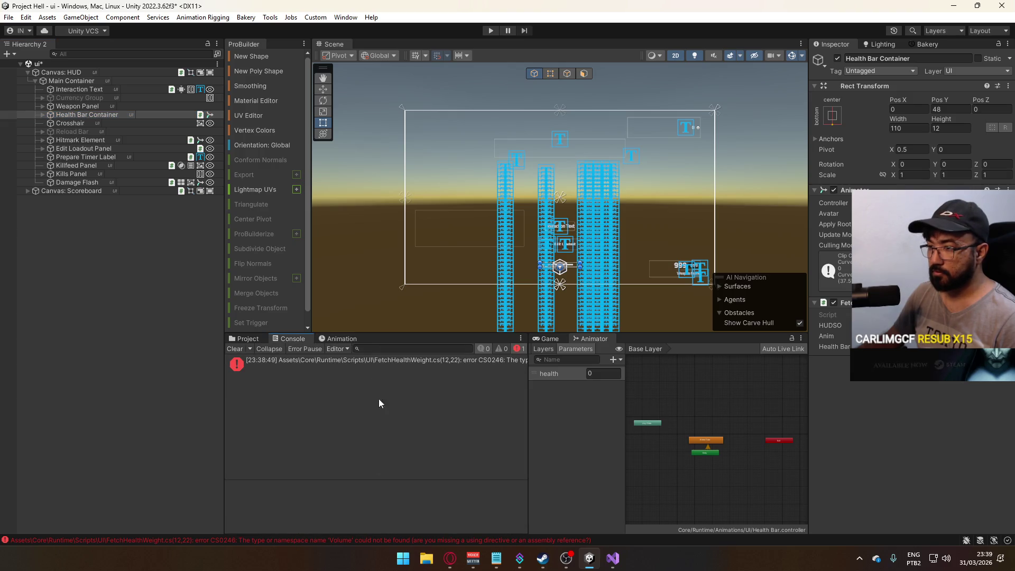
pyautogui.click(358, 359)
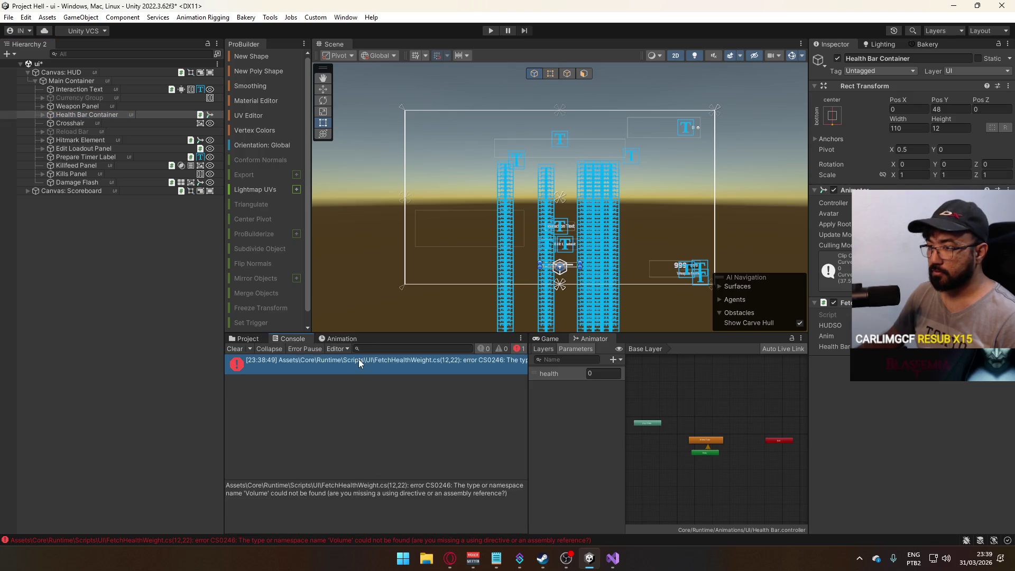
pyautogui.click(250, 338)
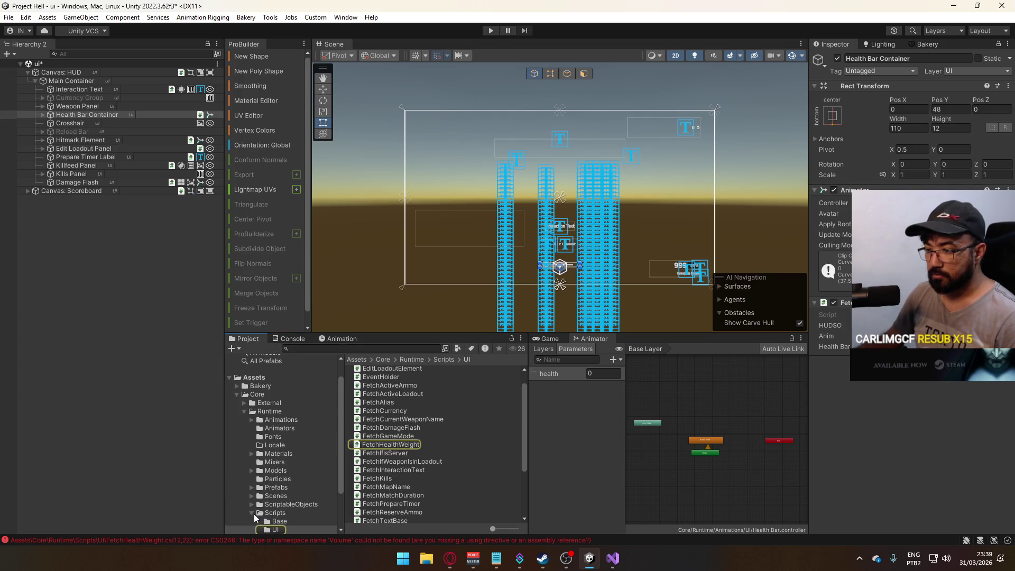
pyautogui.scroll(-3, 296, 481)
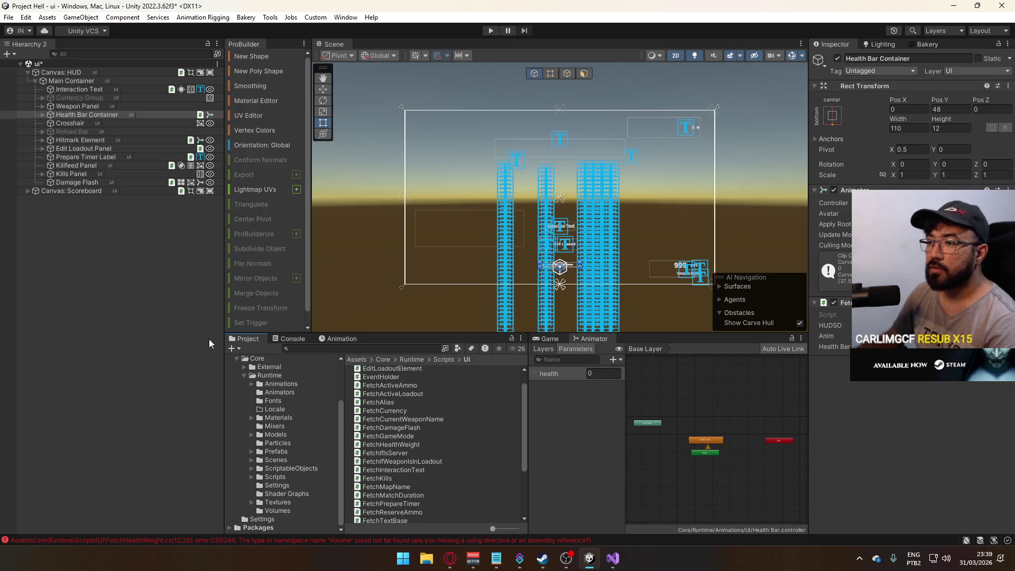
# Open the Core.Runtime assembly definition, add an empty assembly reference, and search its picker for 'rendering'.
pyautogui.click(276, 374)
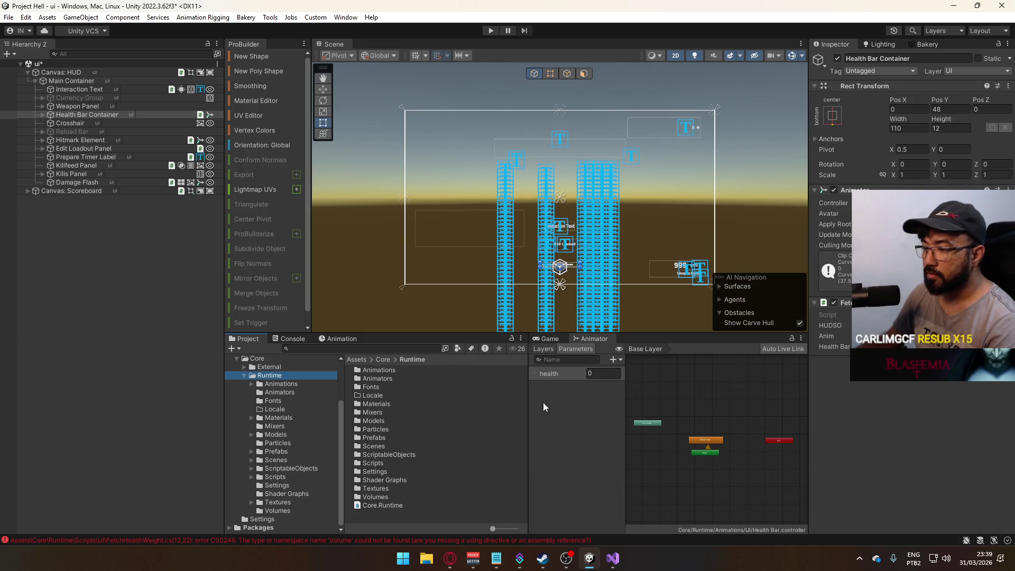
pyautogui.click(381, 505)
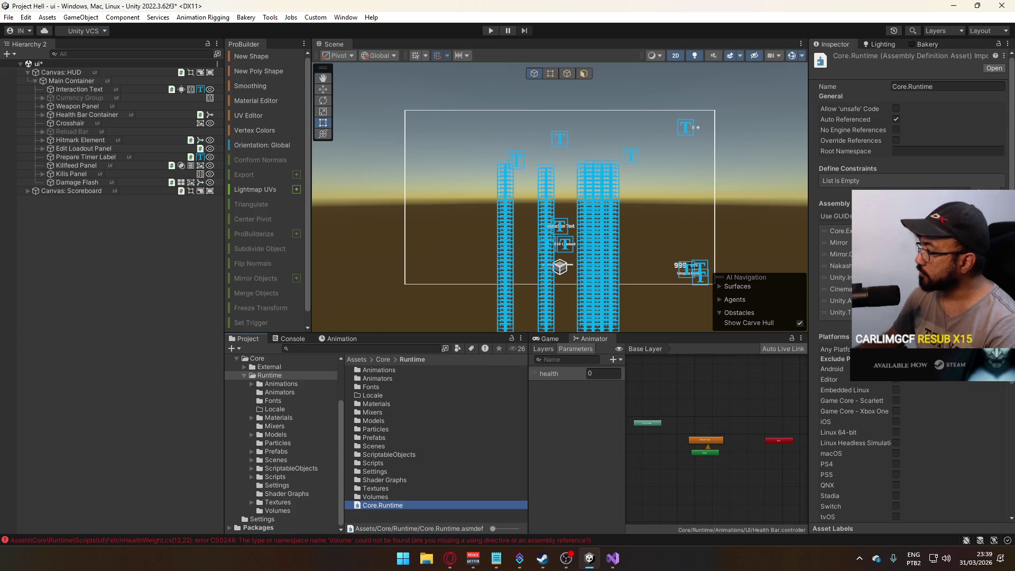
pyautogui.click(999, 323)
pyautogui.click(988, 313)
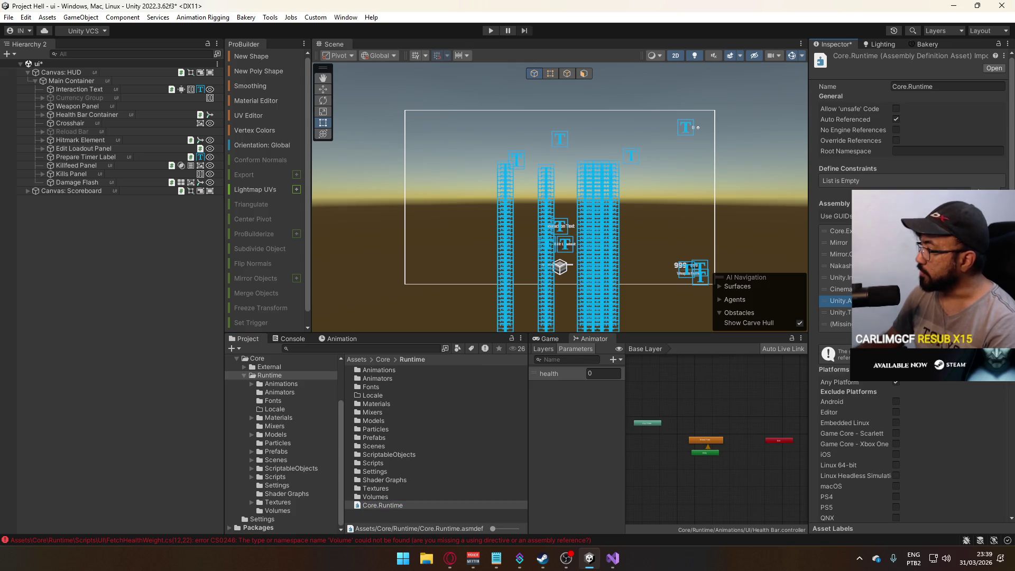
pyautogui.click(999, 323)
pyautogui.write('rendering')
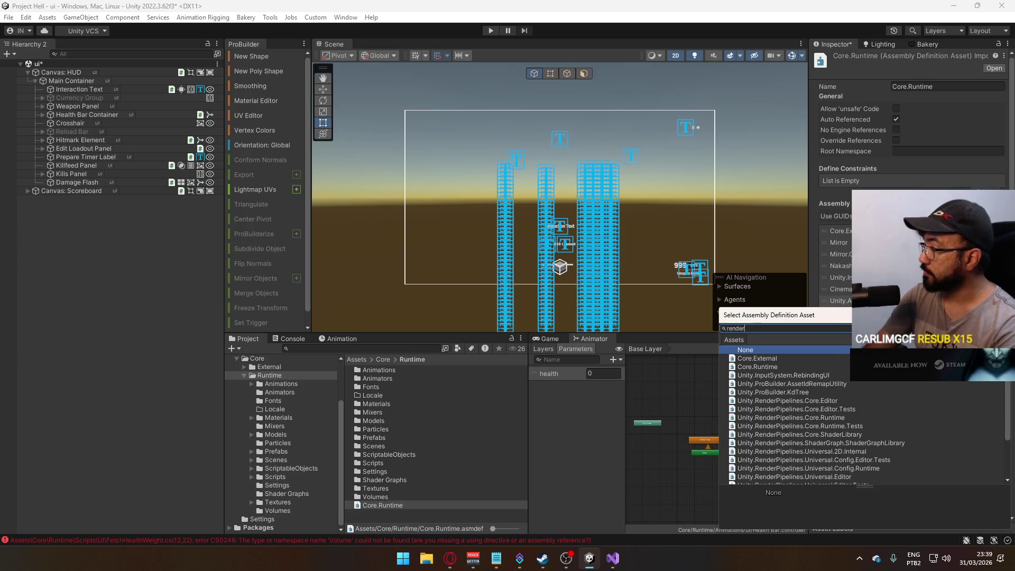
pyautogui.press('BackSpace')
pyautogui.press('BackSpace')
pyautogui.press('BackSpace')
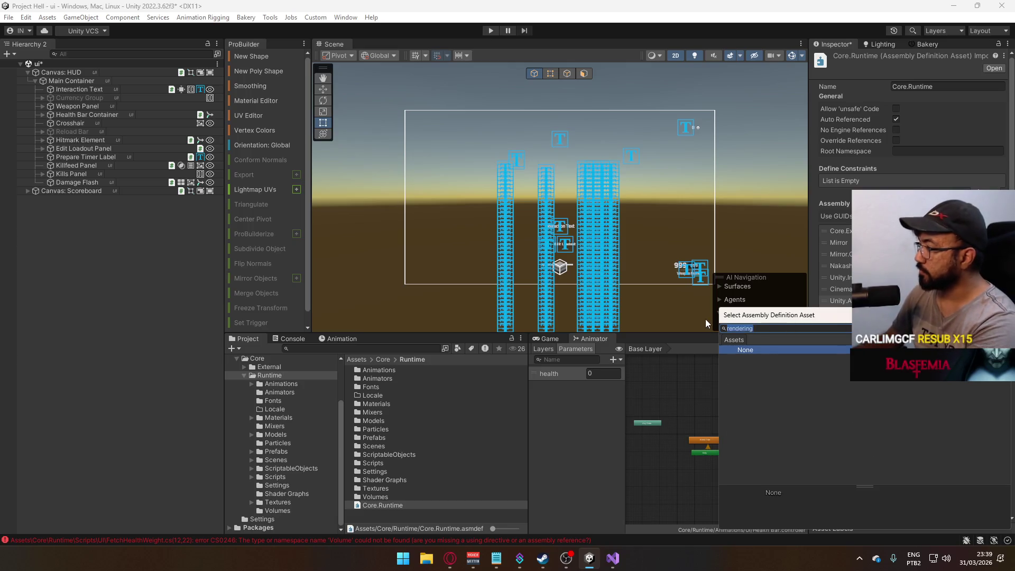
pyautogui.click(292, 338)
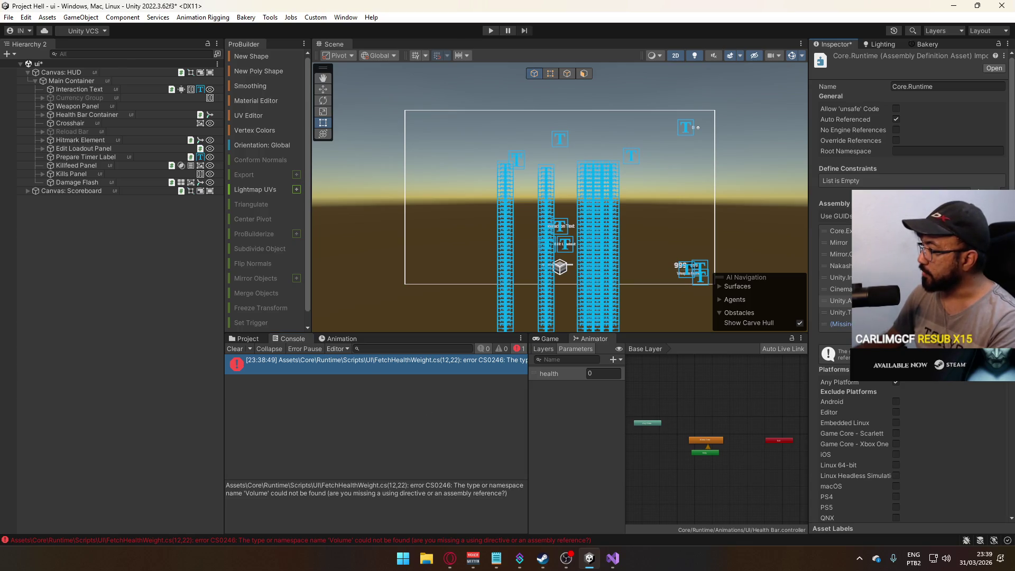
# Search the reference picker for 'volu' and briefly check the script in Visual Studio.
pyautogui.click(999, 323)
pyautogui.write('volu')
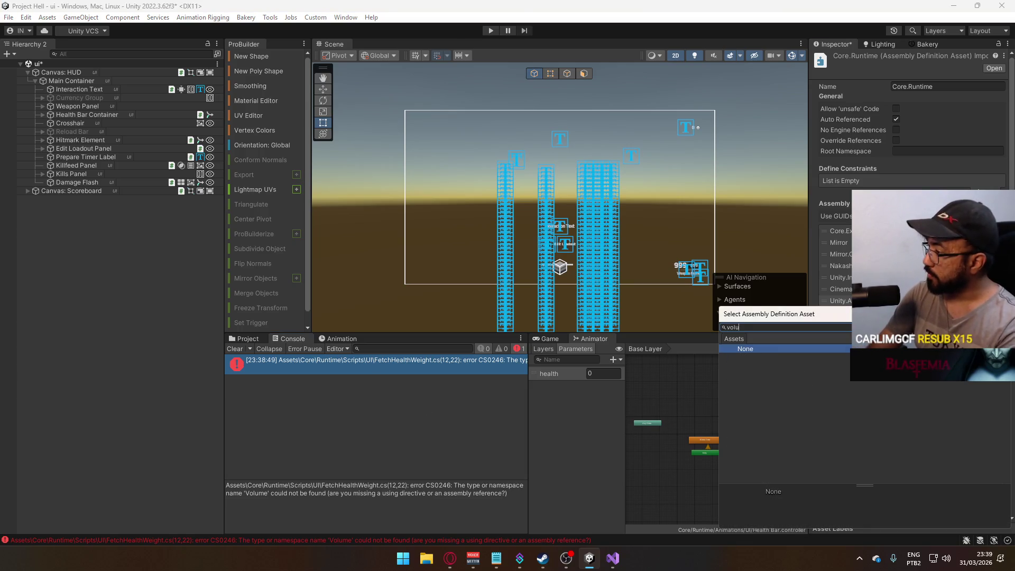
pyautogui.click(617, 561)
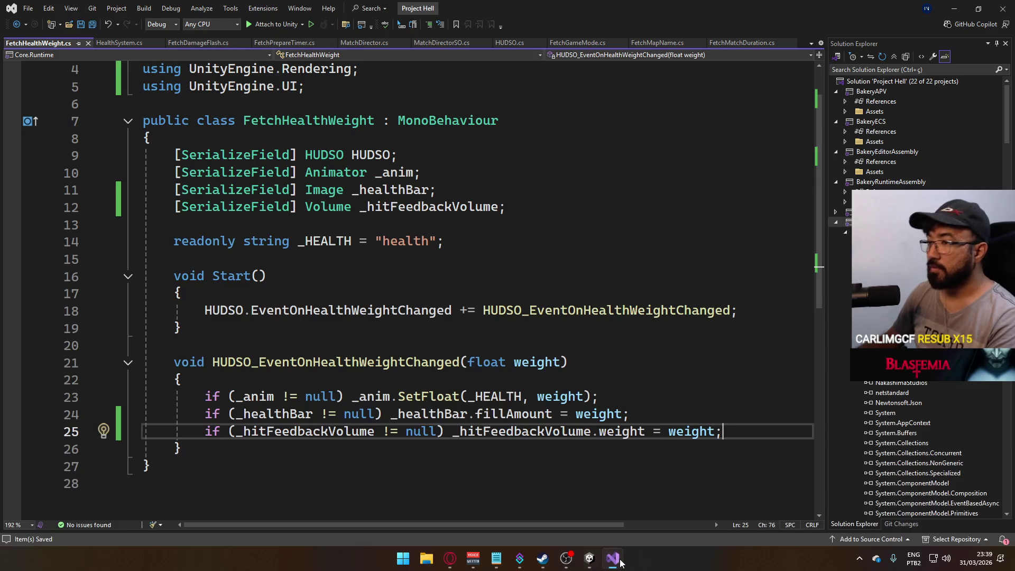
pyautogui.scroll(1, 525, 421)
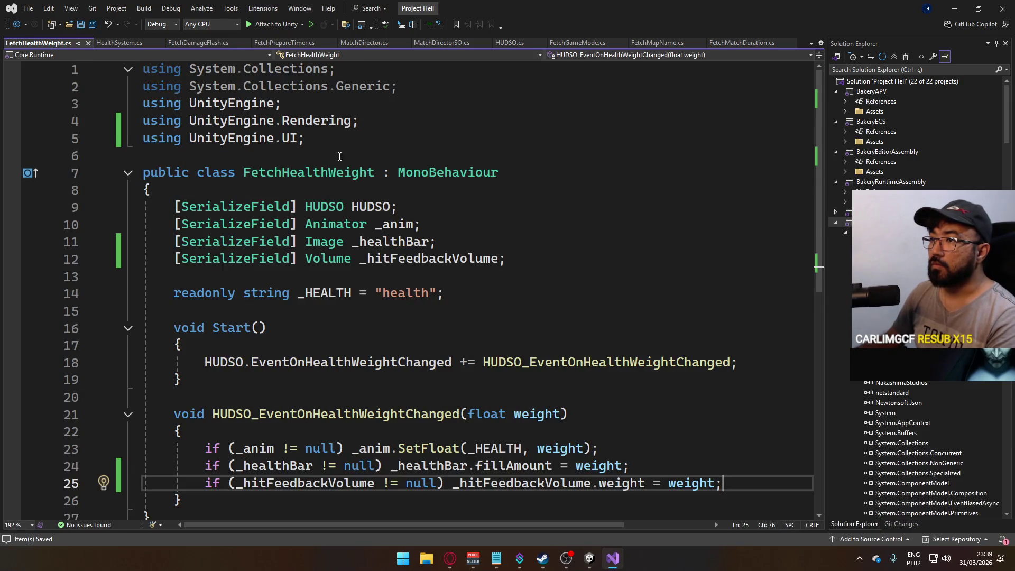
pyautogui.hotkey('alt', 'Tab')
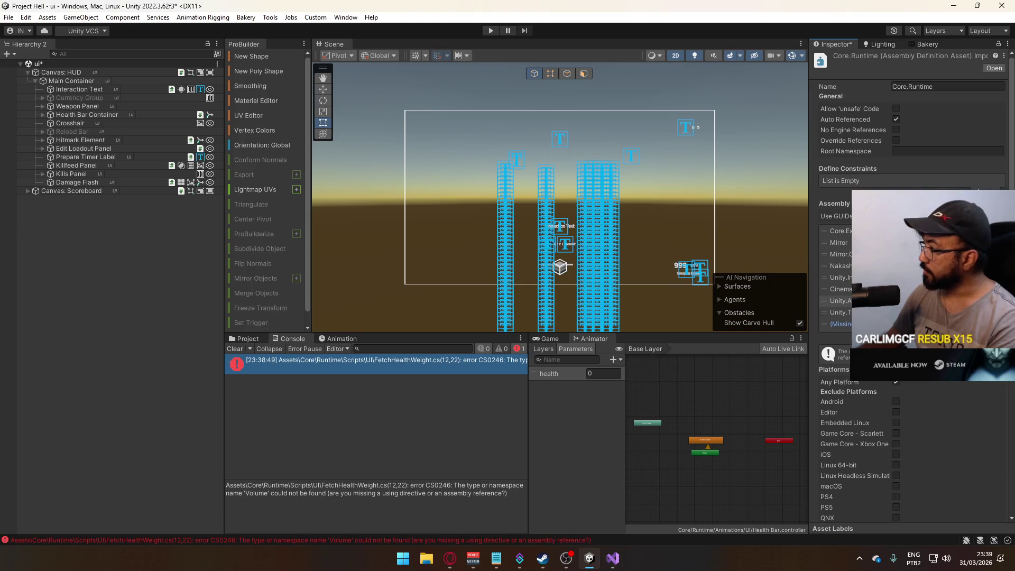
# Search the picker for 'unitye', cancel without assigning, and go to the script's using directives.
pyautogui.click(998, 324)
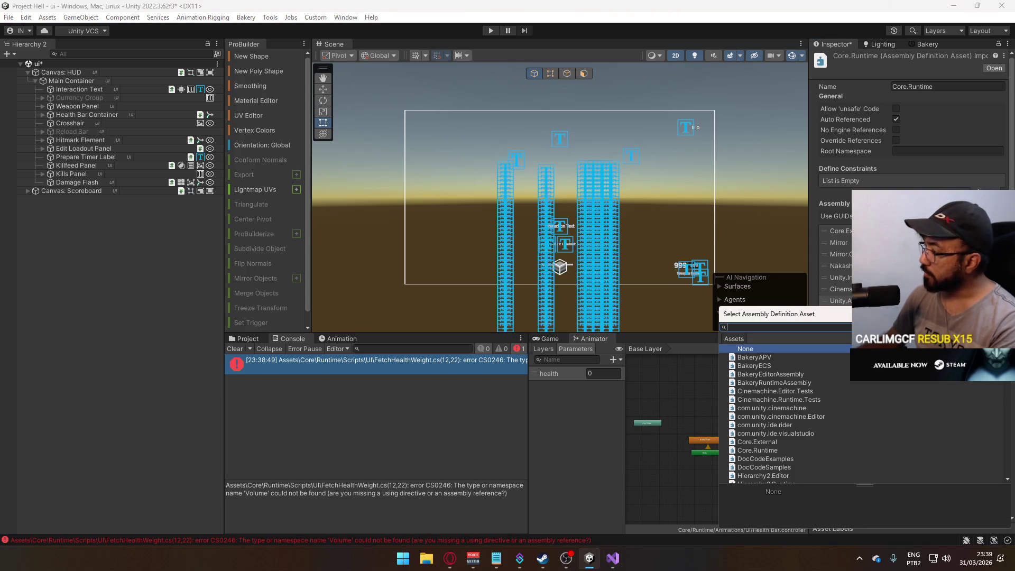
pyautogui.write('unitye')
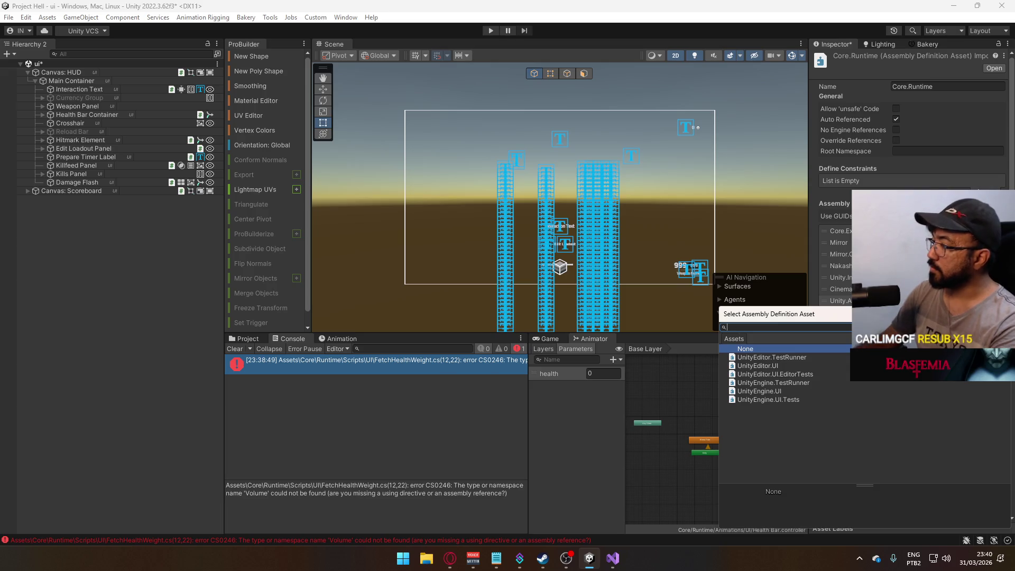
pyautogui.press('Escape')
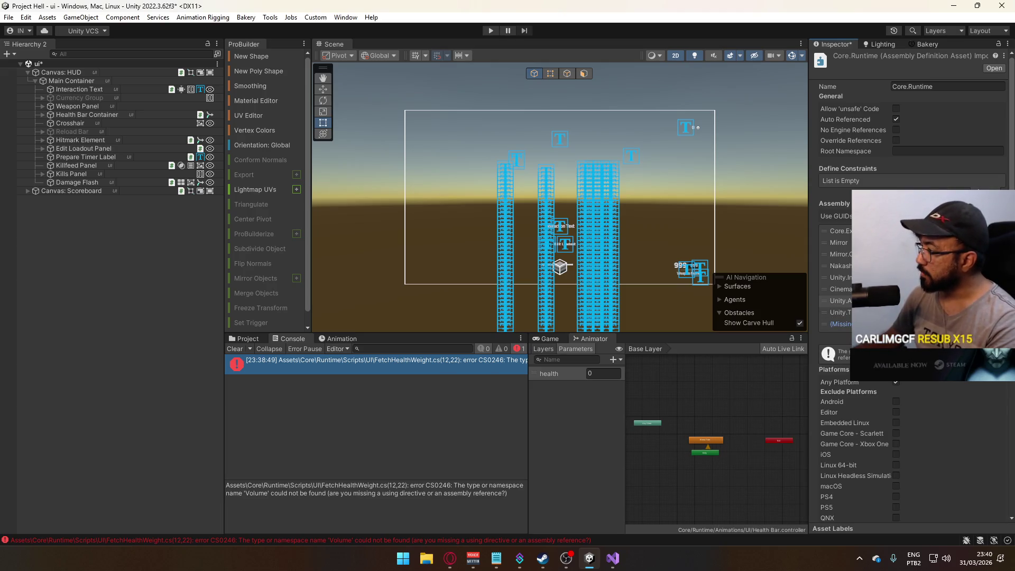
pyautogui.click(612, 558)
pyautogui.click(617, 122)
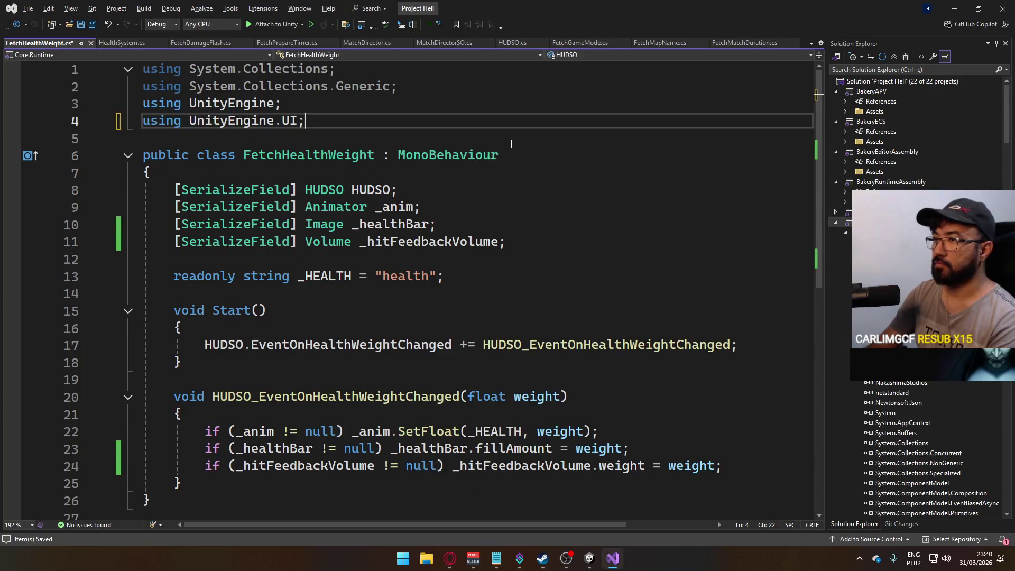
# Replace the Volume field with 'public UnityEvent OnWeightChanged;', import UnityEngine.Events, and save.
pyautogui.moveTo(506, 242); pyautogui.dragTo(174, 242)
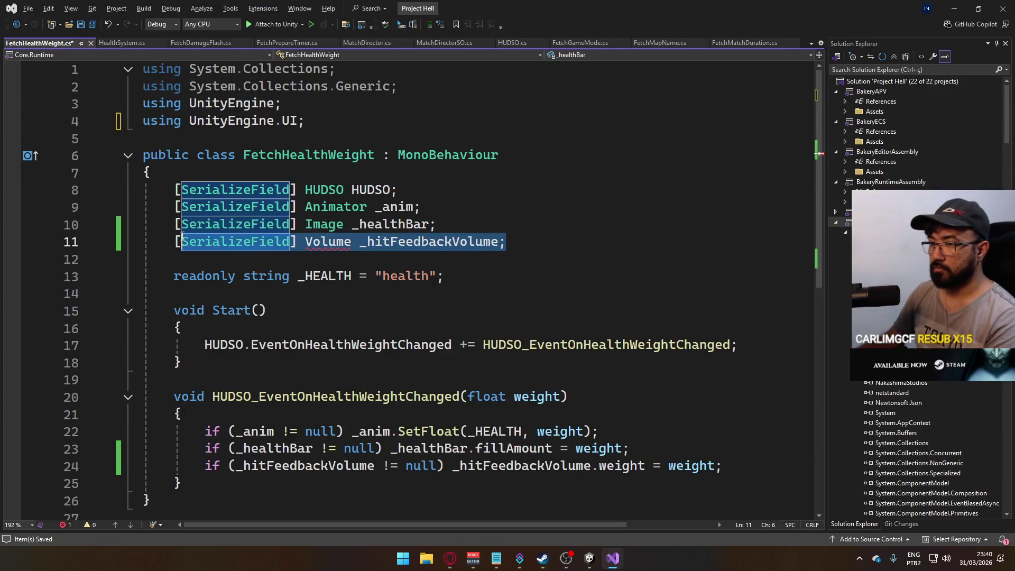
pyautogui.press('BackSpace')
pyautogui.press('Return')
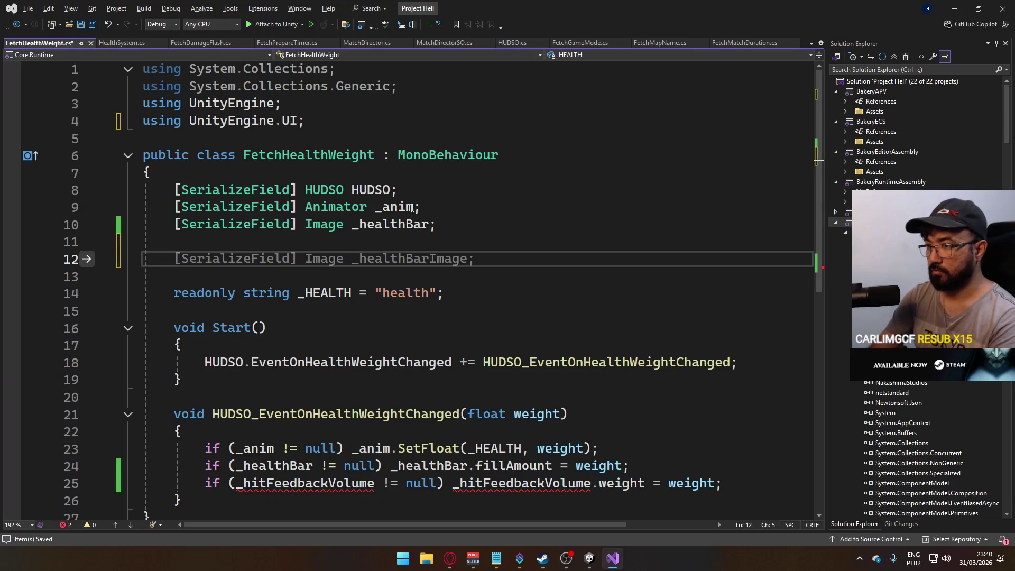
pyautogui.write('public UnityEven')
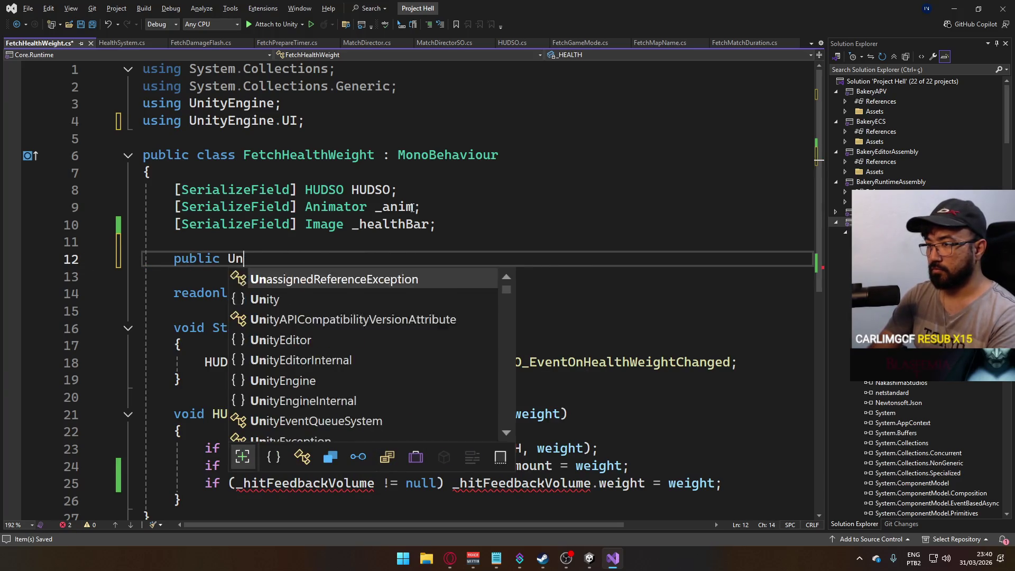
pyautogui.write('OnWe')
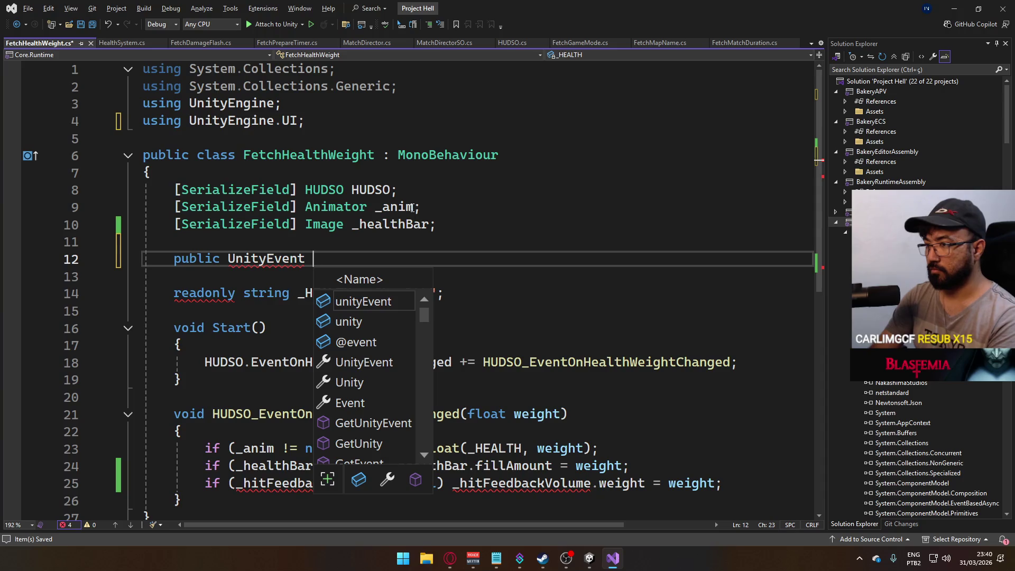
pyautogui.write('igh')
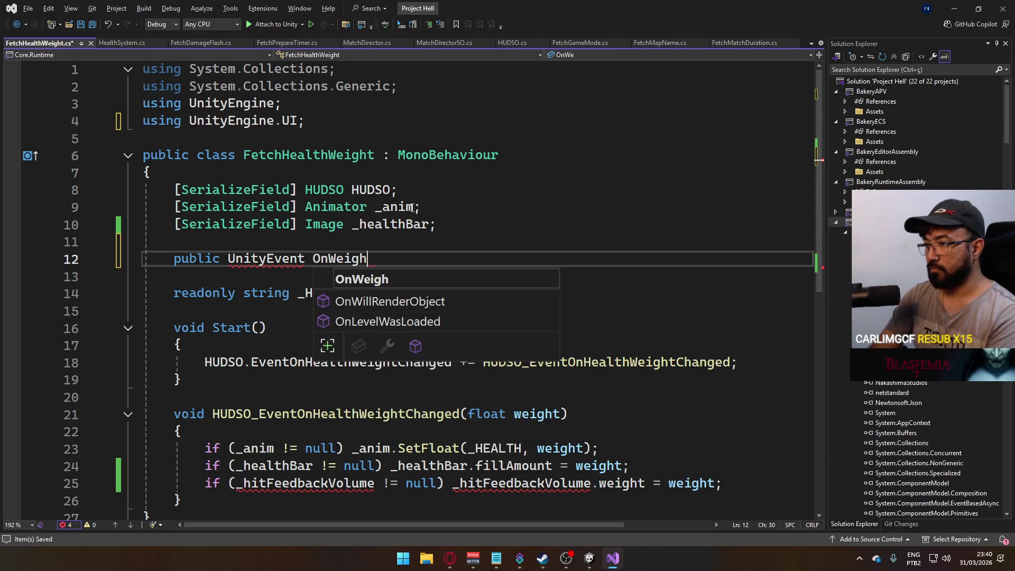
pyautogui.write('tChanged')
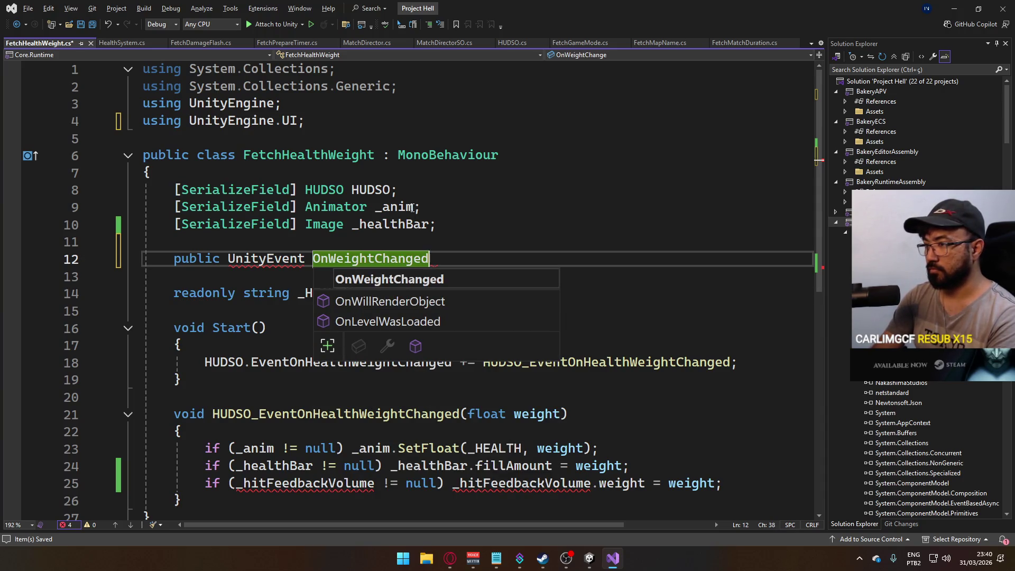
pyautogui.rightClick(253, 258)
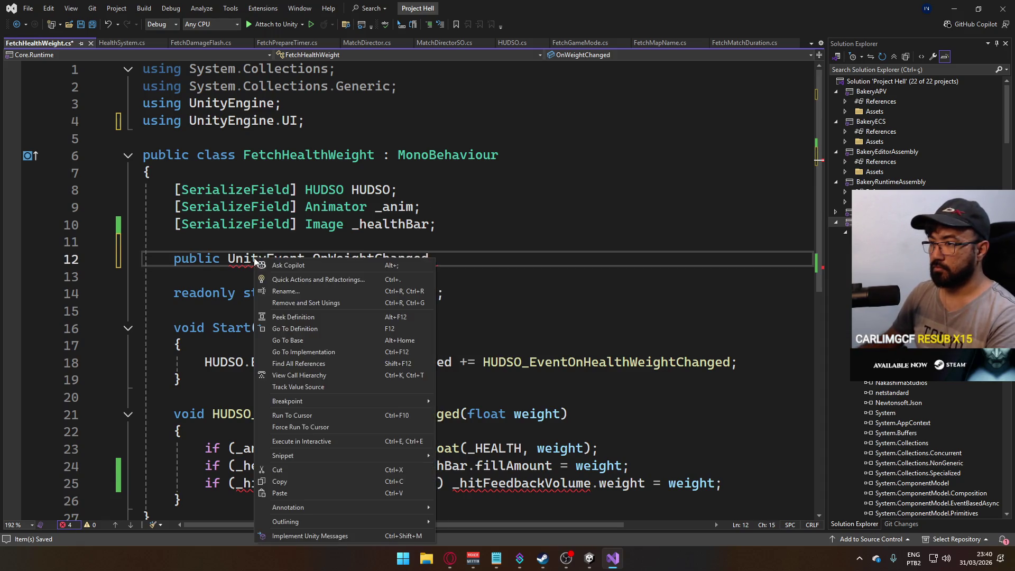
pyautogui.click(264, 265)
pyautogui.click(204, 286)
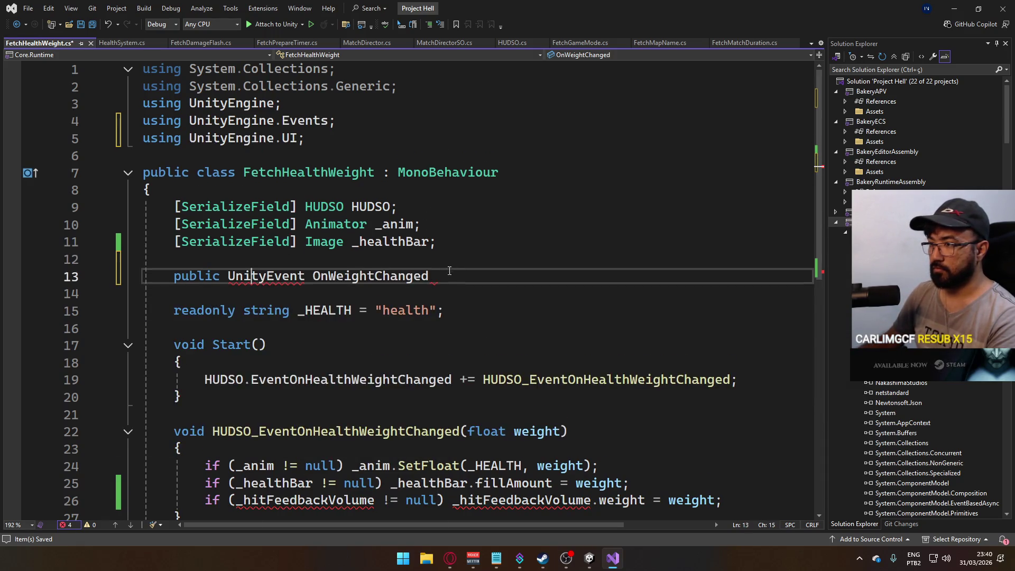
pyautogui.write(';')
pyautogui.hotkey('ctrl', 's')
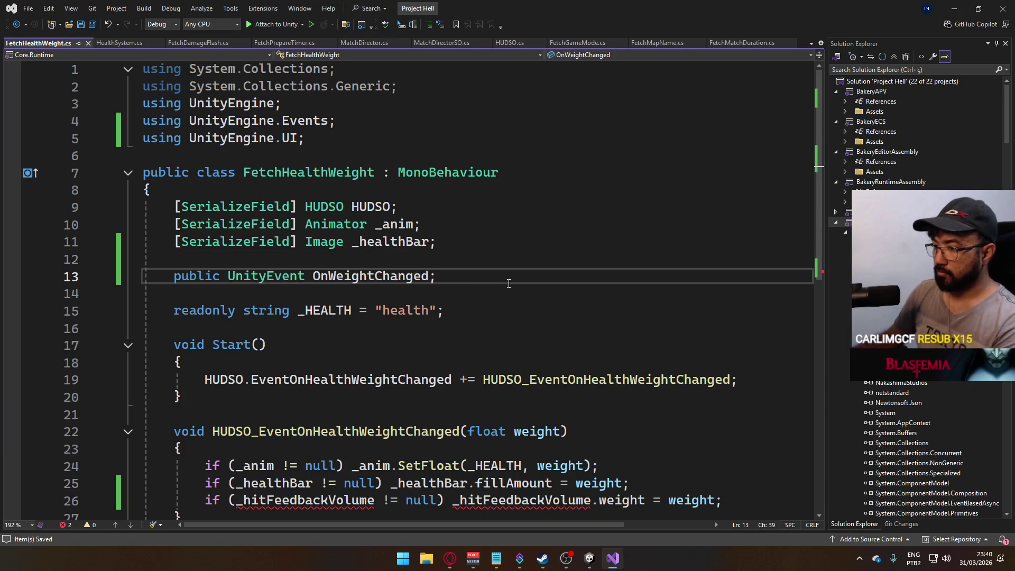
# Replace the hit feedback volume weight statement with an OnWeightChanged?.Invoke call.
pyautogui.scroll(-2, 509, 284)
pyautogui.moveTo(722, 396); pyautogui.dragTo(207, 396)
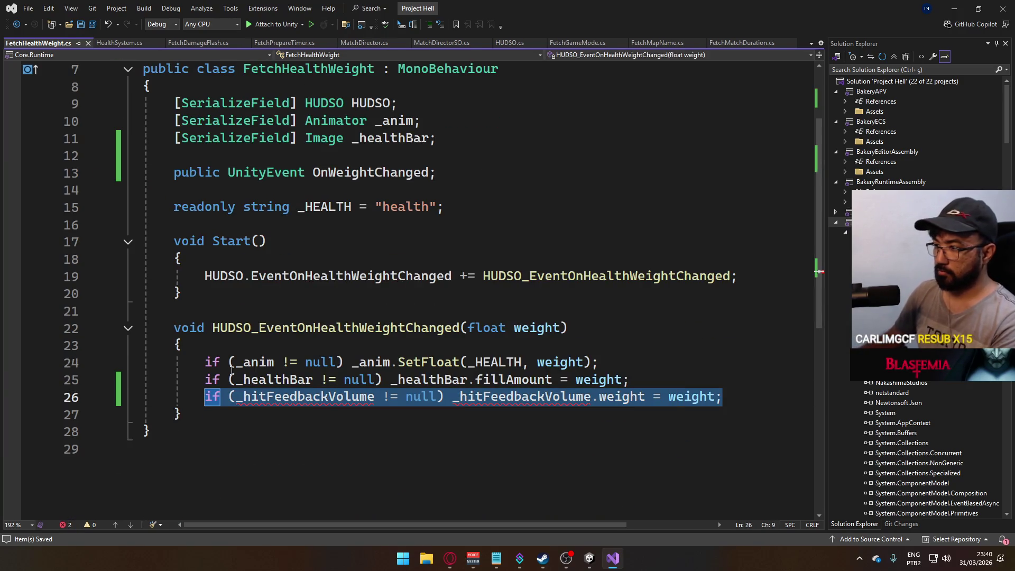
pyautogui.press('BackSpace')
pyautogui.press('Return')
pyautogui.write('this.eventon')
pyautogui.press('Tab')
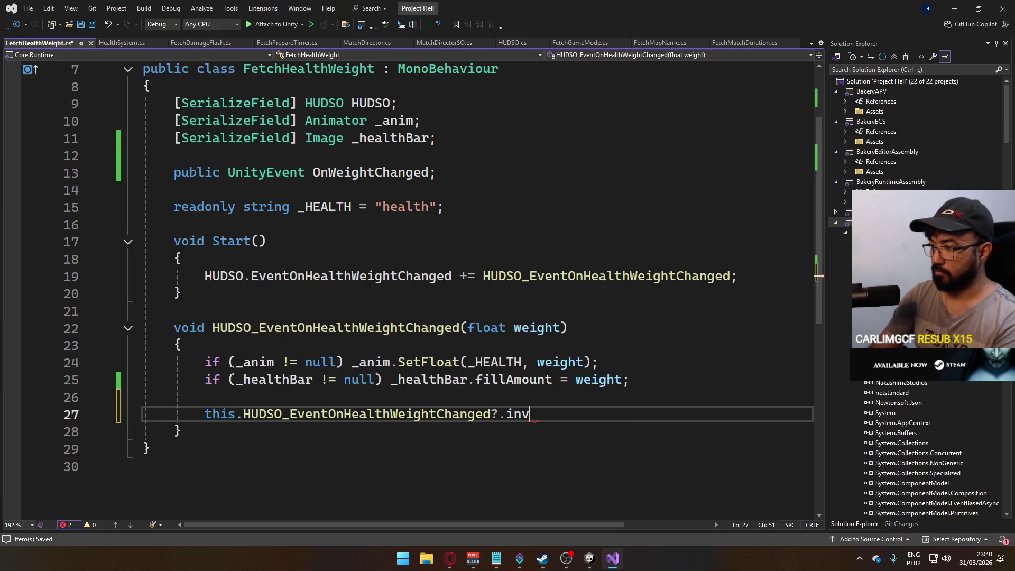
pyautogui.press('BackSpace')
pyautogui.press('BackSpace')
pyautogui.press('BackSpace')
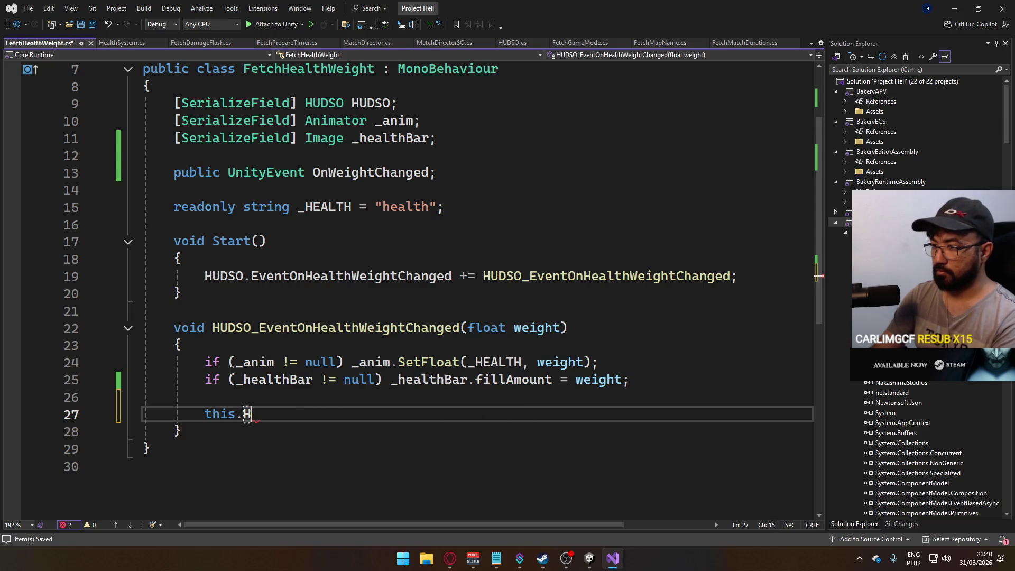
pyautogui.write('Onwe')
pyautogui.press('Tab')
pyautogui.write('?')
pyautogui.press('BackSpace')
pyautogui.write('?.inv')
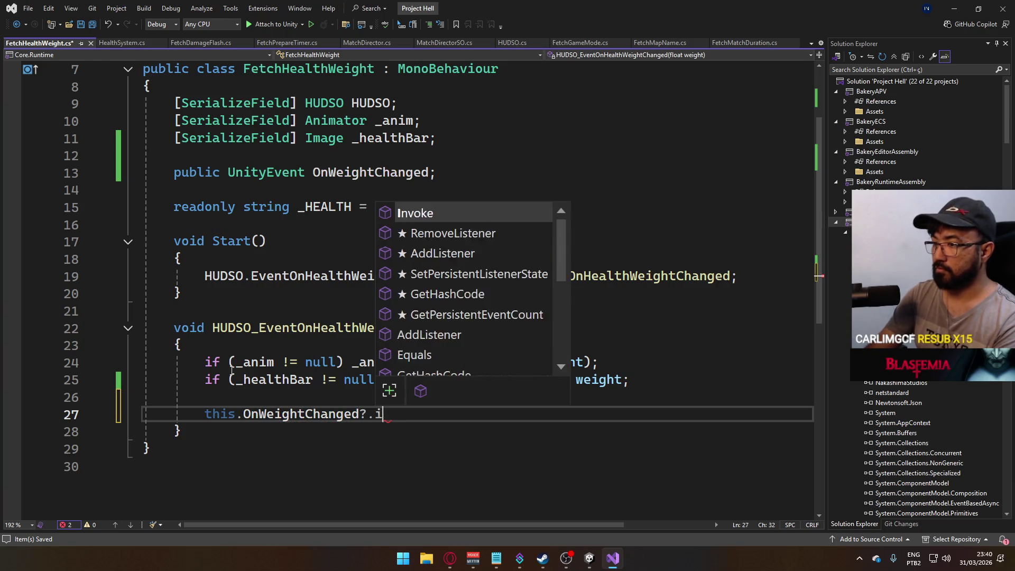
pyautogui.press('Tab')
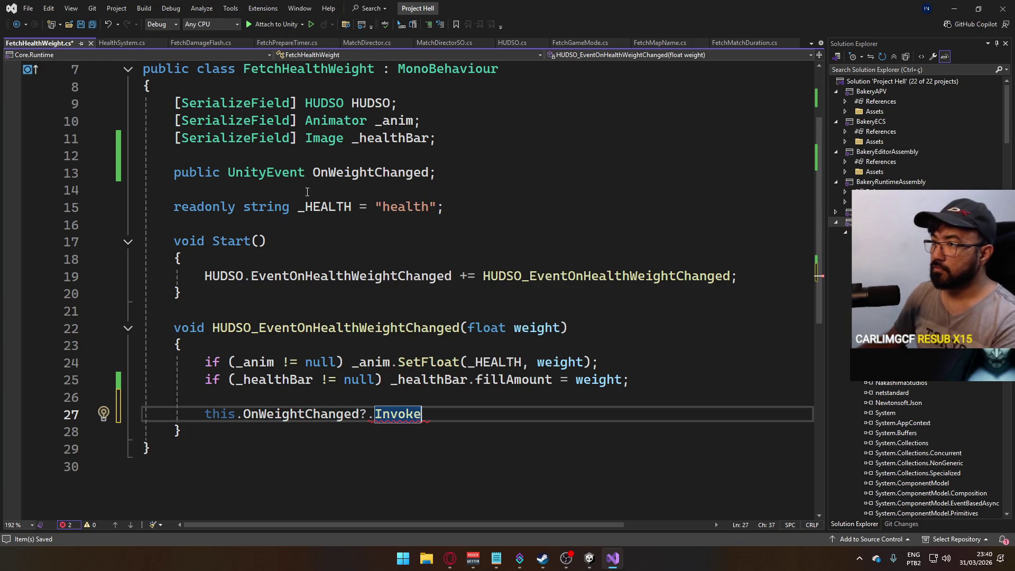
# Make the event UnityEvent<float>, pass weight to Invoke, save, and return to Unity.
pyautogui.click(306, 173)
pyautogui.write('<float>')
pyautogui.click(459, 433)
pyautogui.click(465, 413)
pyautogui.write('(weight);')
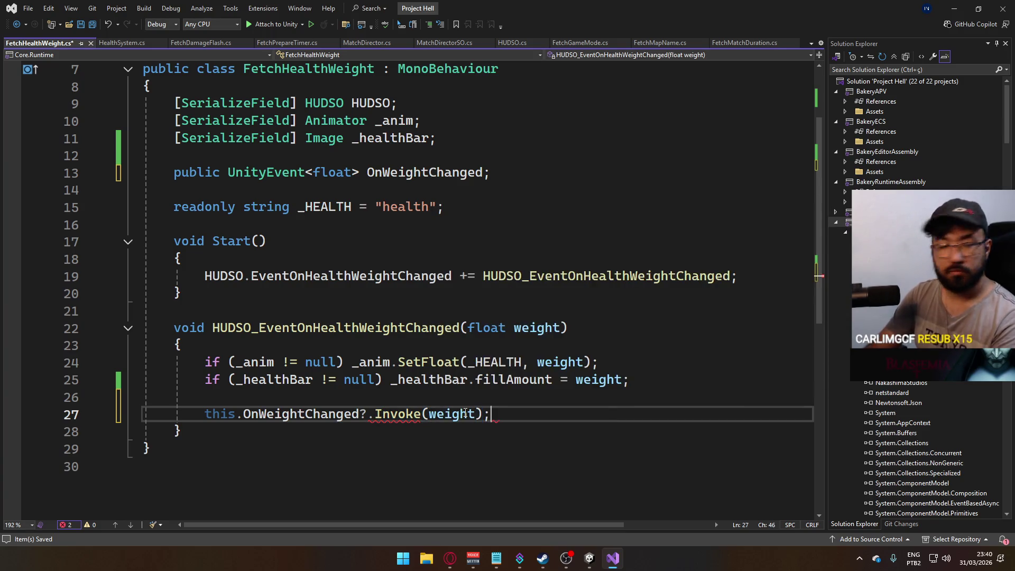
pyautogui.hotkey('ctrl', 's')
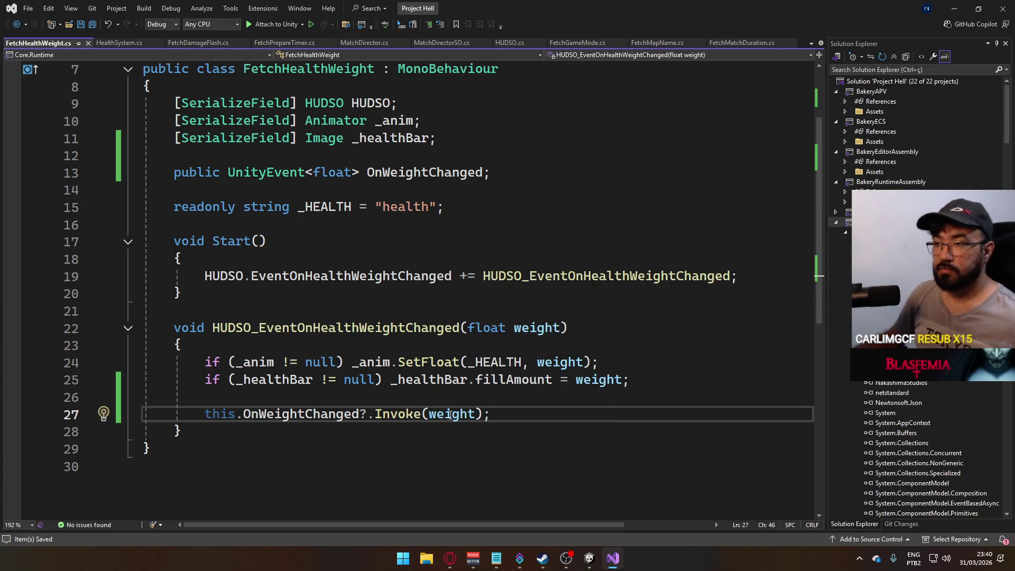
pyautogui.moveTo(589, 558)
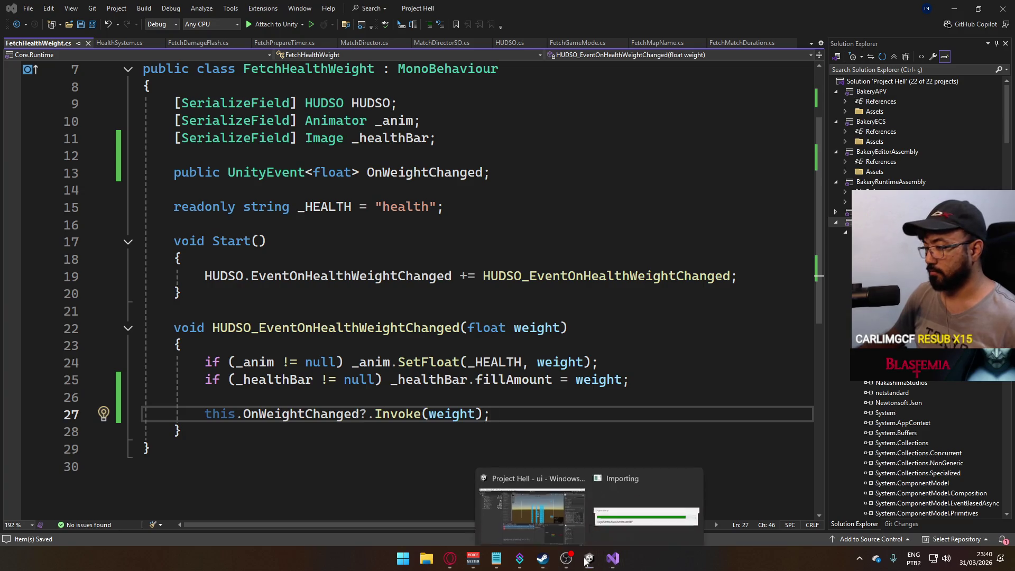
pyautogui.click(594, 514)
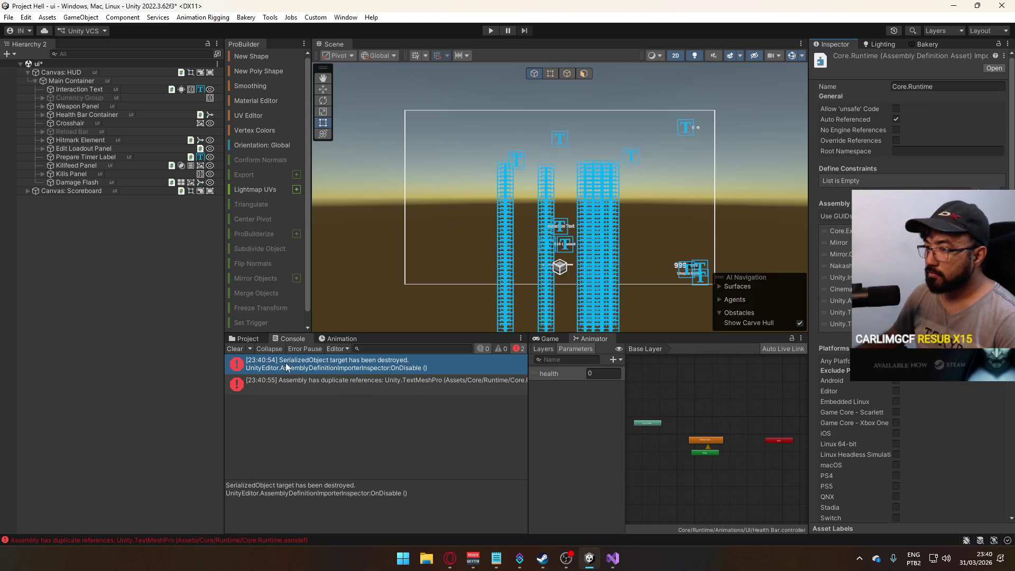
# Clear the Console, delete the duplicate Unity.TextMeshPro reference from Core.Runtime, and save the change.
pyautogui.click(232, 348)
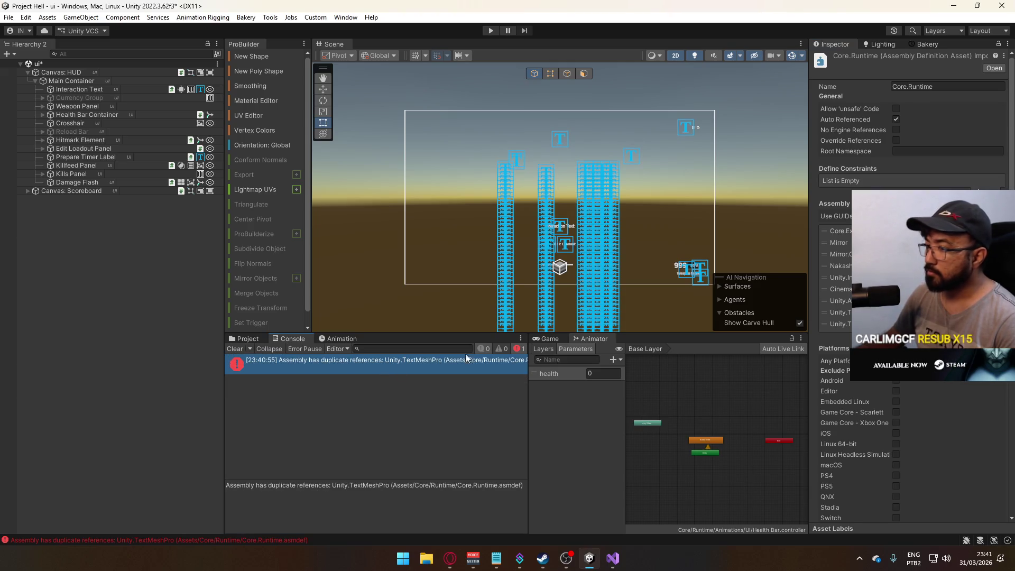
pyautogui.click(838, 324)
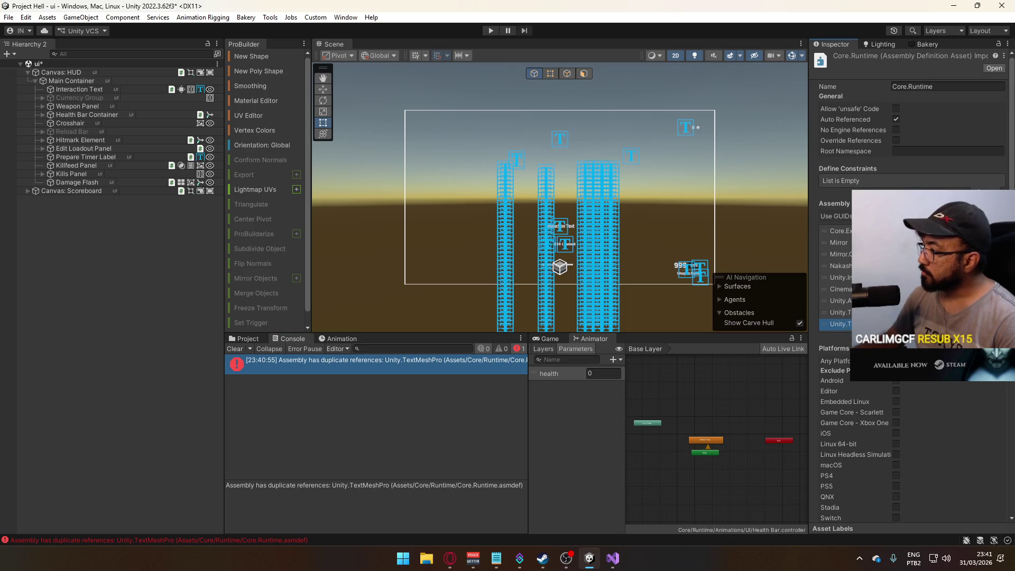
pyautogui.click(1000, 335)
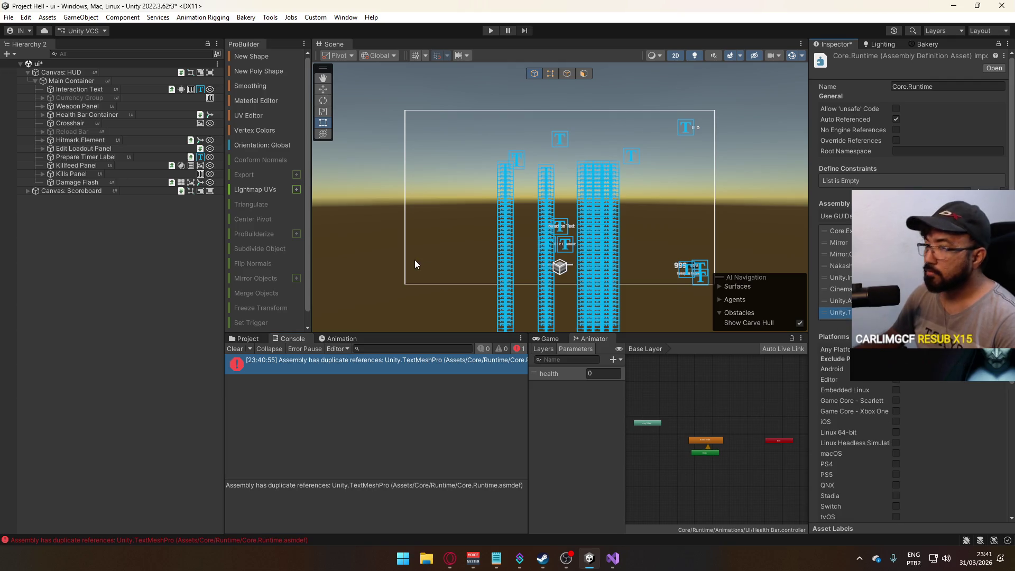
pyautogui.click(111, 184)
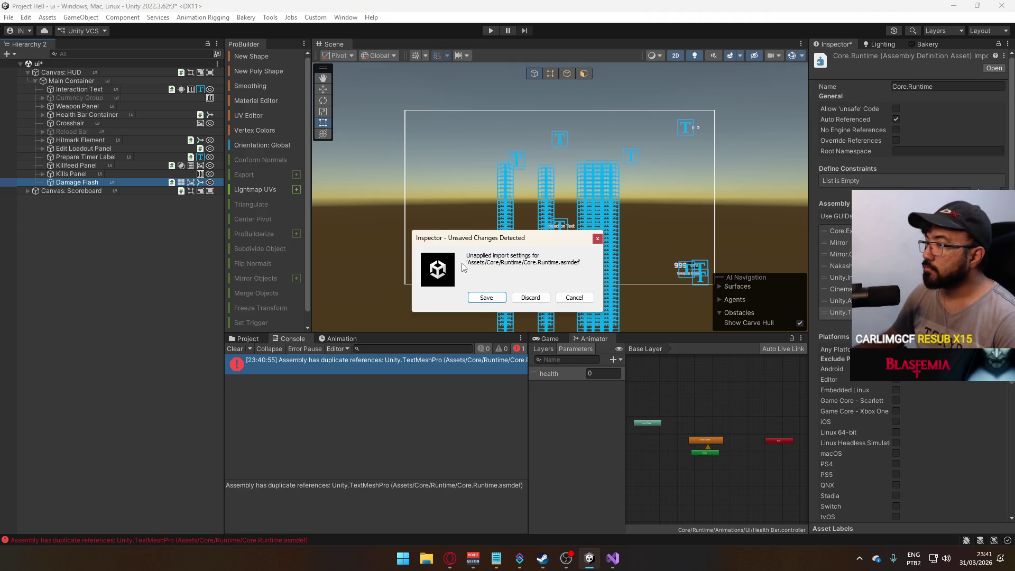
pyautogui.click(477, 297)
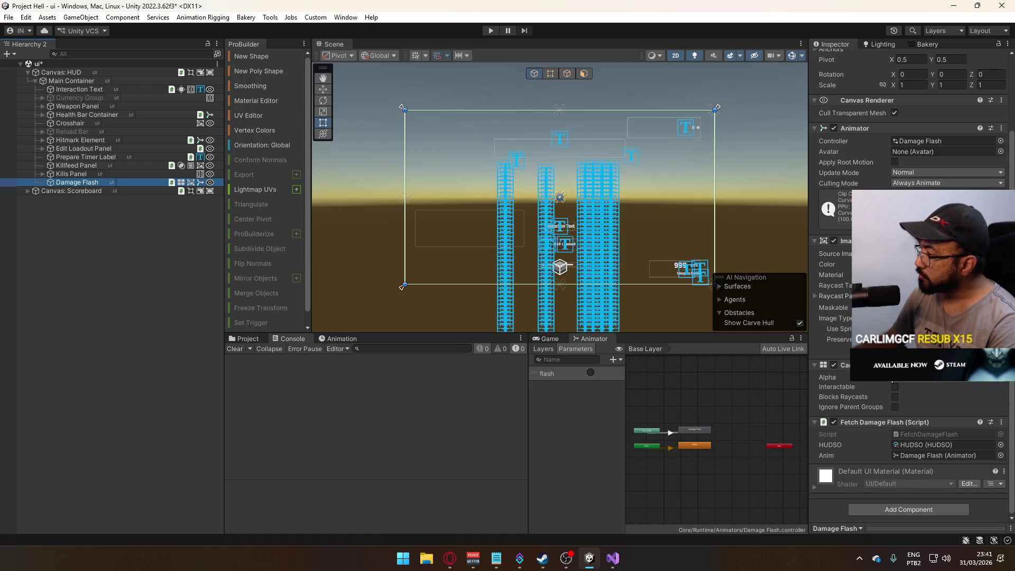
# Add an OnWeightChanged listener on Health Bar Container targeting Hit Feedback Volume, leaving the function unset.
pyautogui.click(103, 117)
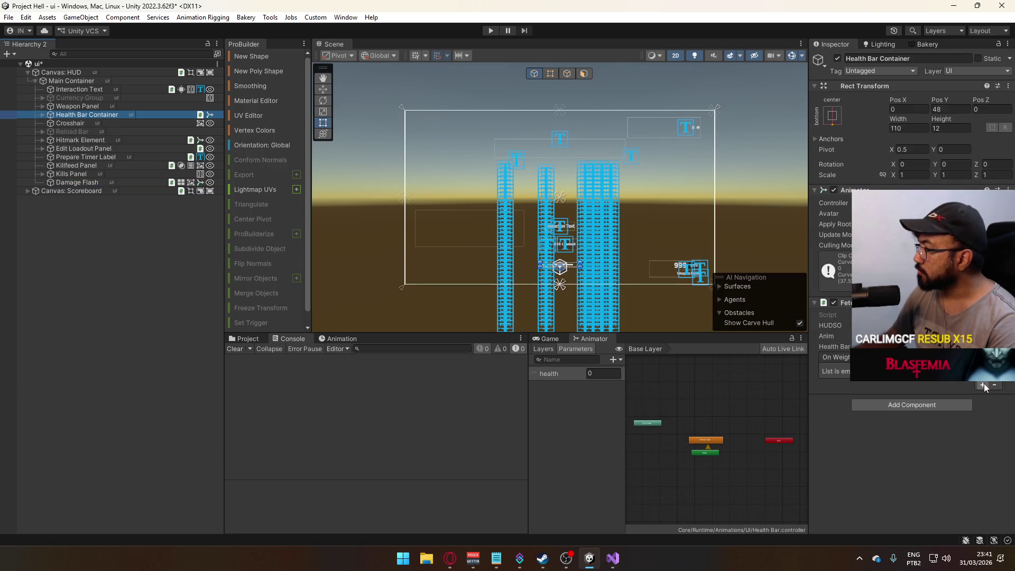
pyautogui.click(983, 385)
pyautogui.click(42, 115)
pyautogui.moveTo(96, 140)
pyautogui.mouseDown()
pyautogui.moveTo(137, 141)
pyautogui.moveTo(582, 275)
pyautogui.moveTo(856, 382)
pyautogui.mouseUp()
pyautogui.click(930, 371)
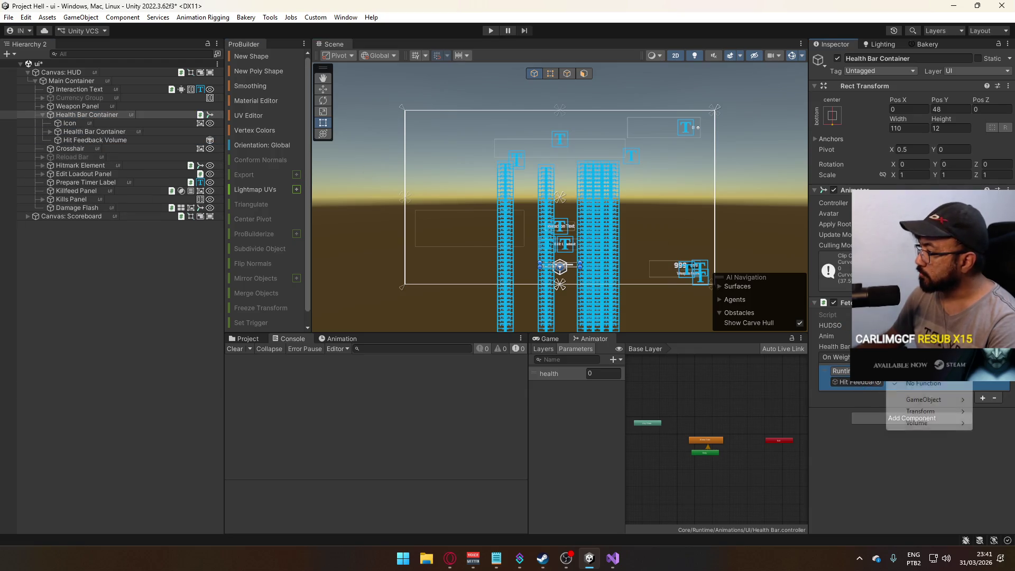
pyautogui.moveTo(919, 423)
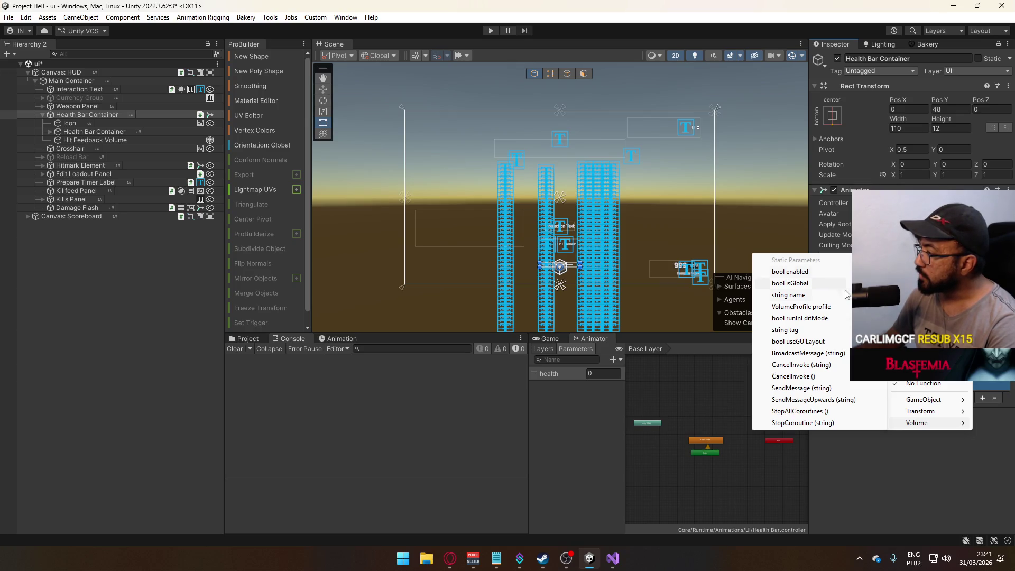
pyautogui.click(902, 418)
pyautogui.click(920, 385)
pyautogui.moveTo(917, 423)
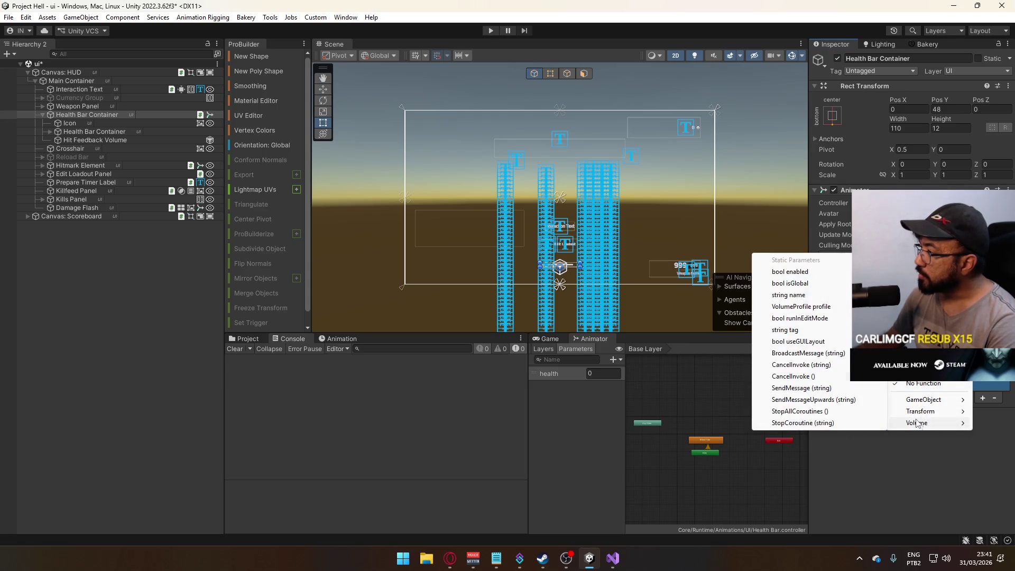
pyautogui.press('Escape')
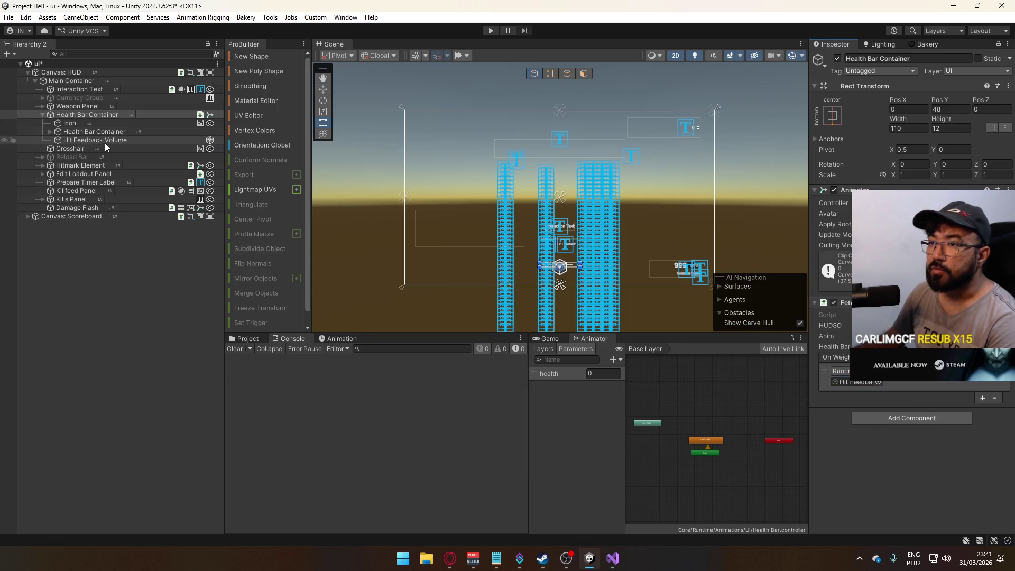
# Select Hit Feedback Volume, switch the Inspector to Debug mode, and show the project folders.
pyautogui.click(101, 140)
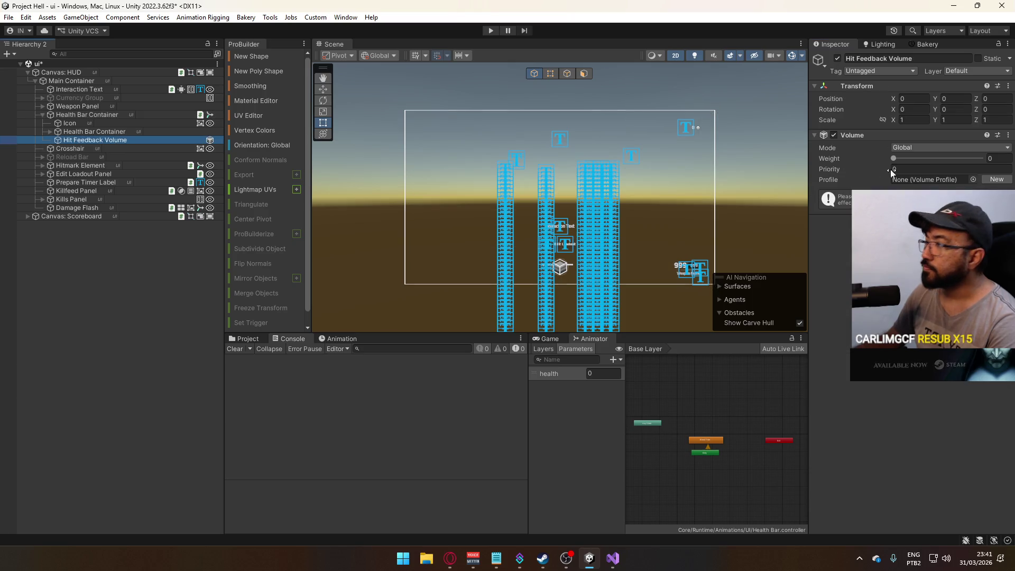
pyautogui.click(1007, 44)
pyautogui.click(899, 94)
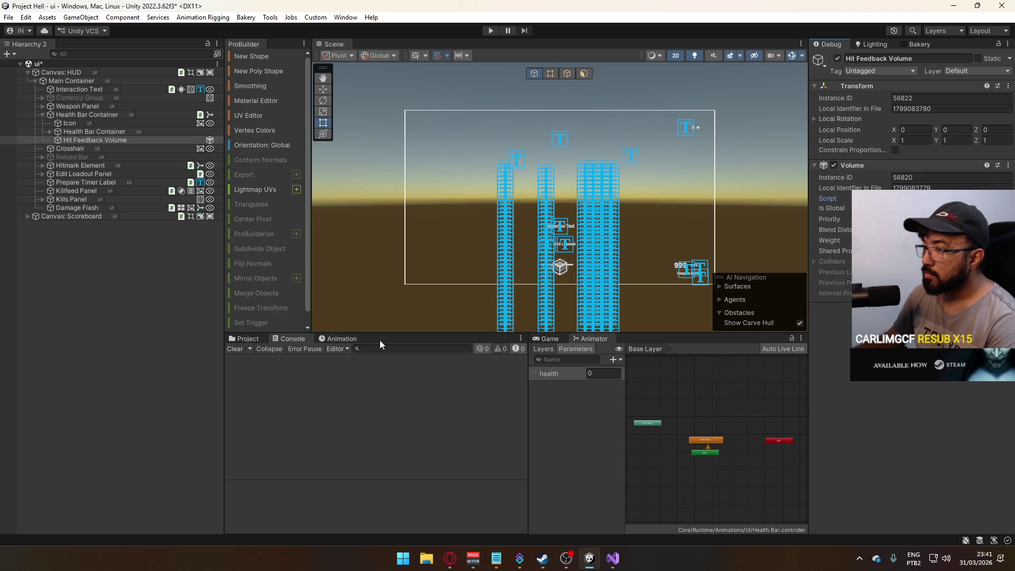
pyautogui.click(245, 338)
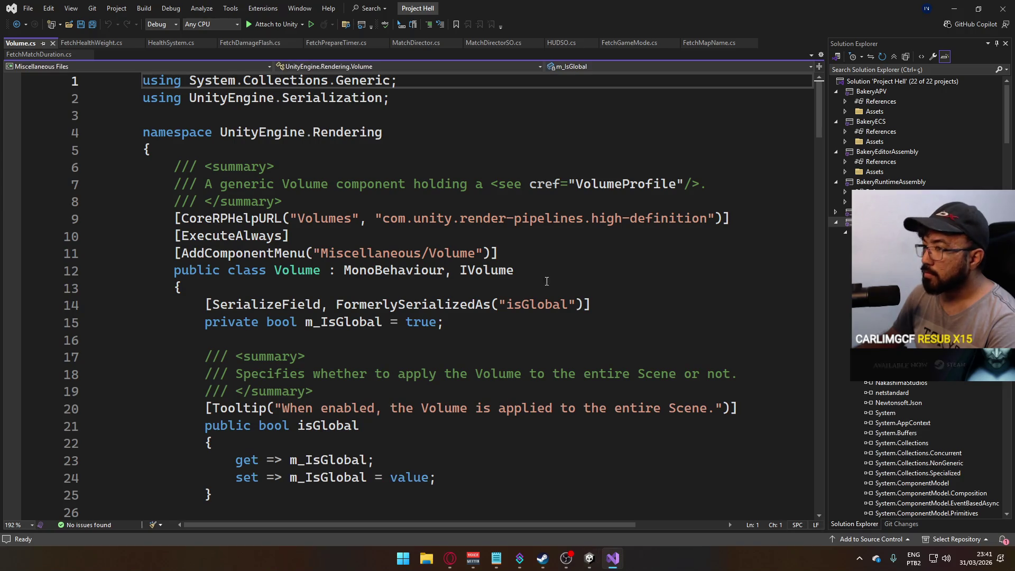
# Scroll Volume.cs down to its 0–1 weight field and switch back to Unity.
pyautogui.scroll(-3, 477, 297)
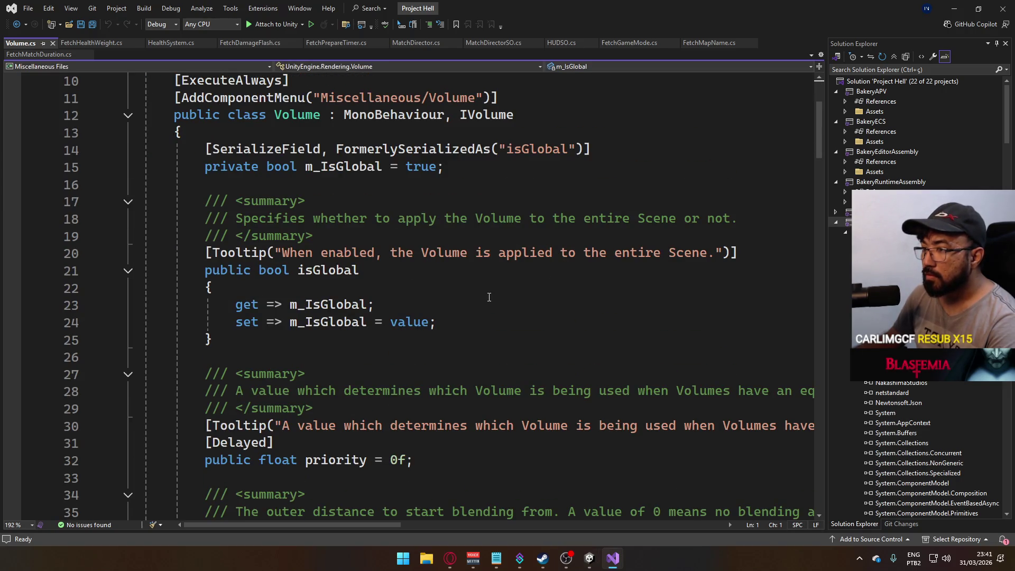
pyautogui.scroll(-4, 484, 296)
pyautogui.scroll(-4, 491, 296)
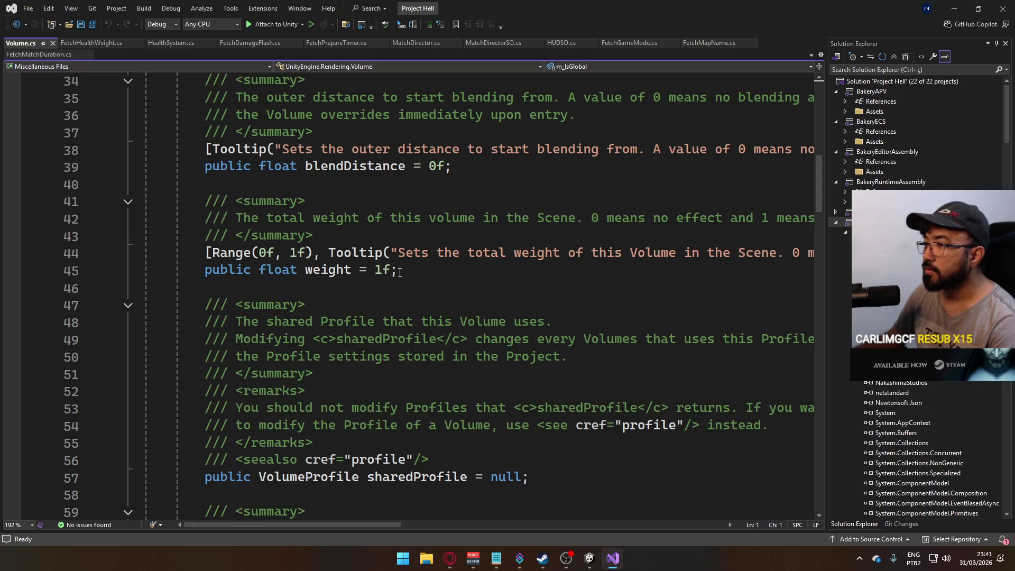
pyautogui.hotkey('alt', 'Tab')
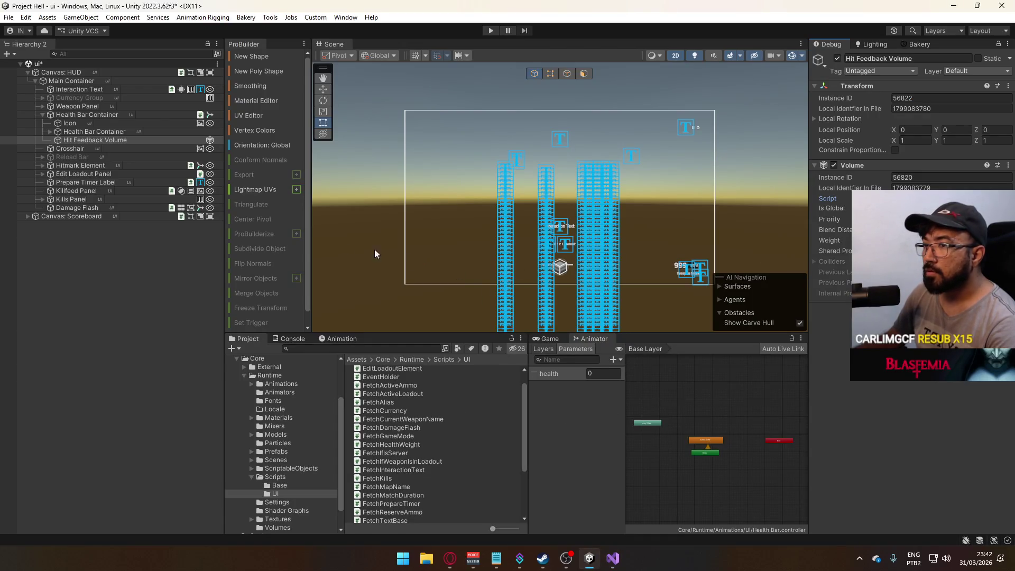
# Return Health Bar Container's Inspector to Normal view and review its event's Hit Feedback Volume function list.
pyautogui.click(93, 115)
pyautogui.click(1008, 44)
pyautogui.click(909, 83)
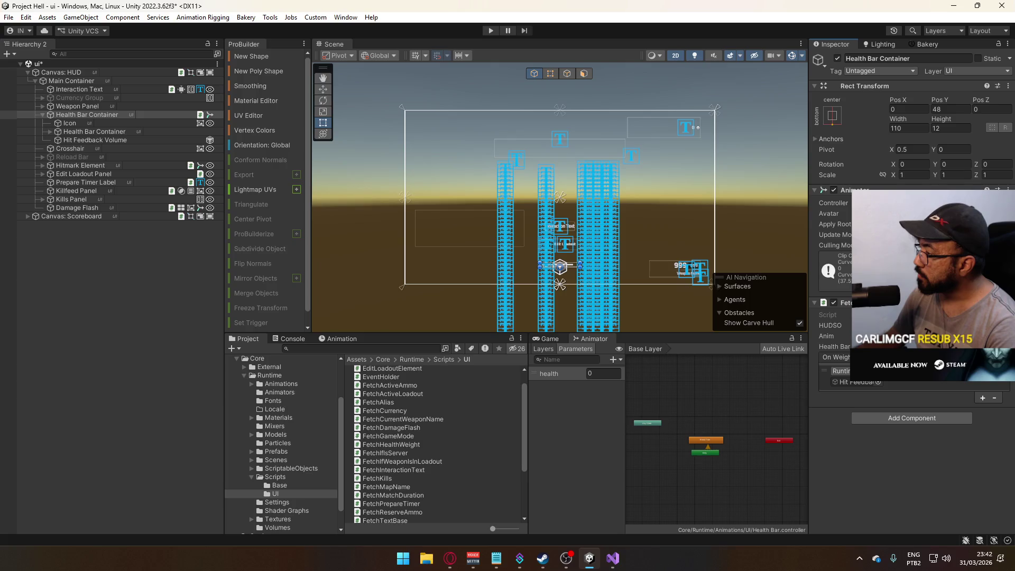
pyautogui.click(854, 380)
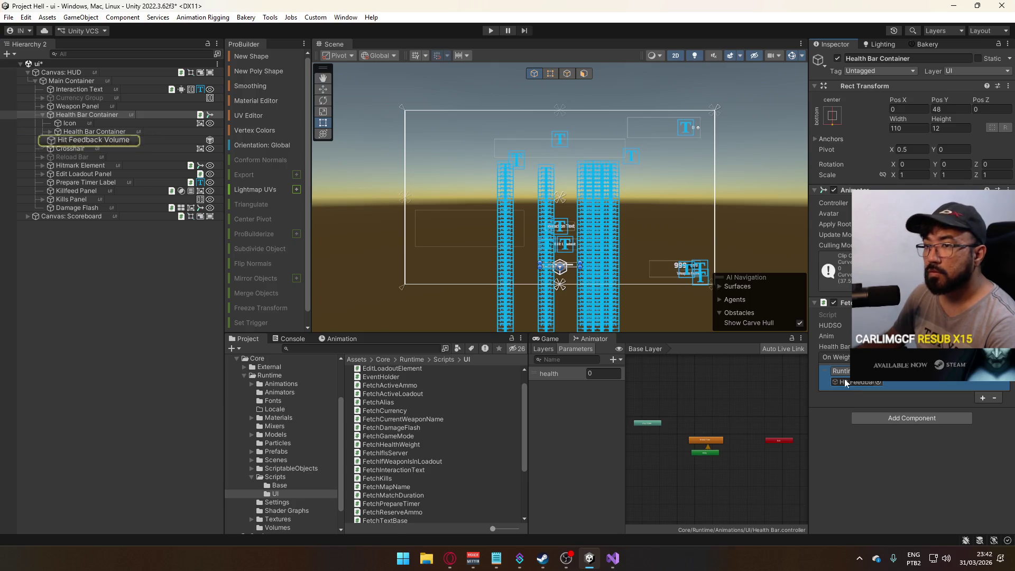
pyautogui.click(941, 382)
pyautogui.moveTo(932, 425)
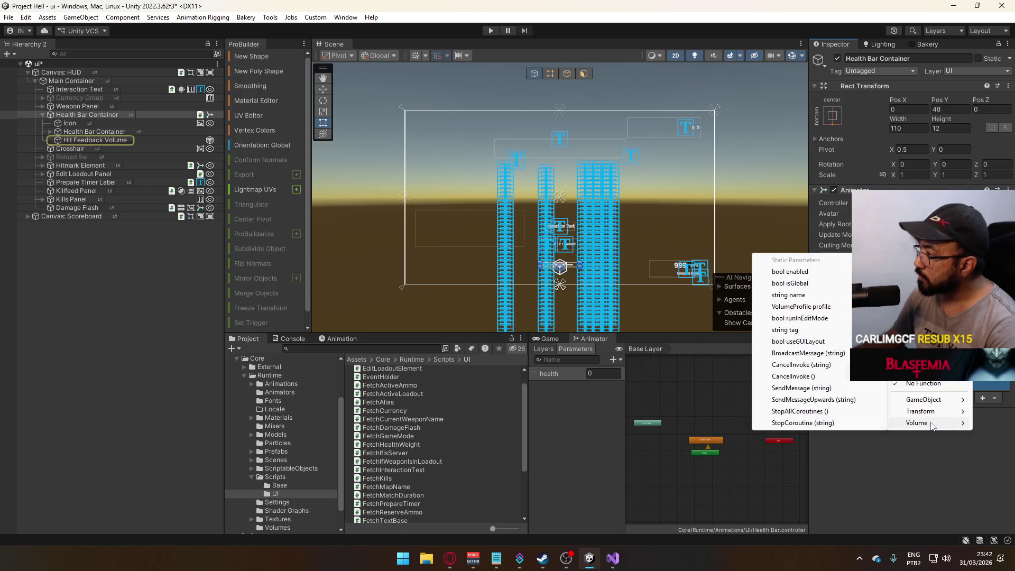
pyautogui.click(954, 448)
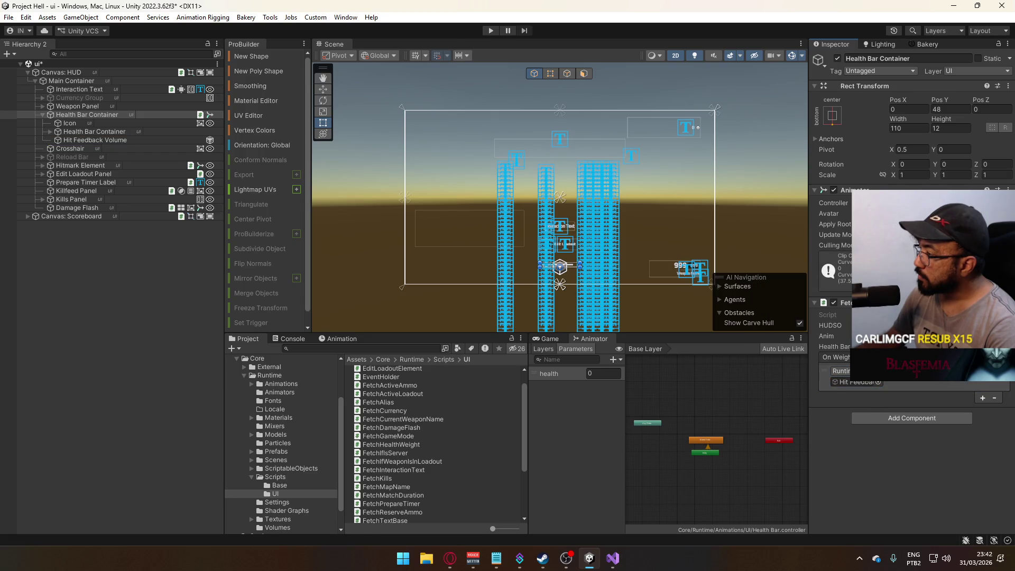
# Change OnWeightChanged in FetchHealthWeight.cs from UnityEvent<float> to UnityEvent<double>, save, and return to Unity.
pyautogui.click(613, 558)
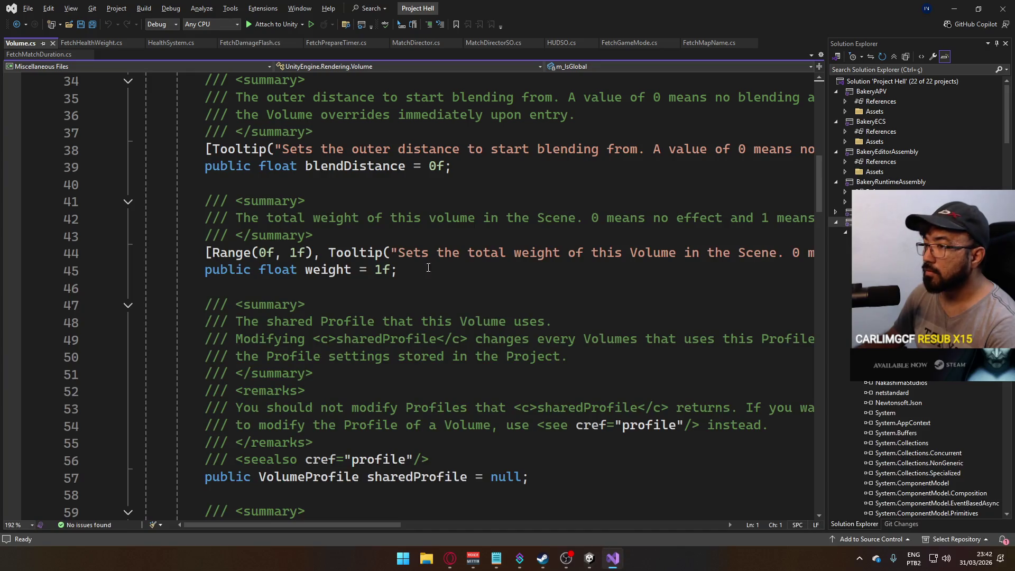
pyautogui.click(78, 43)
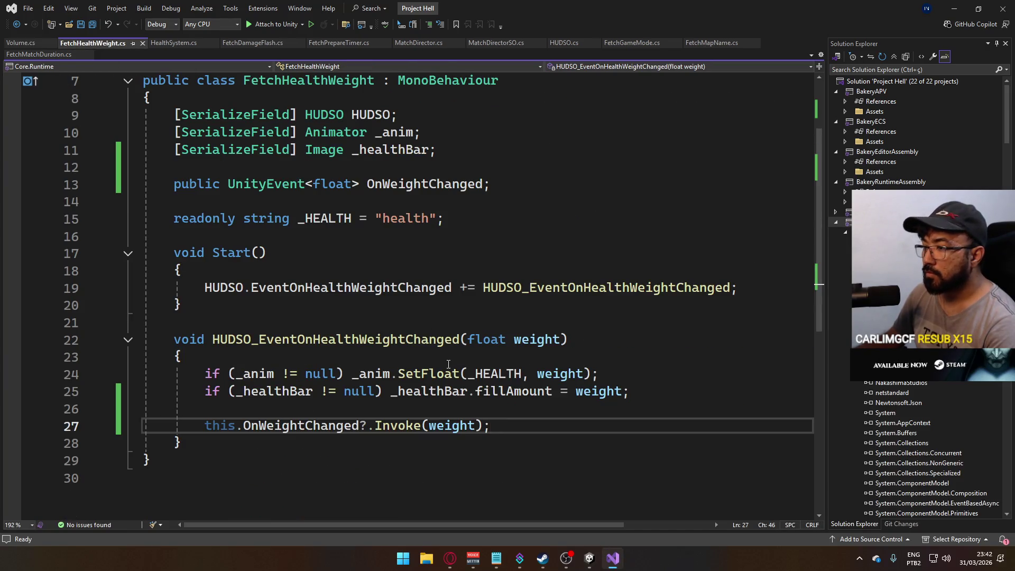
pyautogui.doubleClick(332, 185)
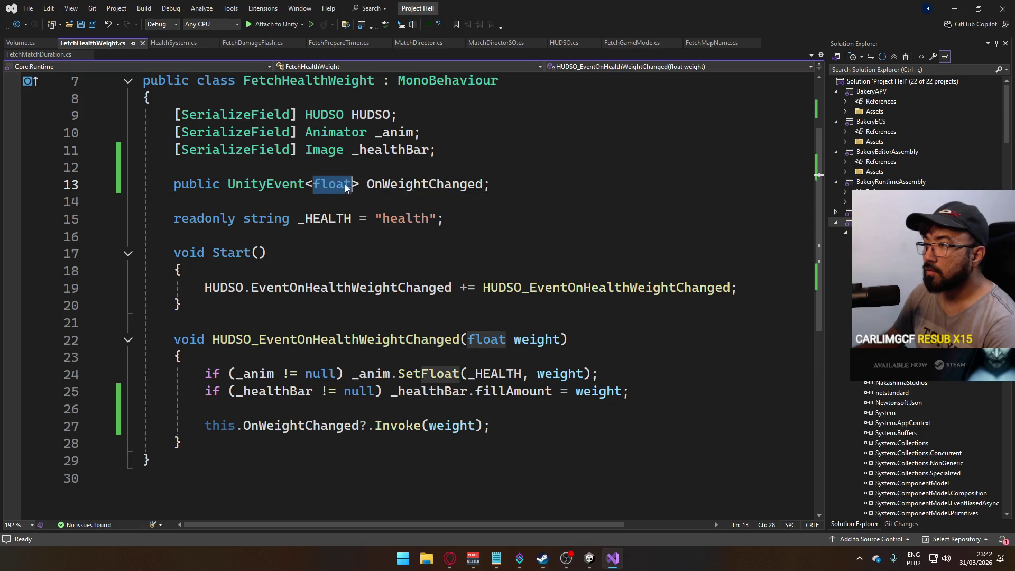
pyautogui.write('double')
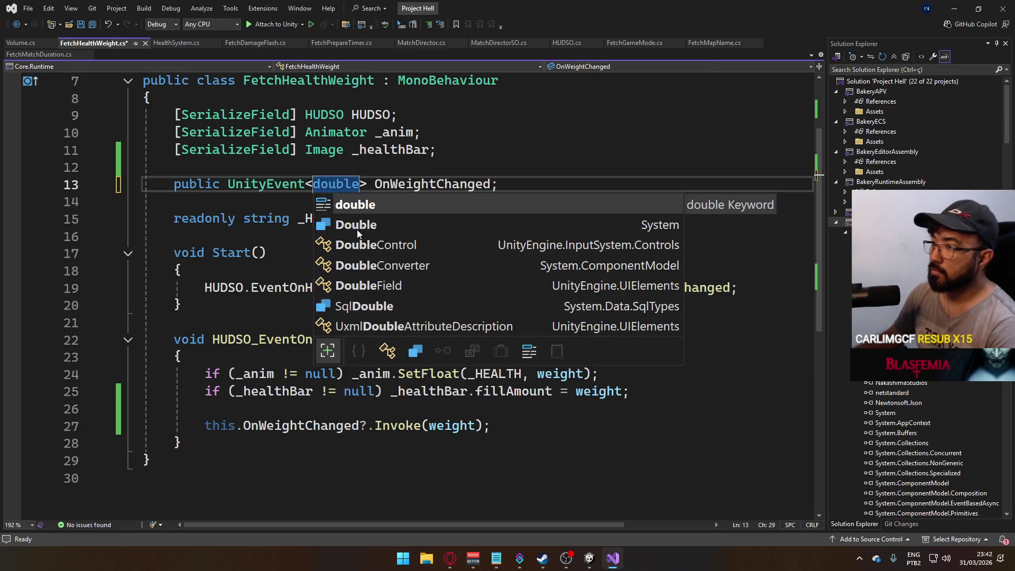
pyautogui.click(398, 150)
pyautogui.hotkey('ctrl', 's')
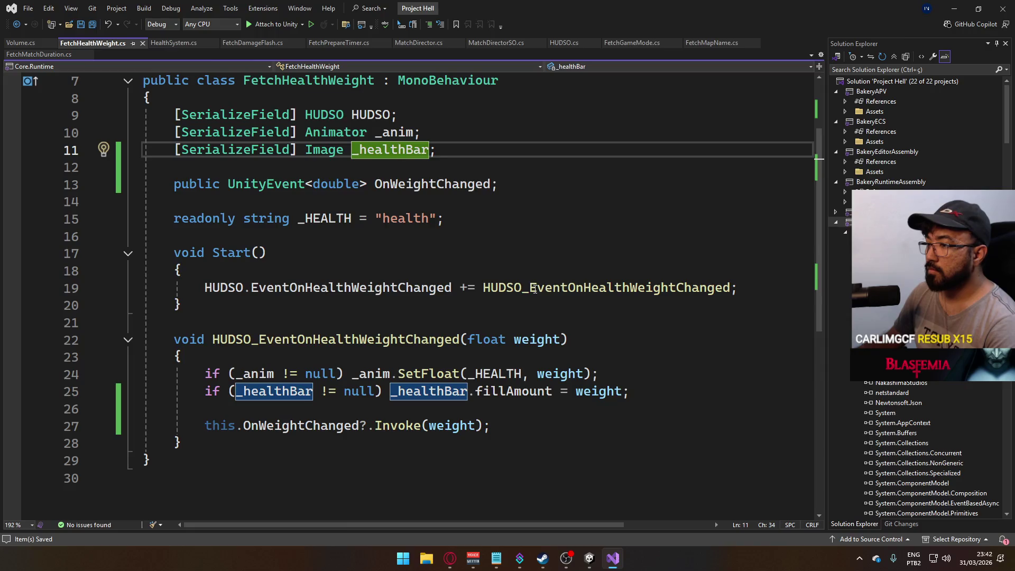
pyautogui.hotkey('alt', 'Tab')
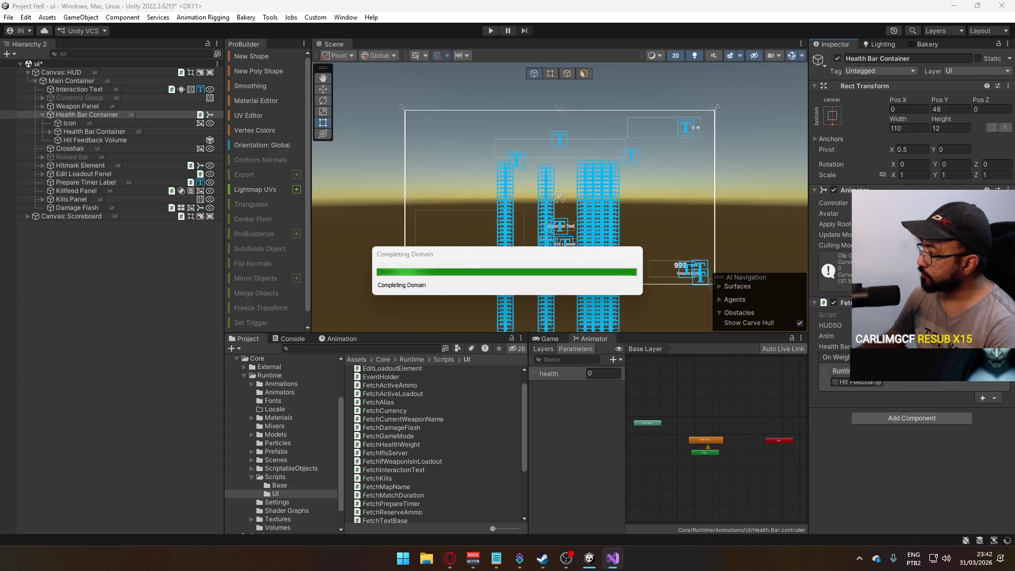
# Recheck the event's function list, then select Hit Feedback Volume to show its Global, weight-0 Volume.
pyautogui.click(925, 370)
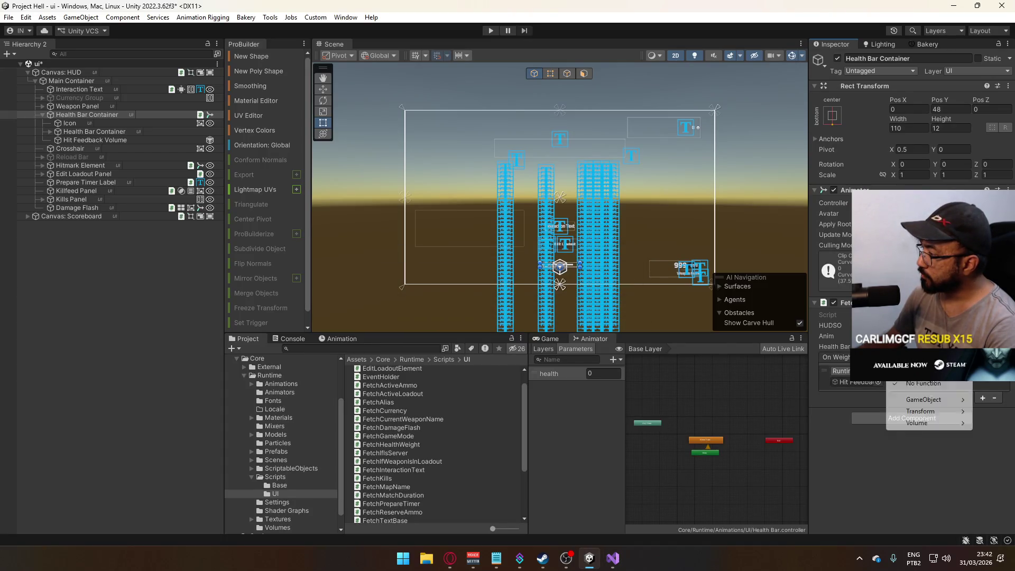
pyautogui.moveTo(925, 423)
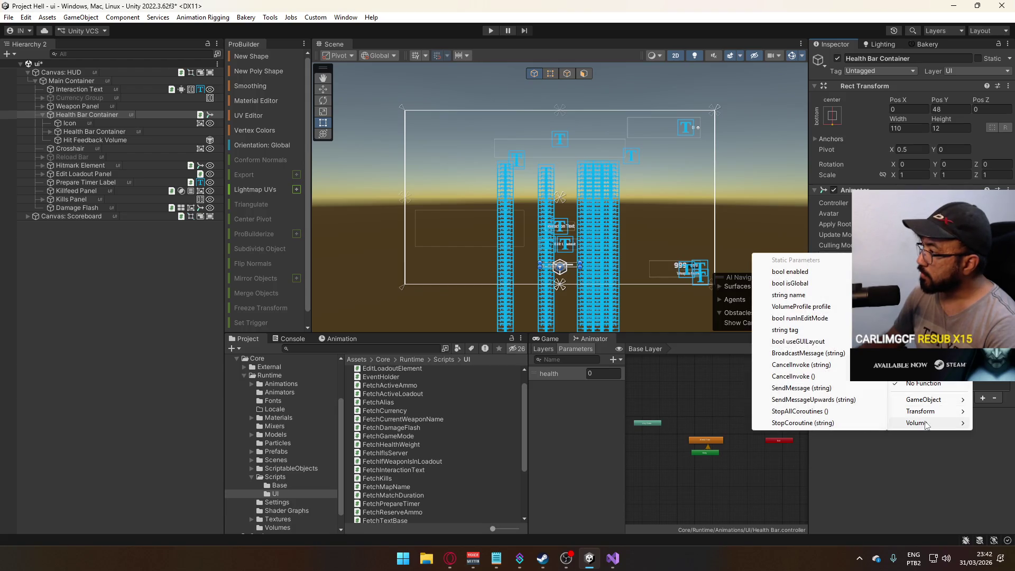
pyautogui.click(921, 456)
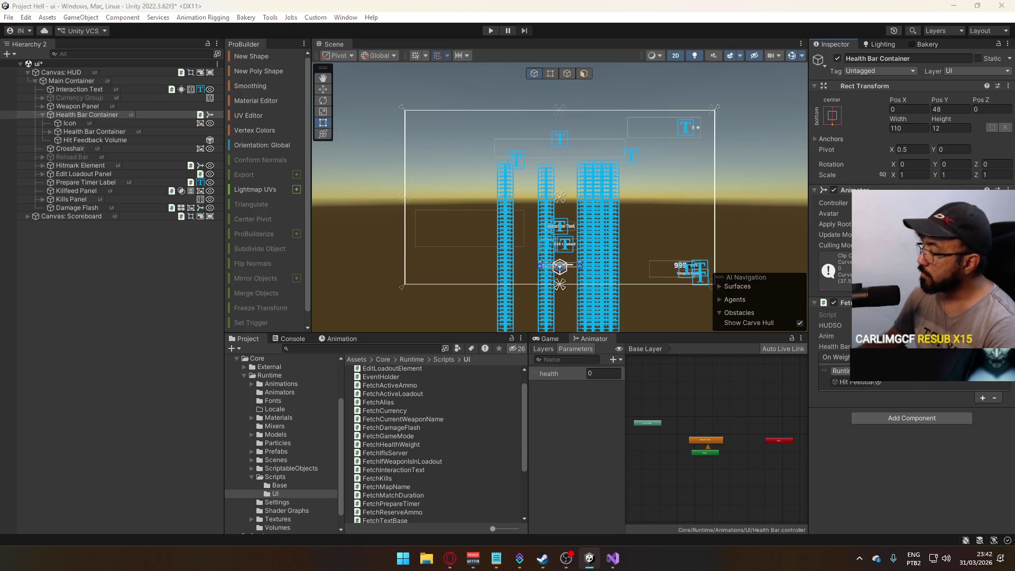
pyautogui.hotkey('alt', 'Tab')
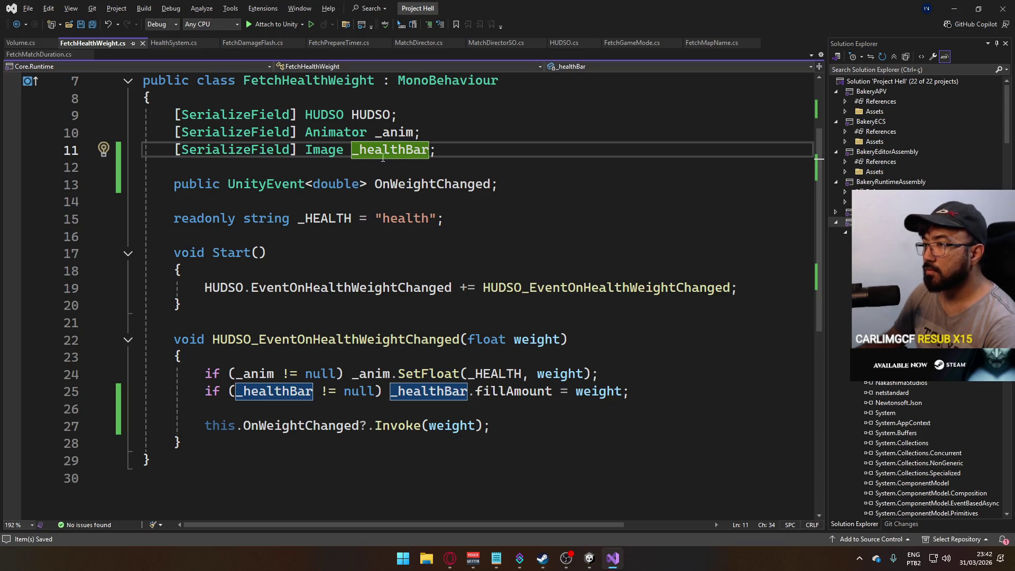
pyautogui.hotkey('alt', 'Tab')
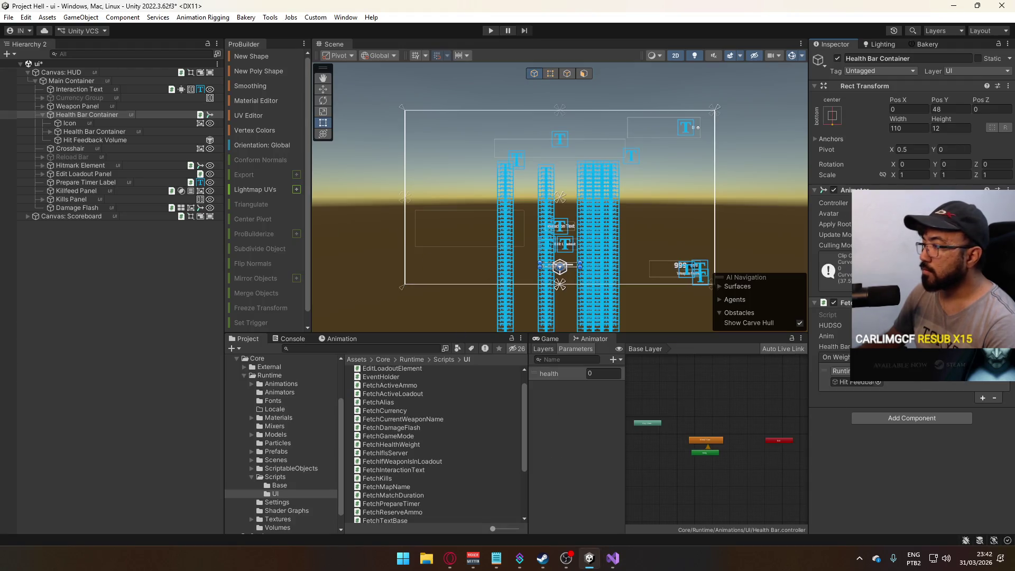
pyautogui.click(132, 140)
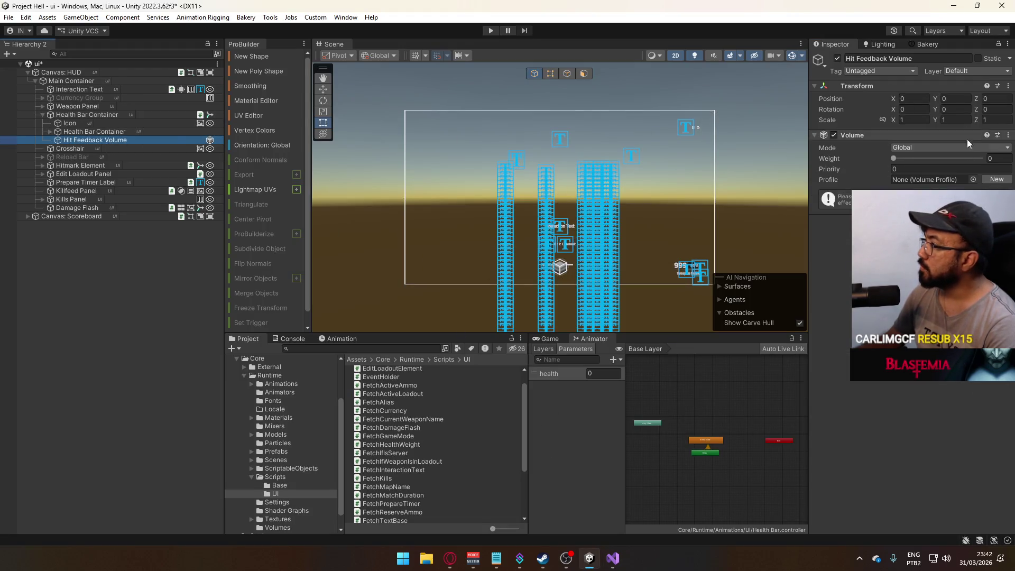
# Put the Inspector in Debug view, read Volume.cs around weight and sharedProfile, then return to Unity.
pyautogui.click(1007, 43)
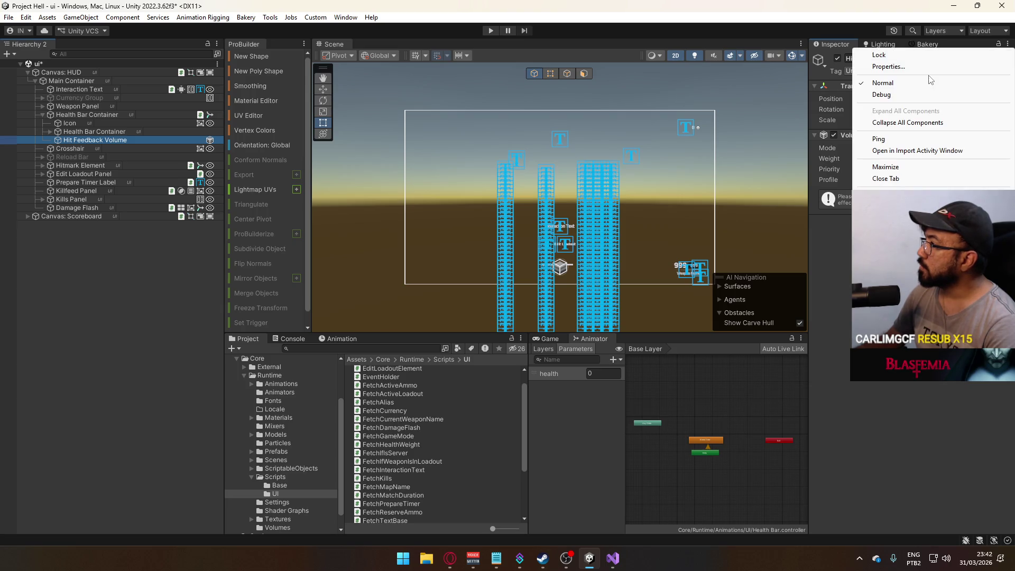
pyautogui.click(910, 95)
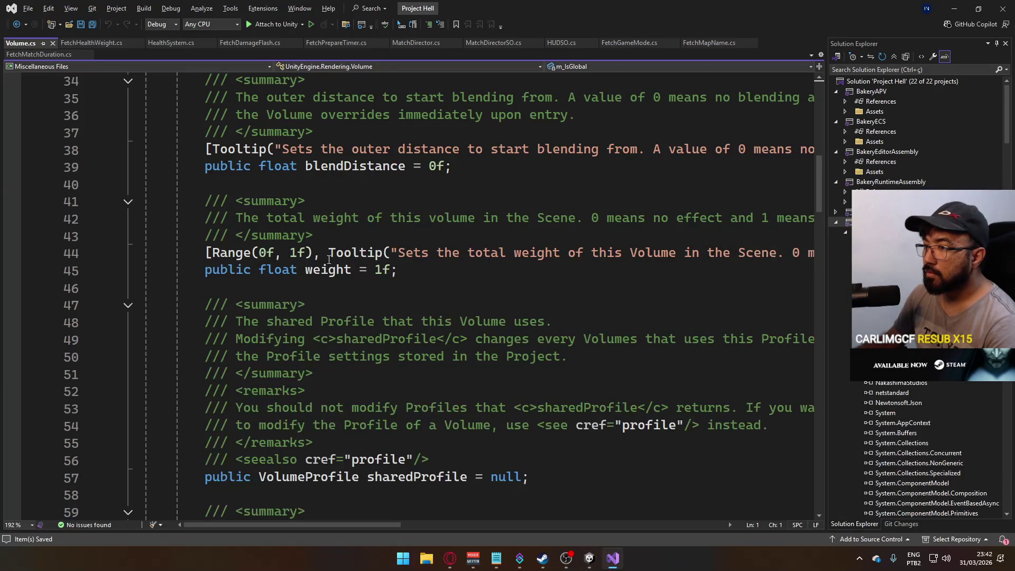
pyautogui.moveTo(323, 267)
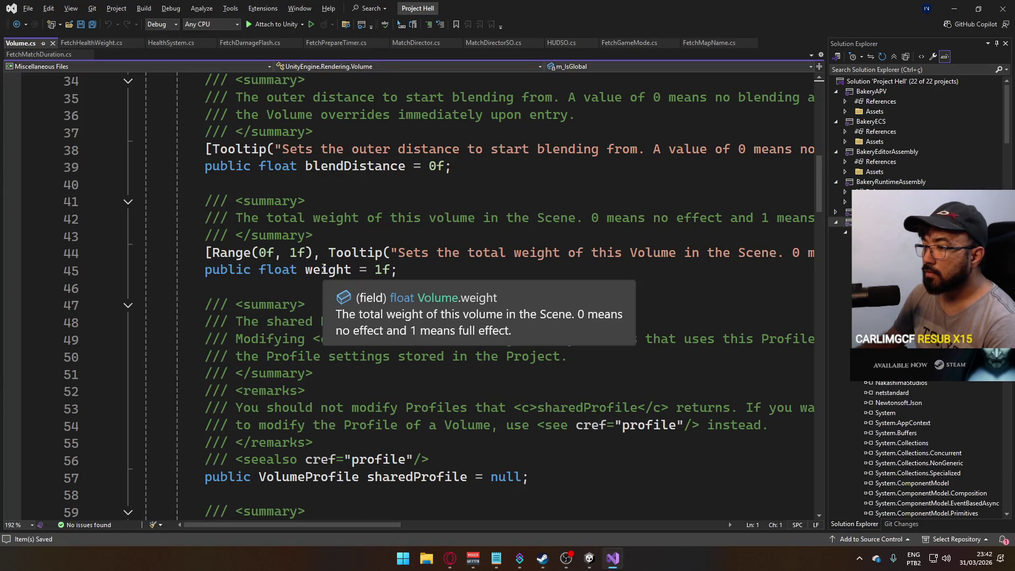
pyautogui.scroll(10, 278, 268)
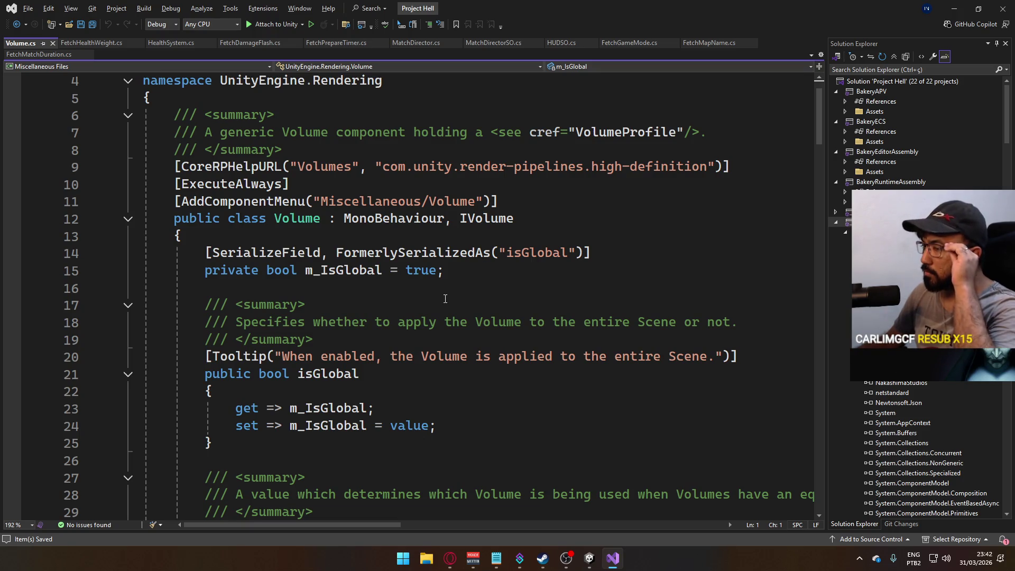
pyautogui.scroll(1, 445, 299)
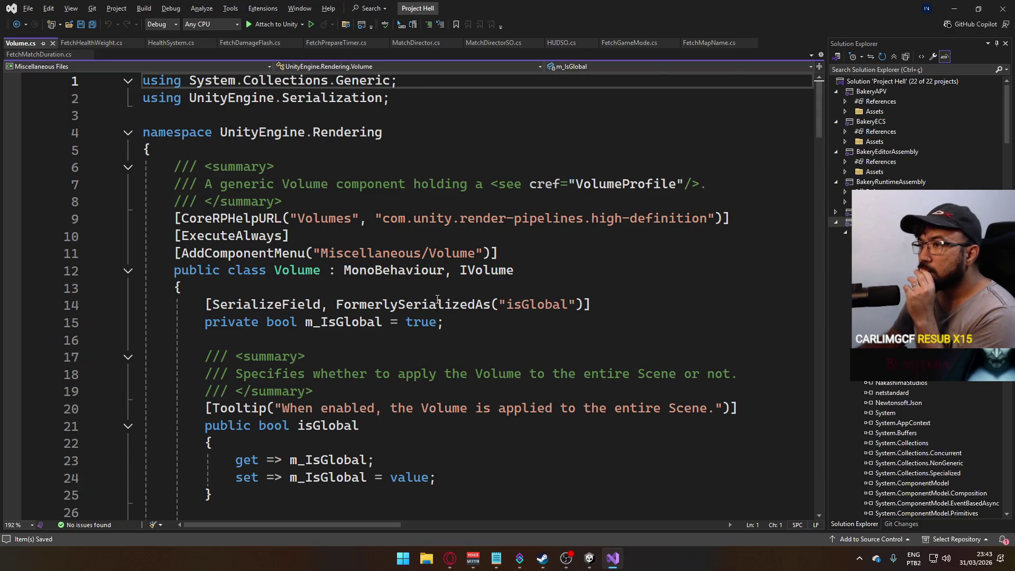
pyautogui.scroll(-11, 437, 299)
pyautogui.scroll(-5, 436, 299)
pyautogui.scroll(-3, 433, 301)
pyautogui.scroll(-2, 434, 301)
pyautogui.scroll(6, 434, 301)
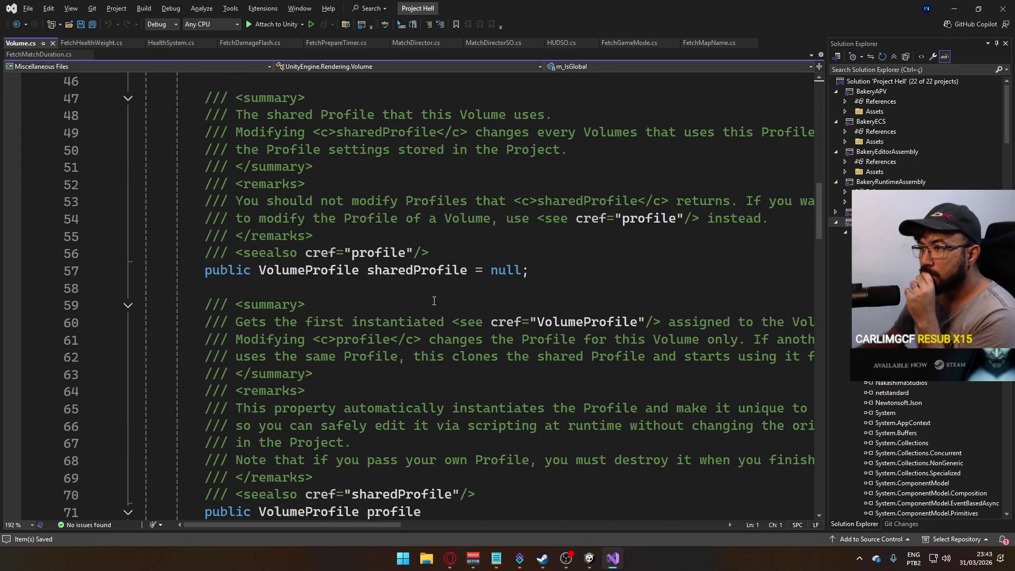
pyautogui.scroll(4, 434, 301)
pyautogui.scroll(3, 434, 301)
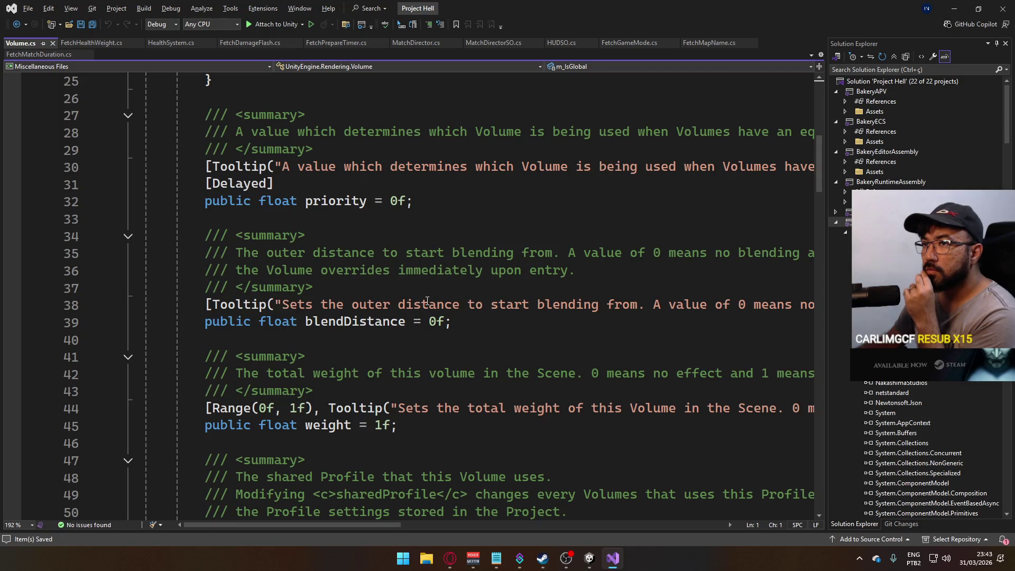
pyautogui.click(589, 557)
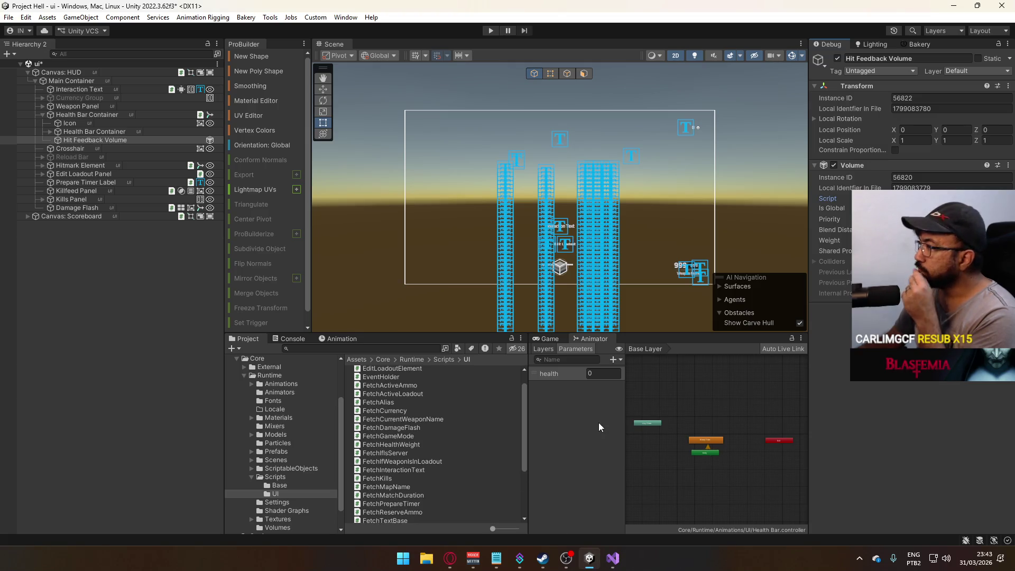
# Restore the Inspector's Normal view and list the Volume functions Health Bar Container's OnWeightChanged event can call.
pyautogui.scroll(-5, 461, 405)
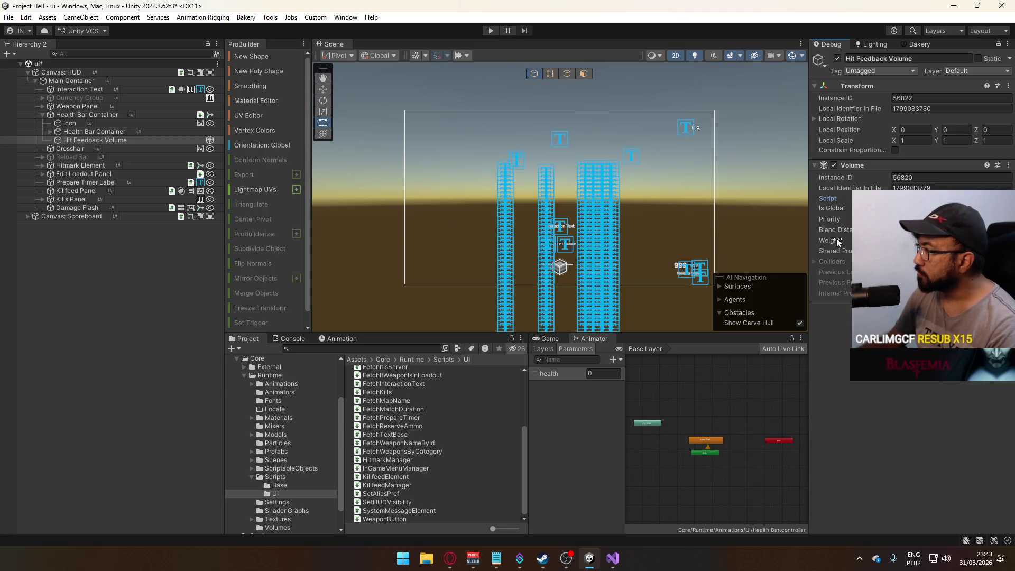
pyautogui.hotkey('alt', 'shift')
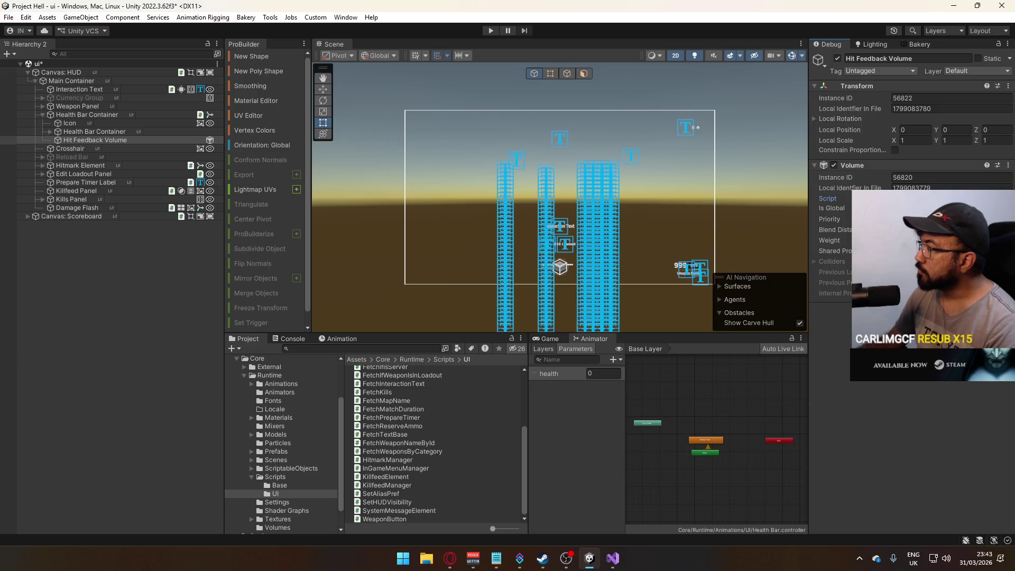
pyautogui.click(1008, 44)
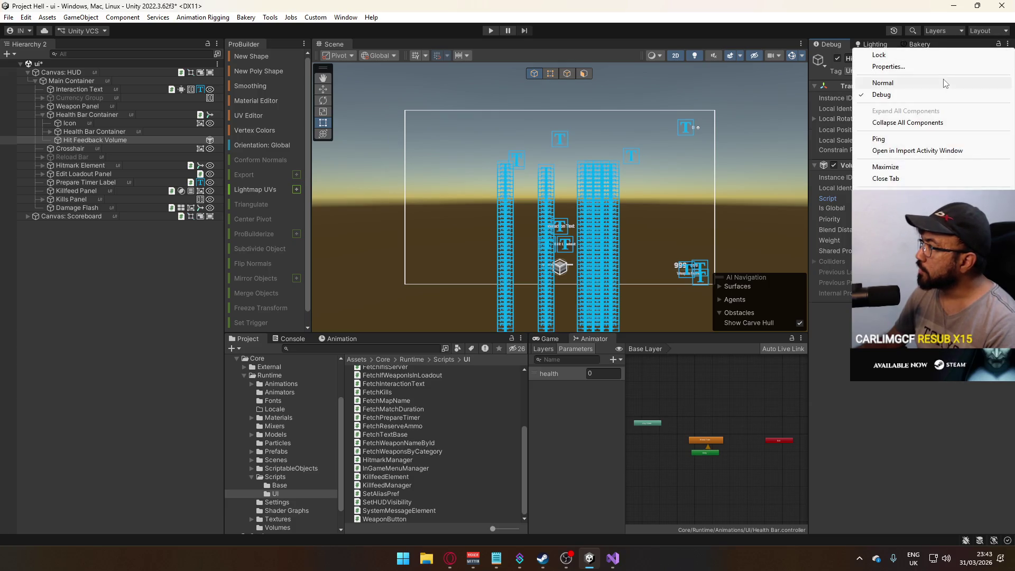
pyautogui.click(883, 83)
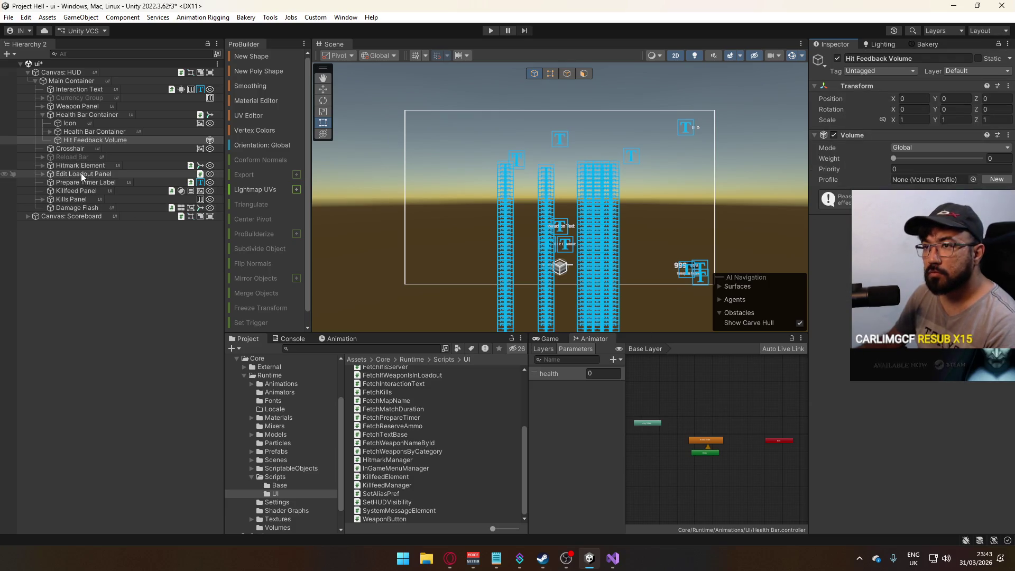
pyautogui.click(91, 116)
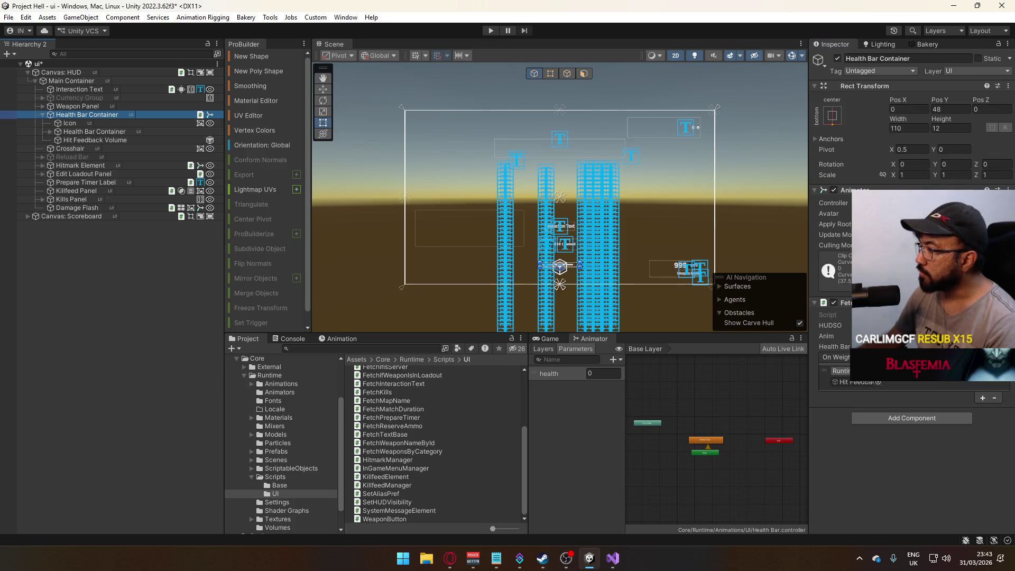
pyautogui.click(930, 371)
pyautogui.moveTo(917, 423)
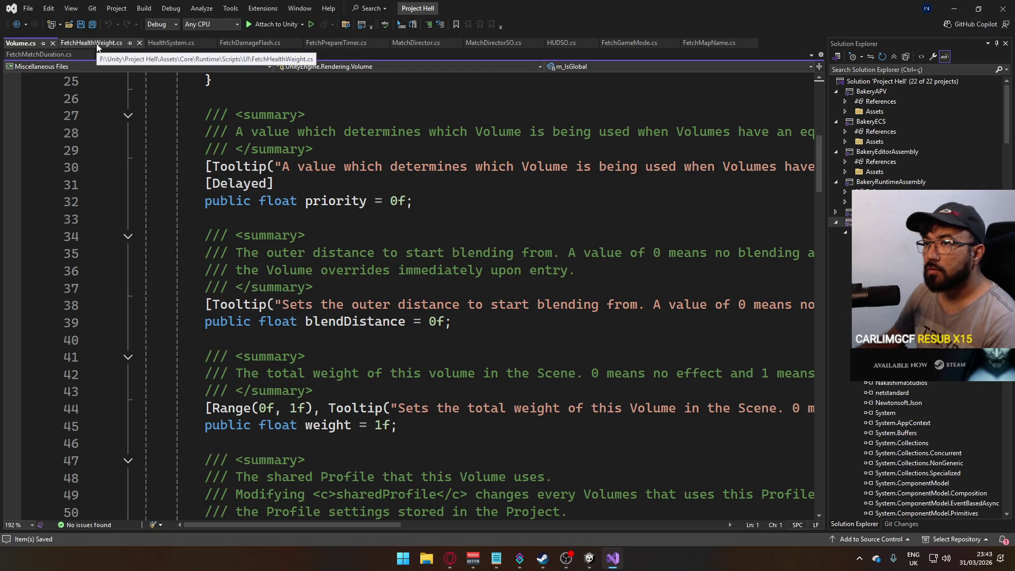
# Change OnWeightChanged in FetchHealthWeight.cs back to UnityEvent<float>.
pyautogui.click(96, 48)
pyautogui.press('Up')
pyautogui.press('Up')
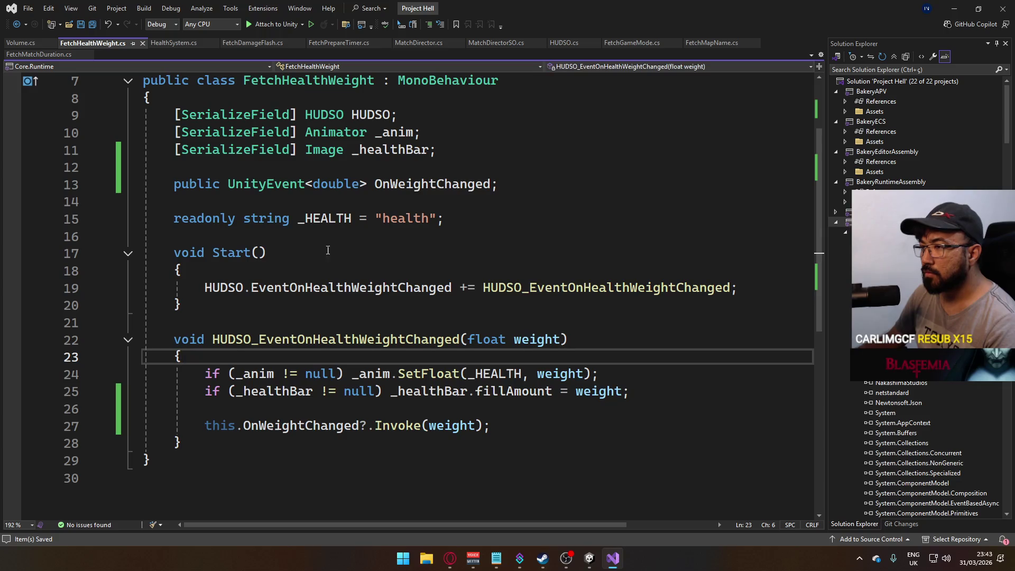
pyautogui.click(326, 150)
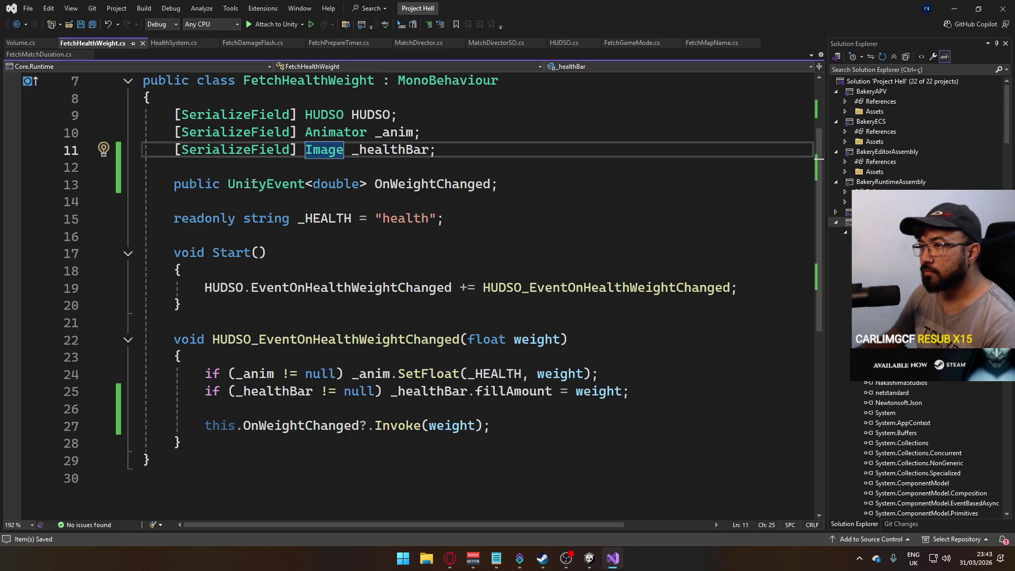
pyautogui.doubleClick(324, 186)
pyautogui.write('f')
pyautogui.hotkey('alt', 'Tab')
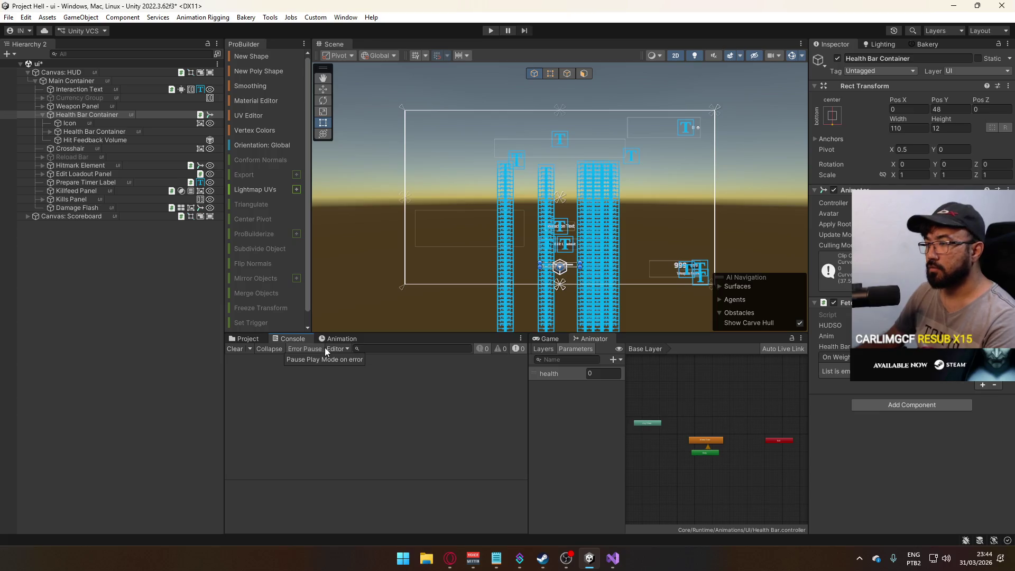
pyautogui.hotkey('alt', 'Tab')
# Place the cursor at the end of the _HEALTH line, ready for a new field.
pyautogui.scroll(-4, 341, 317)
pyautogui.scroll(3, 360, 354)
pyautogui.scroll(1, 364, 340)
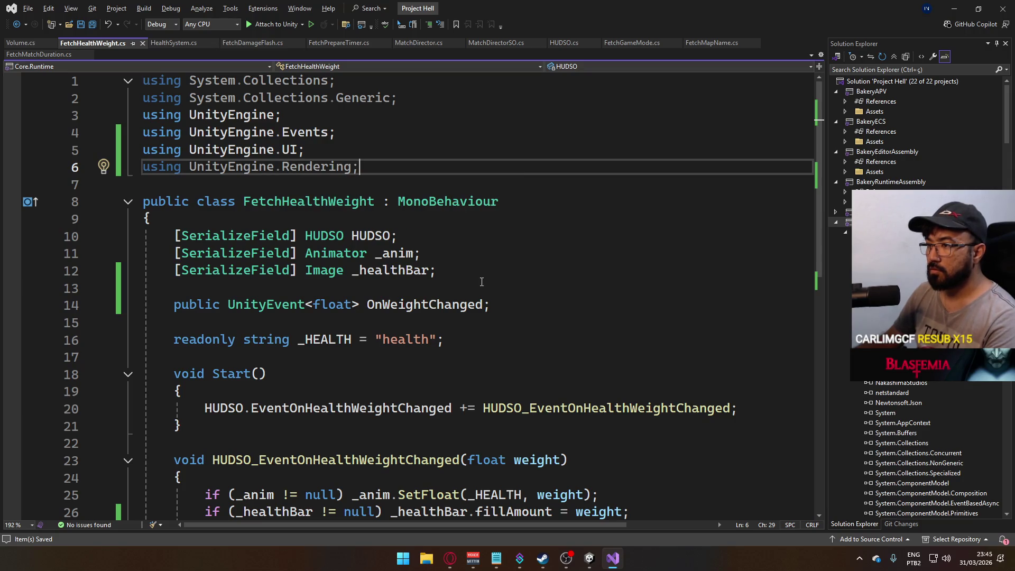
pyautogui.click(486, 334)
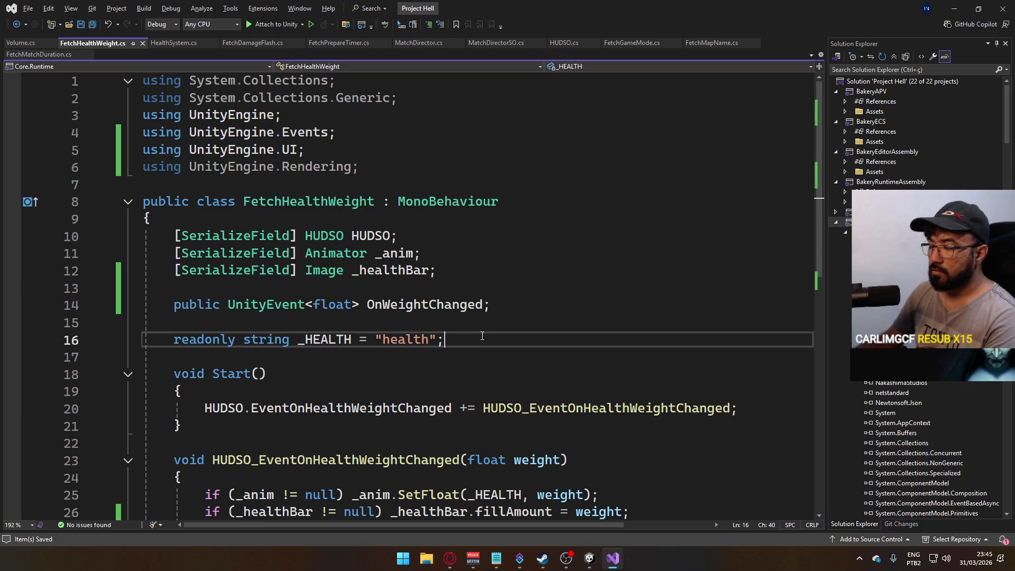
# Add a '[SerializeField] Volume _volume;' field after _HEALTH, save, and let Unity recompile.
pyautogui.press('Return')
pyautogui.press('Return')
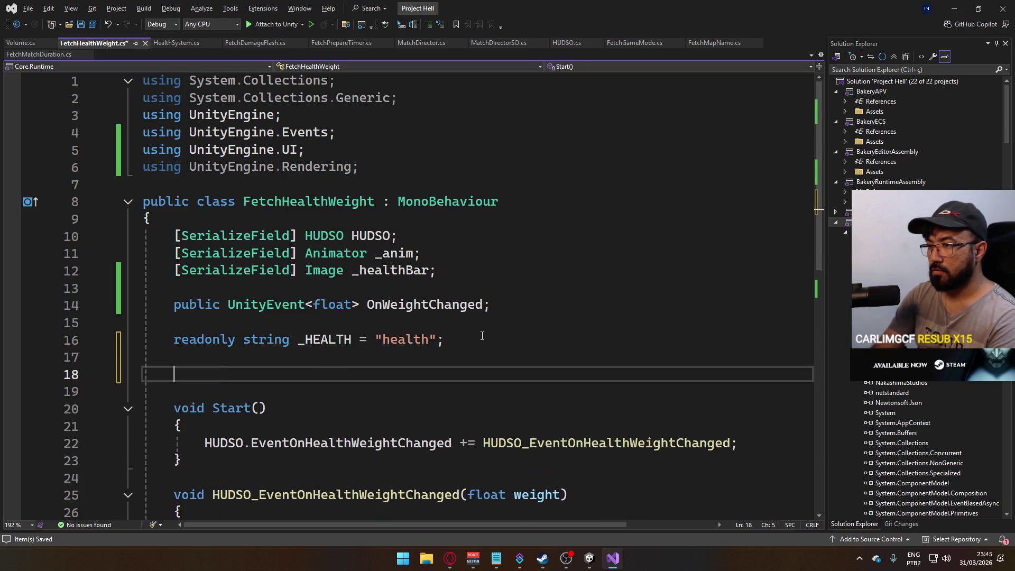
pyautogui.write('[SerializeField] Volum')
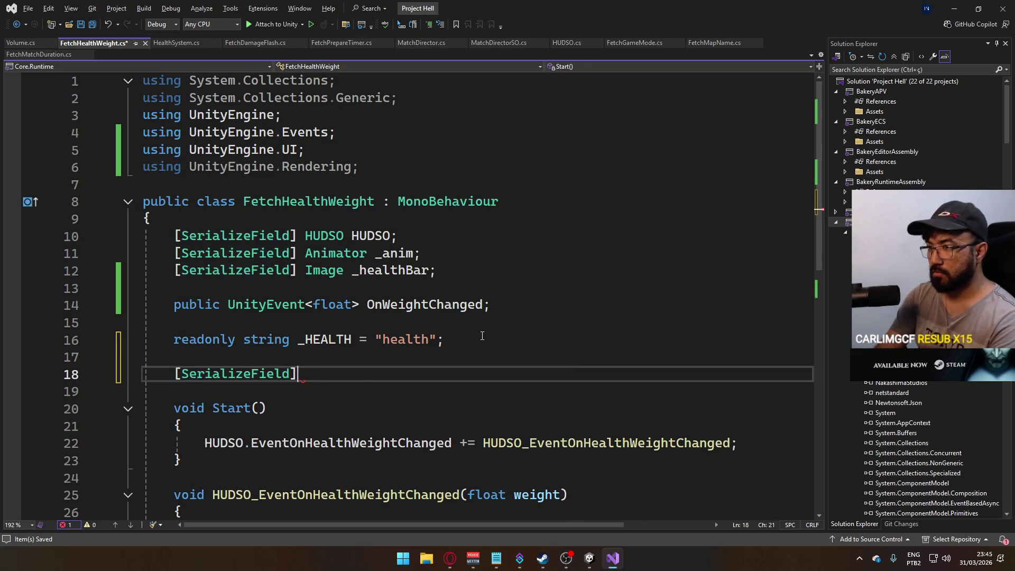
pyautogui.write('e')
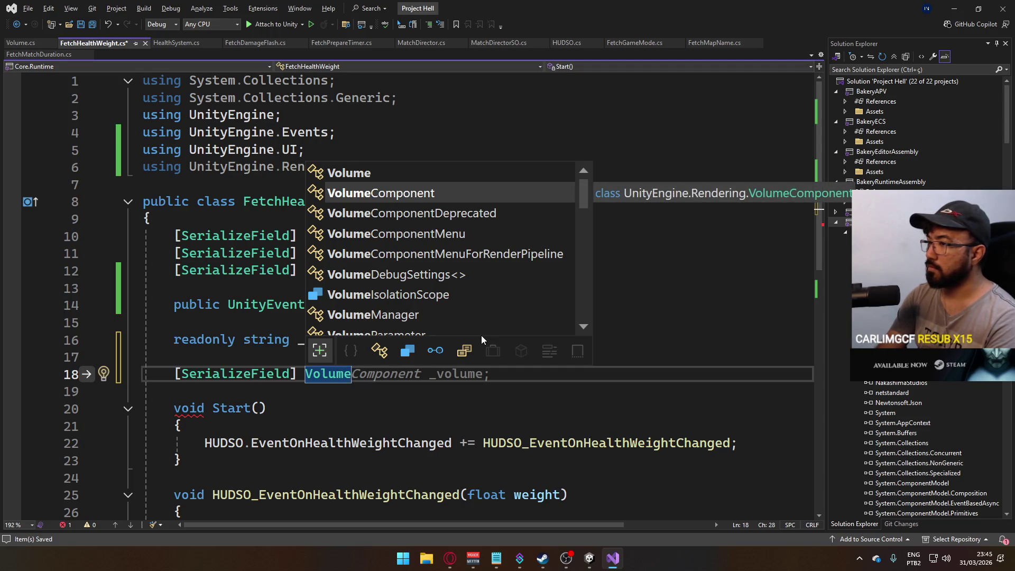
pyautogui.press('Up')
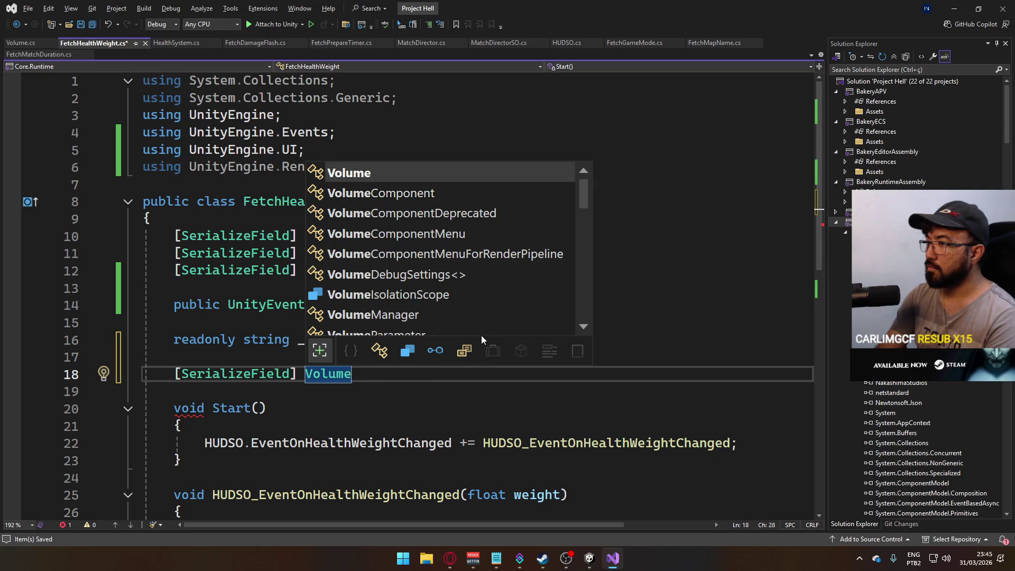
pyautogui.press('Escape')
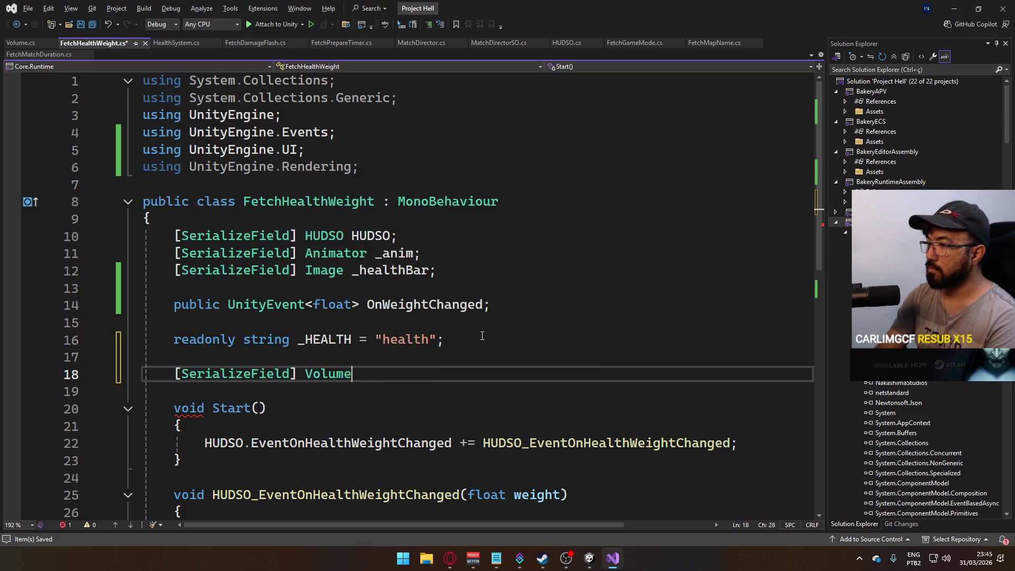
pyautogui.write('_volu')
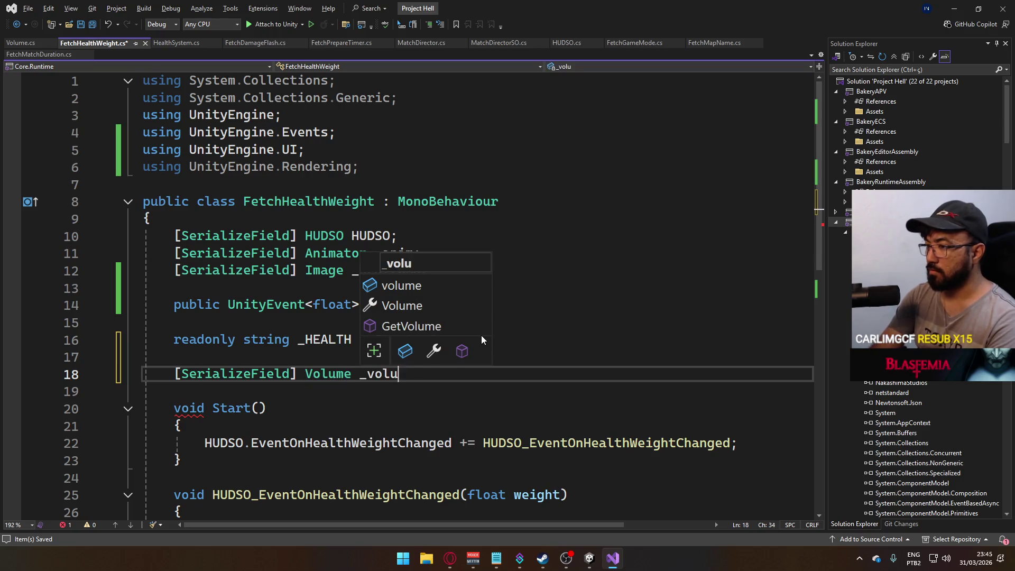
pyautogui.write('me;')
pyautogui.hotkey('ctrl', 's')
pyautogui.hotkey('alt', 'Tab')
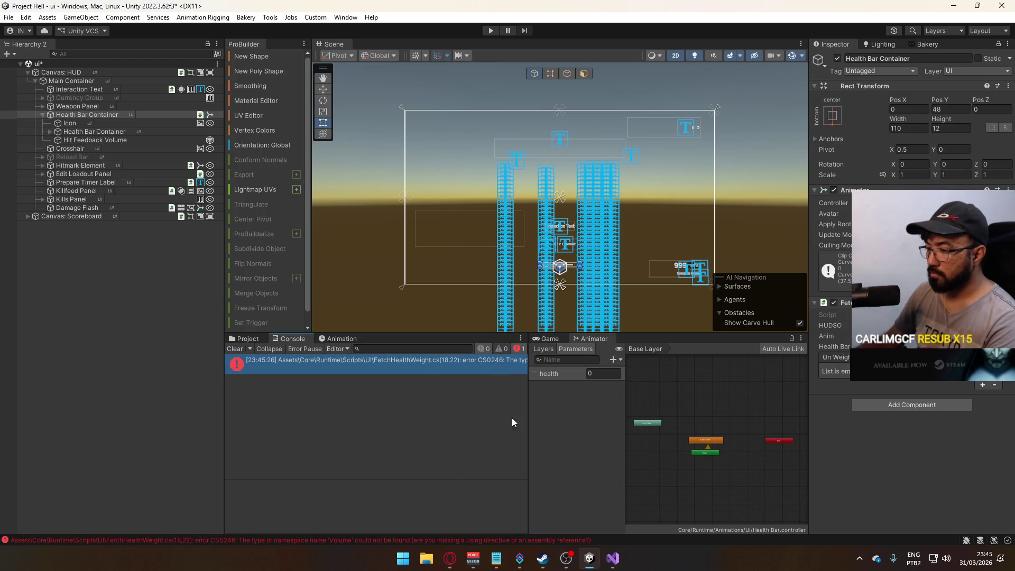
# Try VolumeComponent as the field type to fix the CS0246 error, save, and recompile.
pyautogui.doubleClick(474, 365)
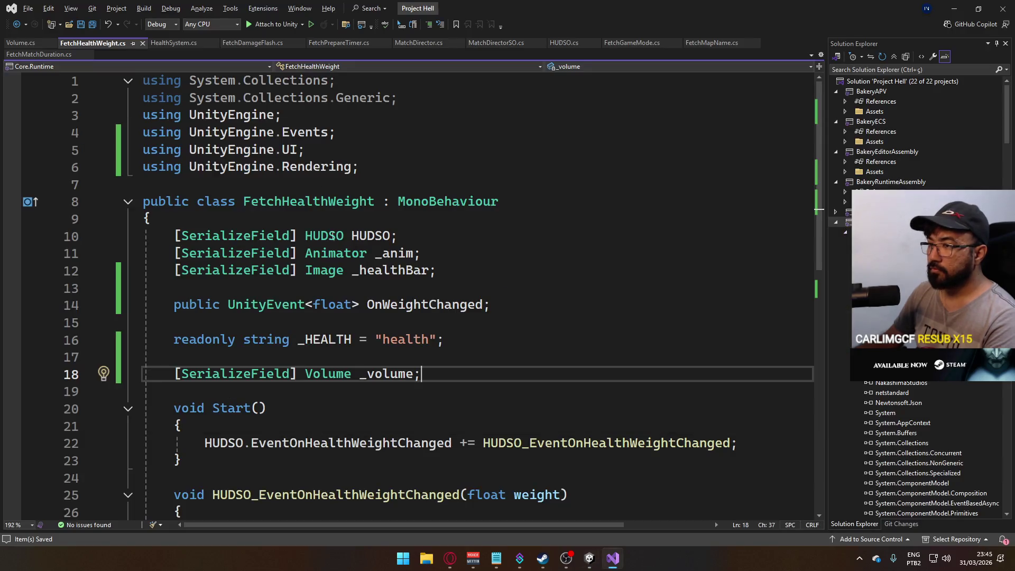
pyautogui.doubleClick(332, 375)
pyautogui.write('Volumec')
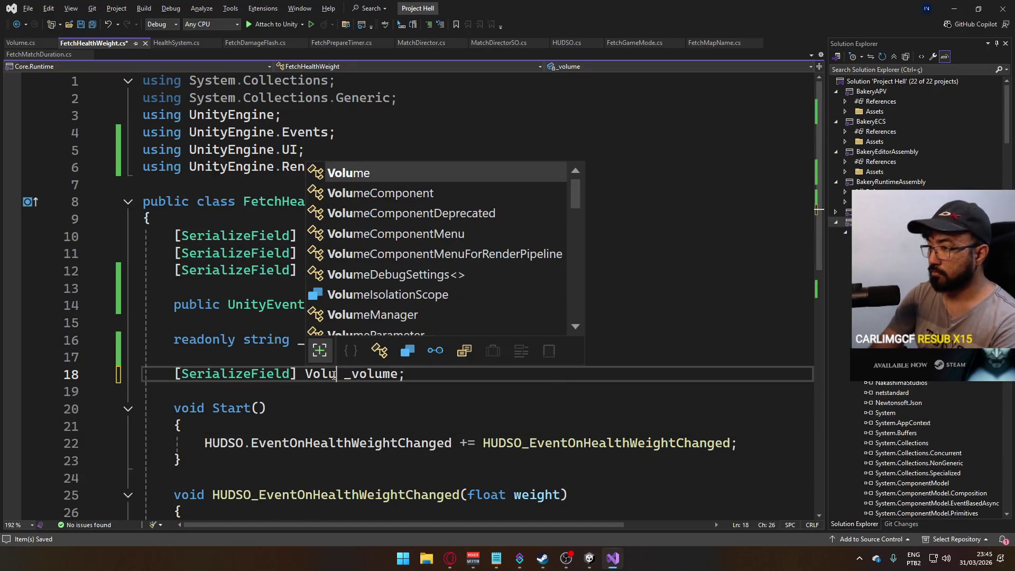
pyautogui.write('om')
pyautogui.press('Tab')
pyautogui.hotkey('ctrl', 's')
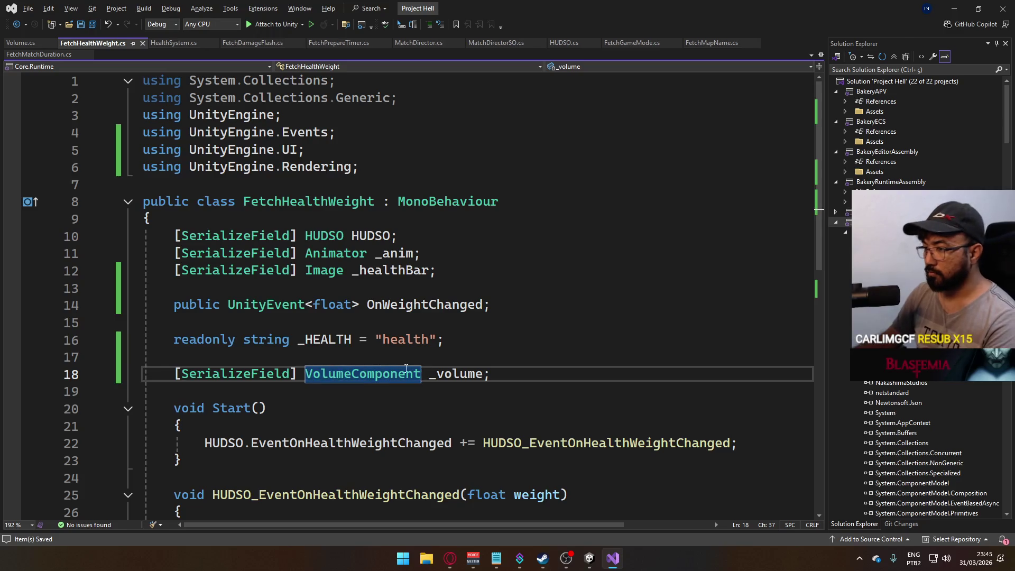
pyautogui.hotkey('alt', 'Tab')
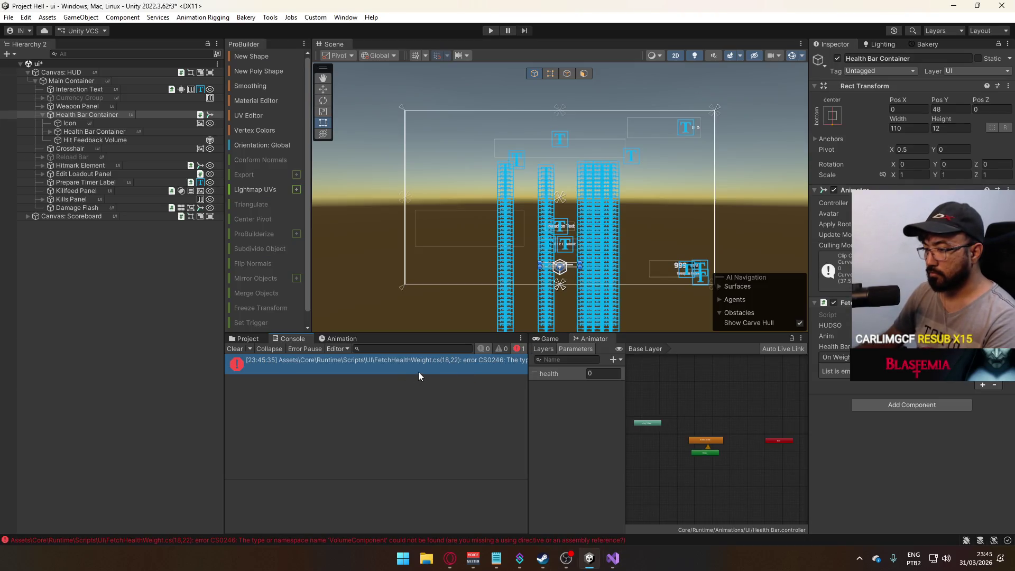
# Set the field type back to Volume and return to Unity to recompile.
pyautogui.doubleClick(402, 366)
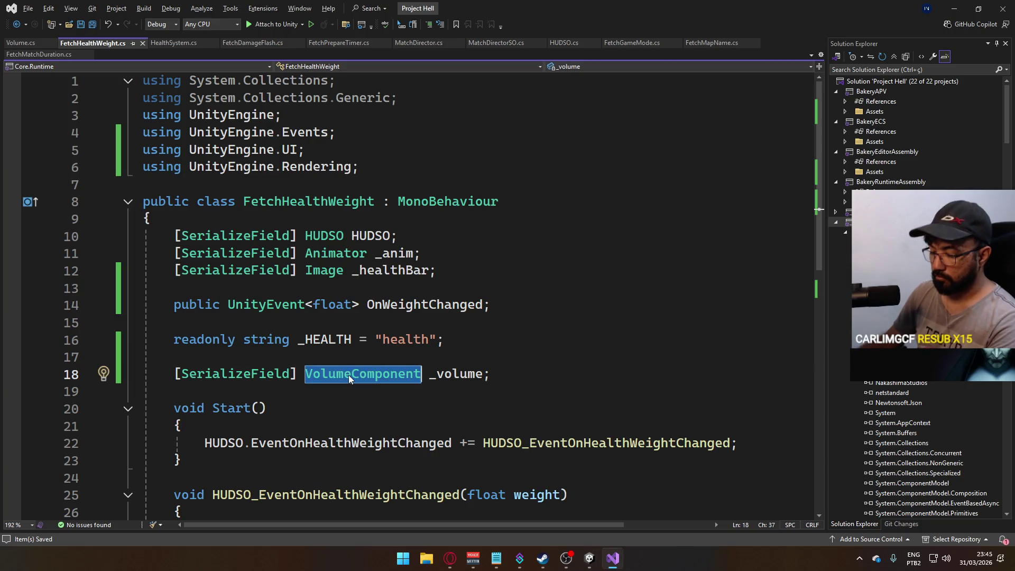
pyautogui.write('Volum')
pyautogui.press('Tab')
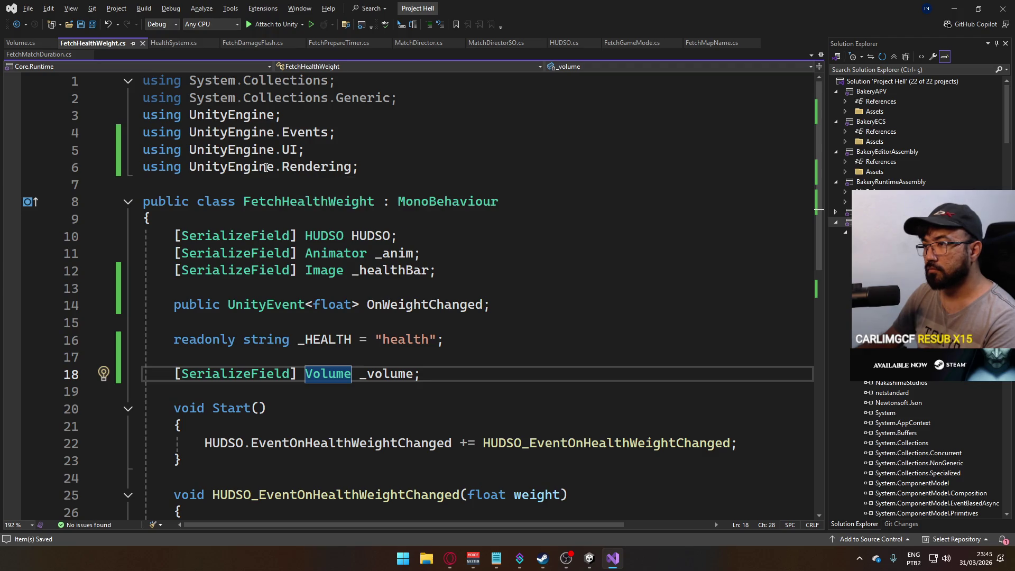
pyautogui.hotkey('alt', 'Tab')
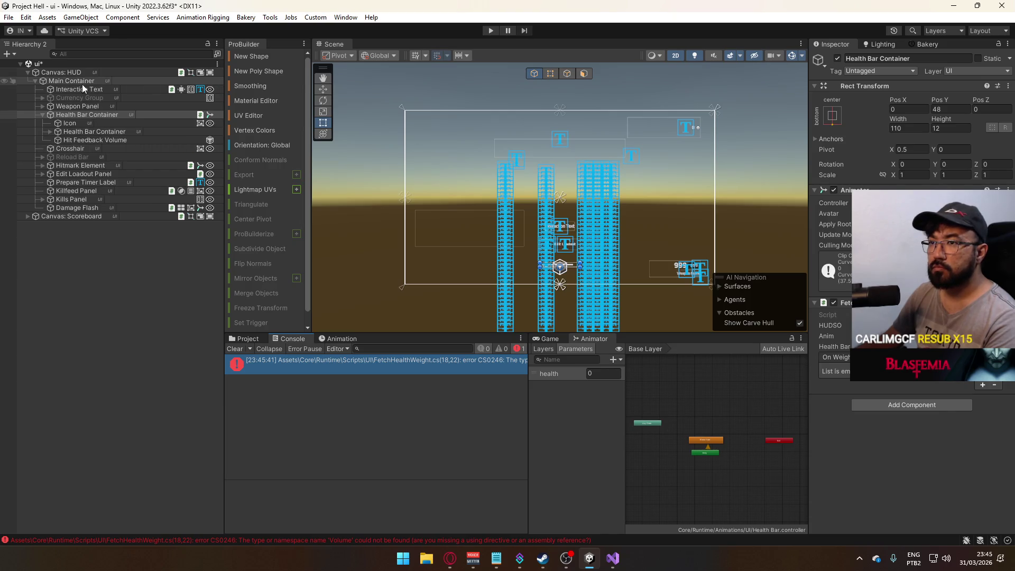
# Browse to Assets > Core > Runtime and select the Core.Runtime assembly definition.
pyautogui.click(246, 339)
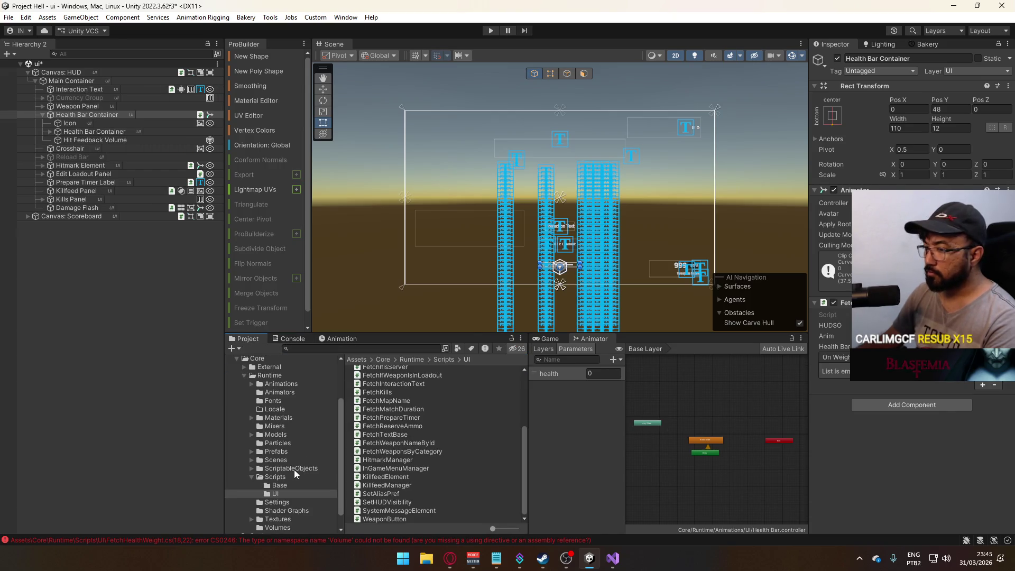
pyautogui.scroll(-1, 307, 468)
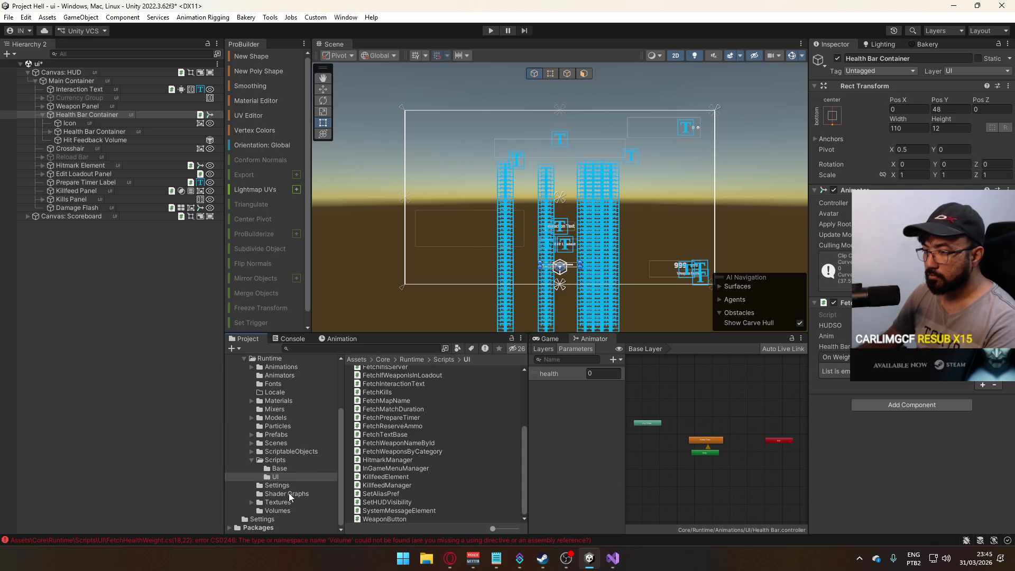
pyautogui.scroll(3, 289, 493)
pyautogui.click(270, 434)
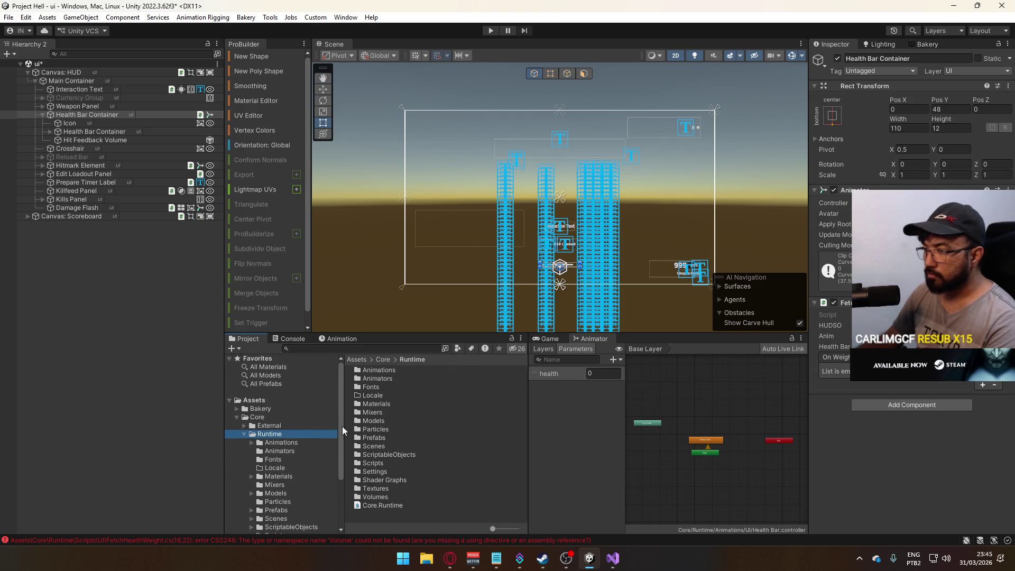
pyautogui.click(394, 506)
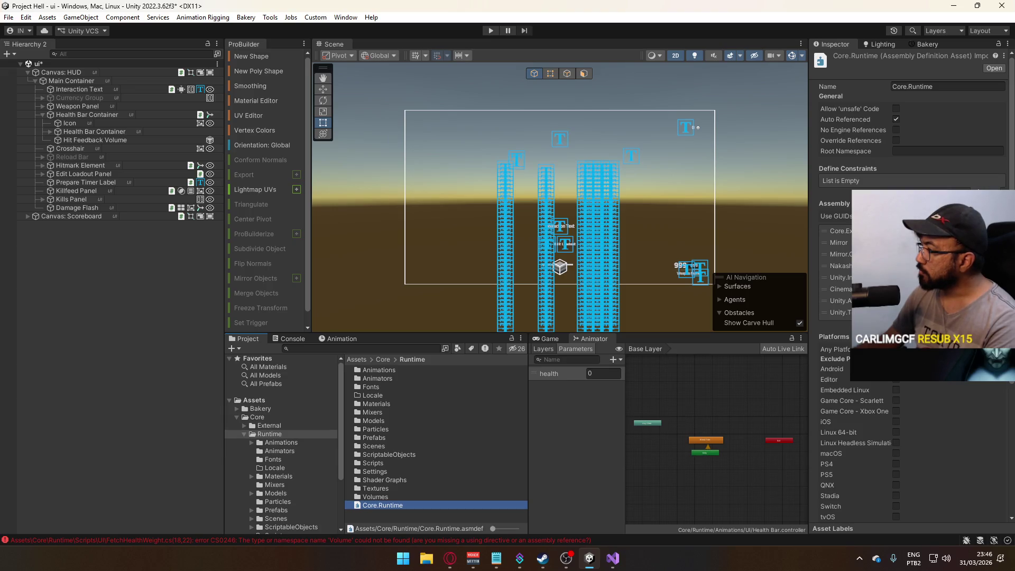
# Add Unity.RenderPipelines.Universal.Runtime to Core.Runtime's assembly definition references and apply.
pyautogui.click(987, 335)
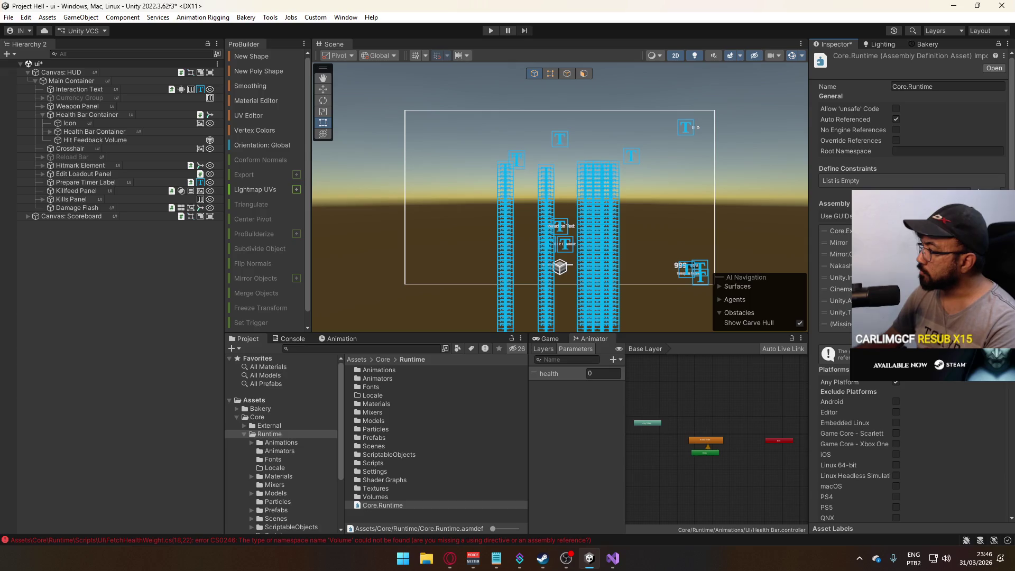
pyautogui.click(1001, 324)
pyautogui.write('re')
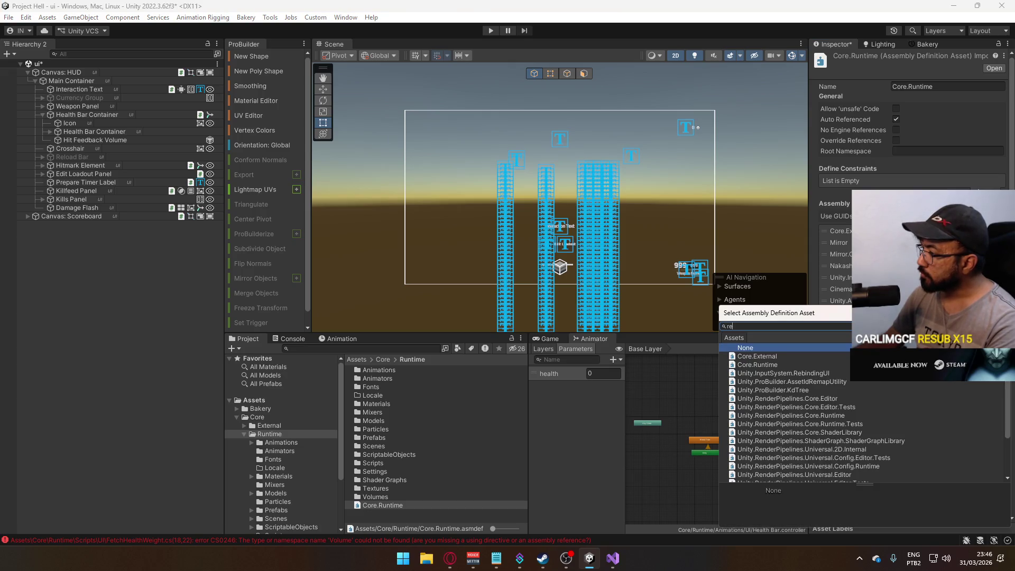
pyautogui.write('nd')
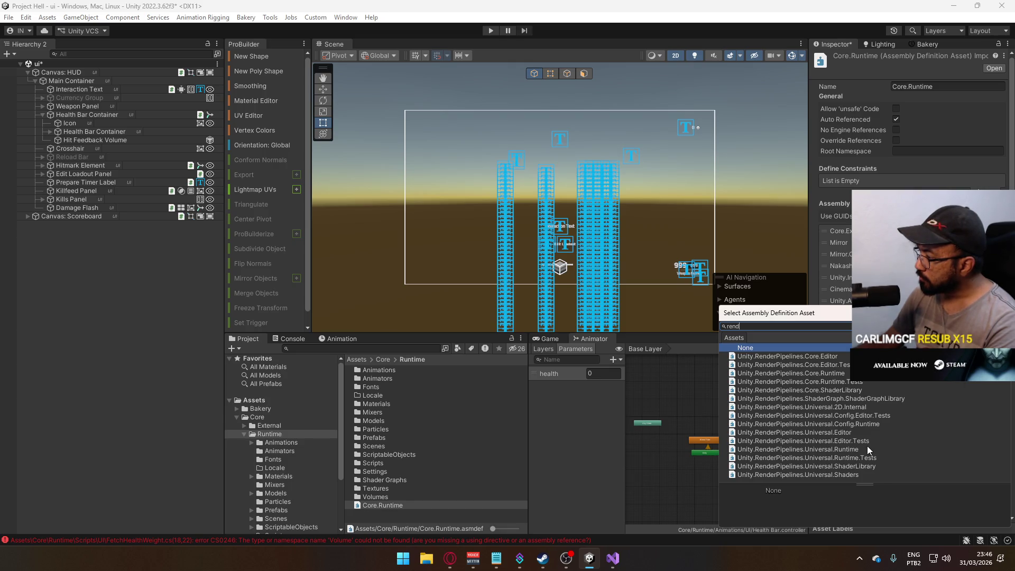
pyautogui.click(797, 450)
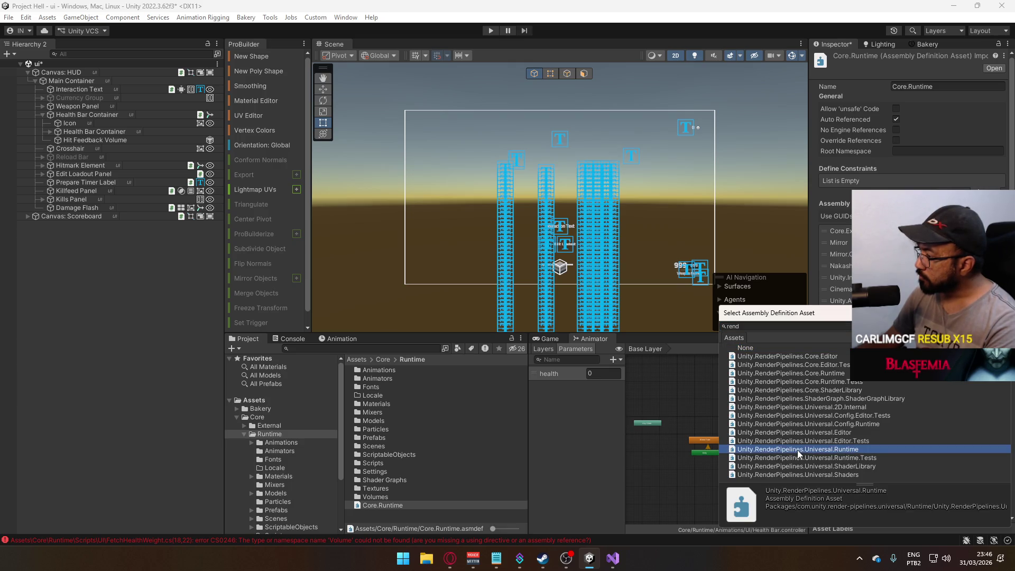
pyautogui.doubleClick(798, 449)
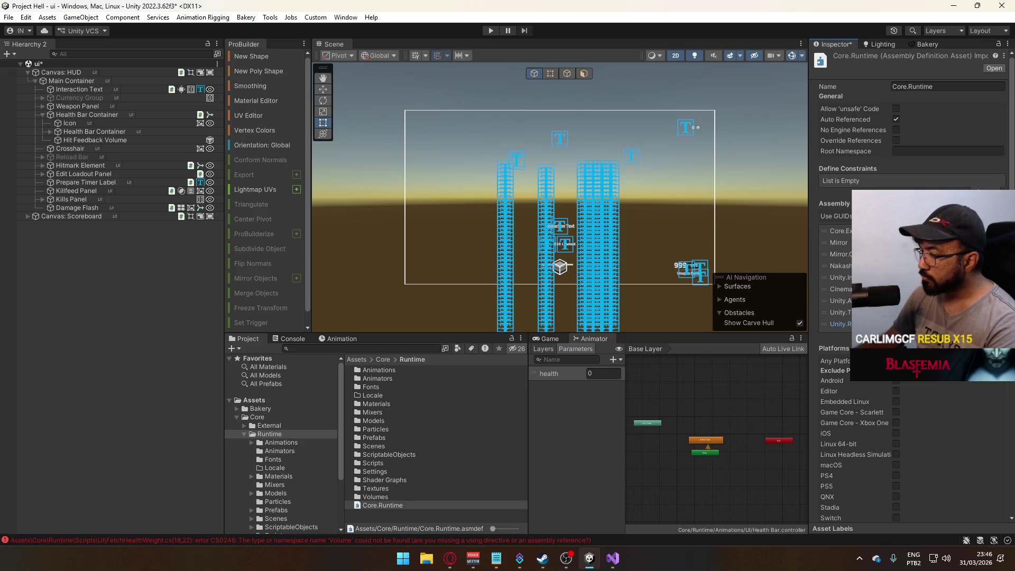
pyautogui.scroll(-6, 991, 497)
pyautogui.click(992, 498)
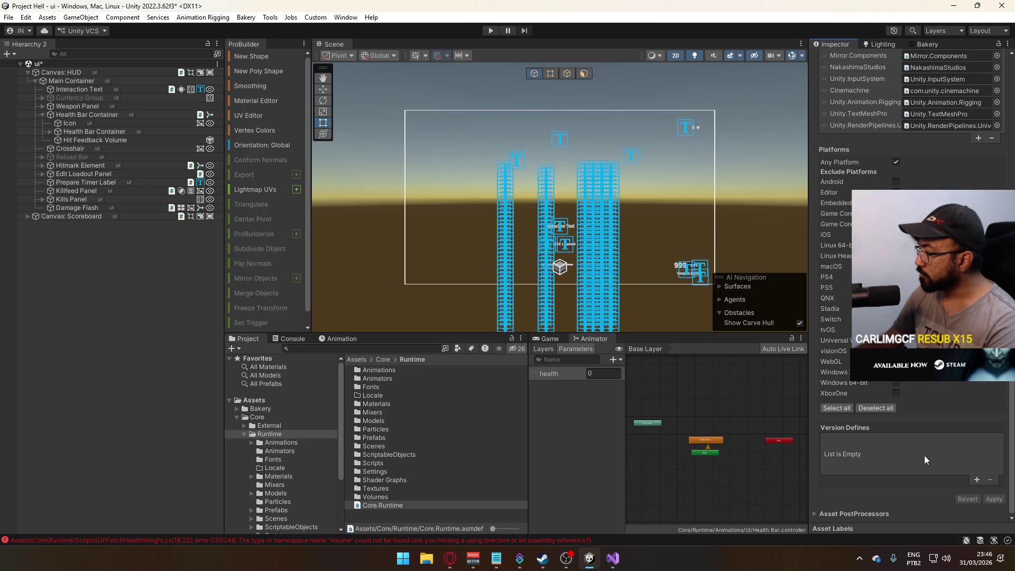
# Reopen the reference's assembly picker, browse the list, and close it unchanged.
pyautogui.scroll(3, 921, 434)
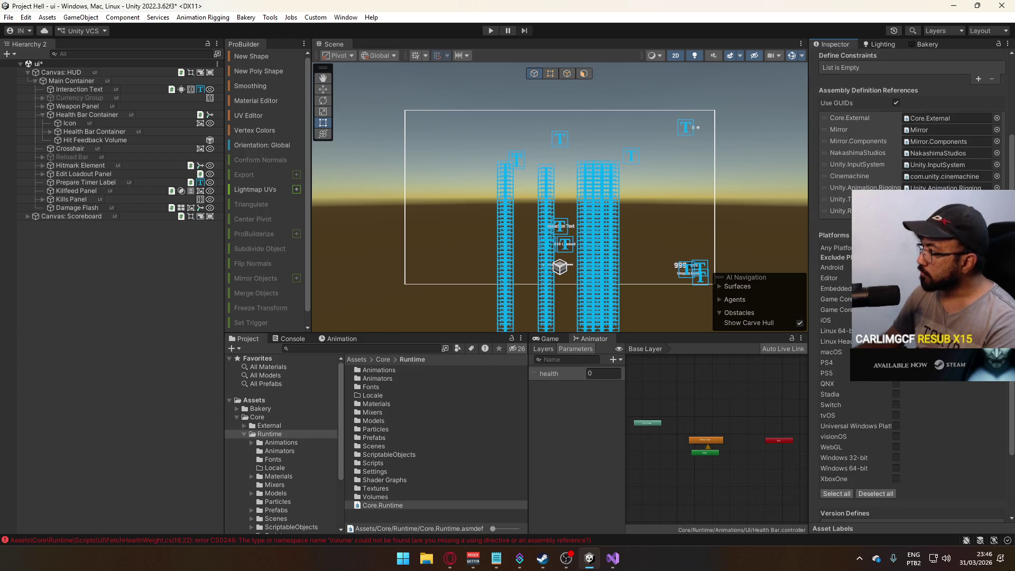
pyautogui.click(996, 211)
pyautogui.scroll(-10, 786, 304)
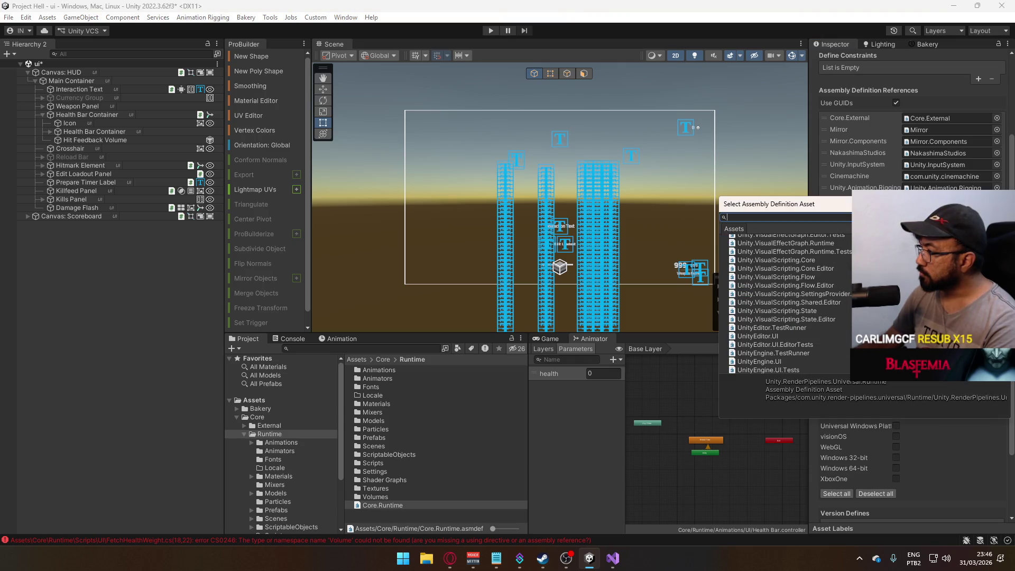
pyautogui.scroll(8, 786, 304)
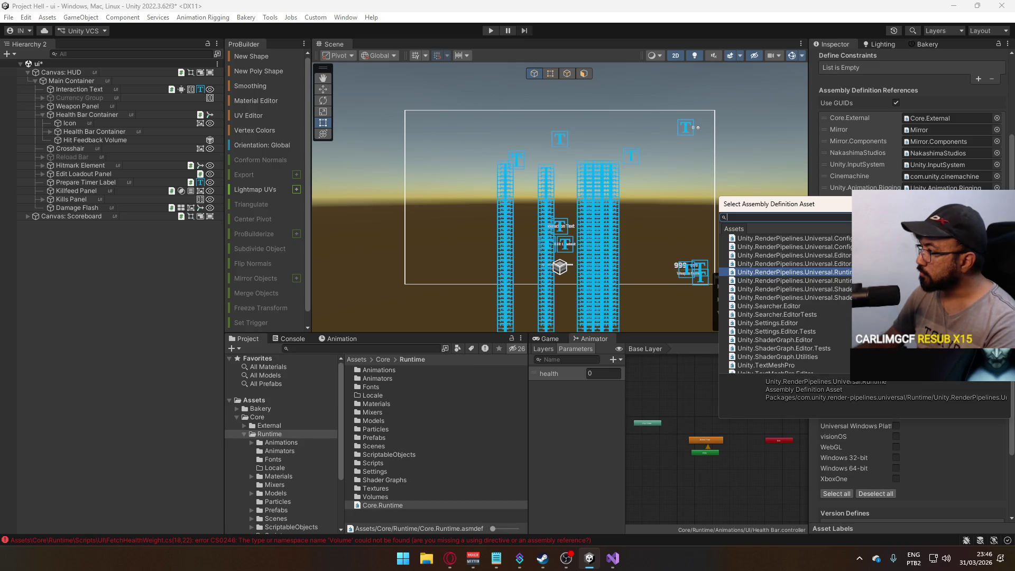
pyautogui.scroll(6, 785, 304)
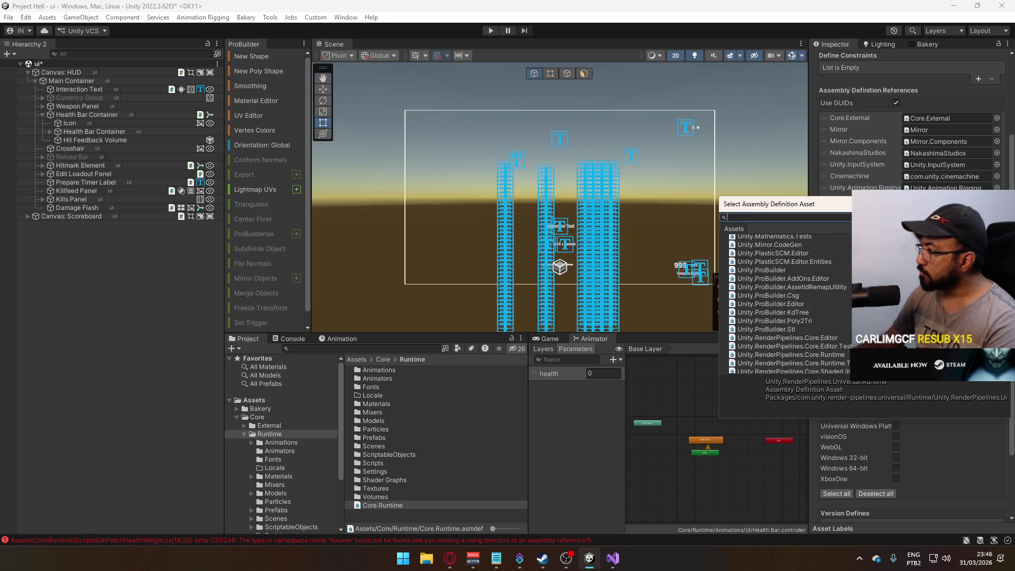
pyautogui.scroll(2, 786, 304)
pyautogui.scroll(10, 786, 303)
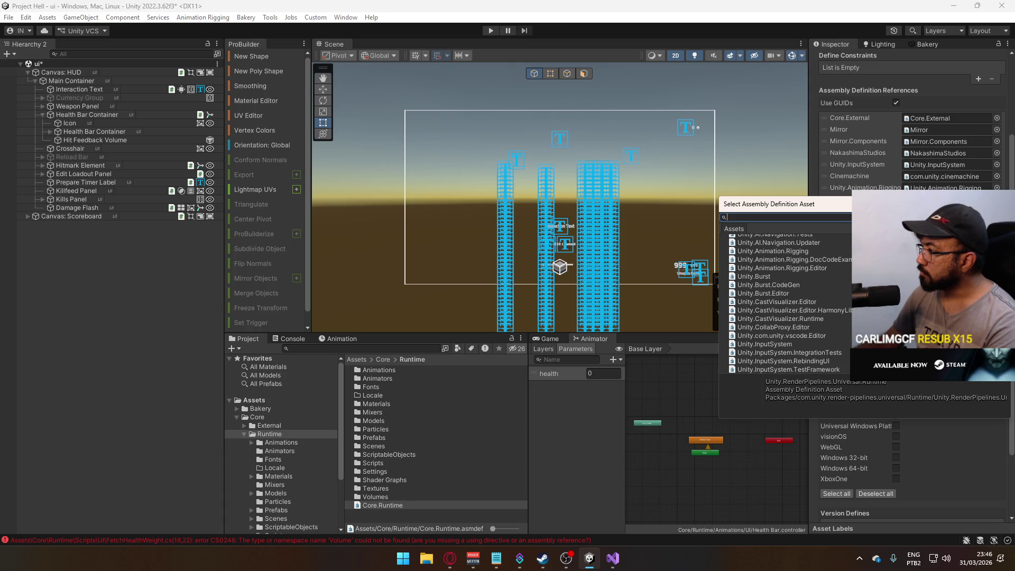
pyautogui.scroll(8, 786, 304)
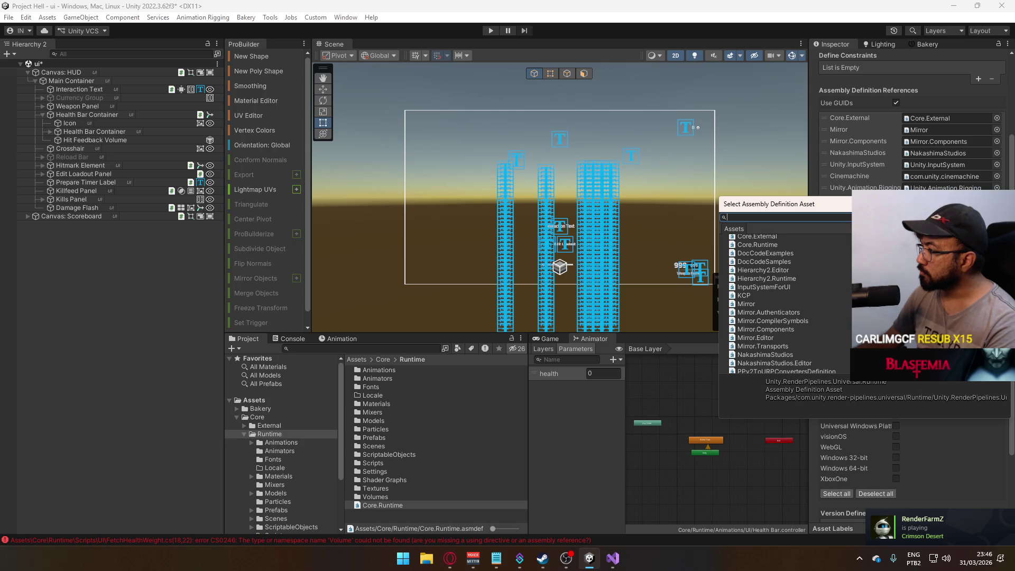
pyautogui.scroll(4, 786, 304)
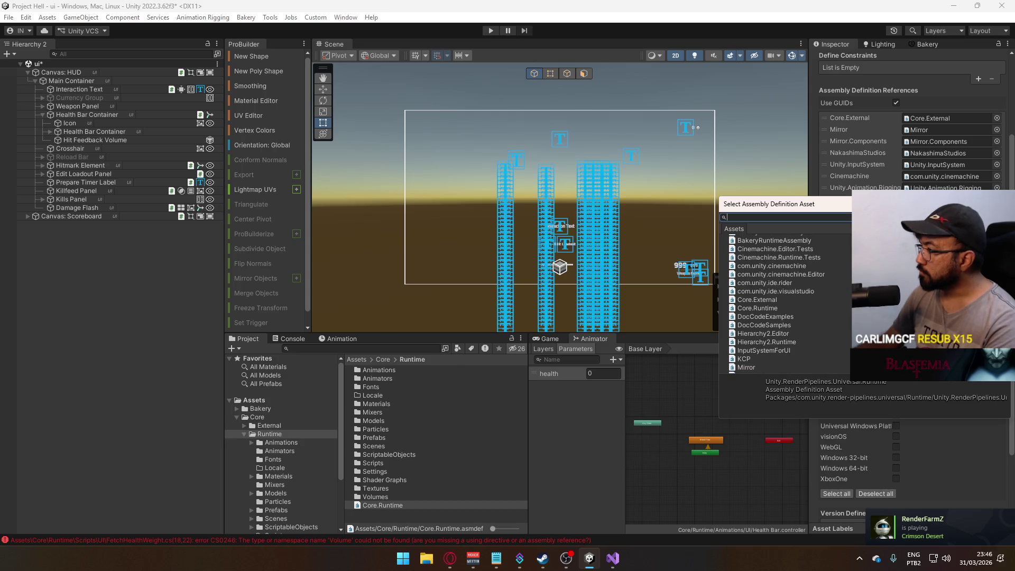
pyautogui.scroll(3, 786, 304)
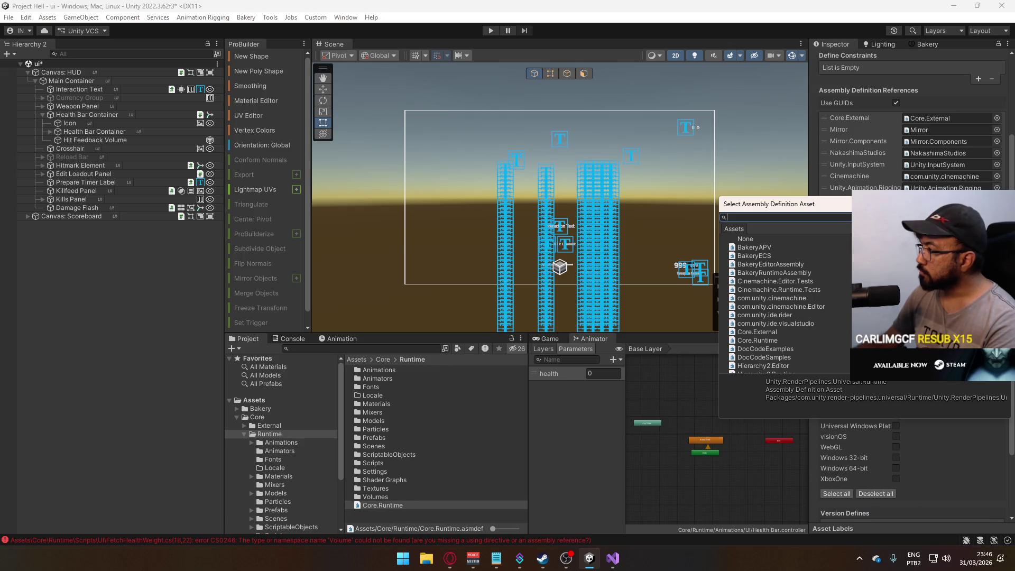
pyautogui.press('Return')
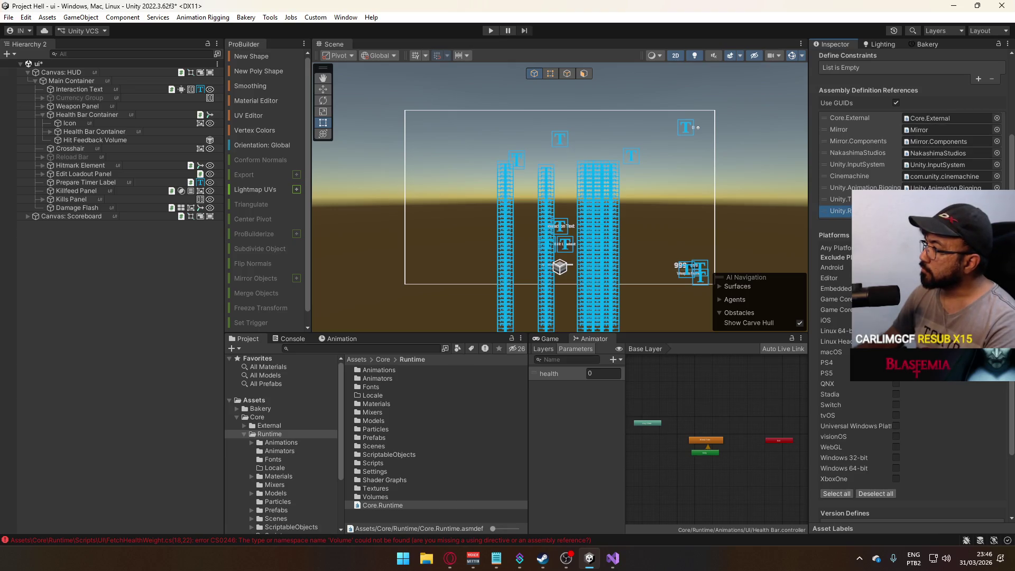
# Delete the Unity.RenderPipelines.Universal.Runtime reference entry and save with Ctrl+S.
pyautogui.press('Delete')
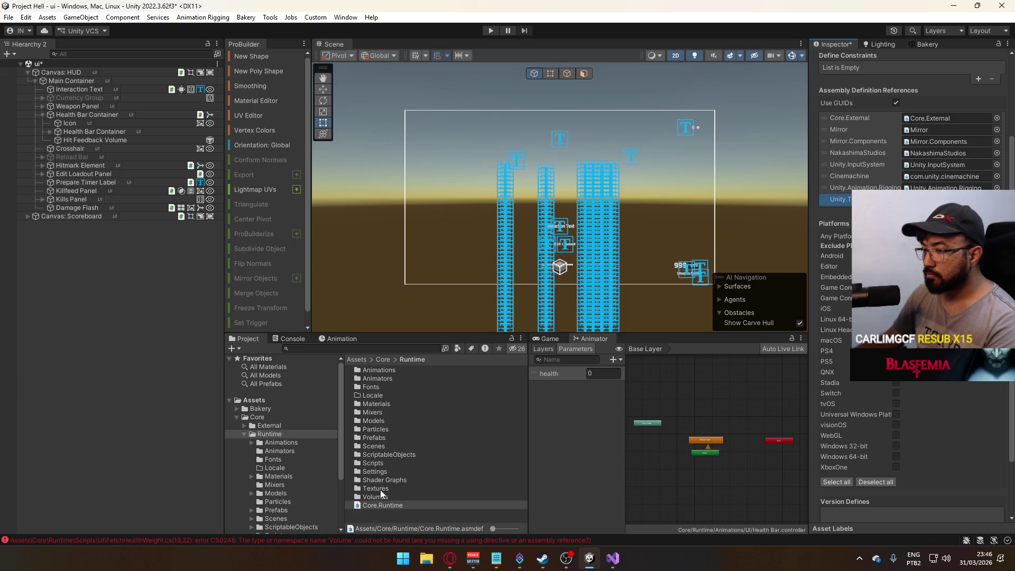
pyautogui.scroll(-3, 898, 317)
pyautogui.hotkey('ctrl', 's')
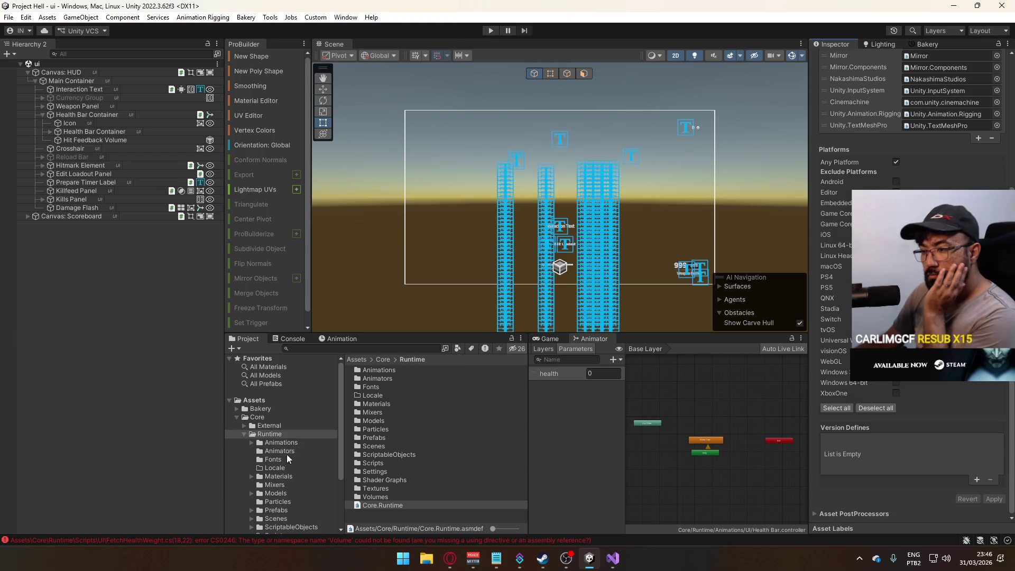
pyautogui.scroll(-3, 293, 503)
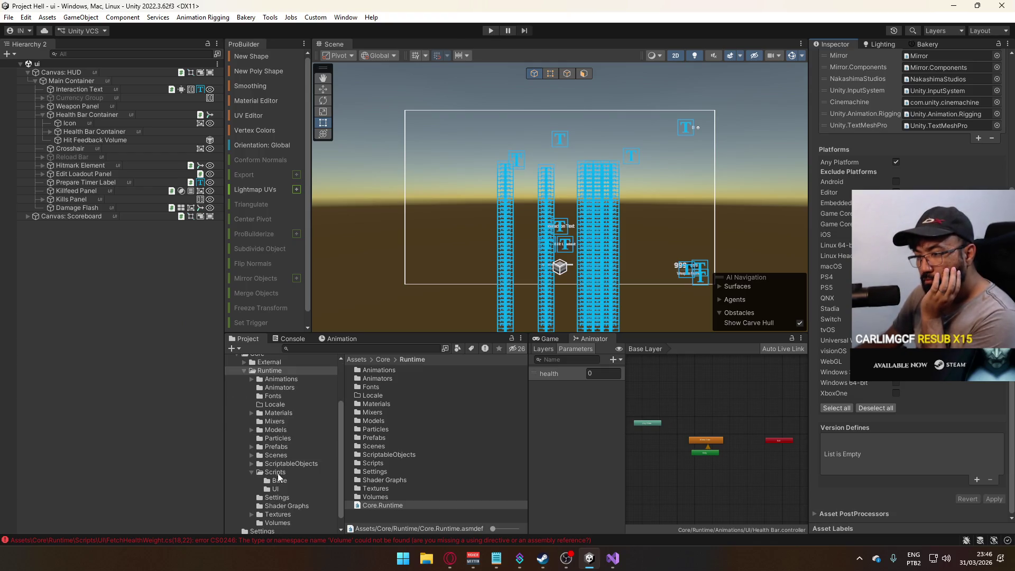
# Create an Assembly Definition Reference named Test in the Scripts/UI folder.
pyautogui.click(267, 472)
pyautogui.scroll(-5, 430, 471)
pyautogui.click(279, 489)
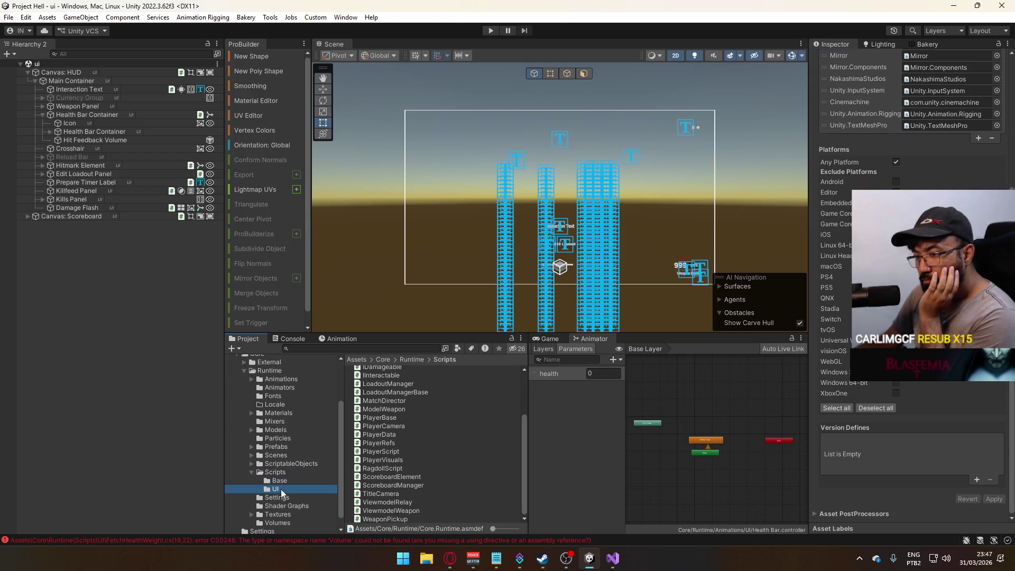
pyautogui.scroll(-3, 439, 449)
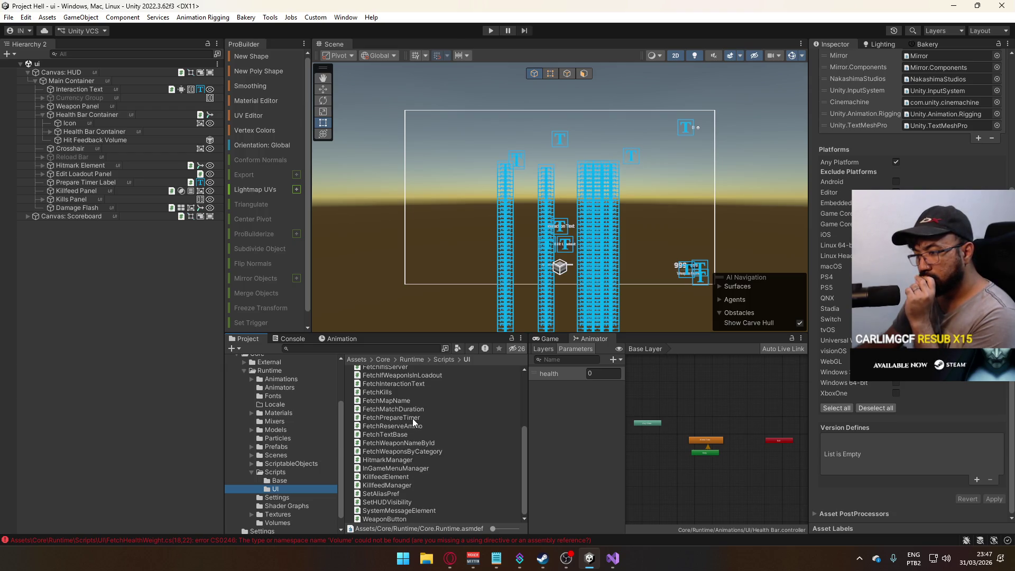
pyautogui.rightClick(278, 490)
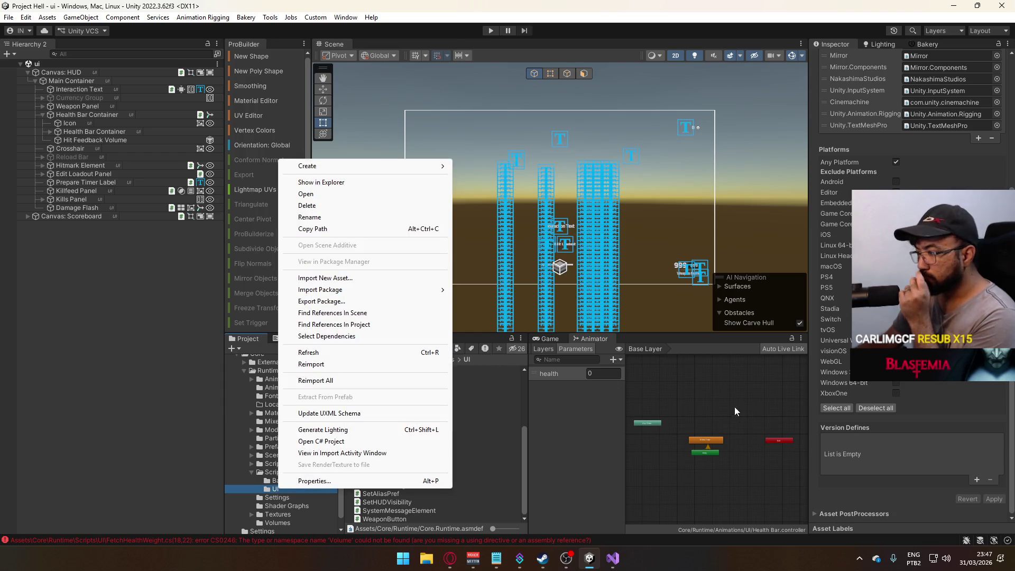
pyautogui.rightClick(491, 485)
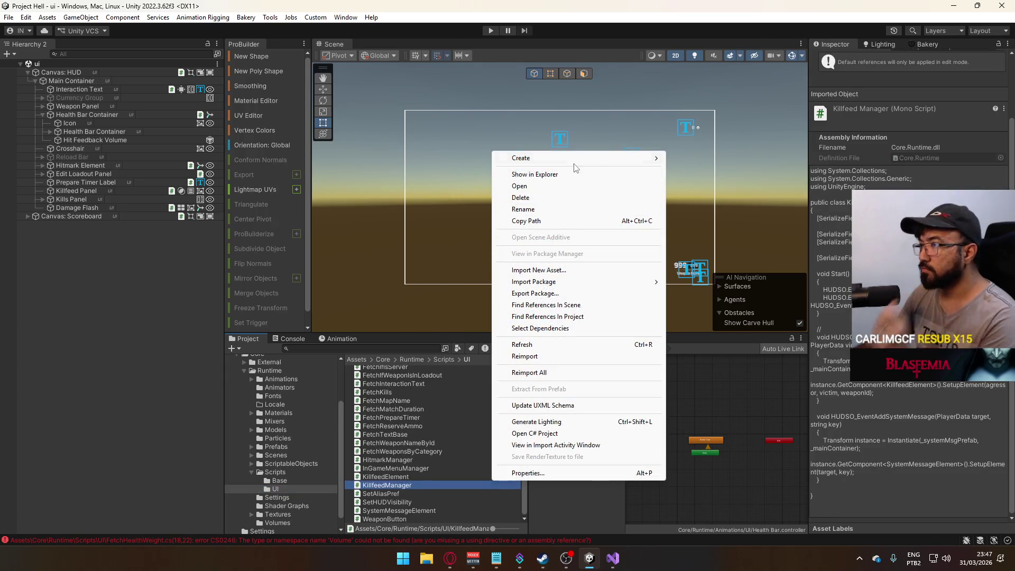
pyautogui.moveTo(574, 160)
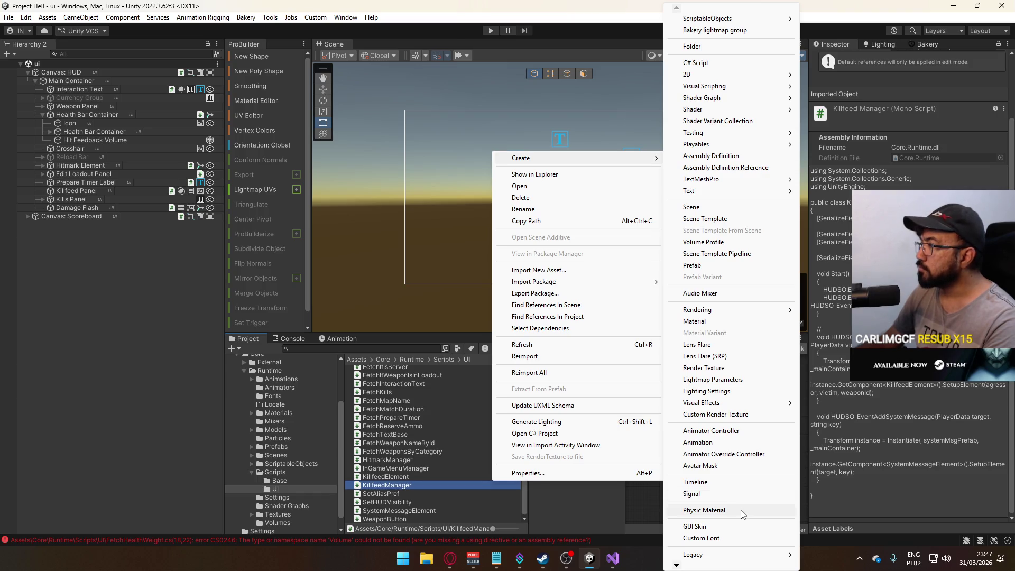
pyautogui.click(740, 168)
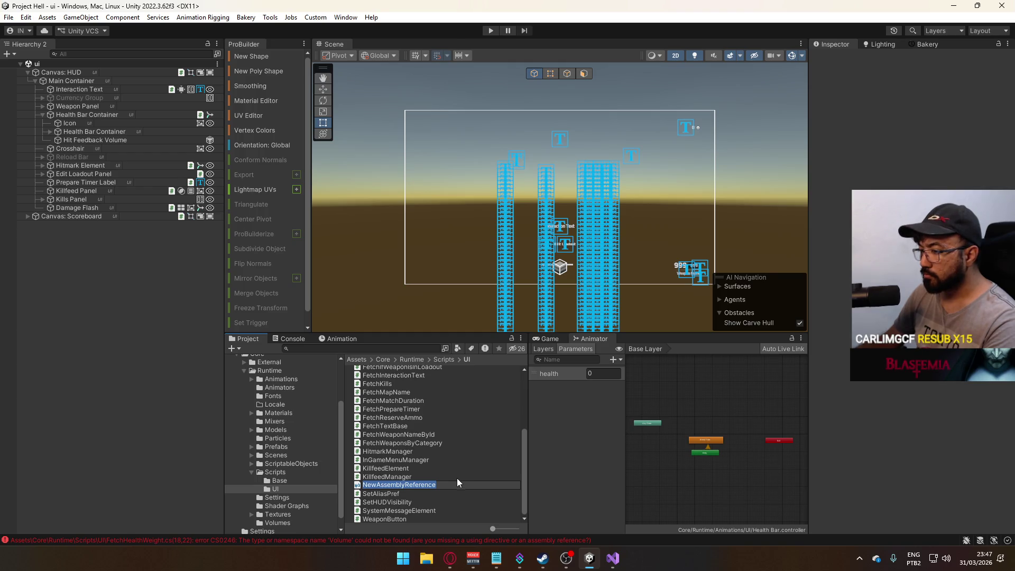
pyautogui.write('Test')
pyautogui.press('Return')
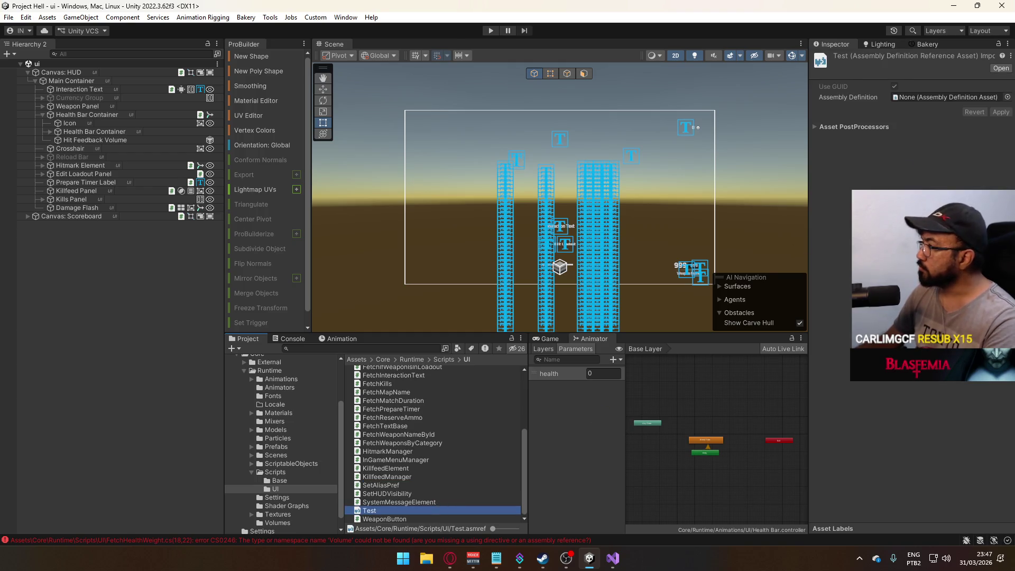
# Point Test at the NakashimaStudios assembly definition, apply it, and review the compile errors.
pyautogui.click(1007, 97)
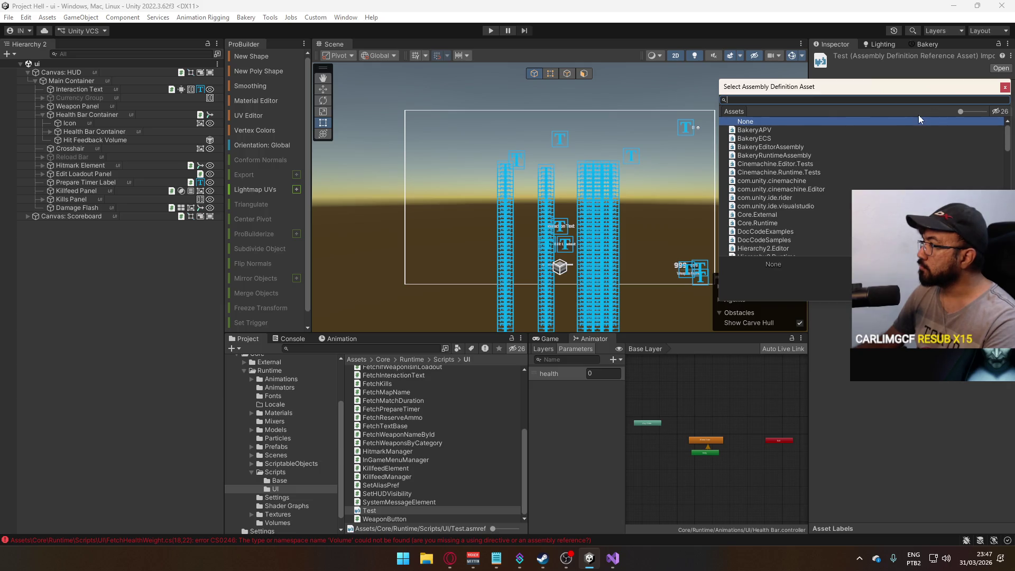
pyautogui.write('ba')
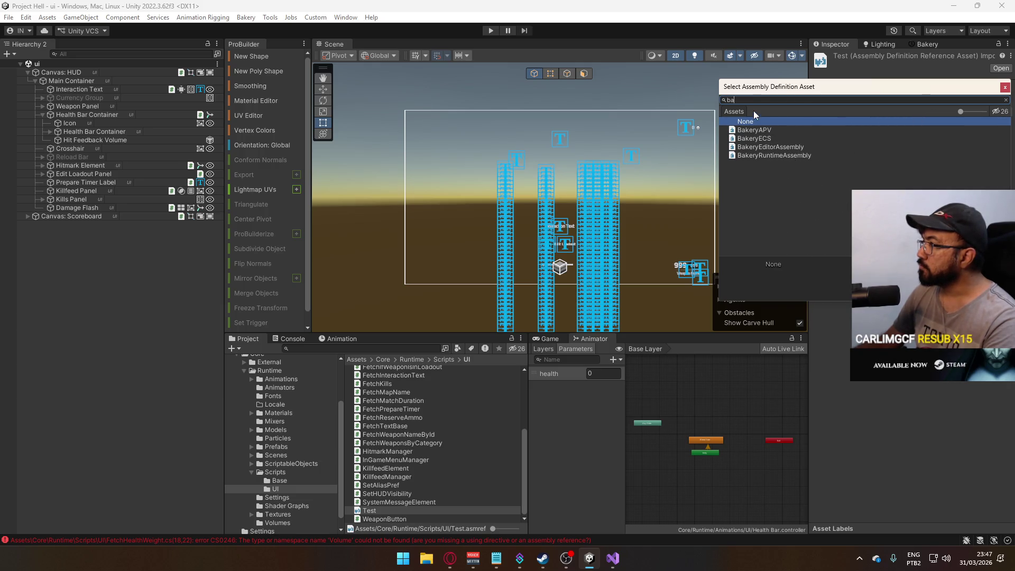
pyautogui.write('na')
pyautogui.doubleClick(932, 142)
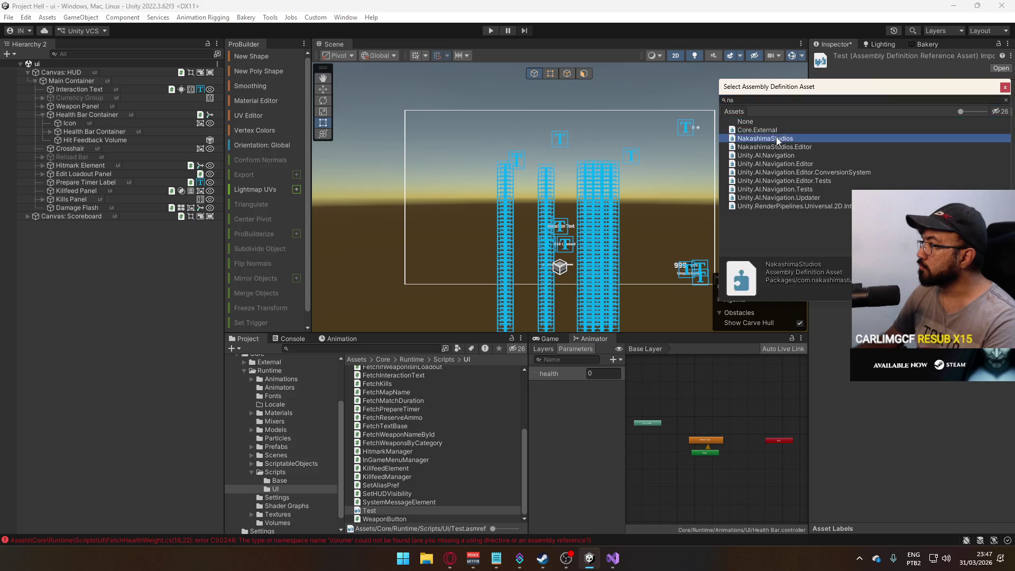
pyautogui.click(1001, 112)
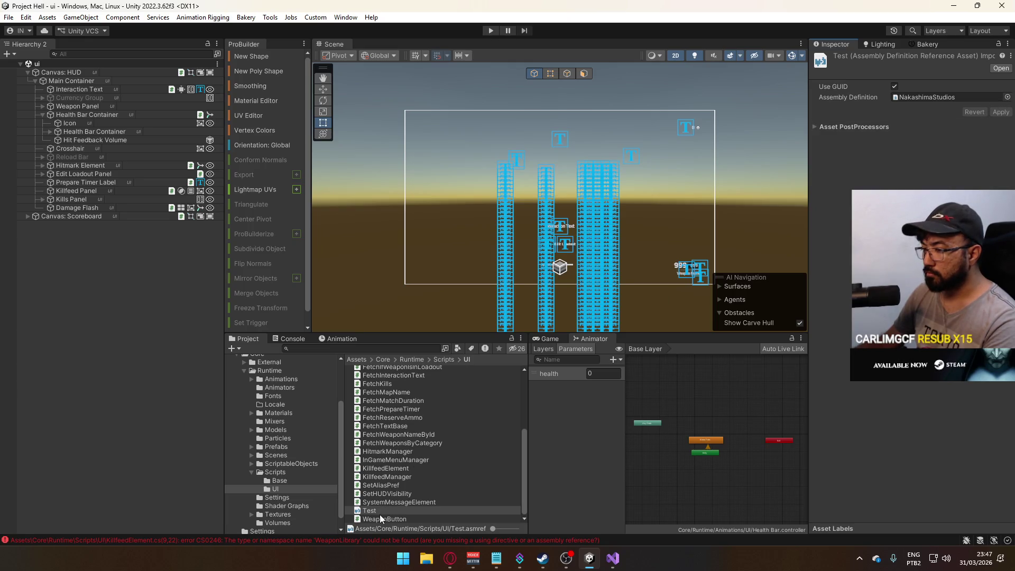
pyautogui.click(357, 539)
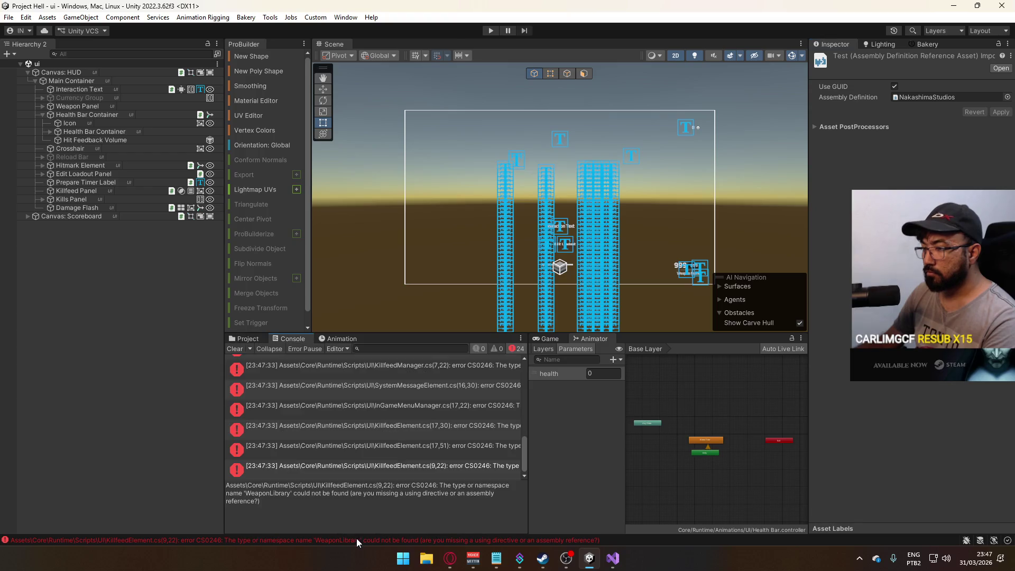
# Delete the Test assembly reference from Scripts/UI.
pyautogui.click(244, 338)
pyautogui.scroll(3, 392, 405)
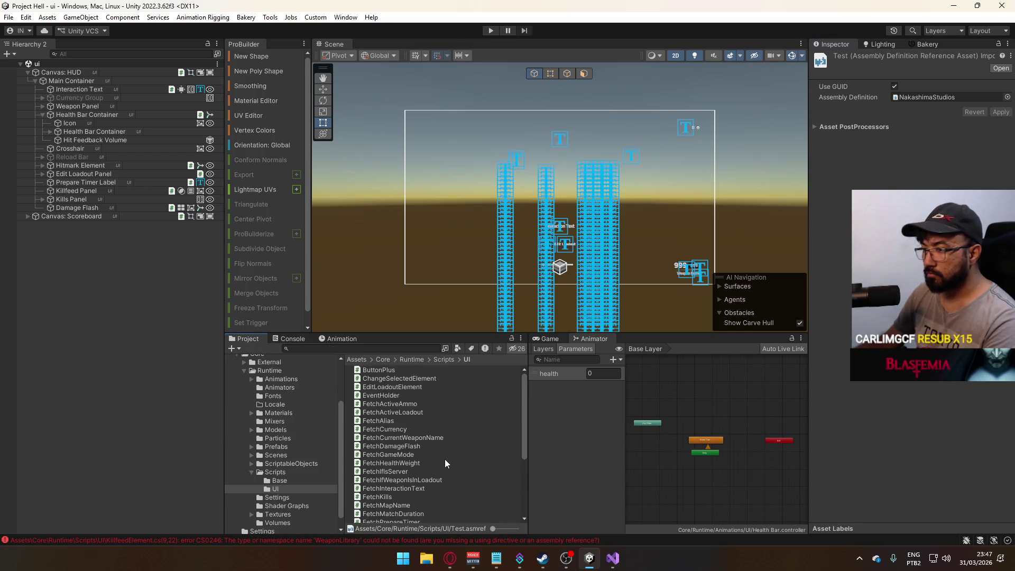
pyautogui.scroll(-1, 397, 470)
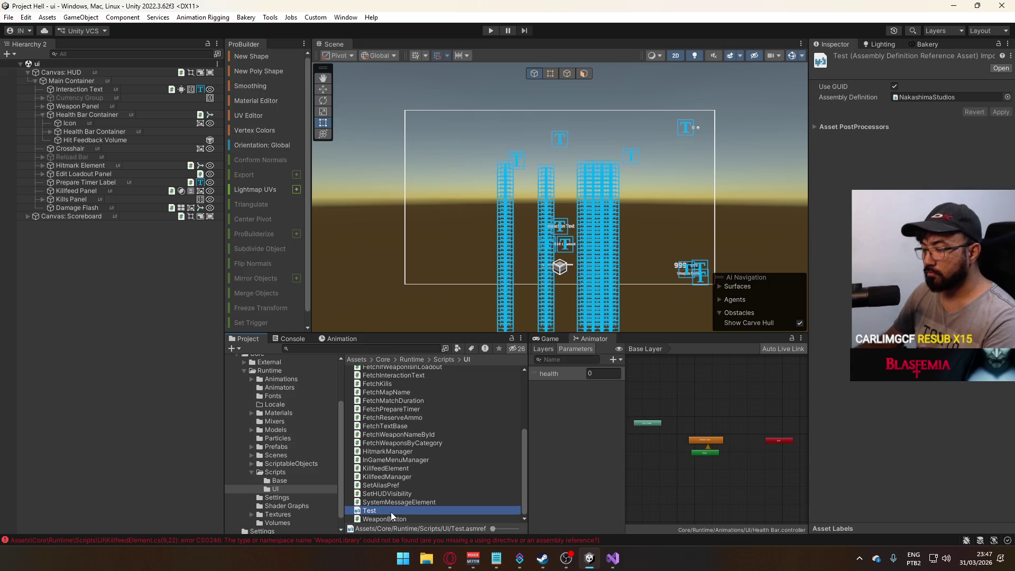
pyautogui.press('Delete')
pyautogui.press('Return')
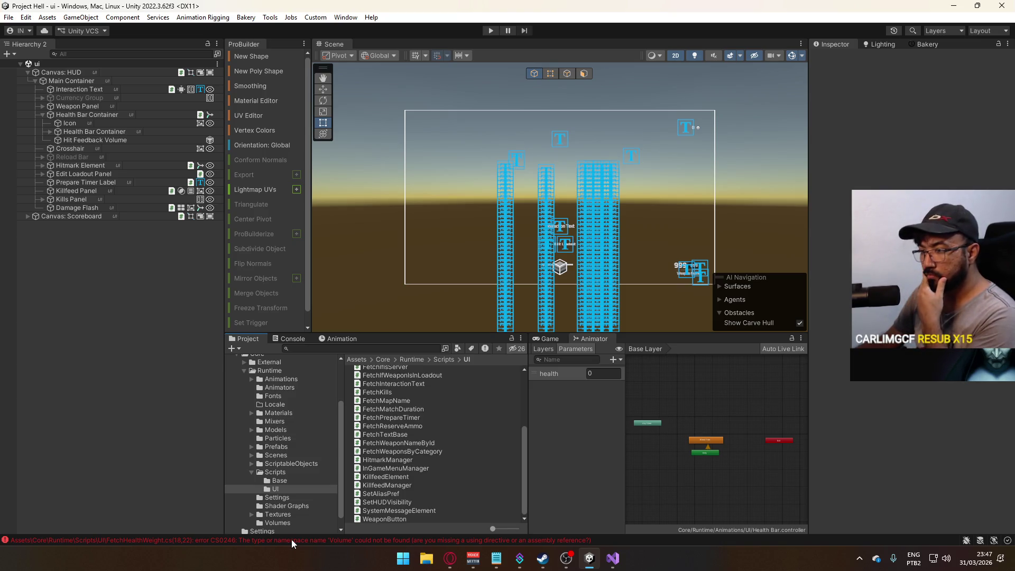
# Show the contents of the Packages folder.
pyautogui.scroll(3, 434, 484)
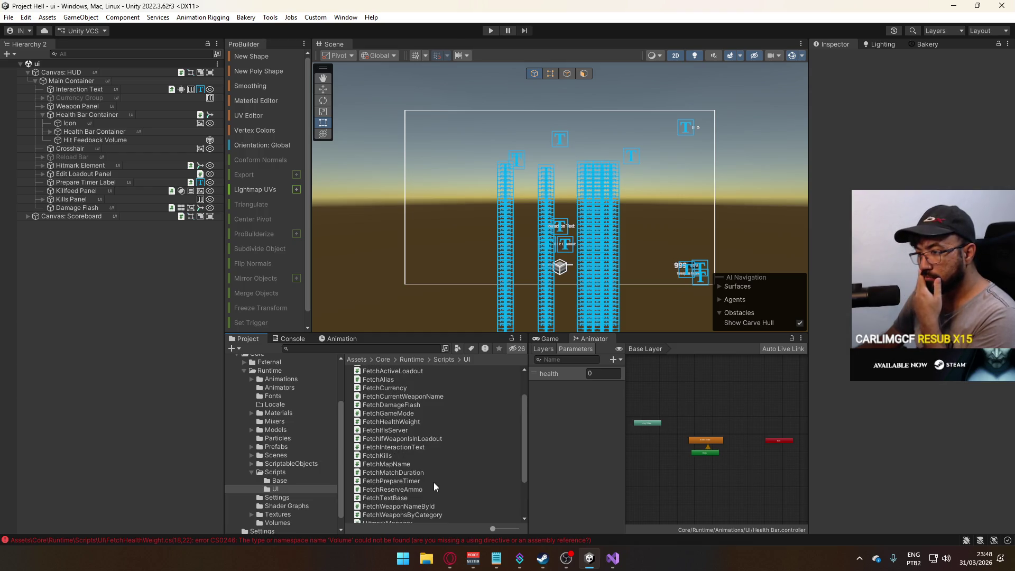
pyautogui.scroll(-1, 286, 483)
pyautogui.click(256, 528)
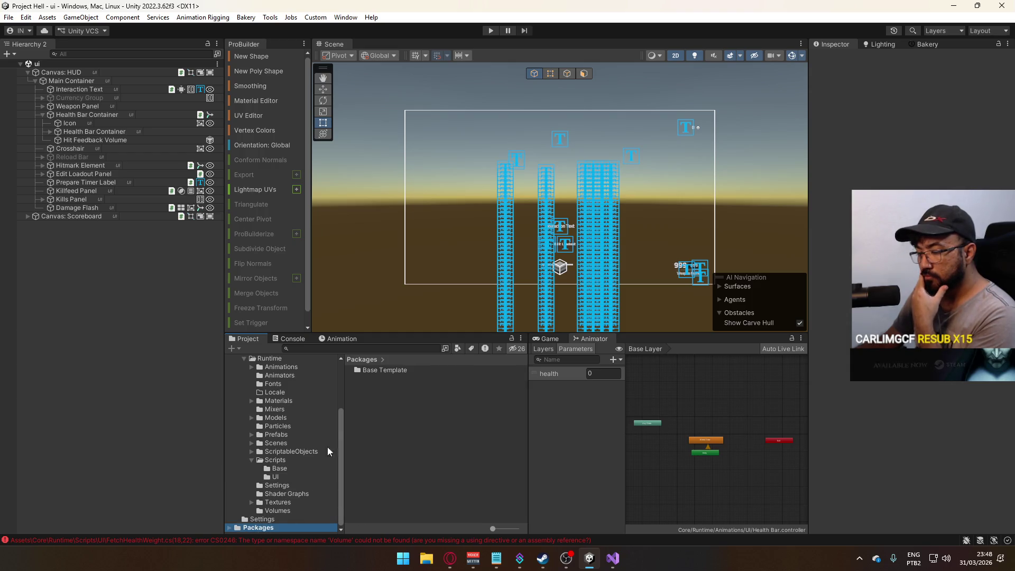
# Browse Base Template > Assets > NakashimaStudios to inspect its assembly definition and Runtime folder.
pyautogui.doubleClick(392, 368)
pyautogui.doubleClick(386, 373)
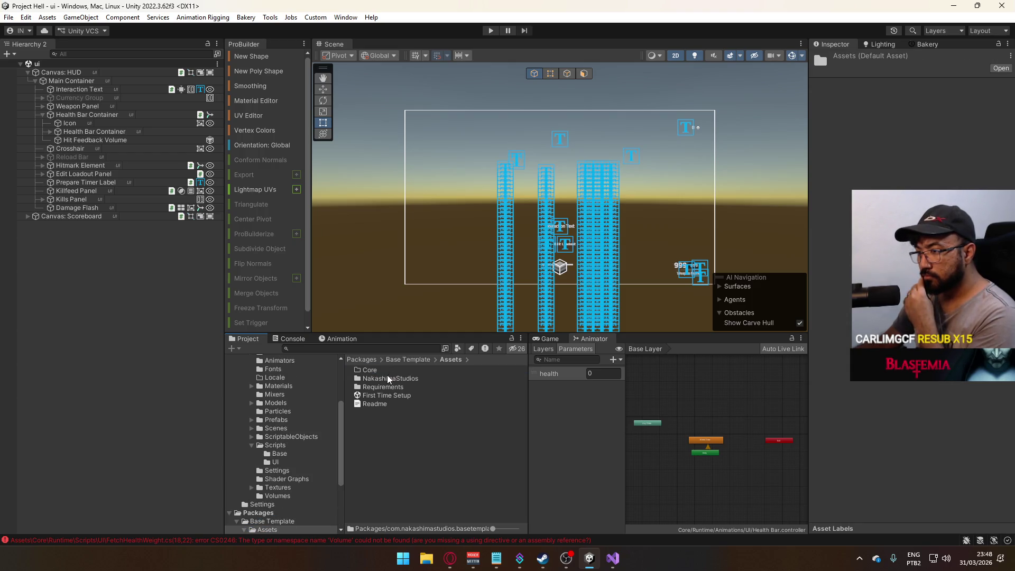
pyautogui.doubleClick(388, 379)
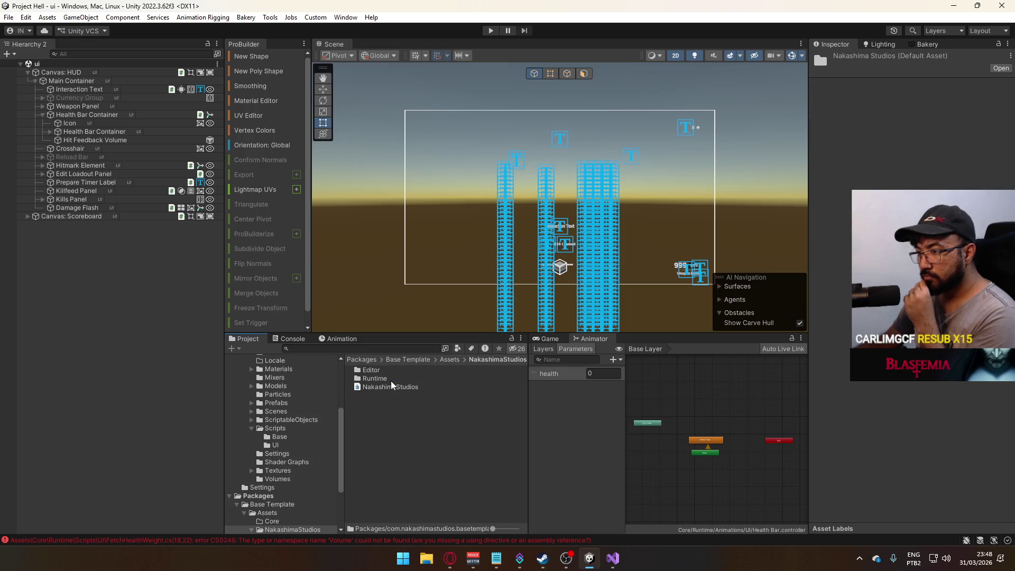
pyautogui.click(374, 387)
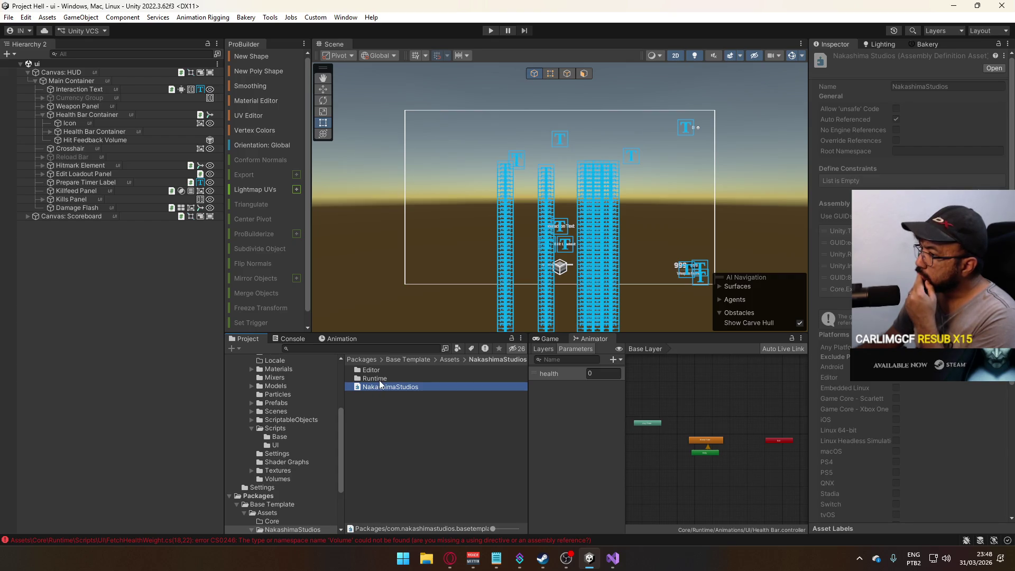
pyautogui.doubleClick(375, 378)
pyautogui.click(367, 362)
# Move FetchHealthWeight.cs from Scripts/UI into the Assets root and try opening it.
pyautogui.click(275, 428)
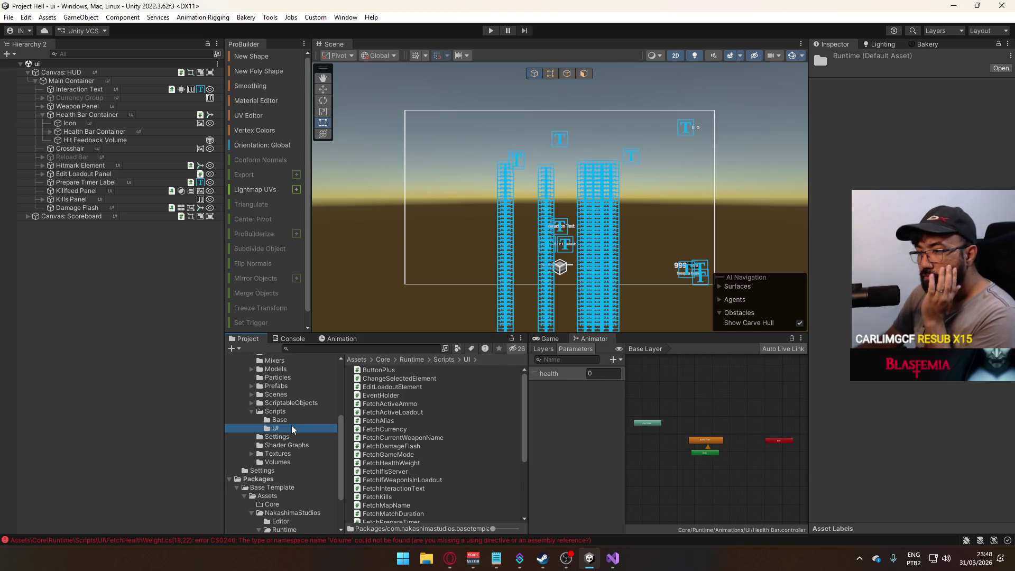
pyautogui.scroll(-5, 454, 462)
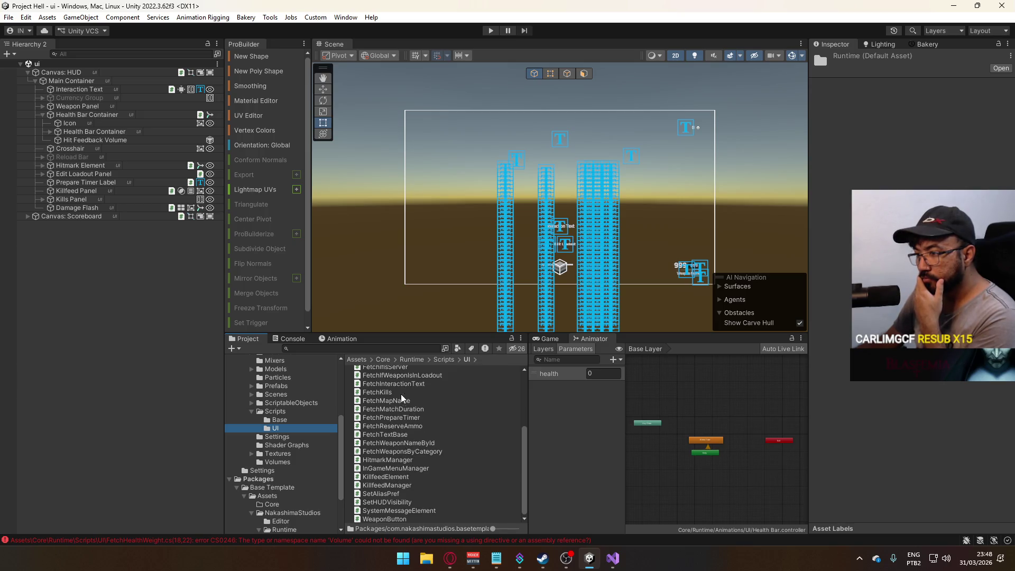
pyautogui.scroll(2, 353, 413)
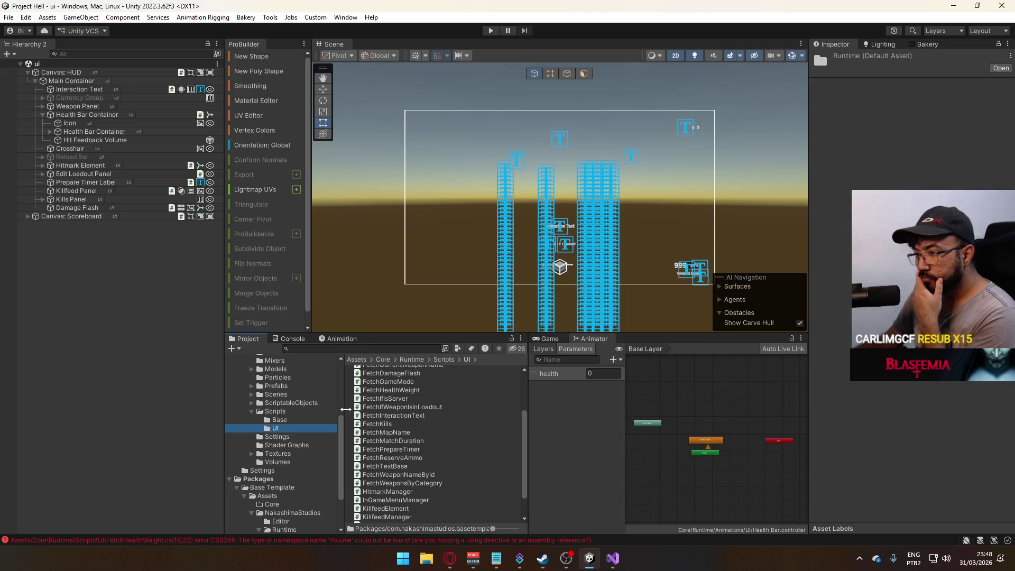
pyautogui.moveTo(396, 390)
pyautogui.mouseDown()
pyautogui.moveTo(338, 390)
pyautogui.moveTo(278, 364)
pyautogui.moveTo(270, 415)
pyautogui.moveTo(264, 404)
pyautogui.mouseUp()
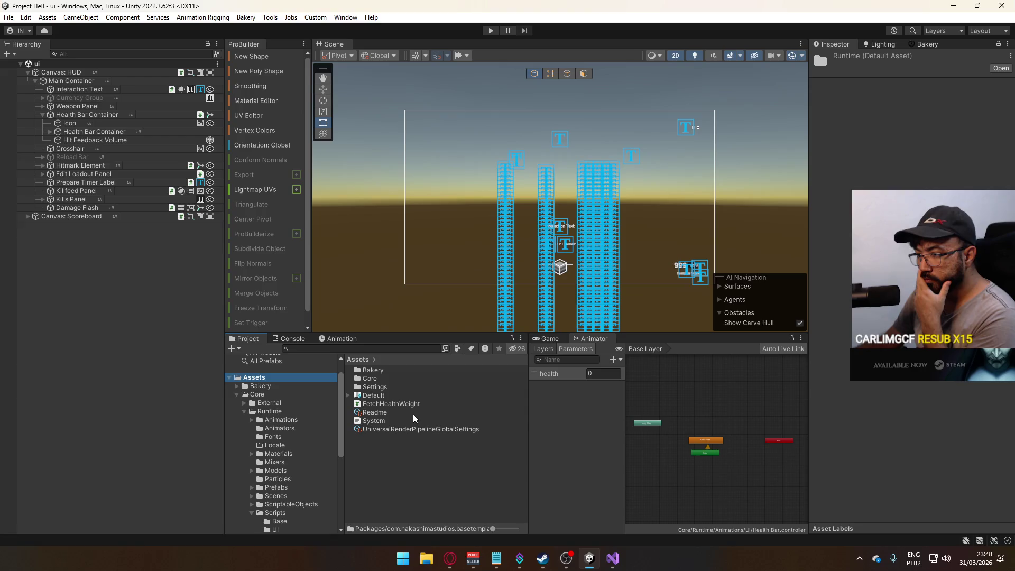
pyautogui.click(391, 404)
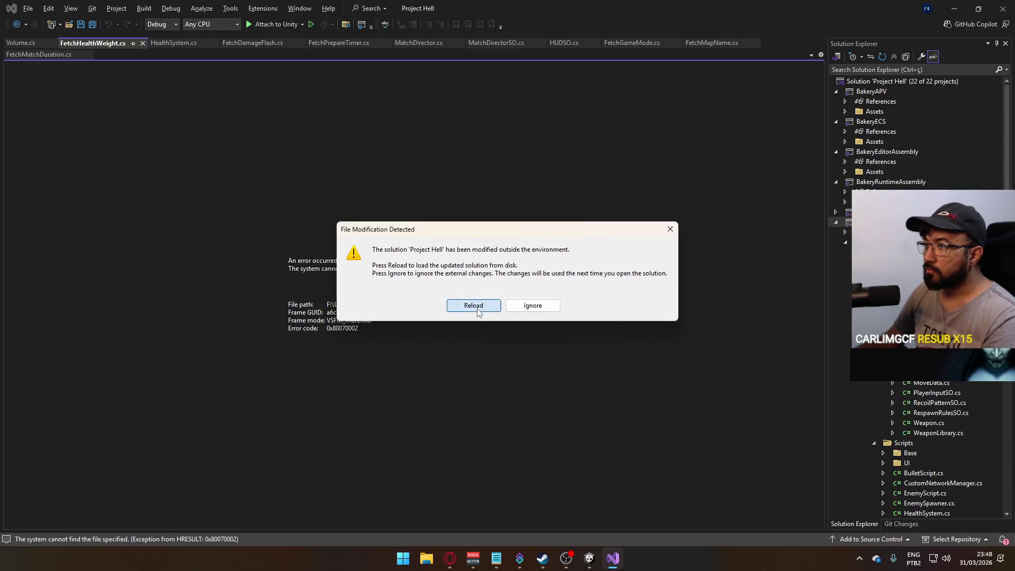
pyautogui.click(473, 303)
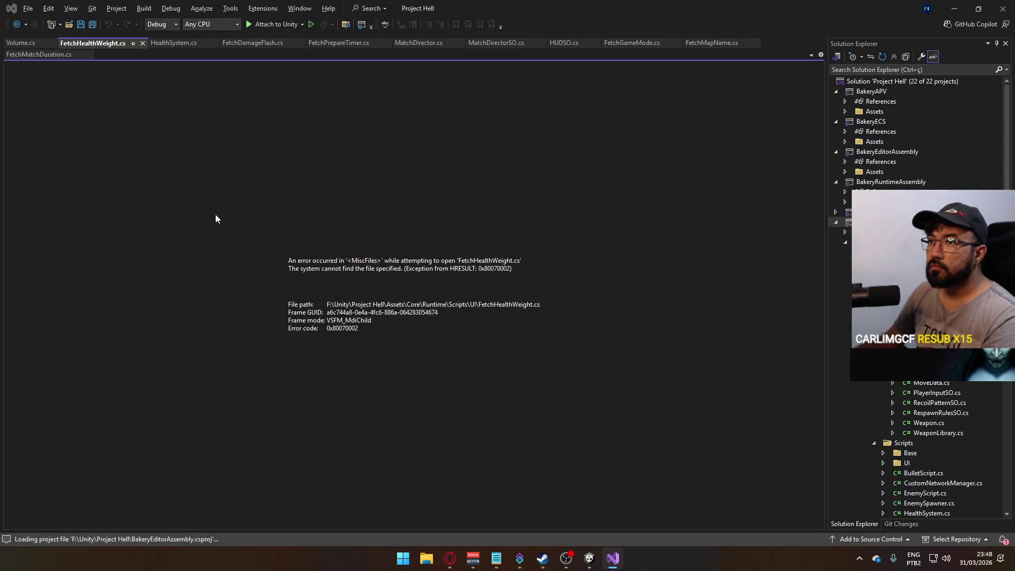
# Close the broken FetchHealthWeight document and reopen it from its new location.
pyautogui.click(143, 43)
pyautogui.hotkey('alt', 'Tab')
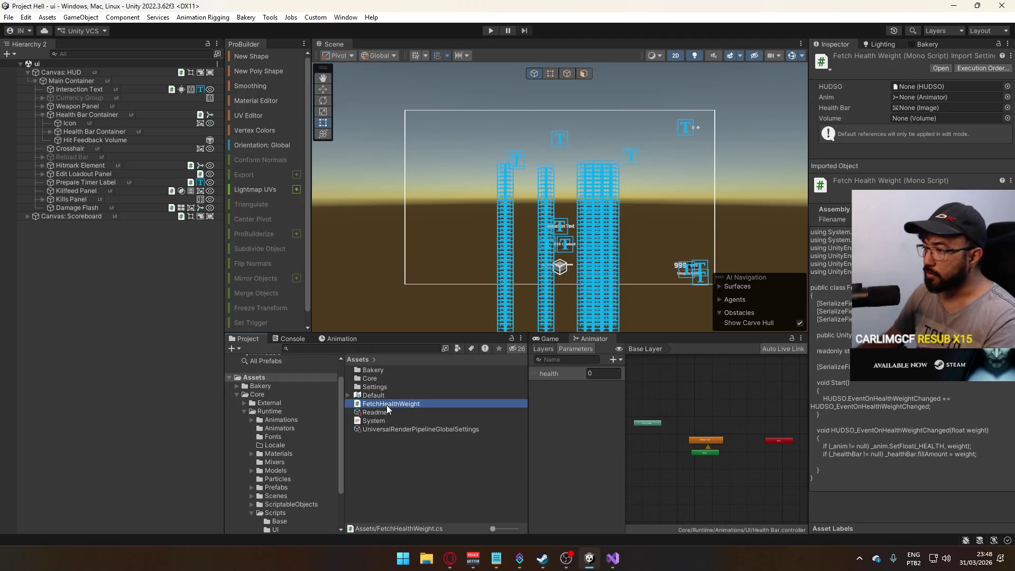
pyautogui.doubleClick(388, 405)
pyautogui.scroll(1, 356, 269)
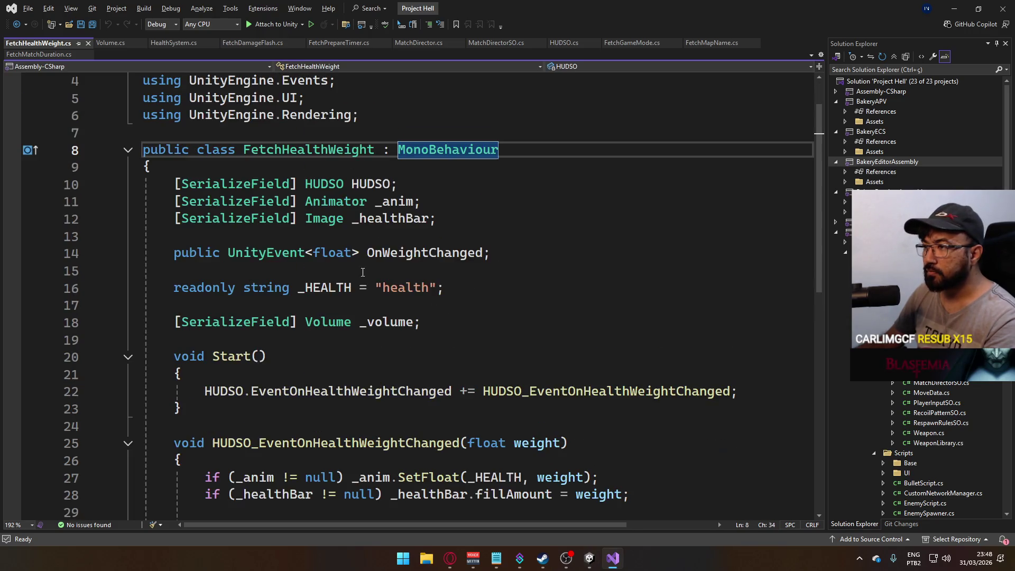
pyautogui.scroll(-2, 424, 336)
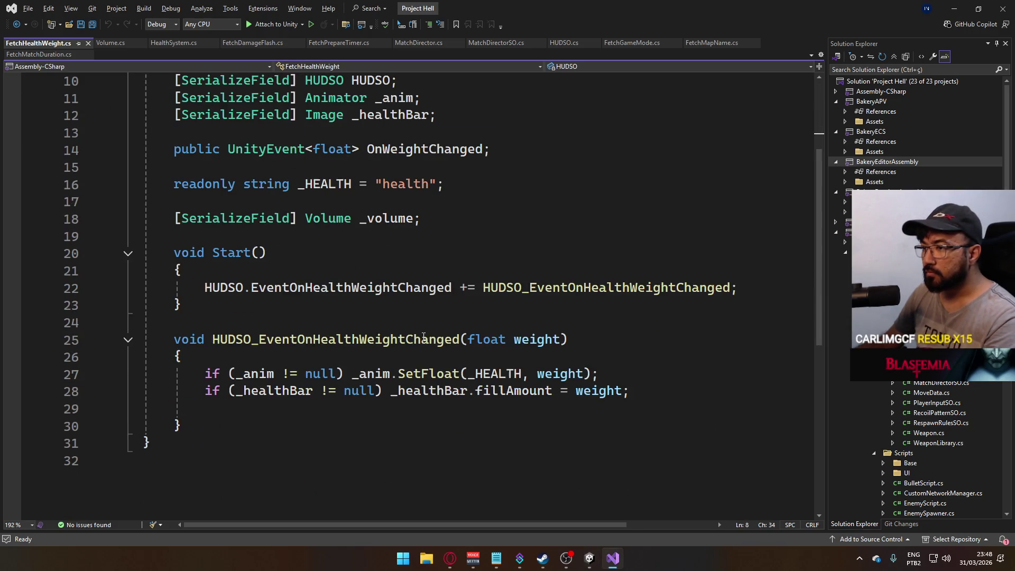
# Add 'if (_volume != null) _volume.weight = weight;' on line 29 and save the script.
pyautogui.click(622, 412)
pyautogui.write('if (_vo')
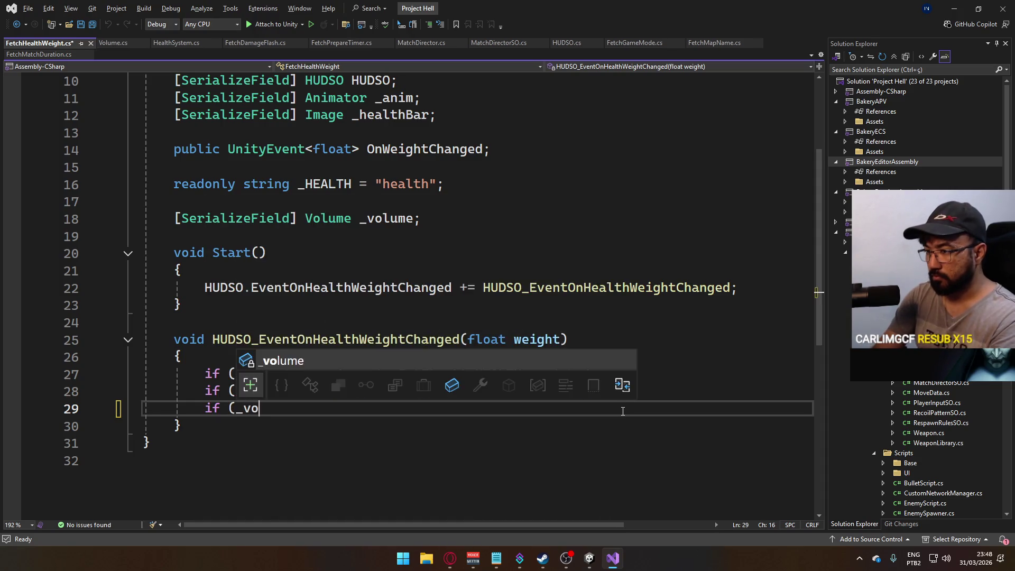
pyautogui.press('Tab')
pyautogui.write('==')
pyautogui.press('BackSpace')
pyautogui.press('BackSpace')
pyautogui.press('BackSpace')
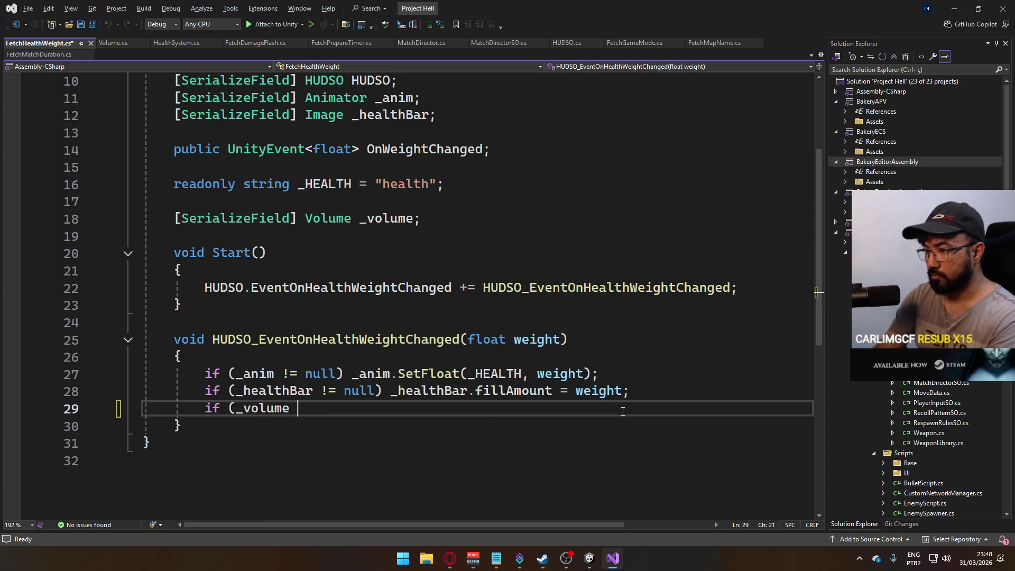
pyautogui.write('!= null)')
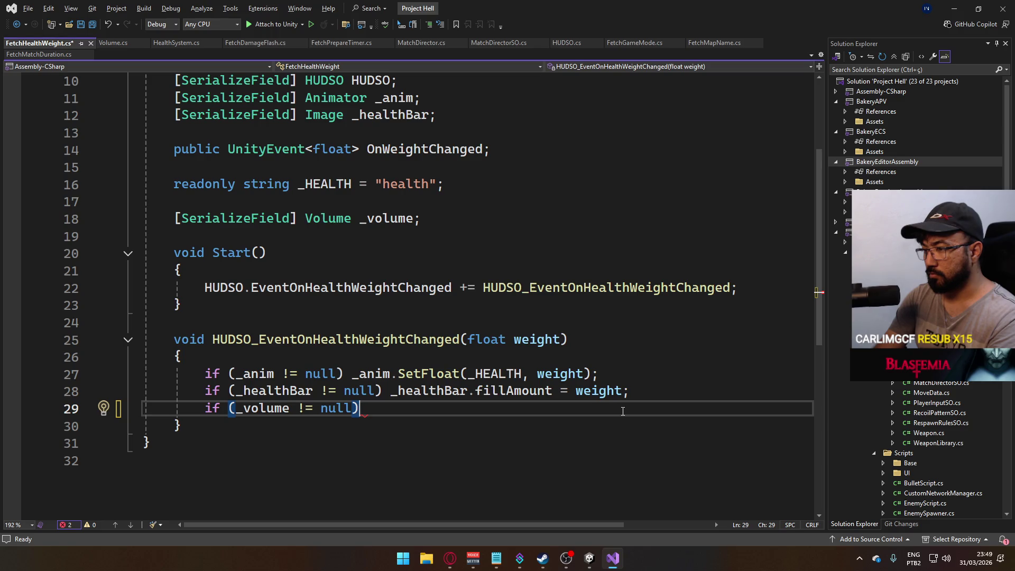
pyautogui.write('volume.setw')
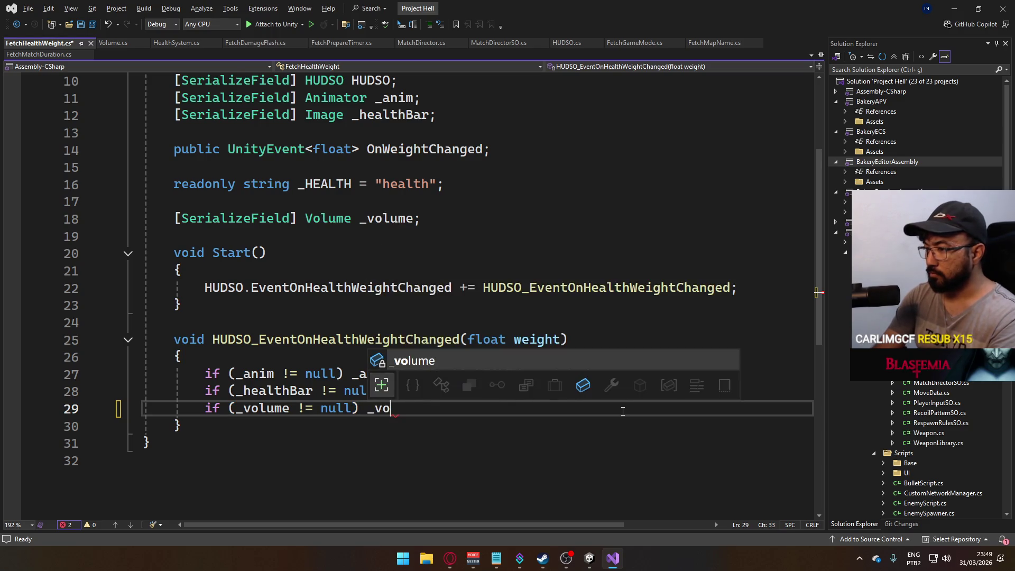
pyautogui.press('BackSpace')
pyautogui.press('BackSpace')
pyautogui.press('BackSpace')
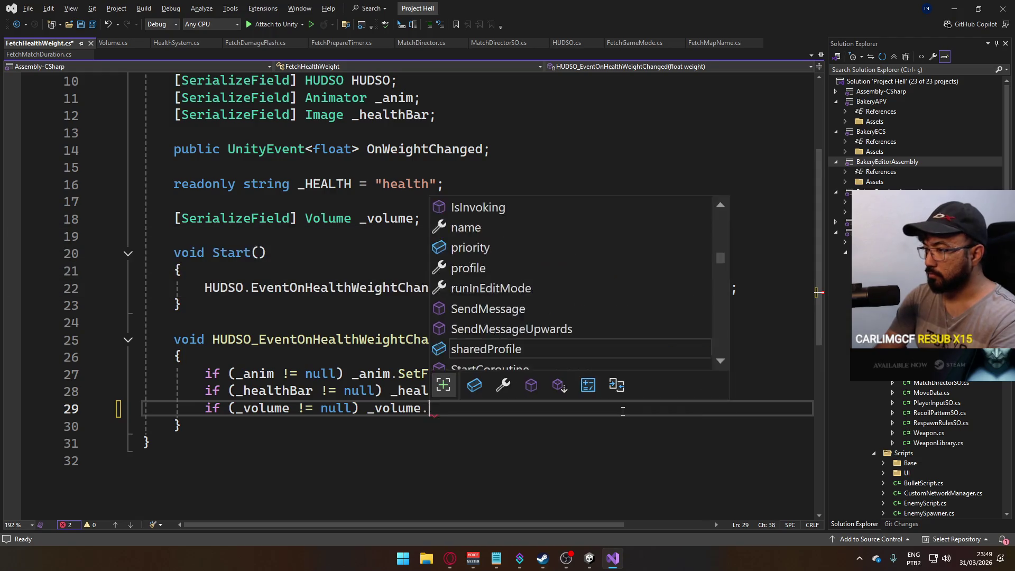
pyautogui.write('weight = weight;')
pyautogui.hotkey('ctrl', 's')
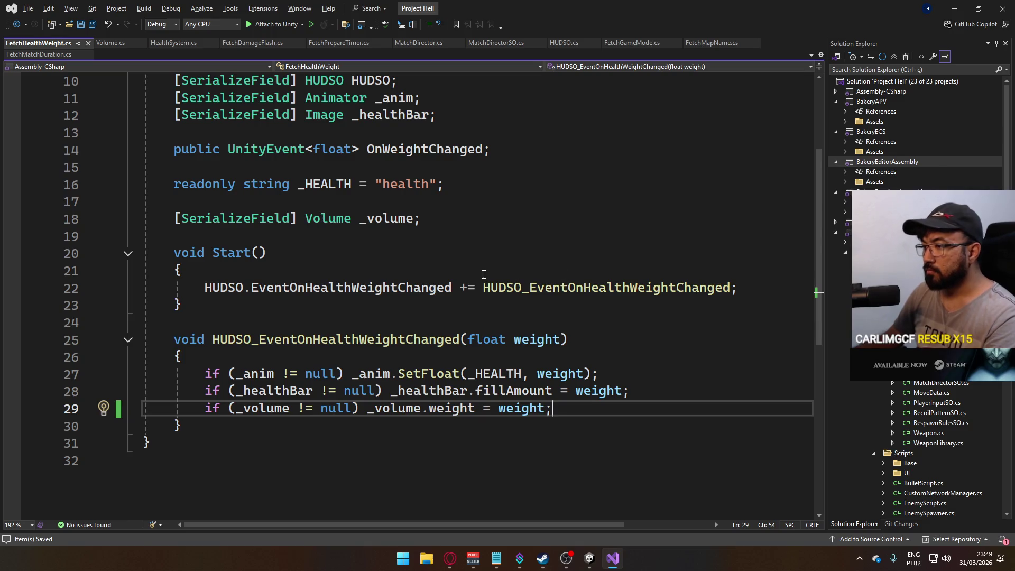
pyautogui.click(582, 559)
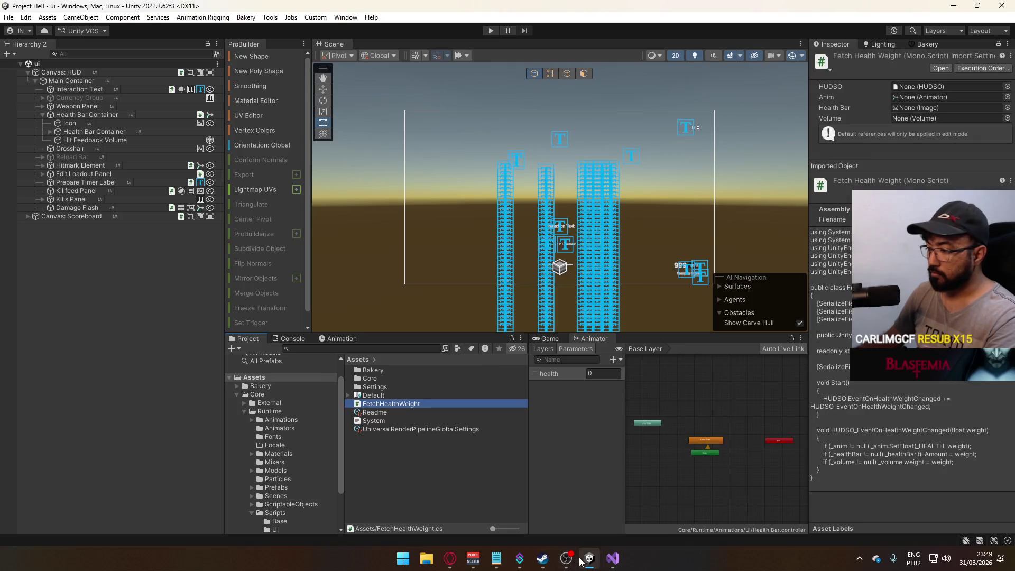
# Check Damage Flash and Health Bar Container, whose script shows an unassigned Volume slot.
pyautogui.moveTo(580, 560)
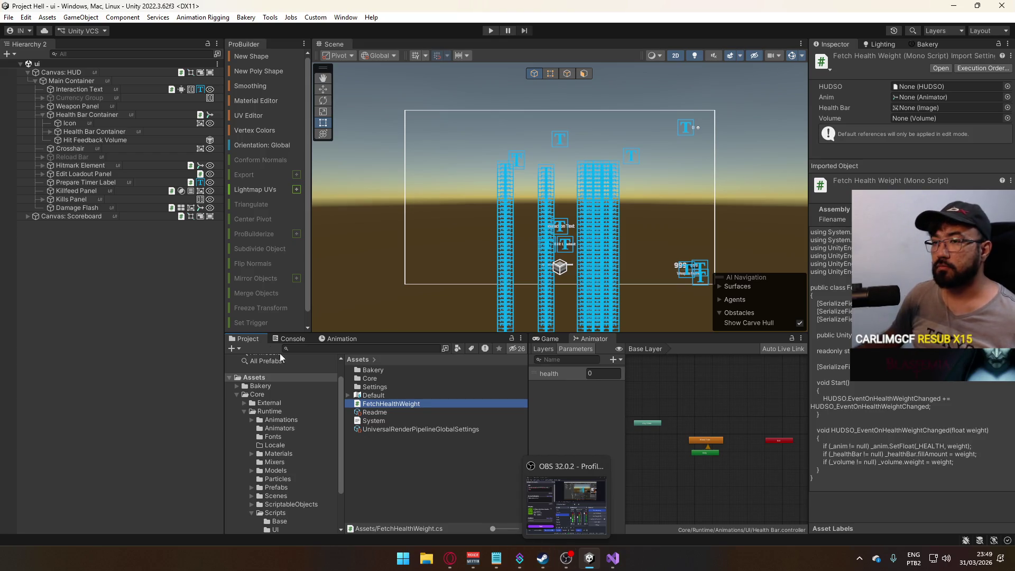
pyautogui.click(122, 208)
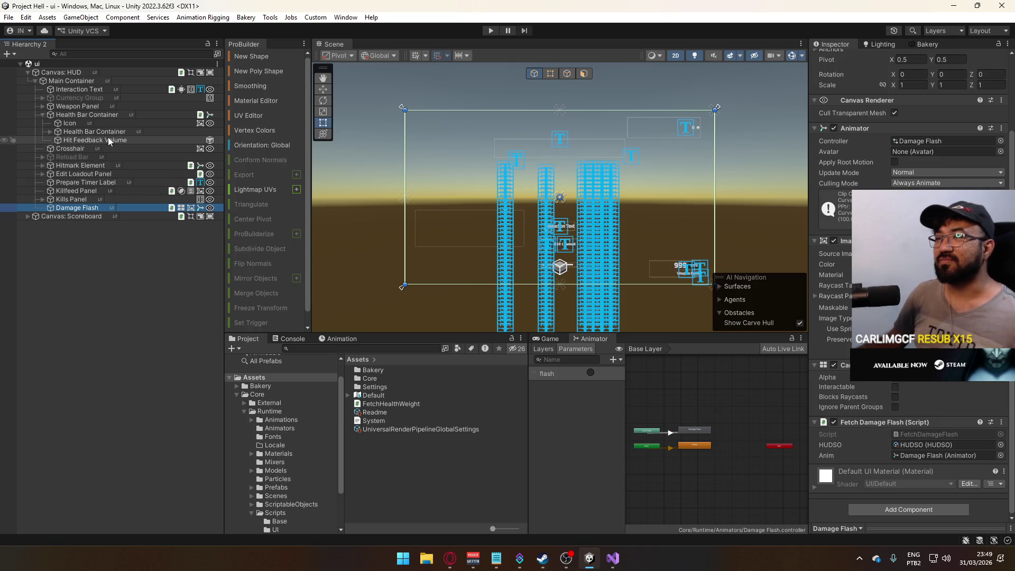
pyautogui.click(105, 115)
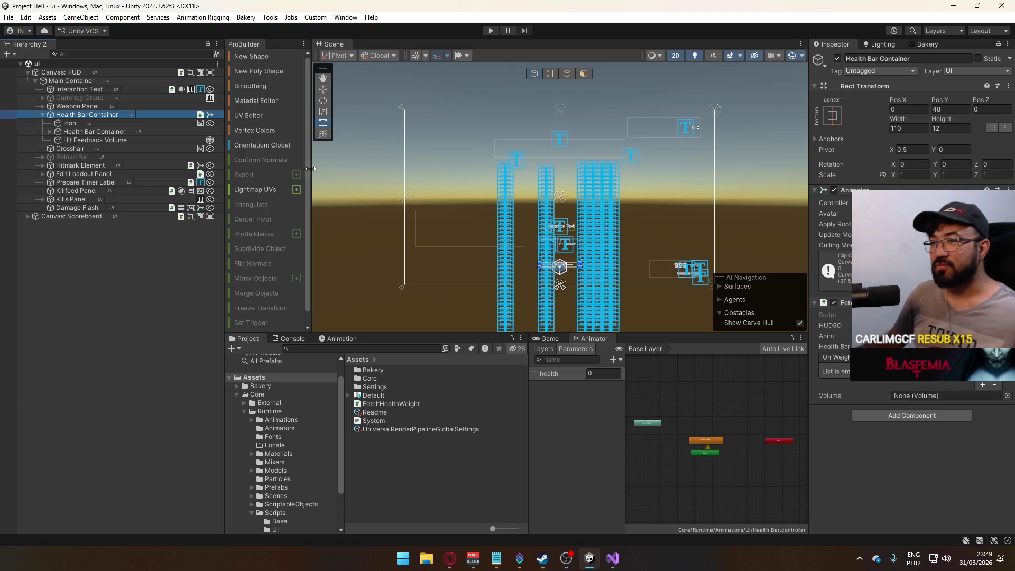
pyautogui.click(619, 555)
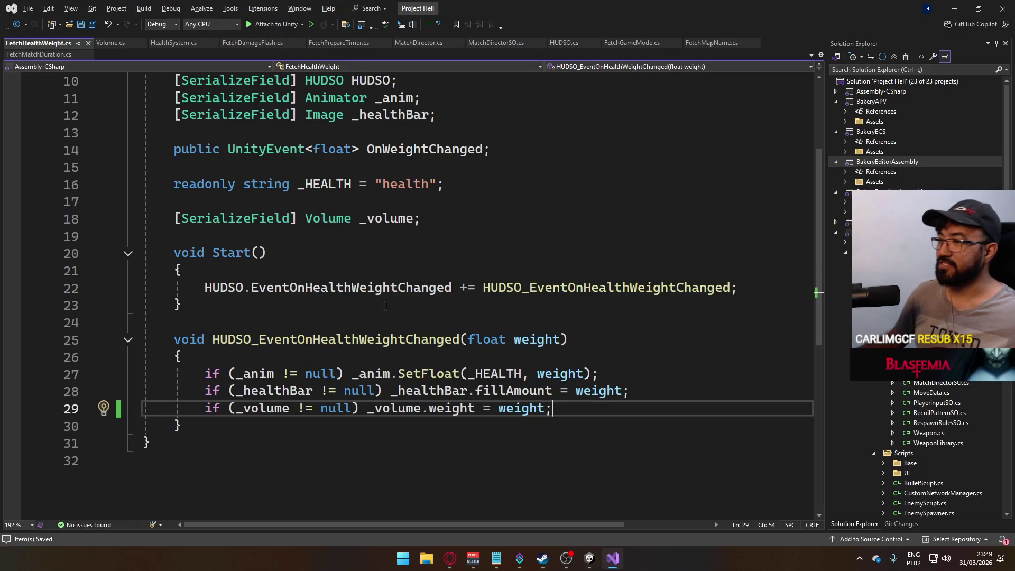
# Delete the public UnityEvent<float> OnWeightChanged line and its blank line, then save.
pyautogui.click(524, 151)
pyautogui.hotkey('ctrl', 'x')
pyautogui.press('BackSpace')
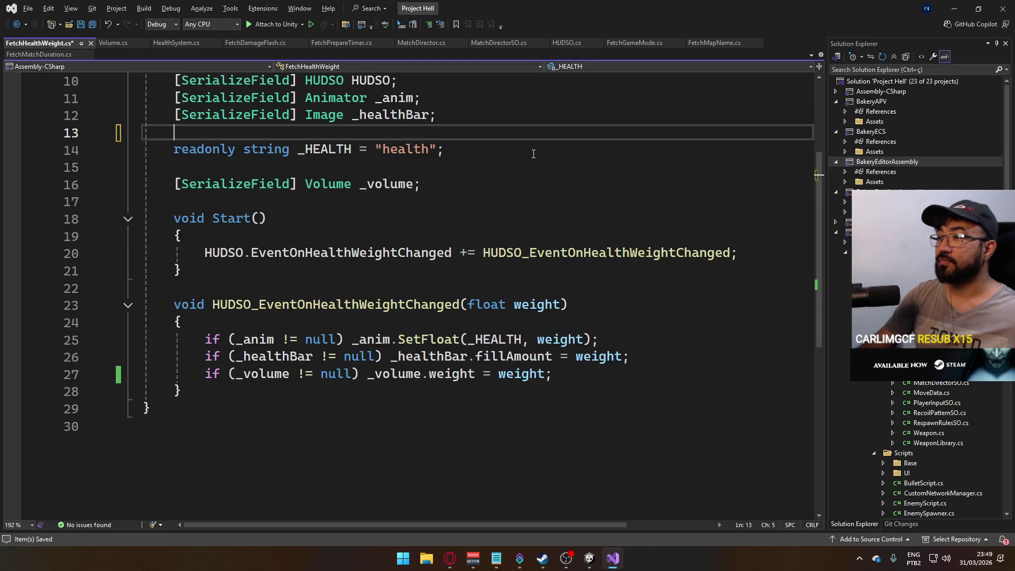
pyautogui.press('Down')
pyautogui.press('Down')
pyautogui.press('Down')
pyautogui.press('Home')
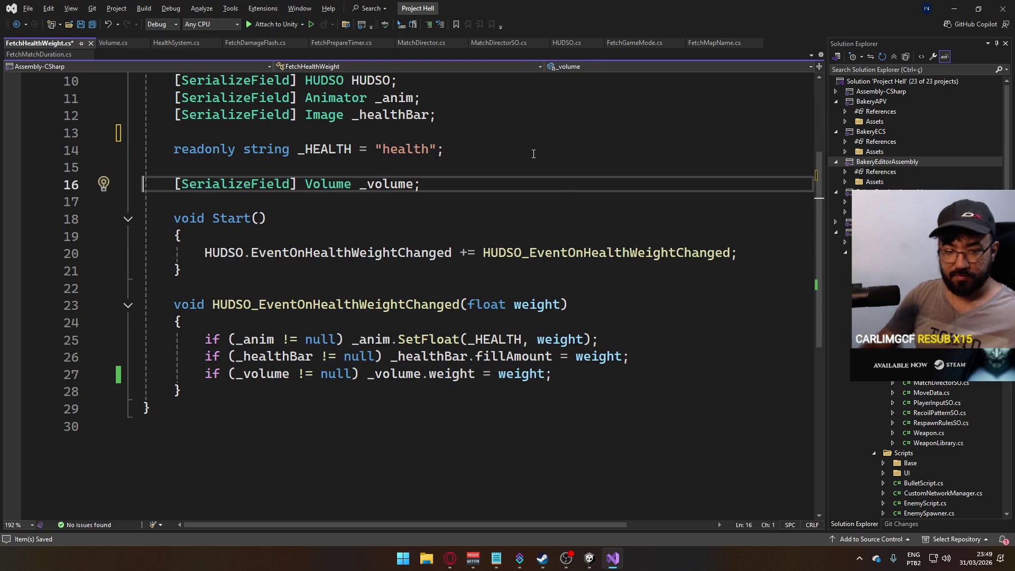
pyautogui.hotkey('ctrl', 's')
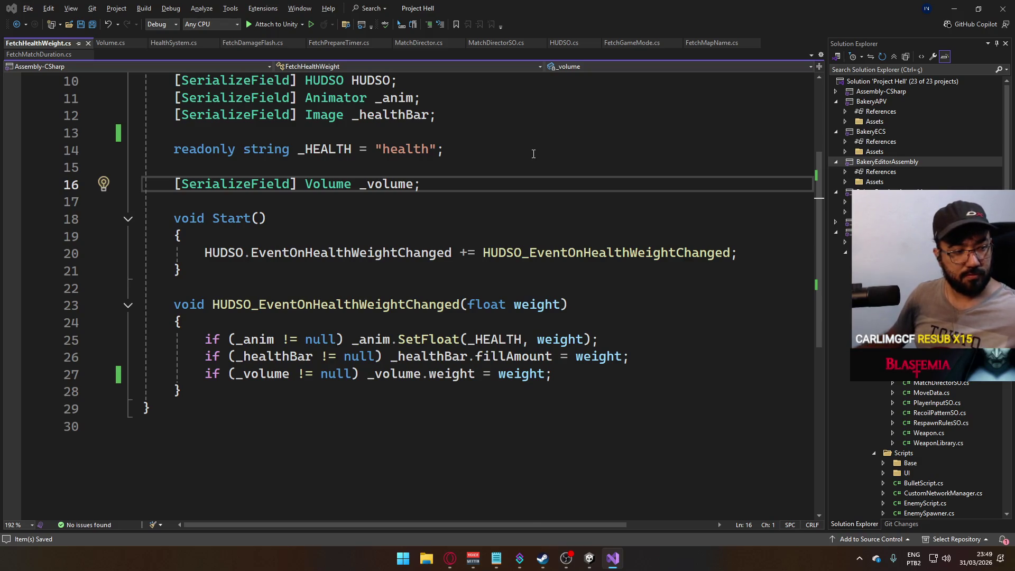
pyautogui.hotkey('alt', 'Tab')
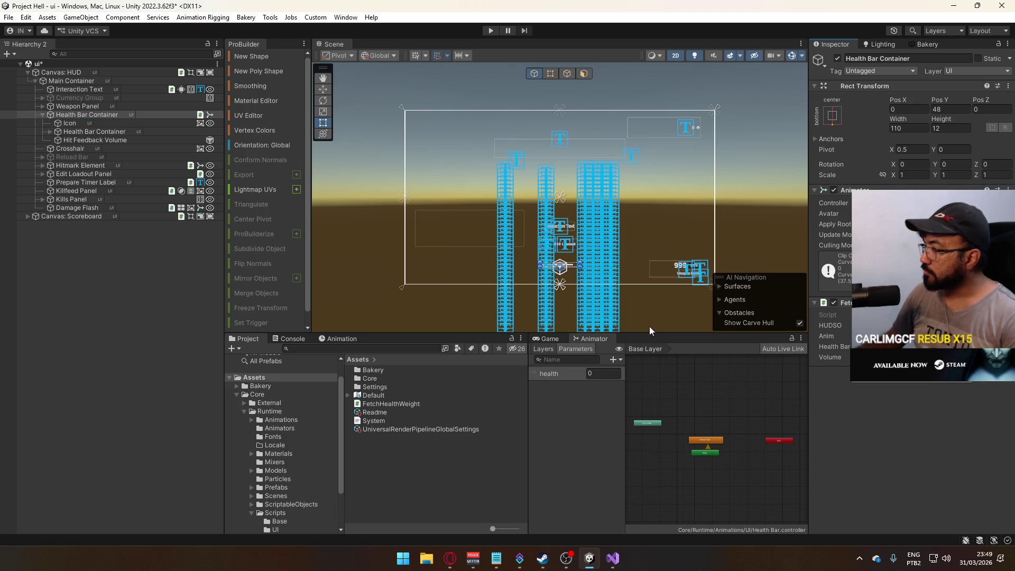
# Select Hit Feedback Volume and locate its Menu Blur Profile asset.
pyautogui.click(115, 140)
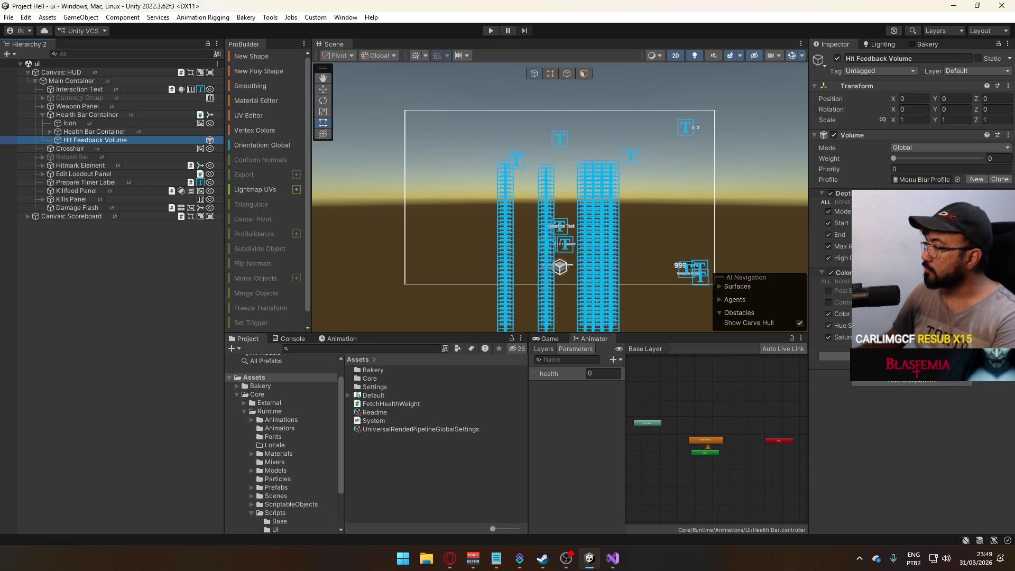
pyautogui.click(925, 338)
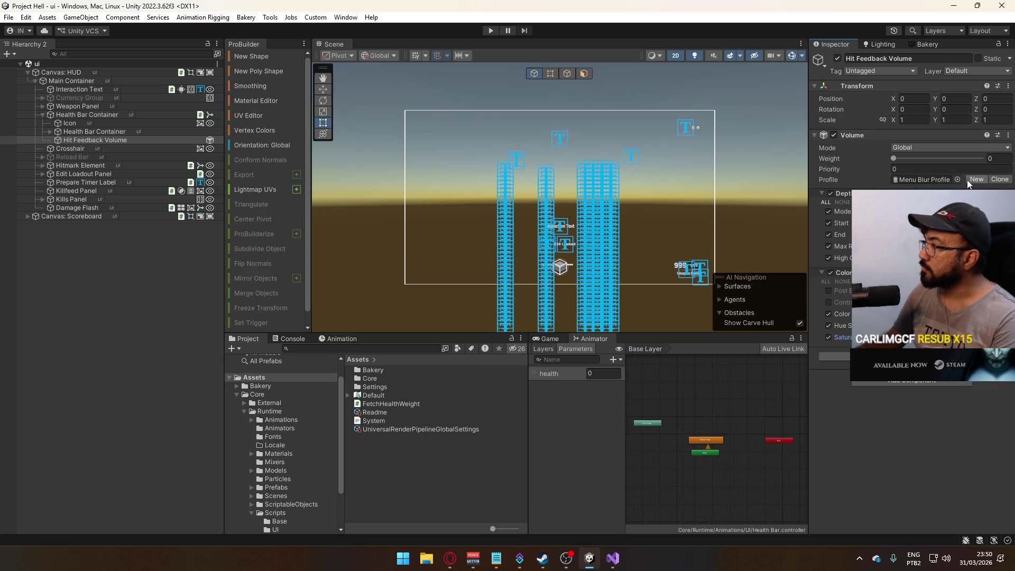
pyautogui.click(941, 179)
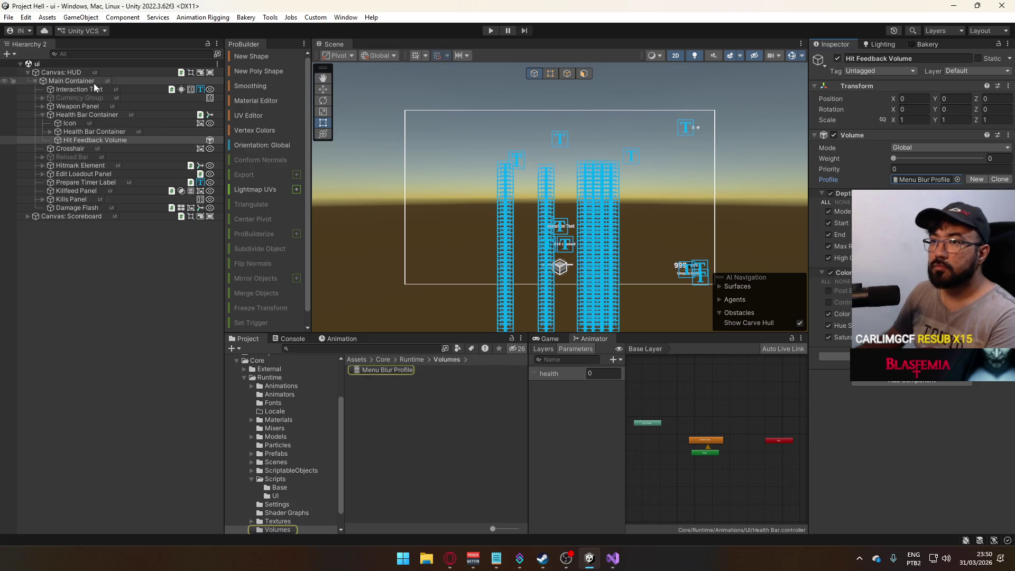
# Browse the Runtime, Volumes and Scenes folders in the Project window.
pyautogui.click(269, 377)
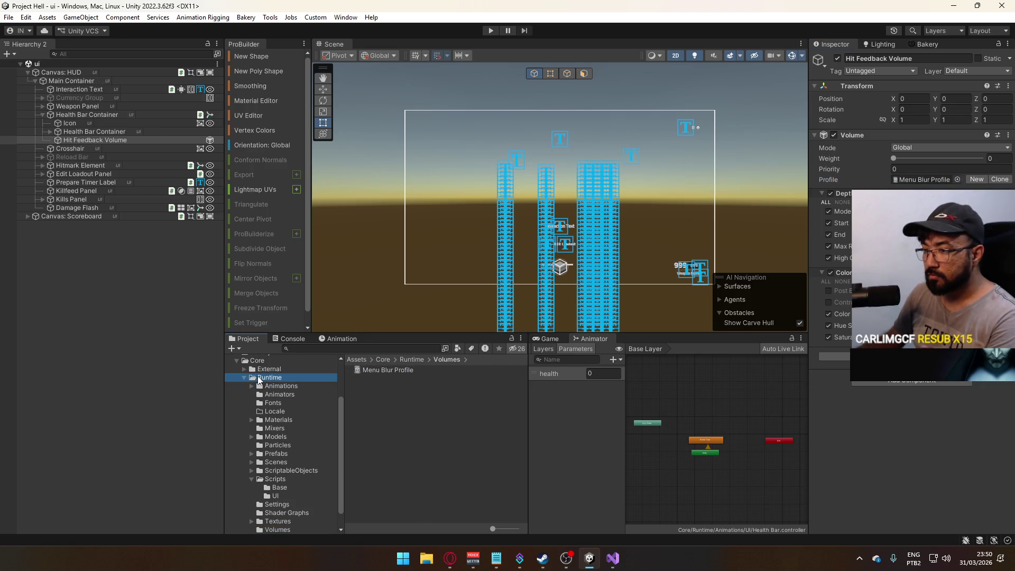
pyautogui.scroll(-1, 282, 500)
pyautogui.click(278, 510)
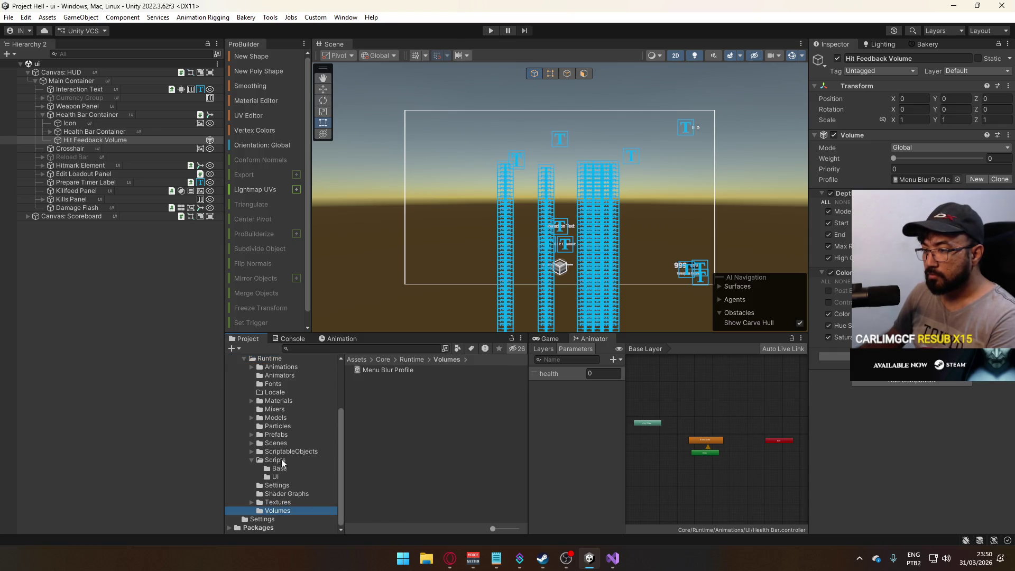
pyautogui.click(273, 443)
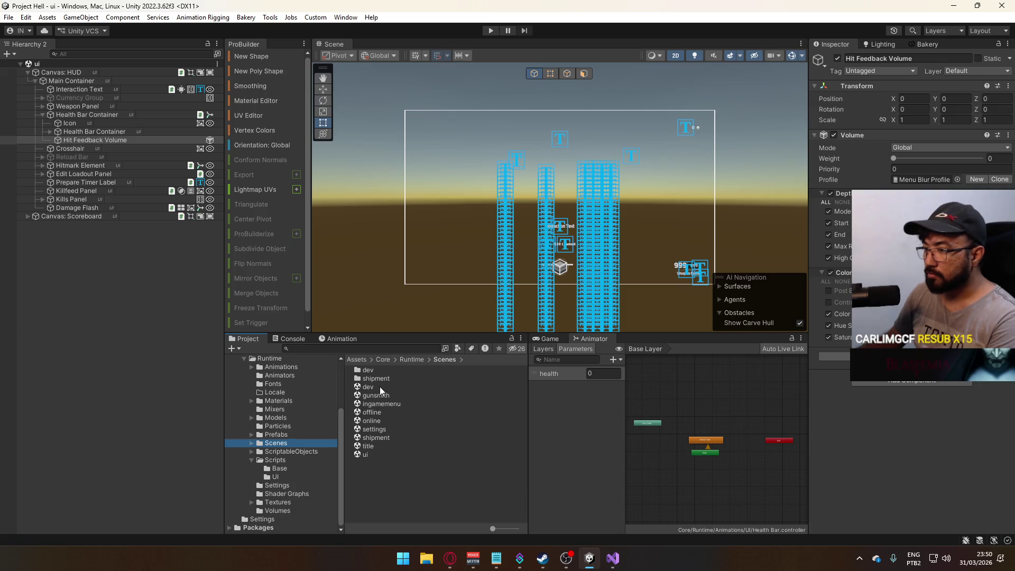
# In the dev scene, move Global Volume directly under Core and save the scene.
pyautogui.doubleClick(367, 387)
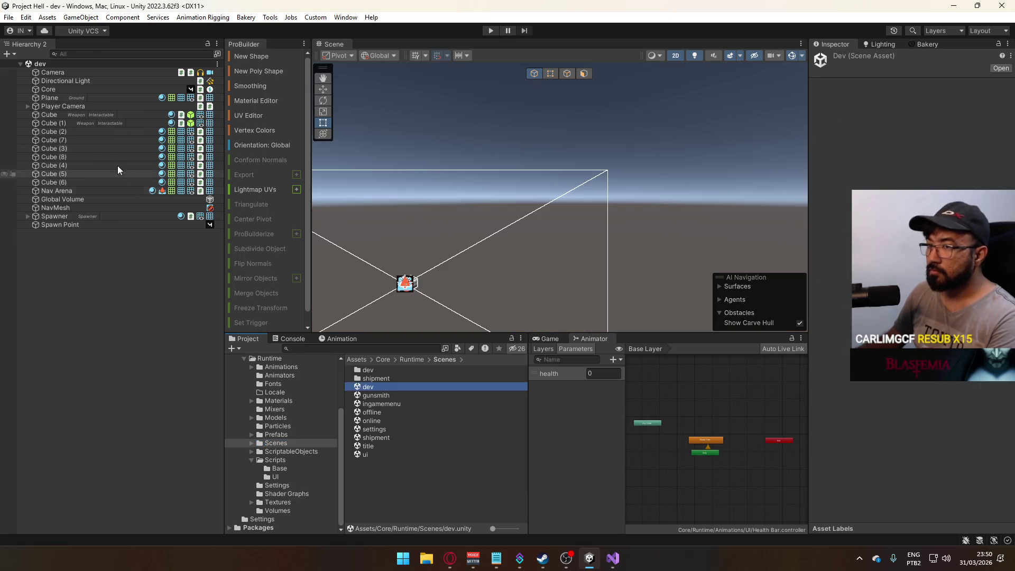
pyautogui.click(61, 90)
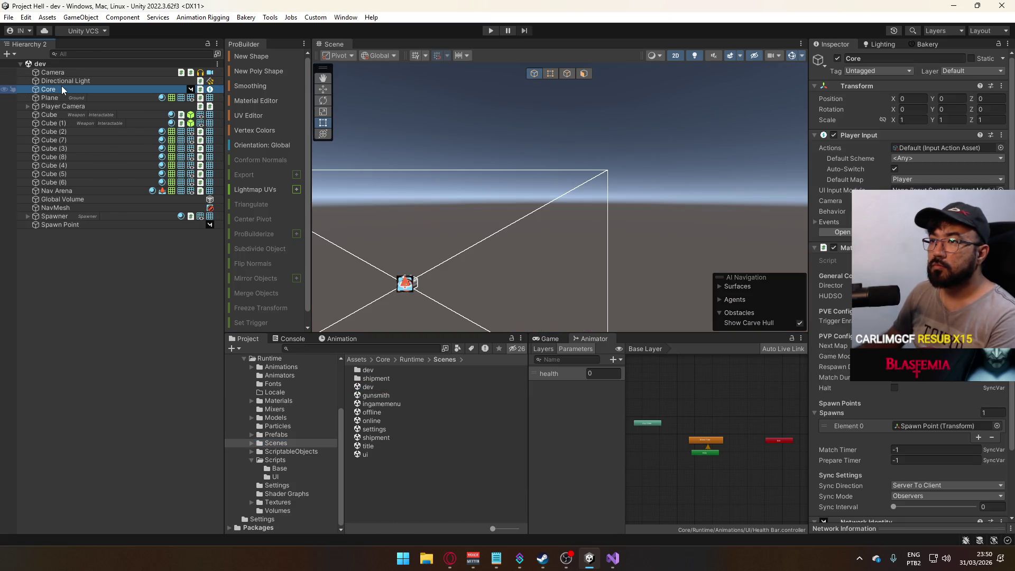
pyautogui.click(77, 200)
pyautogui.moveTo(83, 106); pyautogui.dragTo(85, 93)
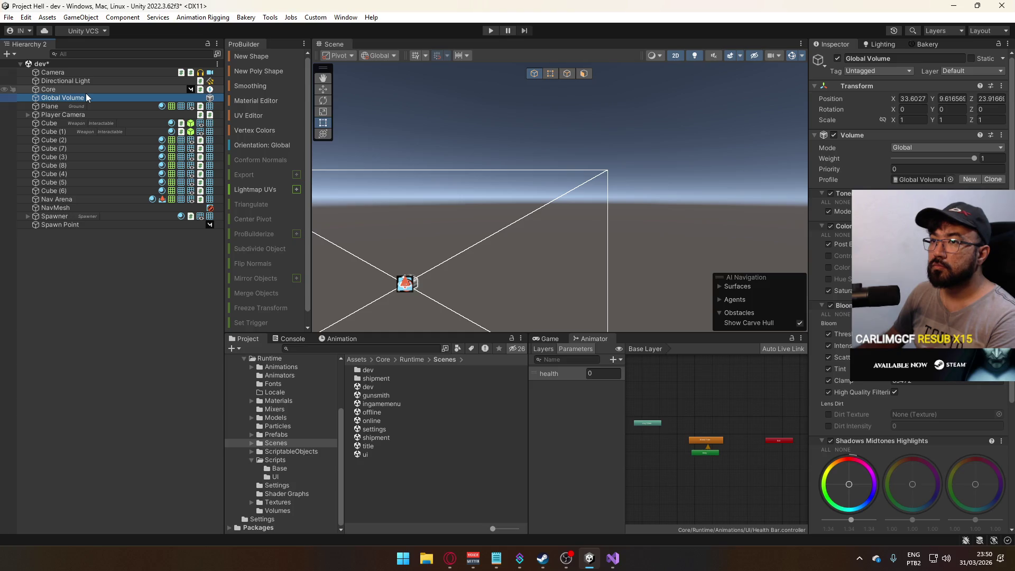
pyautogui.hotkey('ctrl', 's')
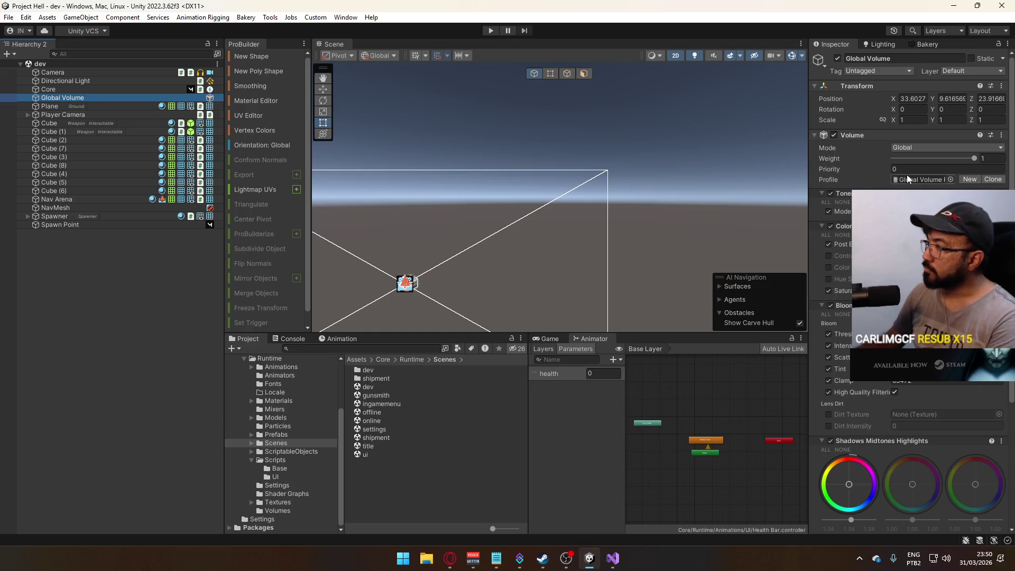
# Move Global Volume Profile into the Volumes folder, then open the ui scene.
pyautogui.click(906, 178)
pyautogui.click(400, 373)
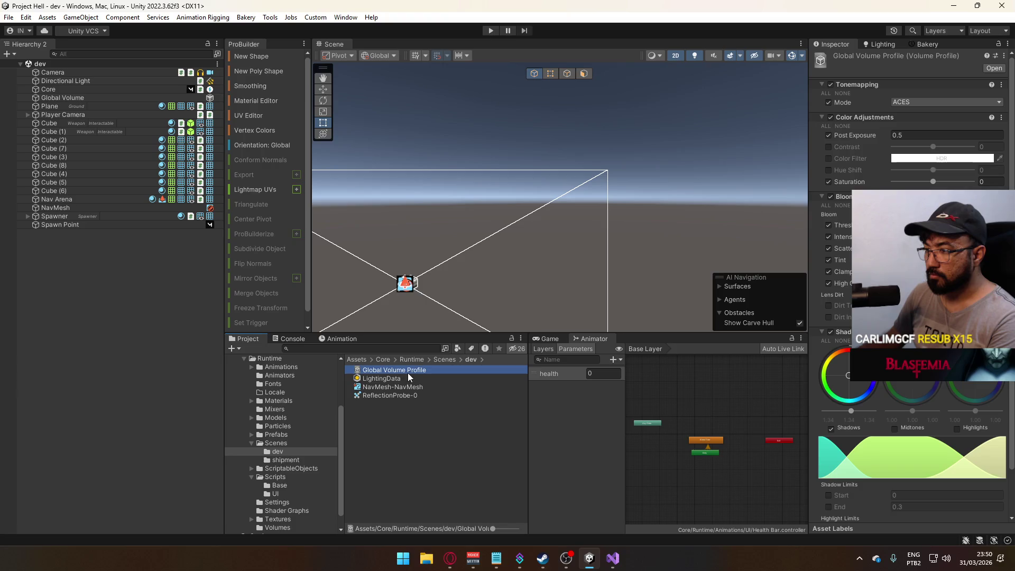
pyautogui.moveTo(292, 528); pyautogui.dragTo(292, 528)
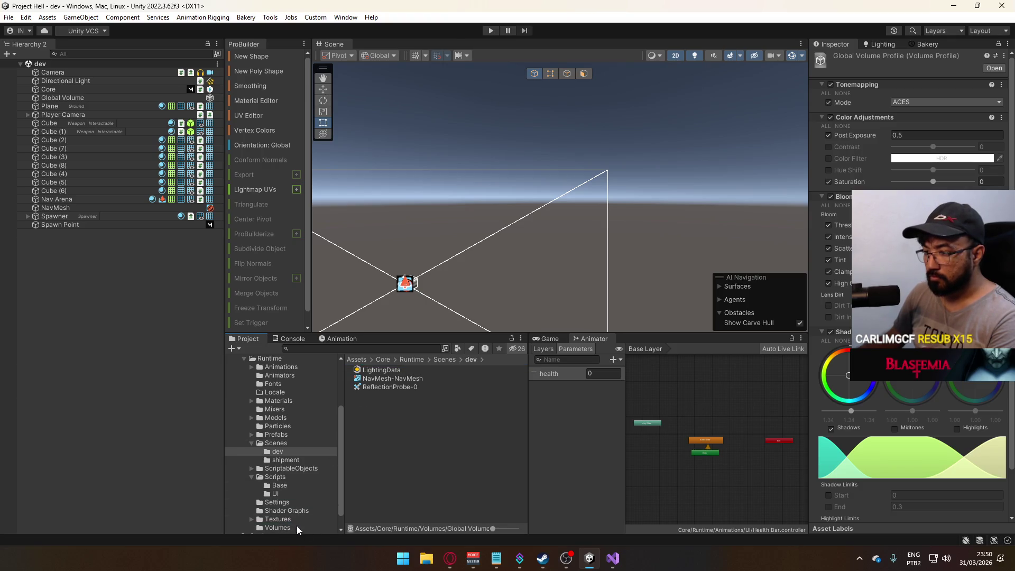
pyautogui.click(283, 444)
pyautogui.doubleClick(365, 454)
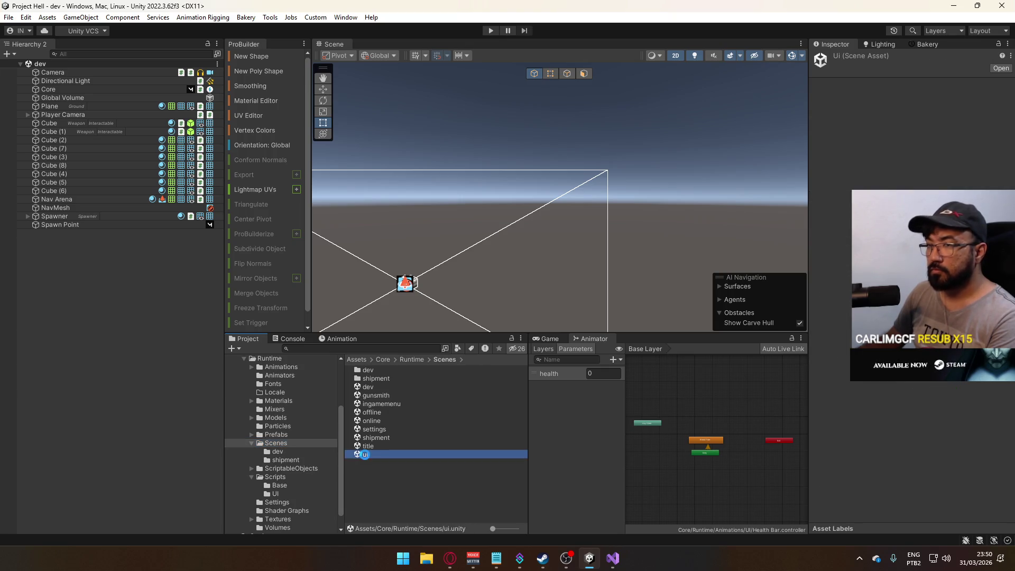
pyautogui.click(277, 526)
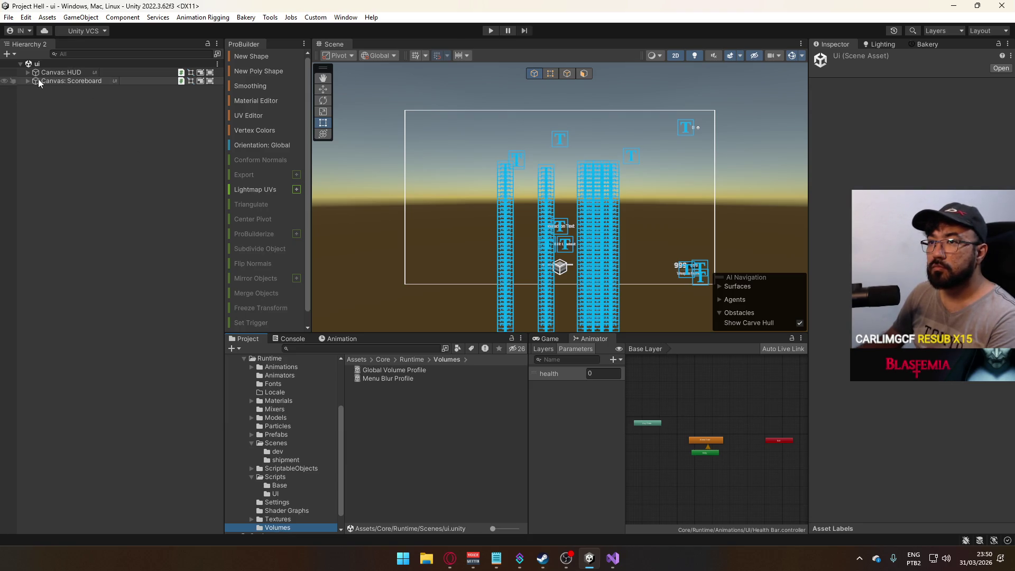
pyautogui.click(24, 73)
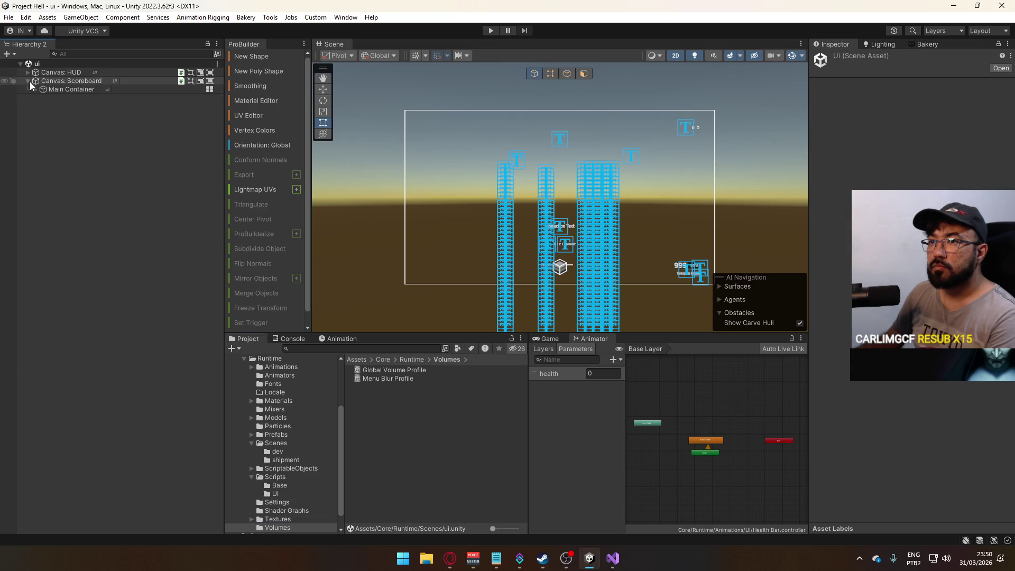
# Expand Canvas: HUD down to Health Bar Container and select Hit Feedback Volume.
pyautogui.click(27, 72)
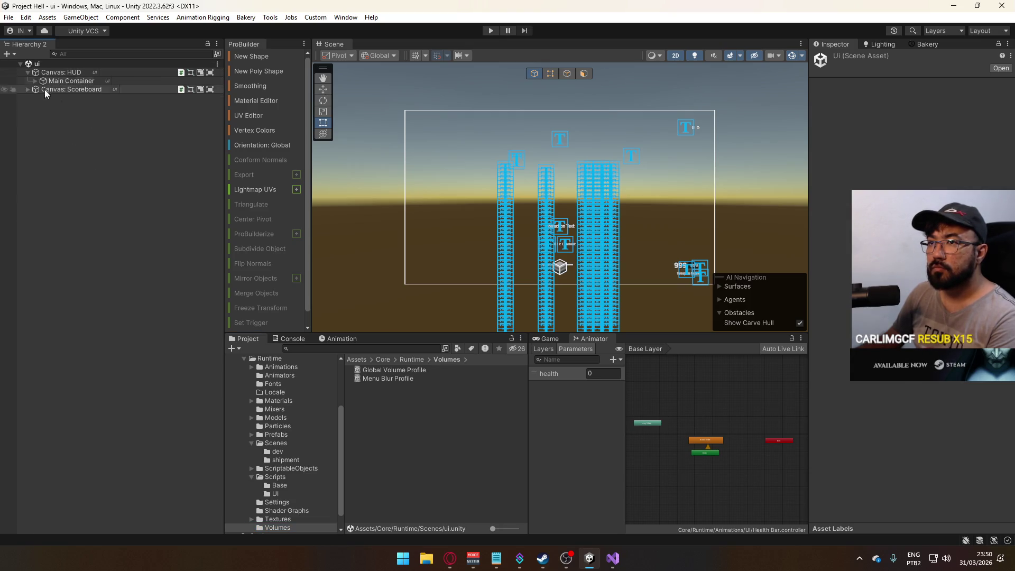
pyautogui.click(36, 82)
pyautogui.click(35, 81)
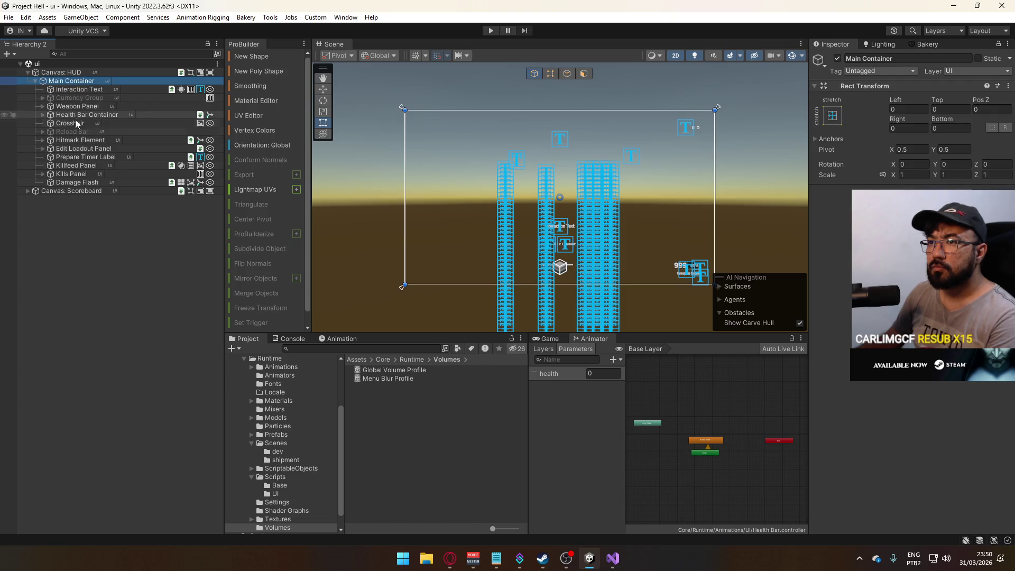
pyautogui.click(77, 182)
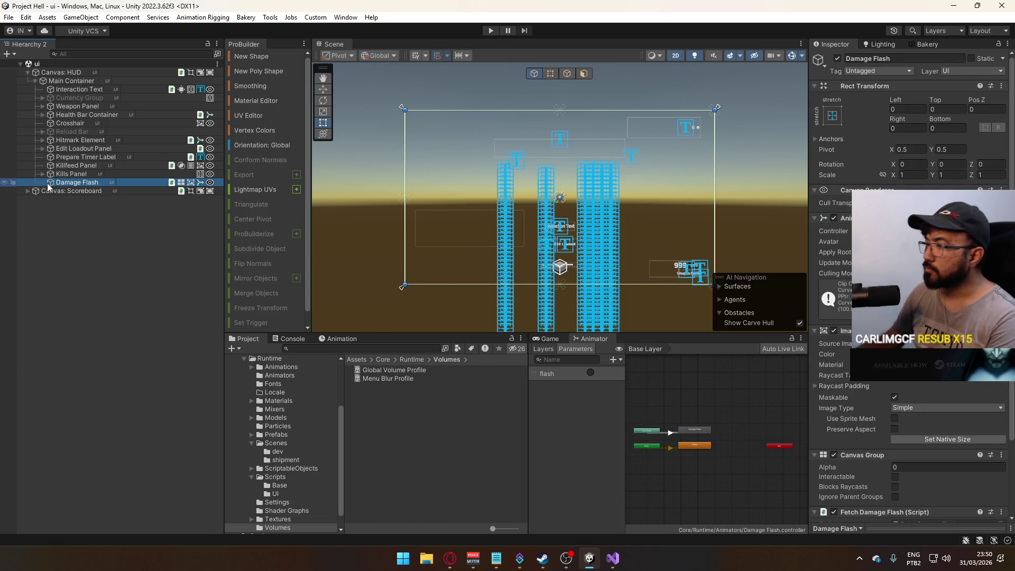
pyautogui.click(42, 115)
pyautogui.click(81, 141)
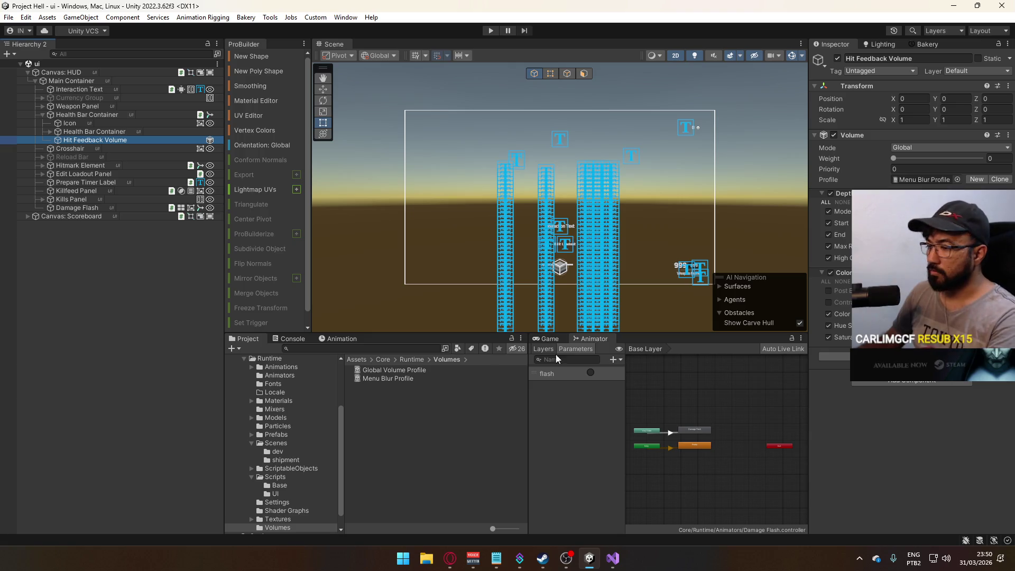
# Create a Volume Profile named Hit Feedback Profile in the Volumes folder.
pyautogui.rightClick(386, 395)
pyautogui.moveTo(468, 71)
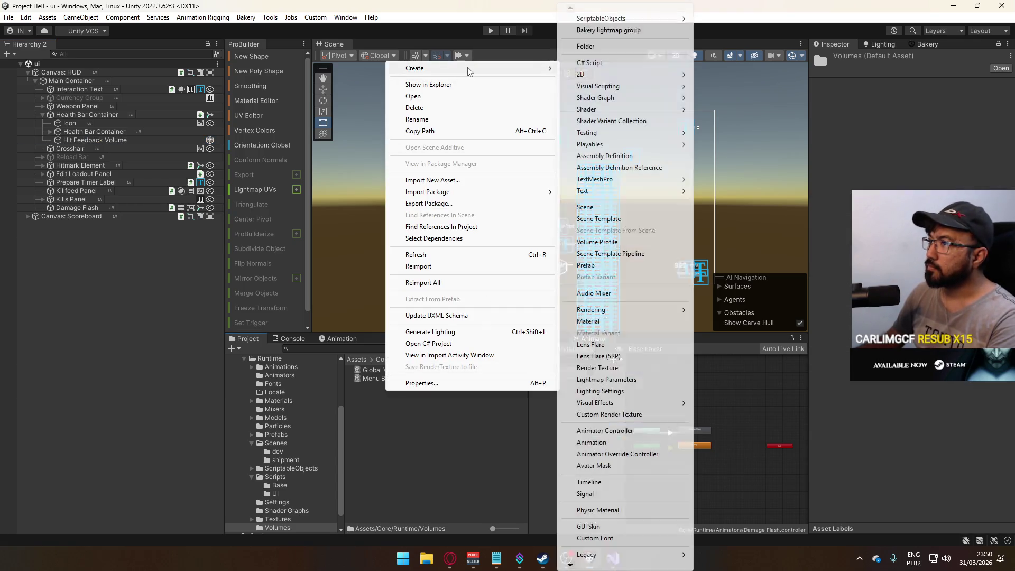
pyautogui.moveTo(628, 403)
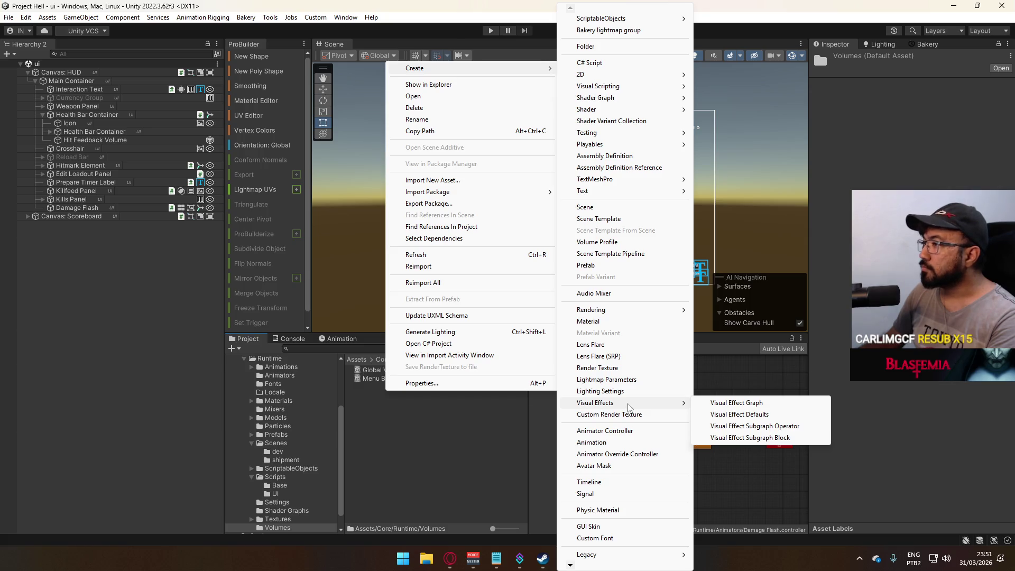
pyautogui.click(597, 242)
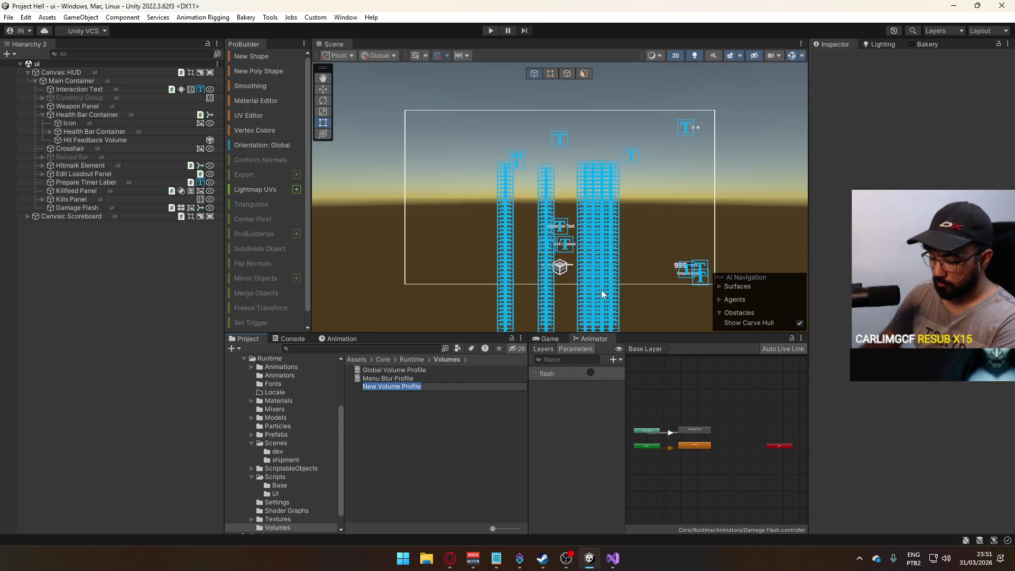
pyautogui.write('Hit Feedback')
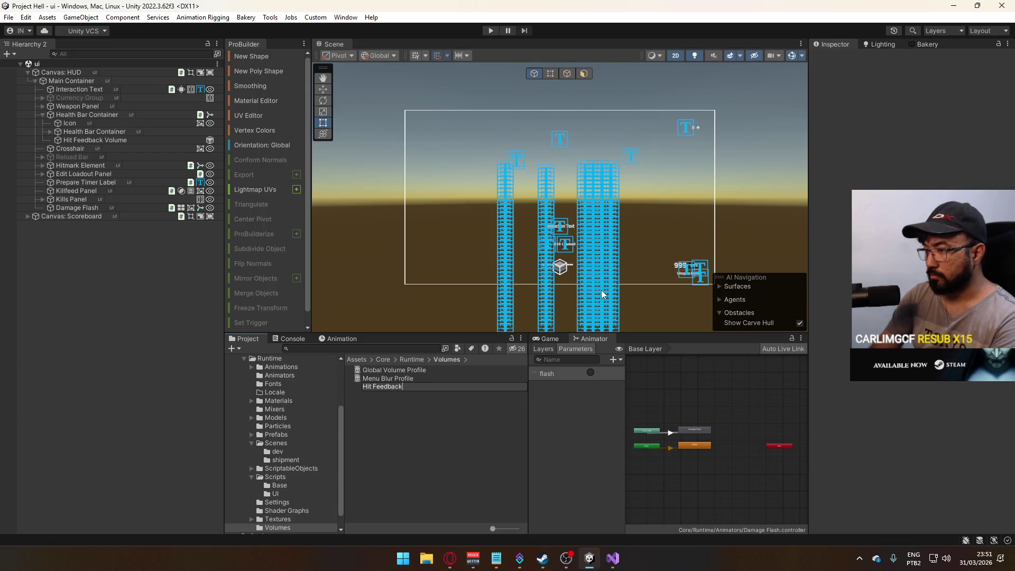
pyautogui.write(' Profile')
pyautogui.press('Return')
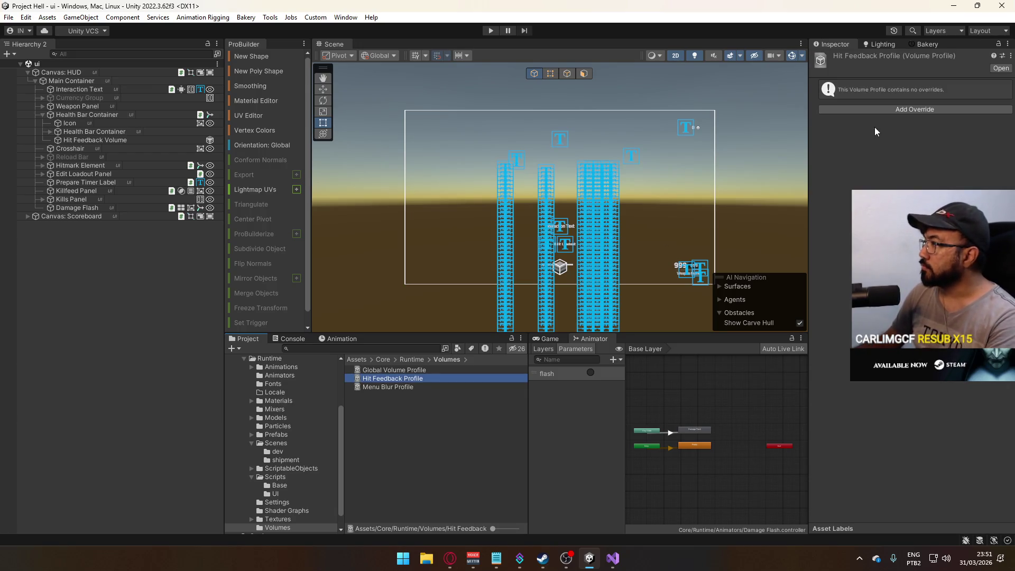
# Add Vignette and Color Adjustments overrides to Hit Feedback Profile.
pyautogui.click(890, 109)
pyautogui.click(903, 148)
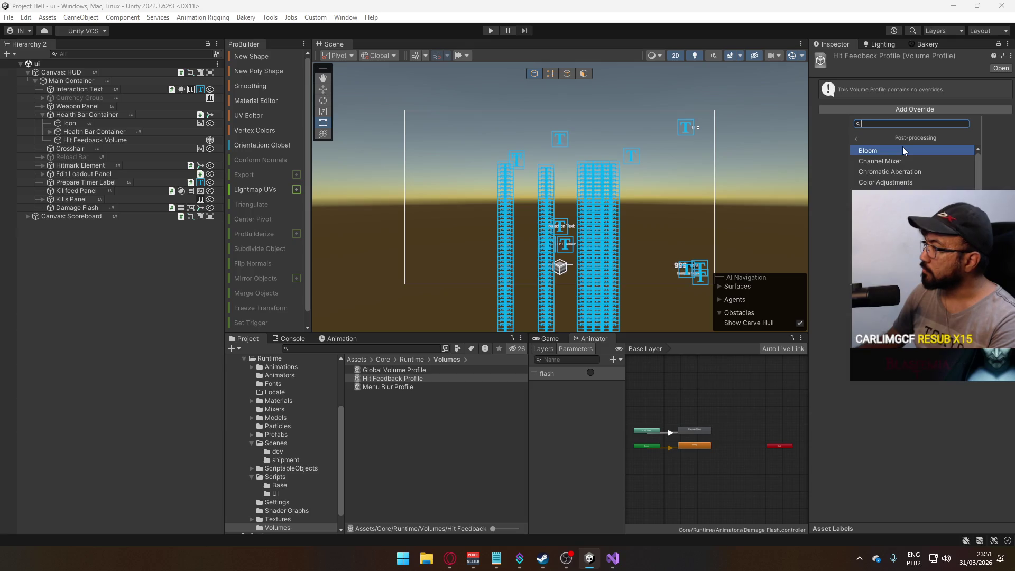
pyautogui.scroll(-2, 902, 150)
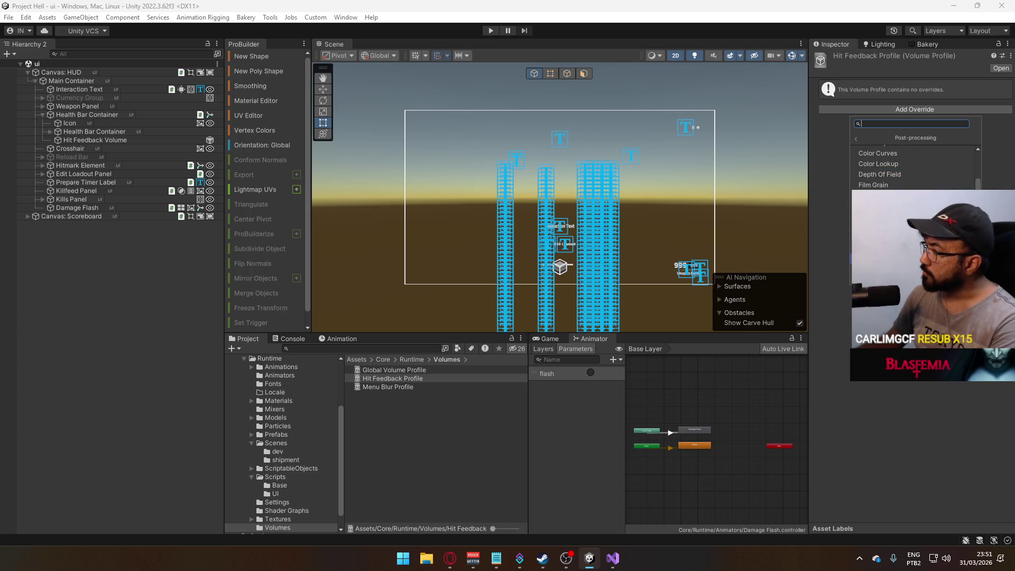
pyautogui.click(899, 212)
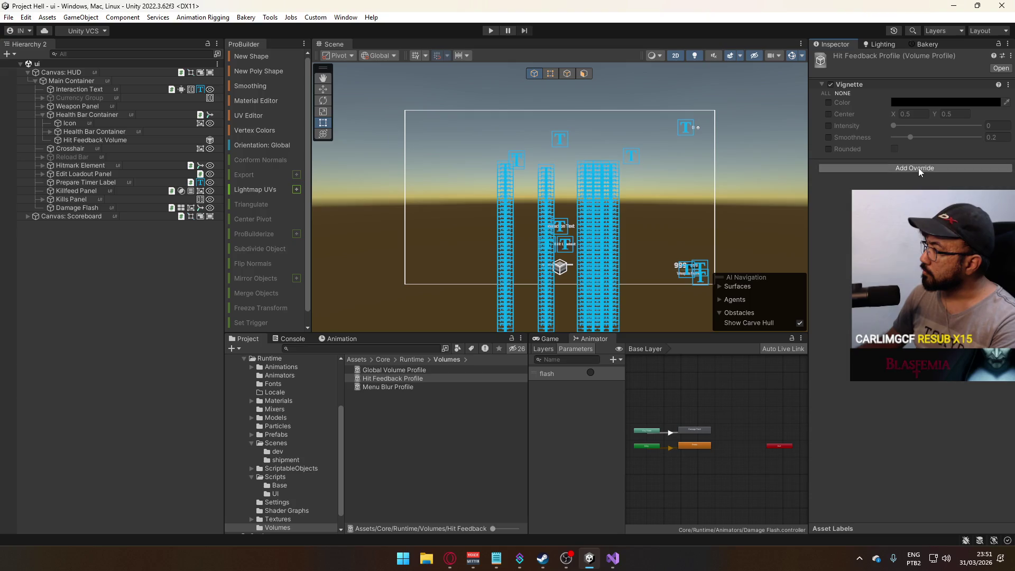
pyautogui.click(920, 167)
pyautogui.click(391, 378)
pyautogui.click(396, 385)
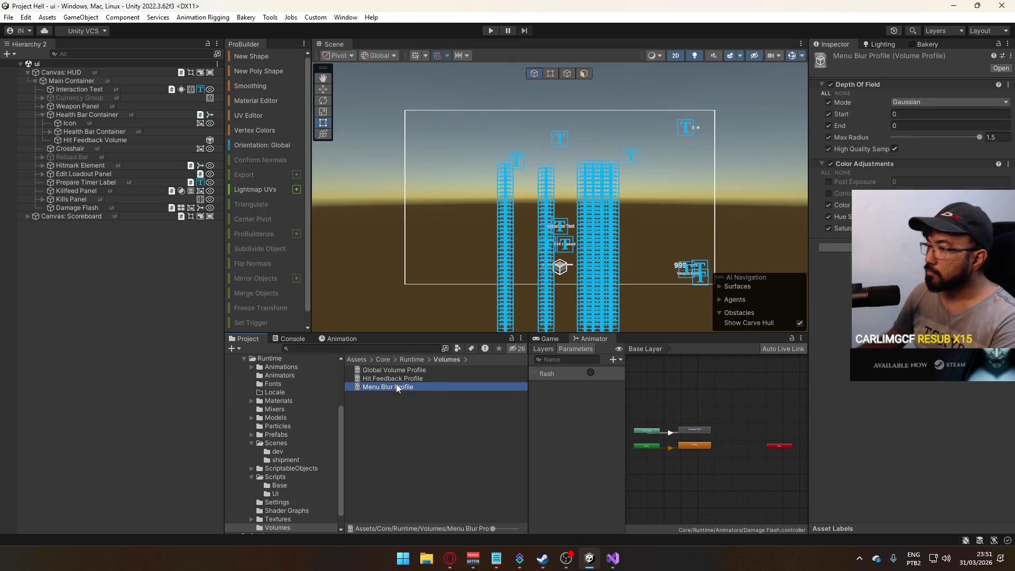
pyautogui.click(398, 379)
pyautogui.click(880, 169)
pyautogui.write('coor')
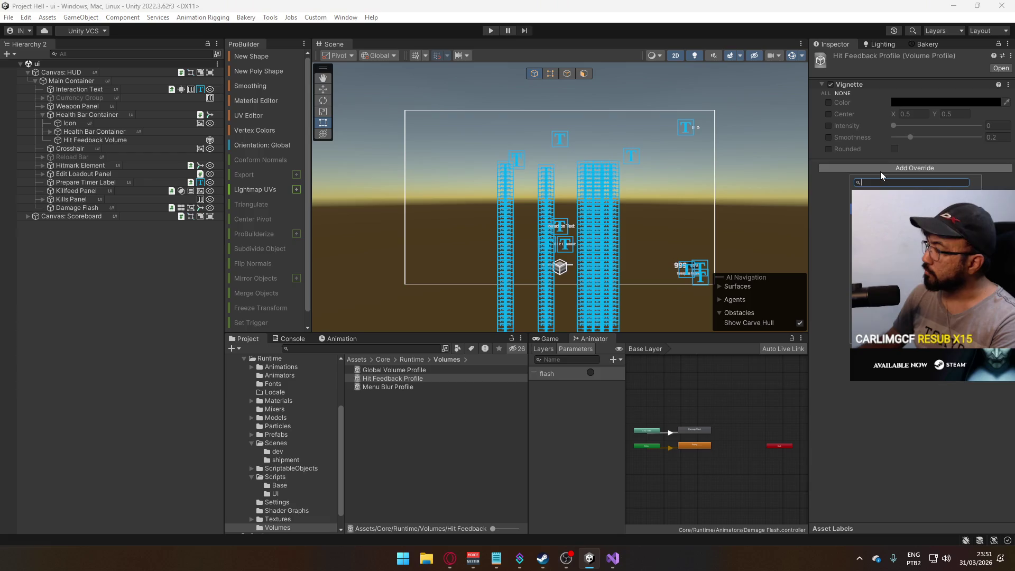
pyautogui.press('BackSpace')
pyautogui.press('BackSpace')
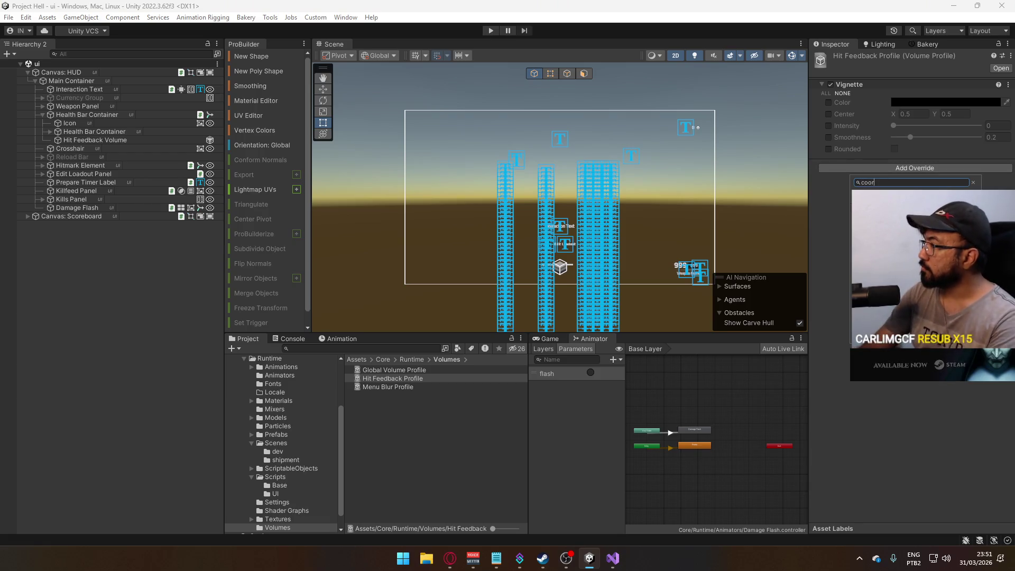
pyautogui.press('Return')
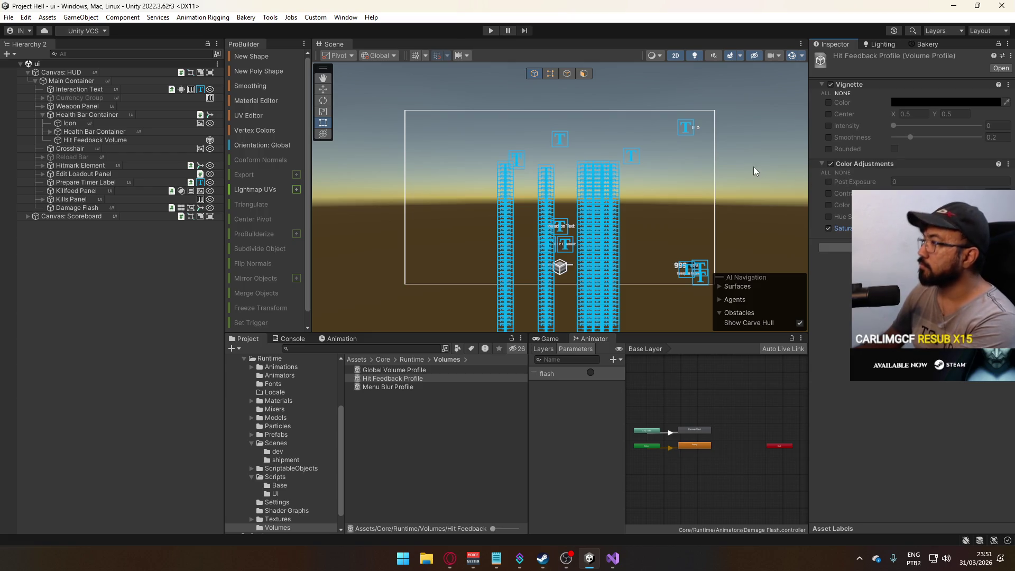
# Enable vignette Color and Rounded, with rounding on and intensity about 0.33.
pyautogui.click(829, 103)
pyautogui.click(829, 148)
pyautogui.click(893, 149)
pyautogui.moveTo(893, 126); pyautogui.dragTo(920, 126)
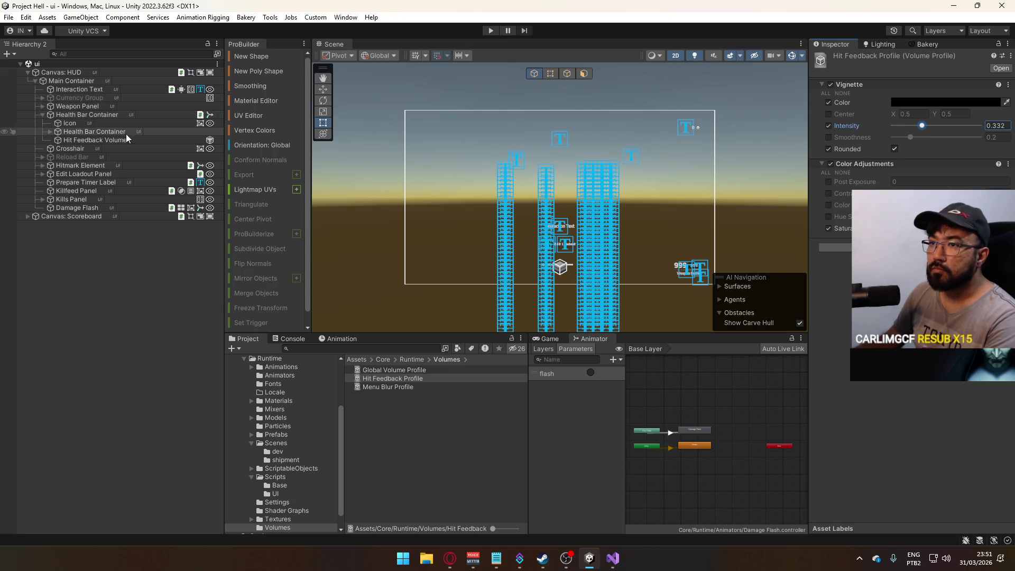
pyautogui.click(94, 140)
# Assign Hit Feedback Profile to Hit Feedback Volume's Volume, with Weight 1 and Priority 3.
pyautogui.click(957, 179)
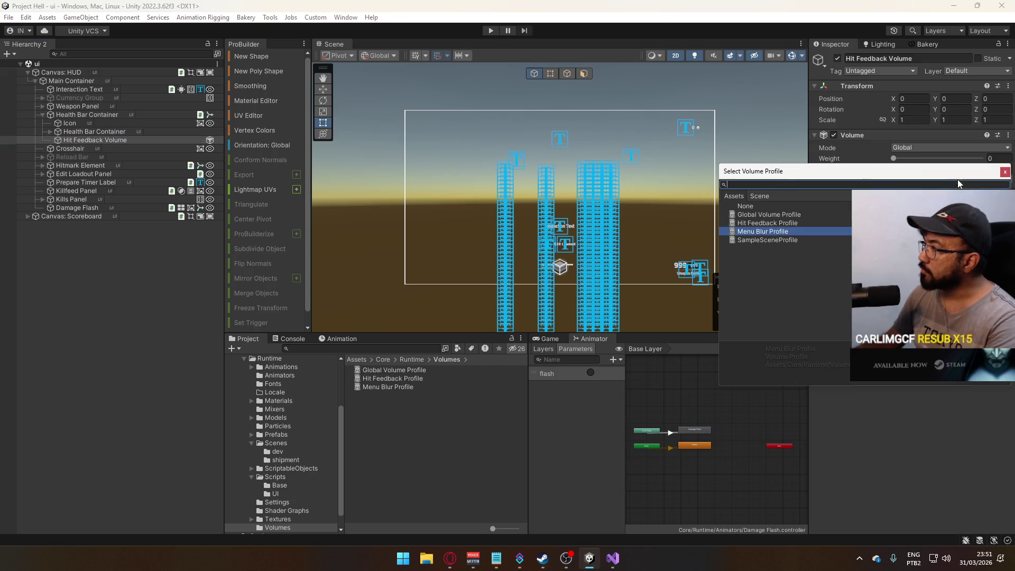
pyautogui.doubleClick(785, 224)
pyautogui.moveTo(903, 158); pyautogui.dragTo(983, 158)
pyautogui.doubleClick(94, 139)
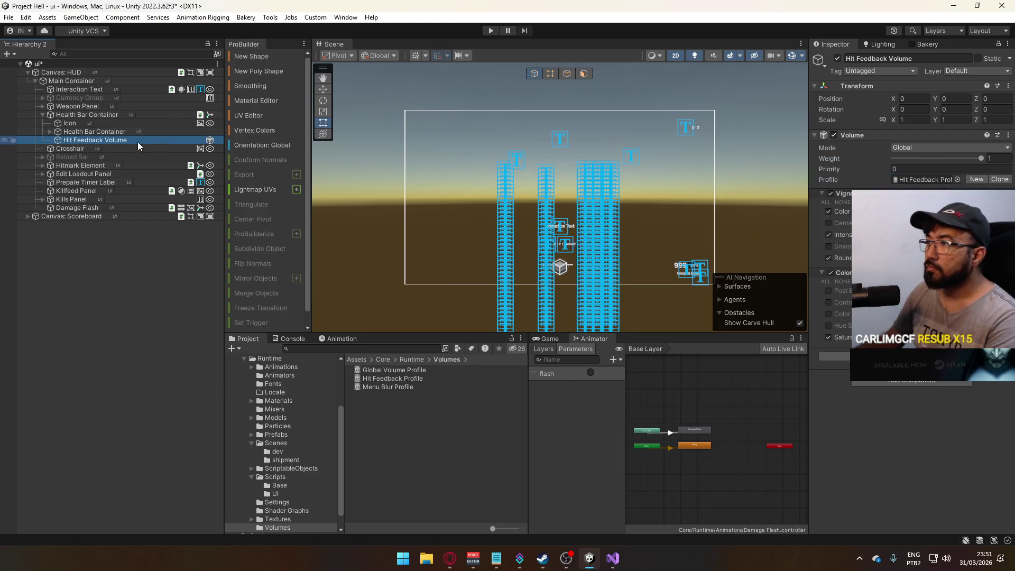
pyautogui.scroll(-5, 545, 201)
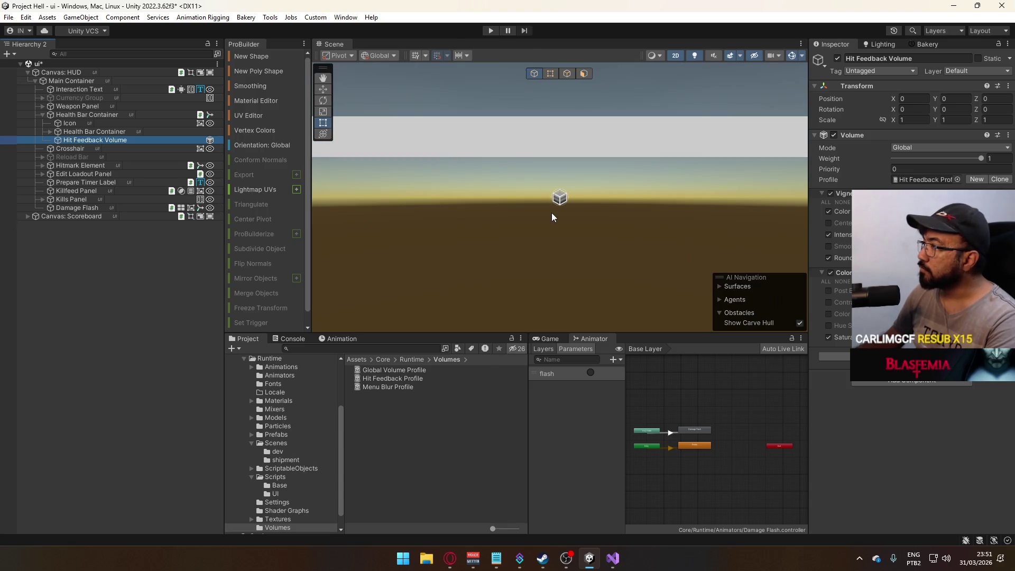
pyautogui.scroll(-8, 554, 207)
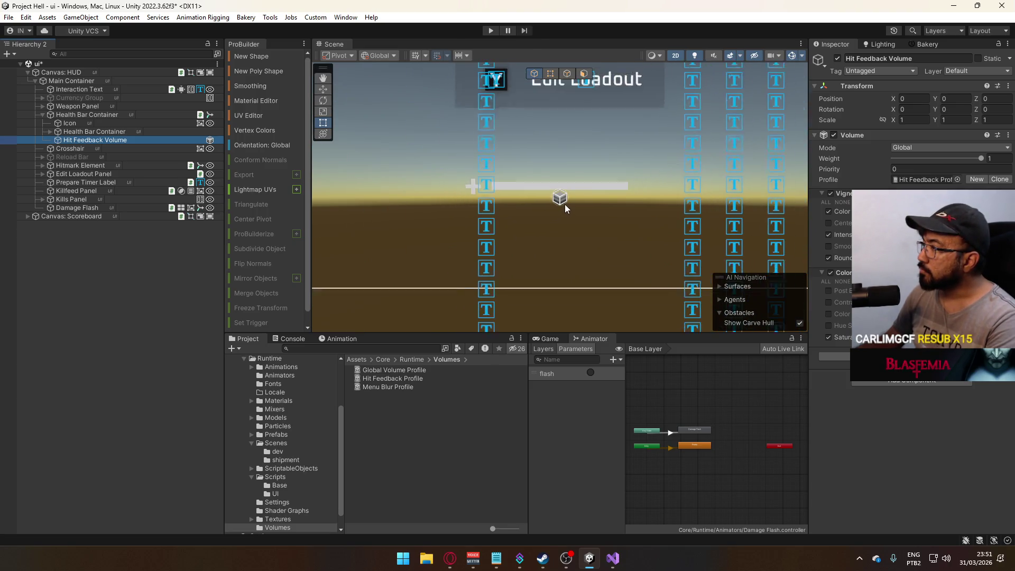
pyautogui.click(927, 166)
pyautogui.write('3')
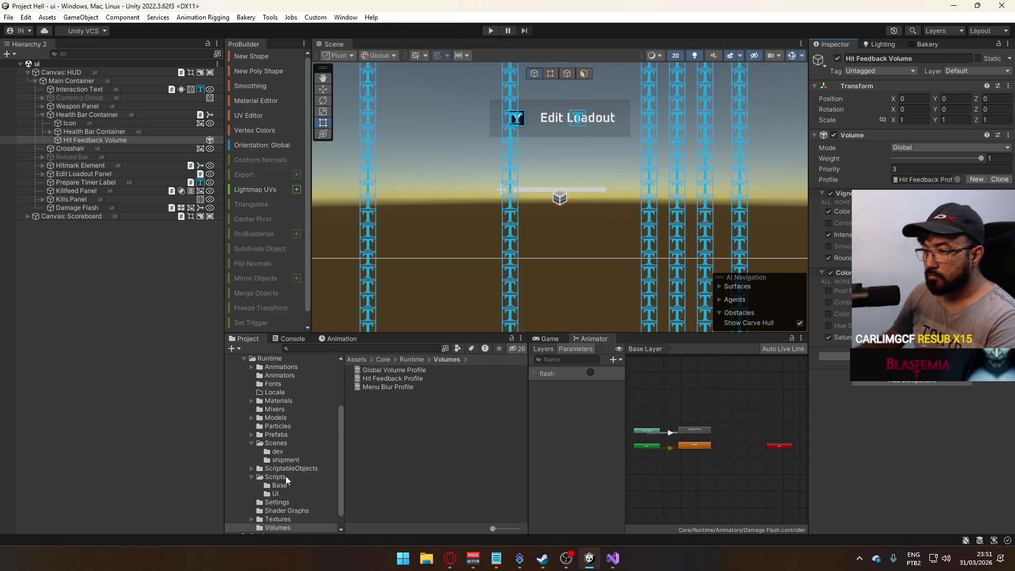
# Open the title scene from Core/Runtime/Scenes, enter Play mode and start a game.
pyautogui.scroll(2, 283, 477)
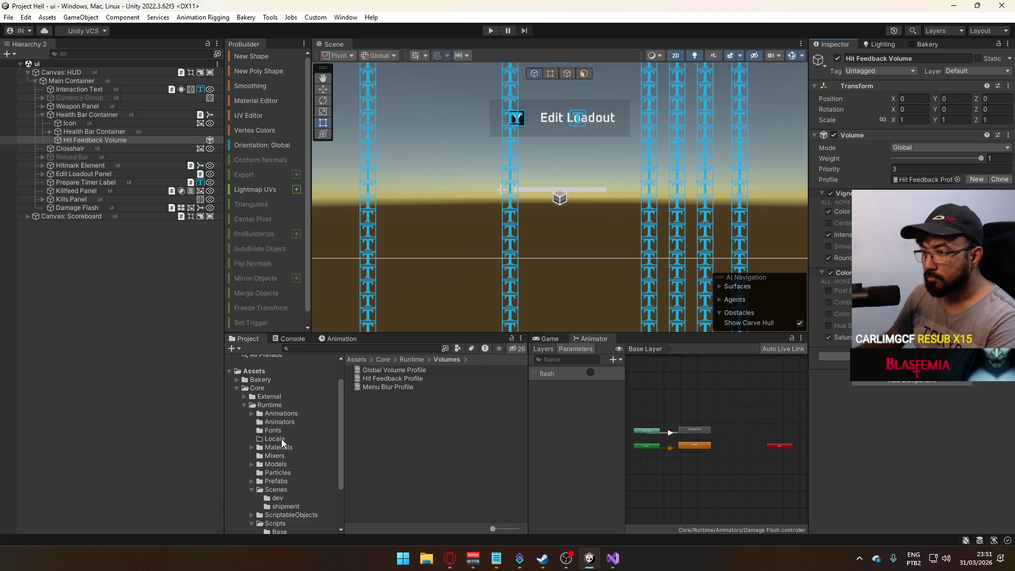
pyautogui.click(282, 487)
pyautogui.doubleClick(391, 447)
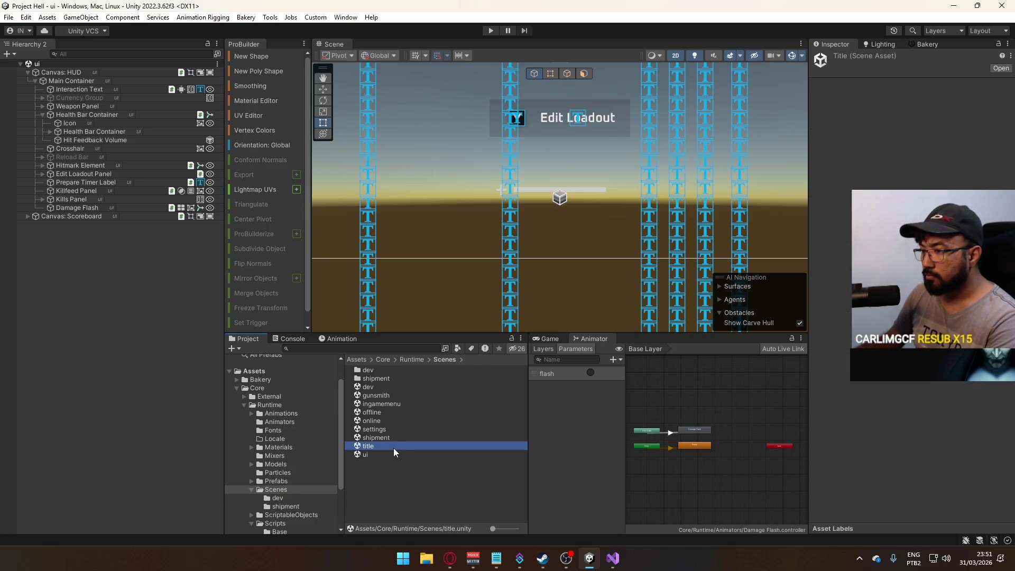
pyautogui.click(491, 30)
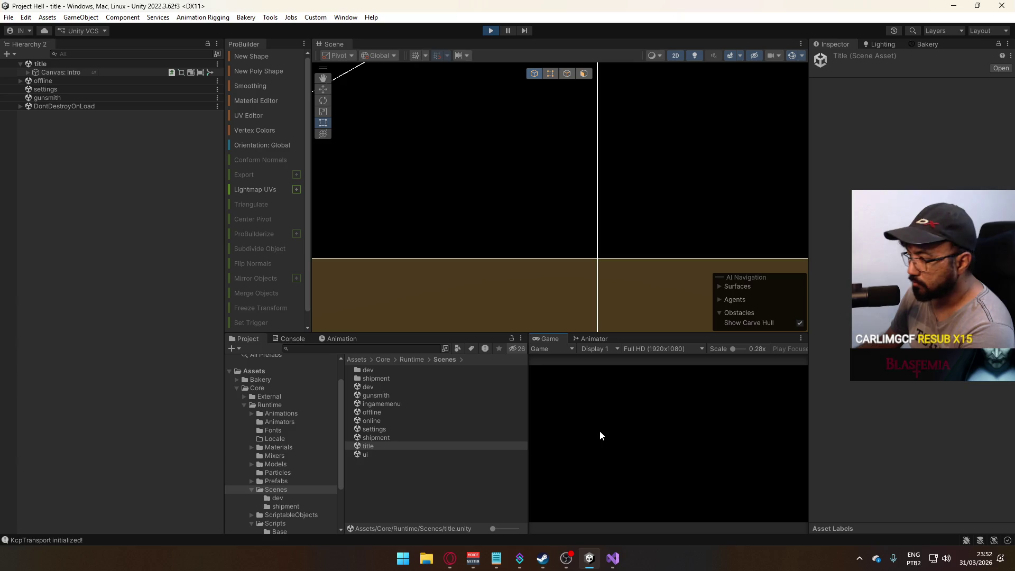
pyautogui.click(557, 483)
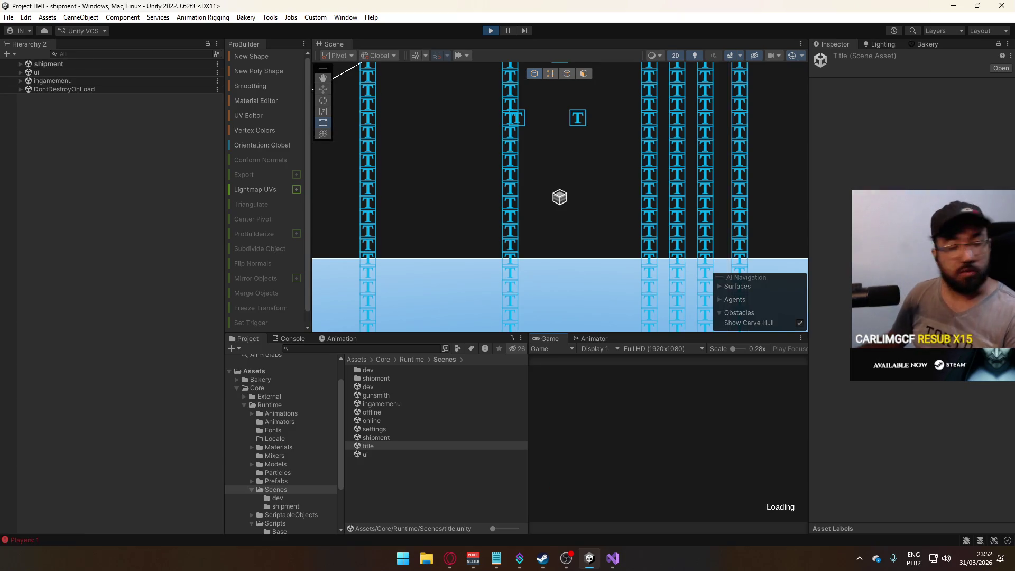
# While playing, expand ui > Canvas: HUD > Main Container > Health Bar Container and select Hit Feedback Volume.
pyautogui.press('super')
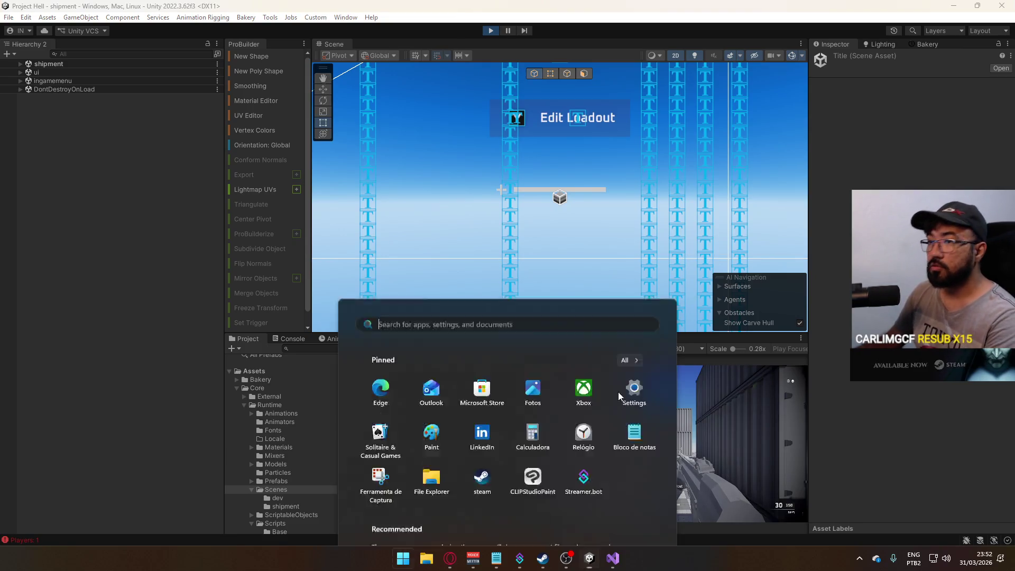
pyautogui.press('super')
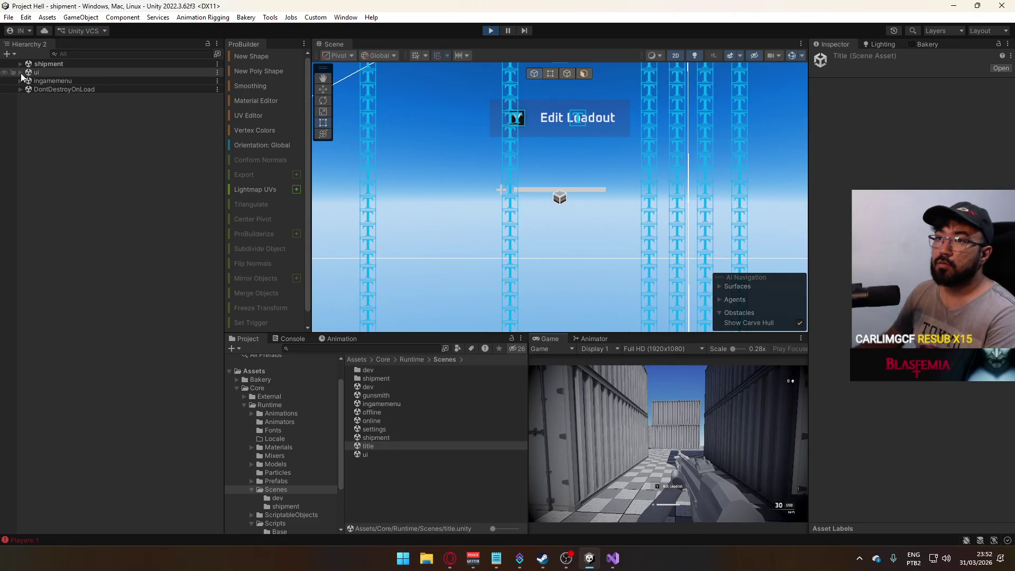
pyautogui.click(20, 73)
pyautogui.click(27, 89)
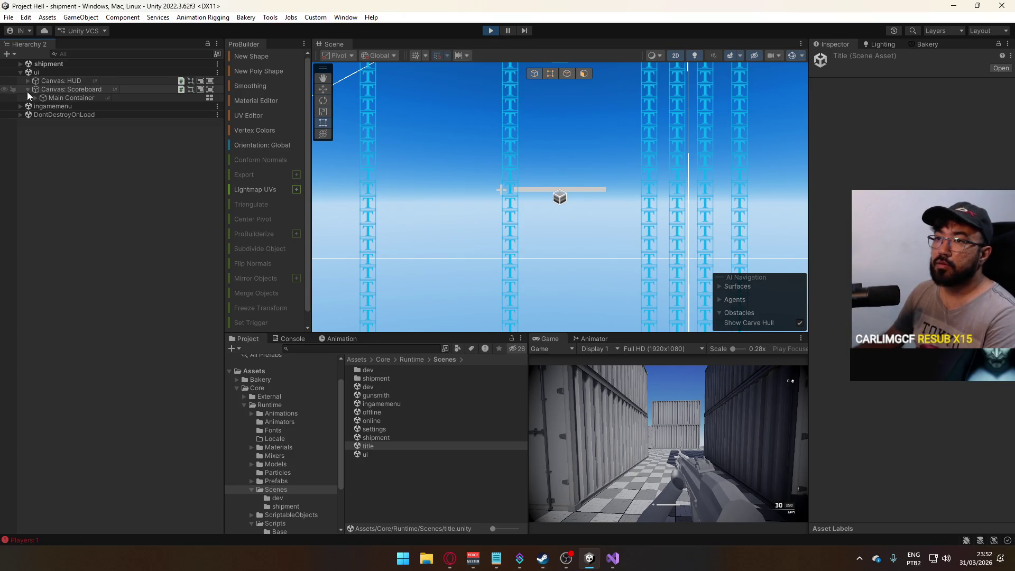
pyautogui.click(28, 80)
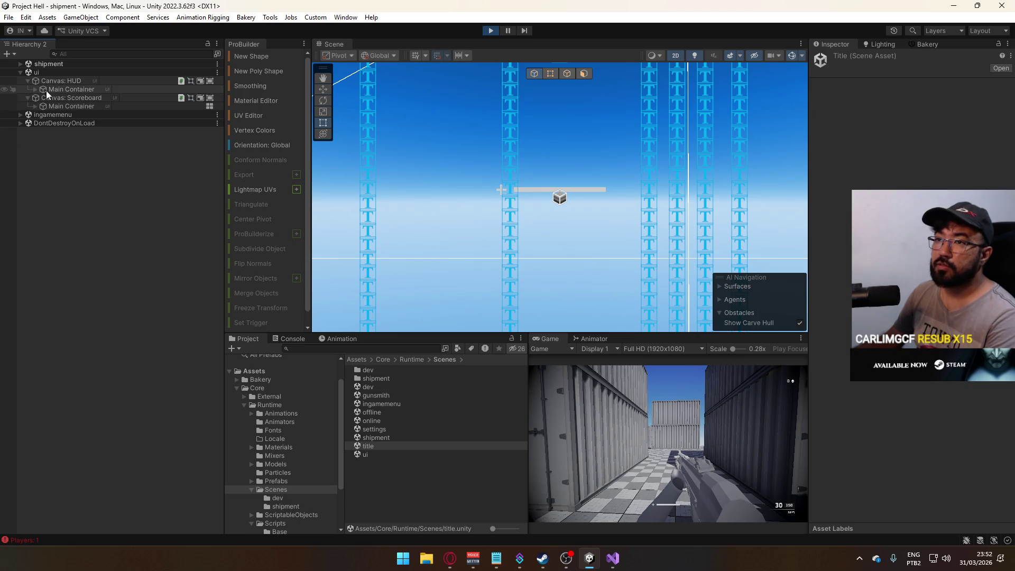
pyautogui.click(36, 89)
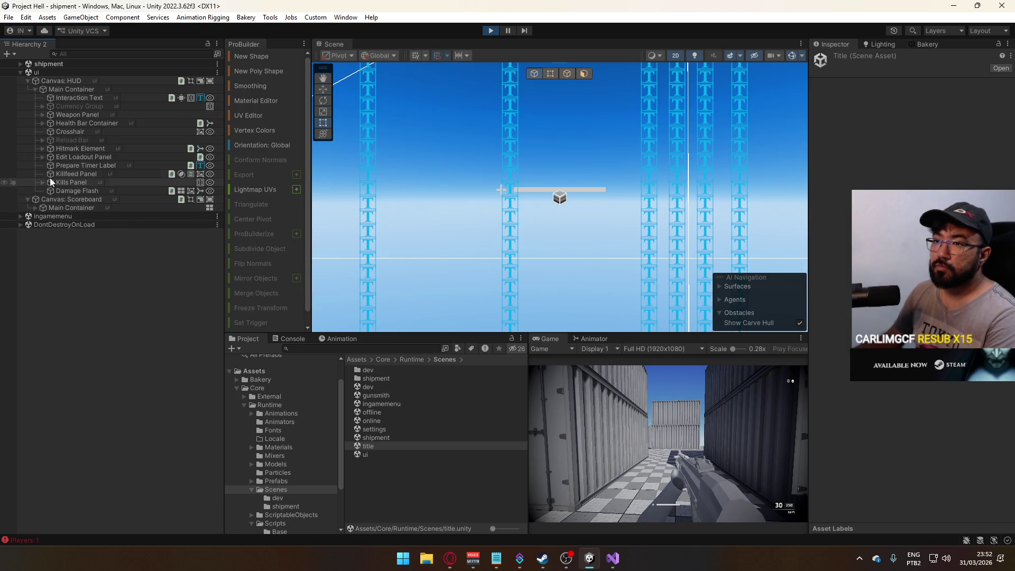
pyautogui.click(42, 123)
pyautogui.click(66, 148)
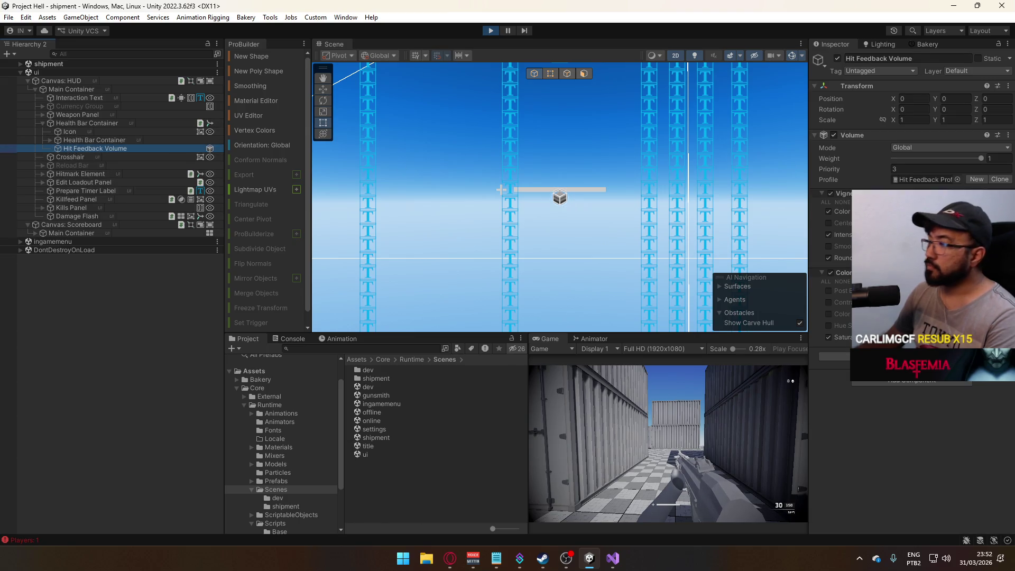
# Raise vignette intensity, turn off Rounded and enable Smoothness while watching the darkened edges.
pyautogui.moveTo(842, 234); pyautogui.dragTo(851, 234)
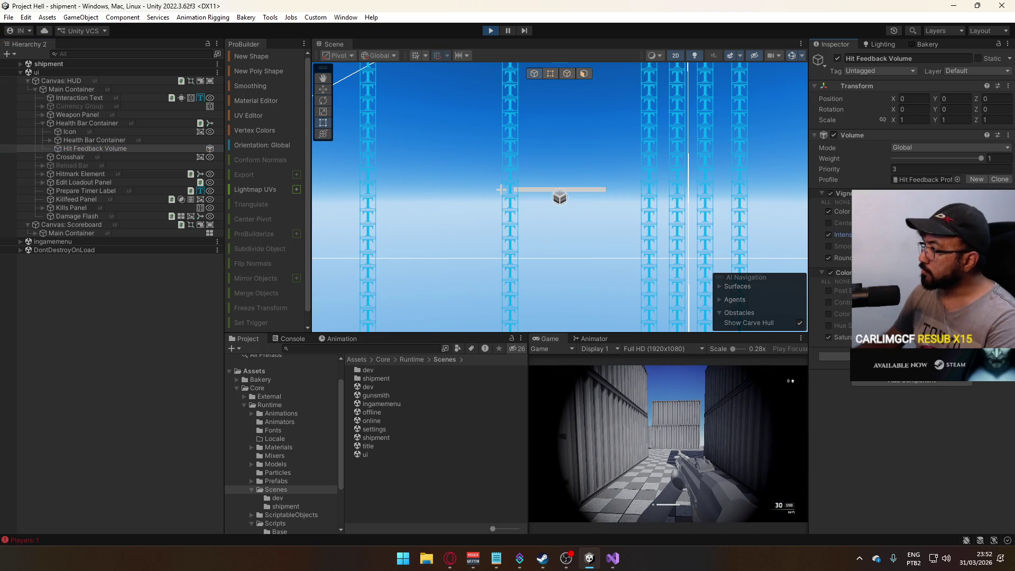
pyautogui.click(930, 211)
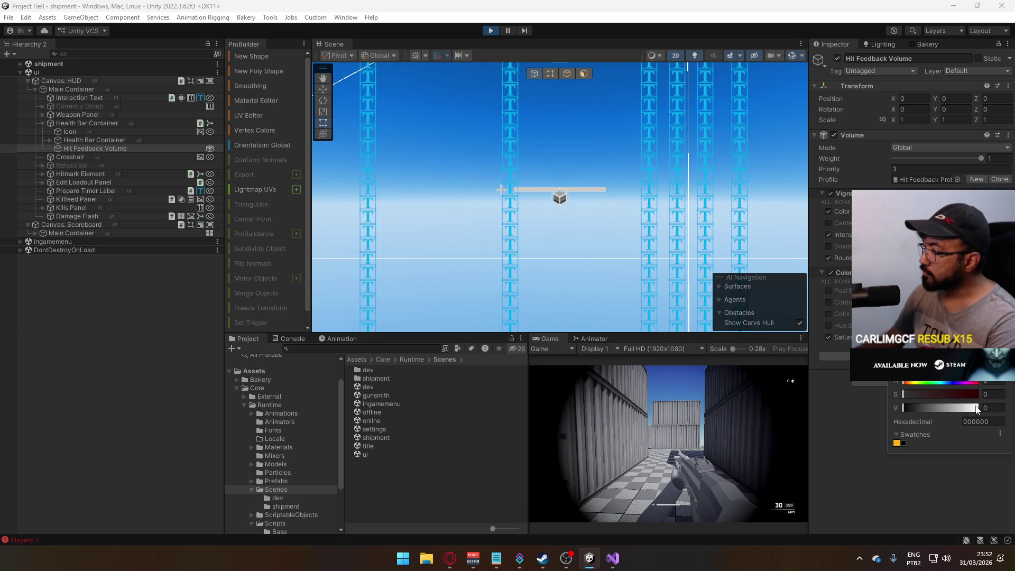
pyautogui.press('Escape')
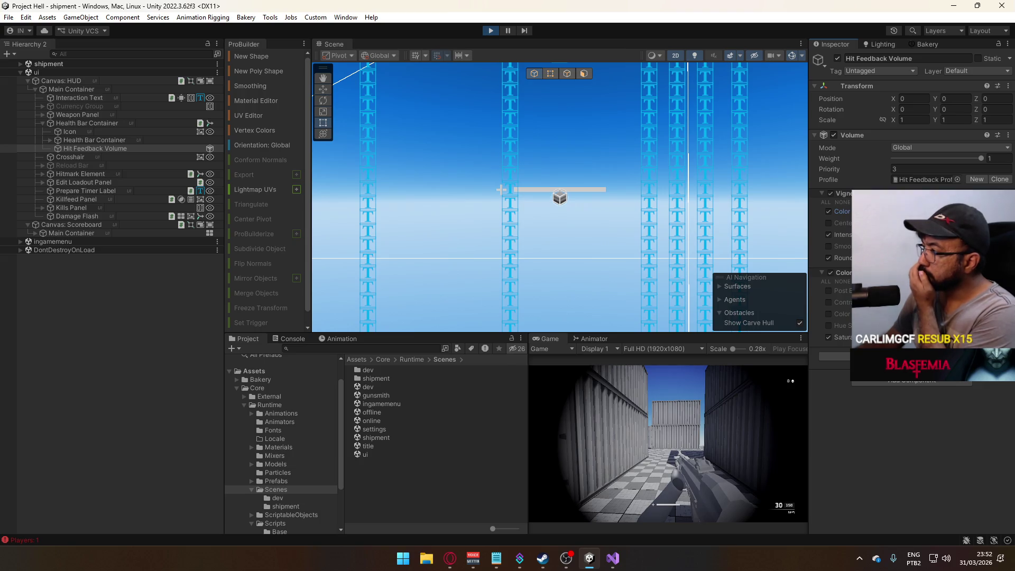
pyautogui.click(898, 257)
pyautogui.moveTo(840, 234); pyautogui.dragTo(859, 234)
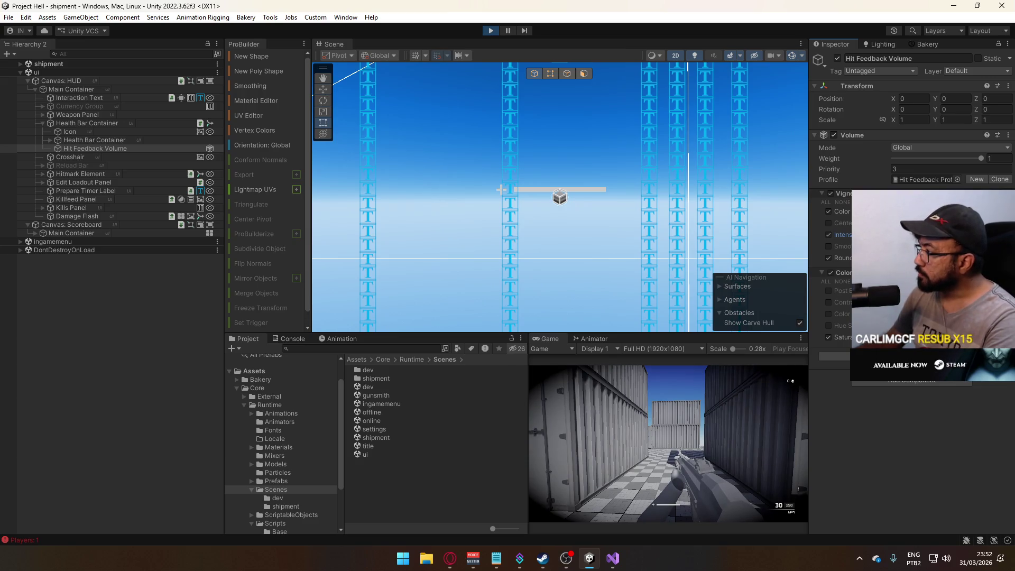
pyautogui.click(829, 246)
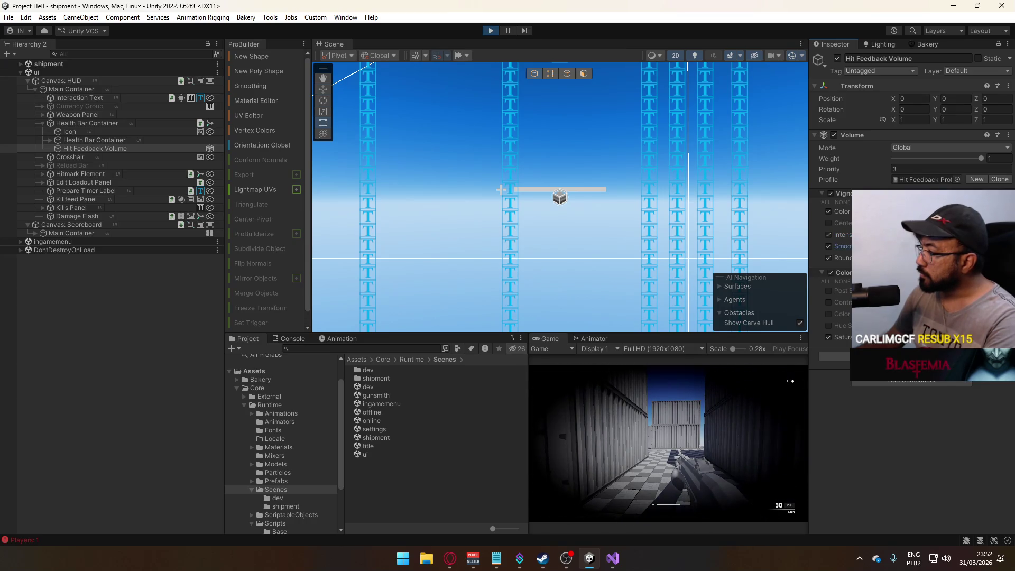
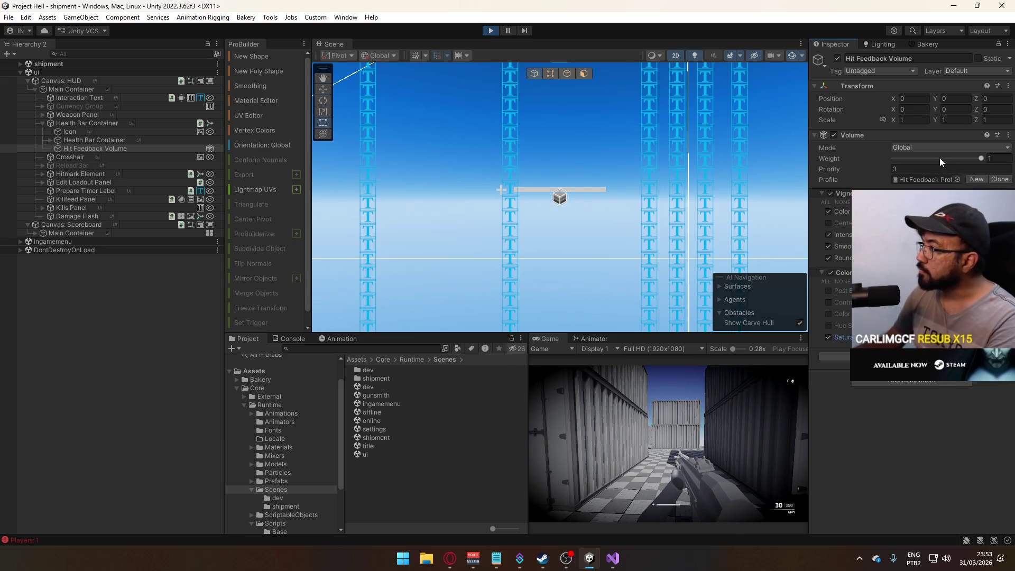
# Adjust the Hit Feedback Volume's Weight setting and save the scene.
pyautogui.click(981, 158)
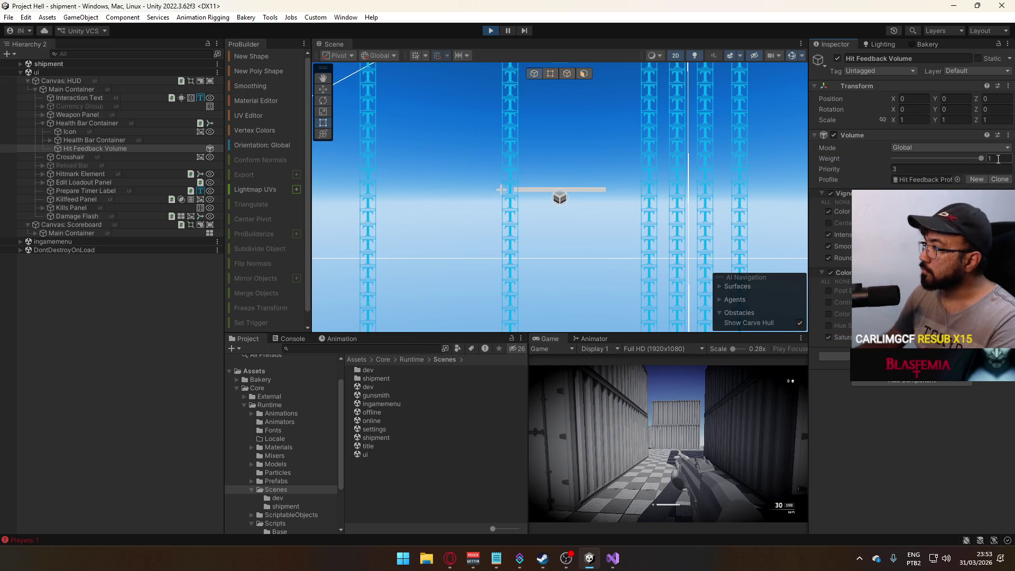
pyautogui.click(132, 148)
pyautogui.click(979, 158)
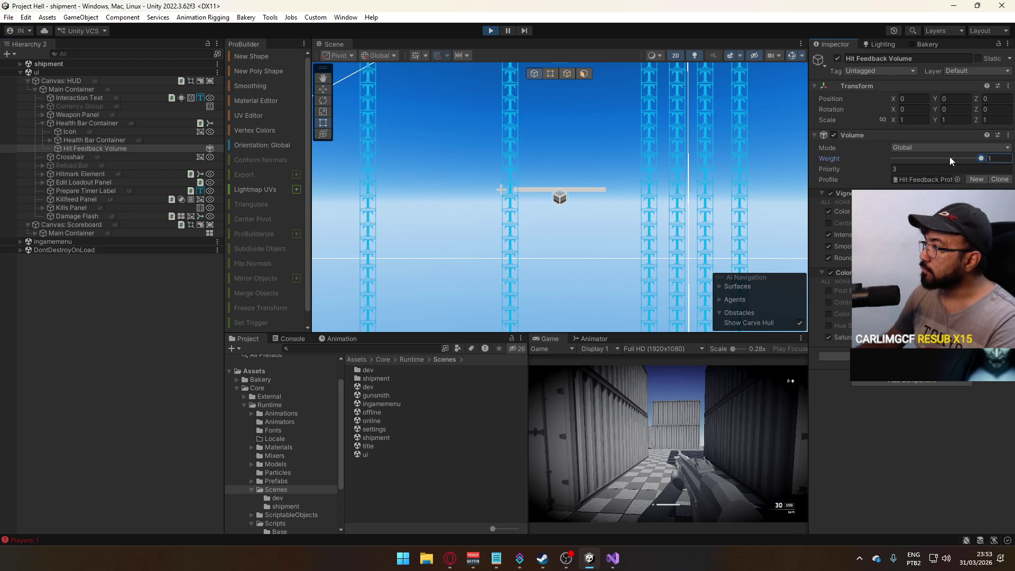
pyautogui.hotkey('ctrl', 's')
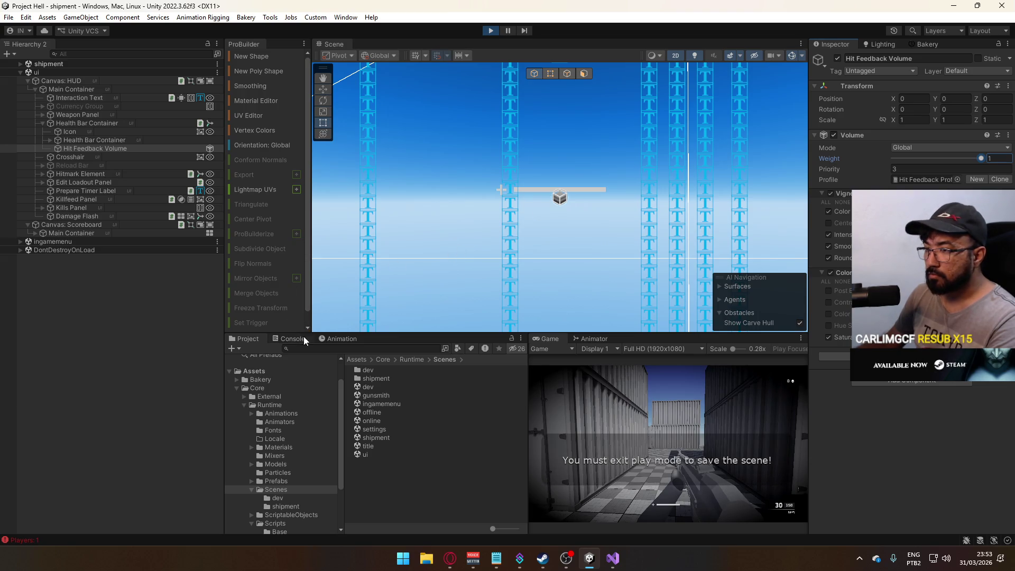
# Keep the Health Bar@Critical clip on the Health Bar Container's animation.
pyautogui.click(106, 123)
pyautogui.click(341, 339)
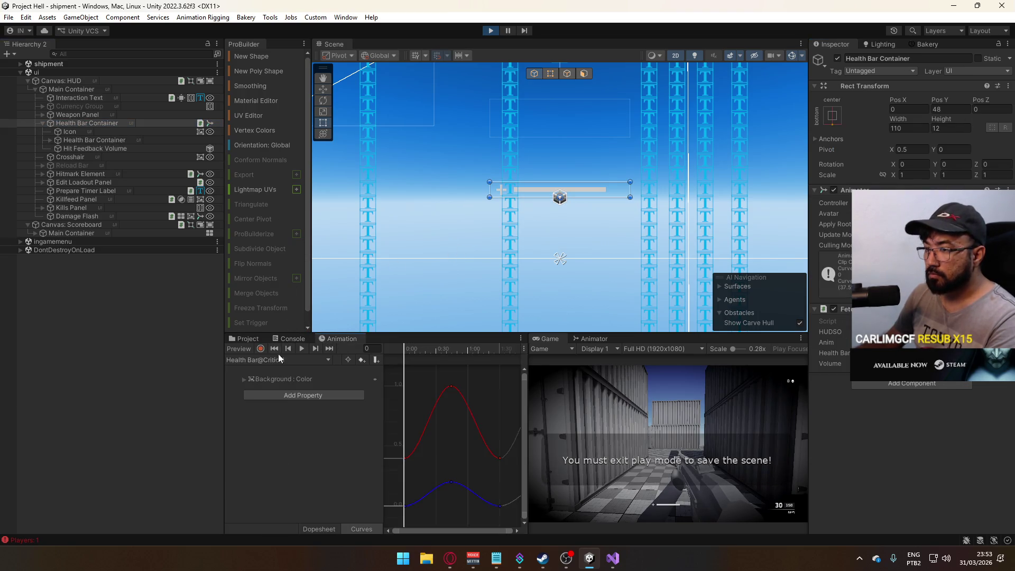
pyautogui.click(273, 360)
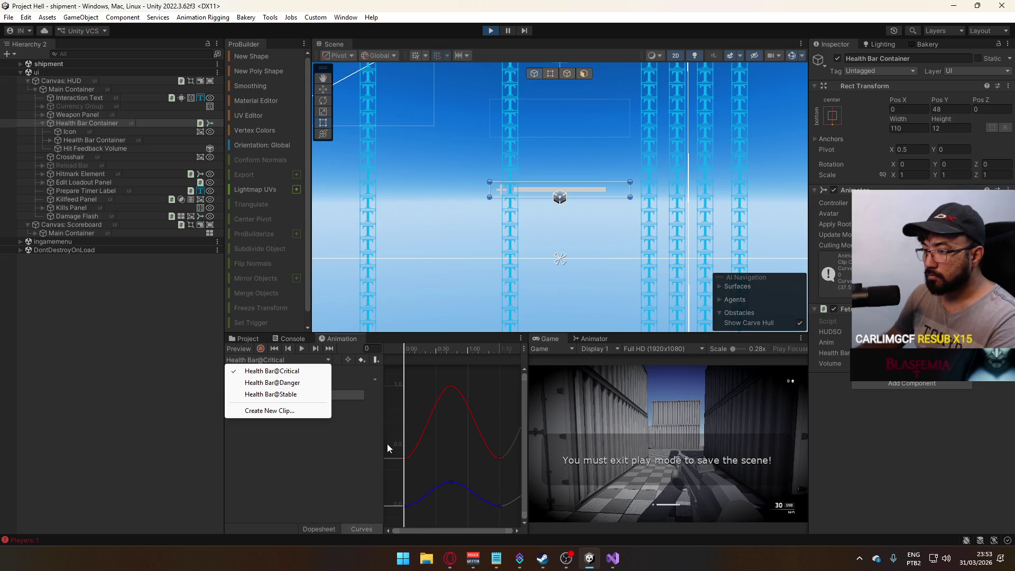
pyautogui.click(287, 372)
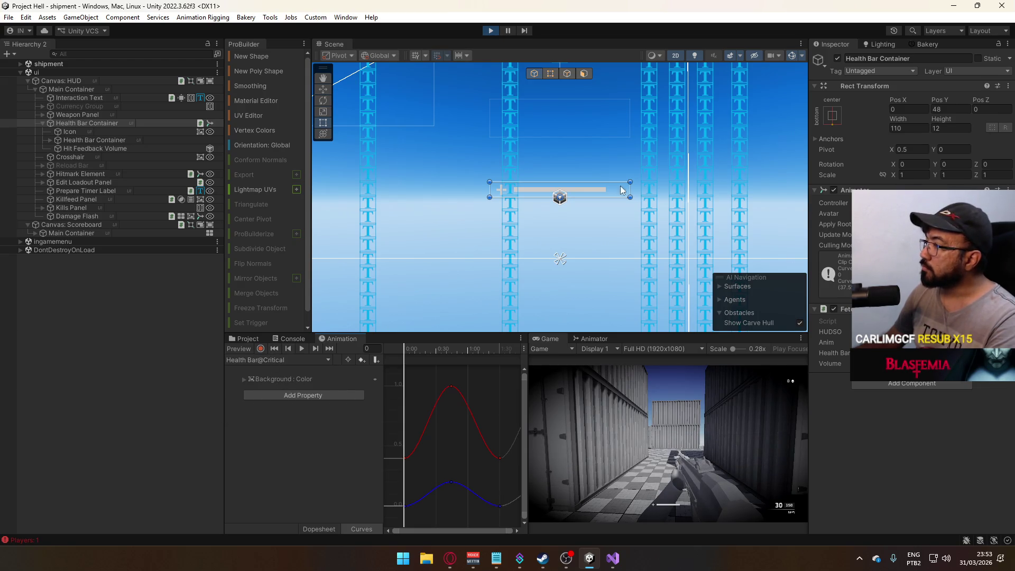
# Set the Hit Feedback Volume's vignette colour to dark red (330000), then stop play mode.
pyautogui.click(94, 147)
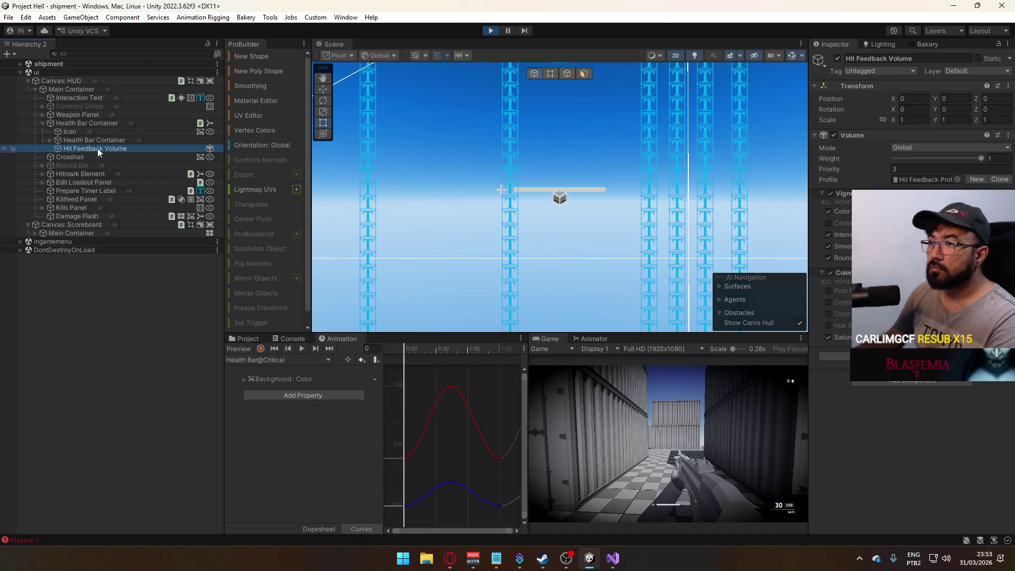
pyautogui.click(979, 158)
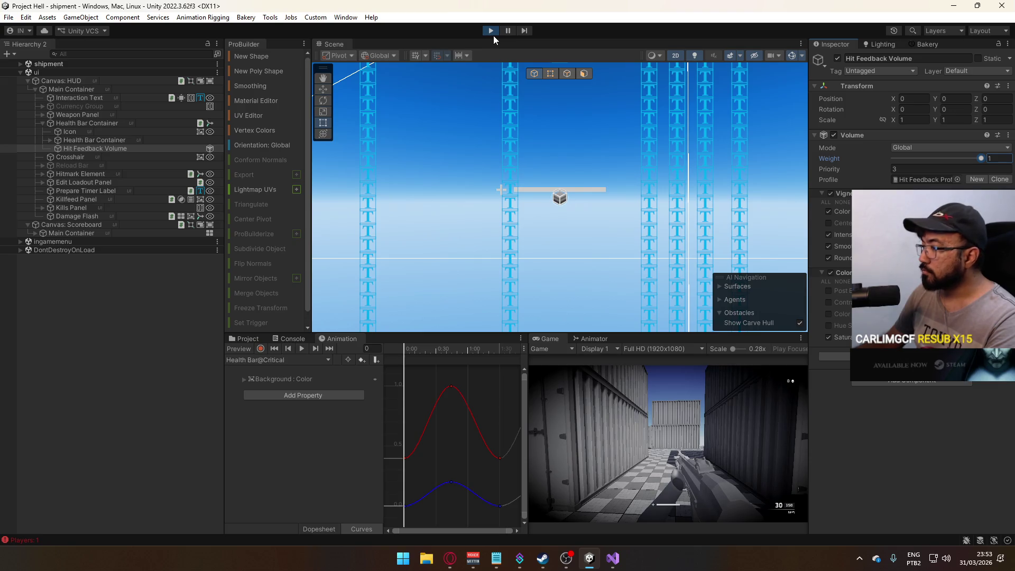
pyautogui.click(946, 211)
pyautogui.moveTo(899, 338); pyautogui.dragTo(993, 322)
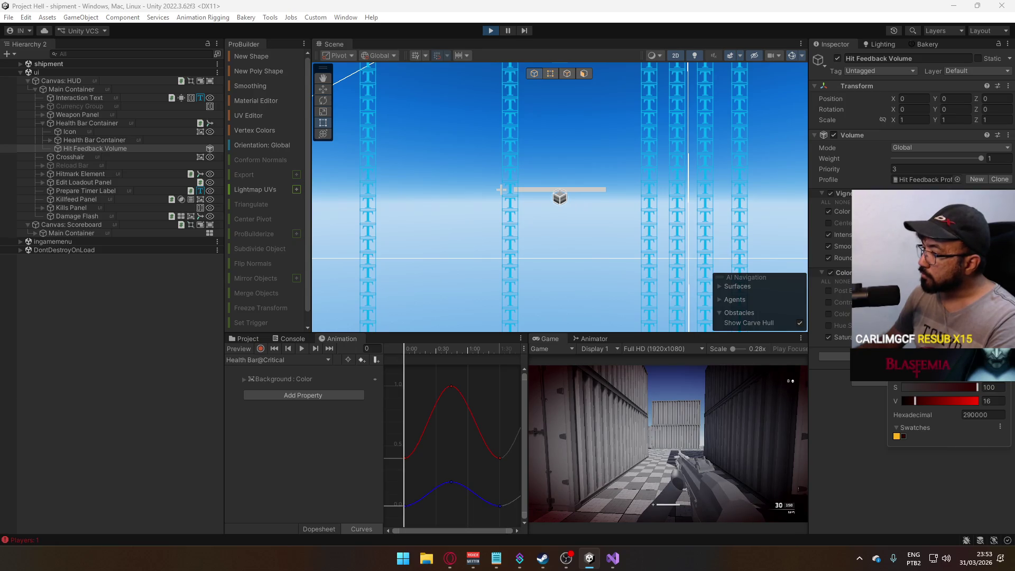
pyautogui.press('Return')
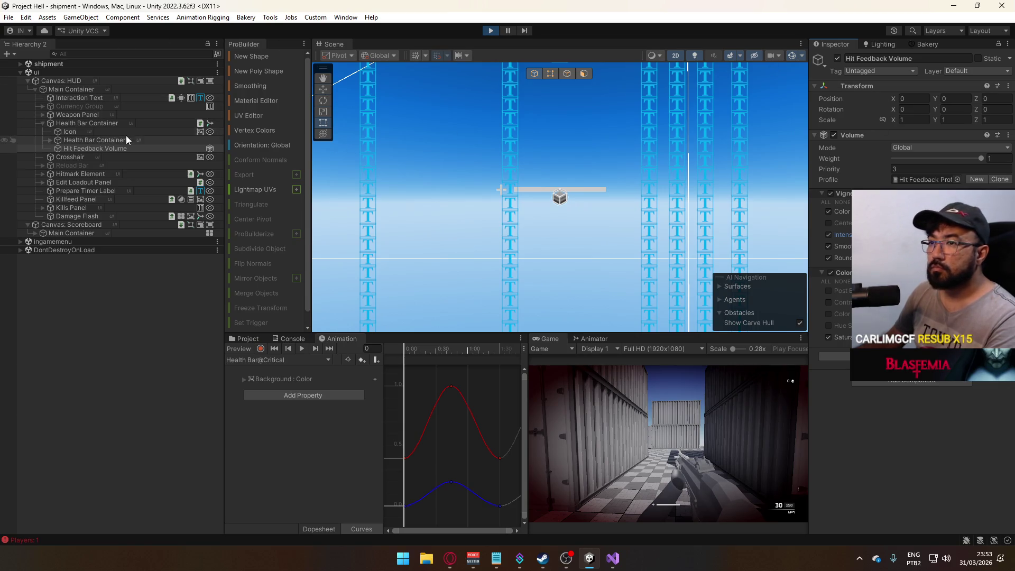
pyautogui.click(491, 30)
# Change line 27 to '_volume.weight = 1 - weight;' and save the script.
pyautogui.click(613, 558)
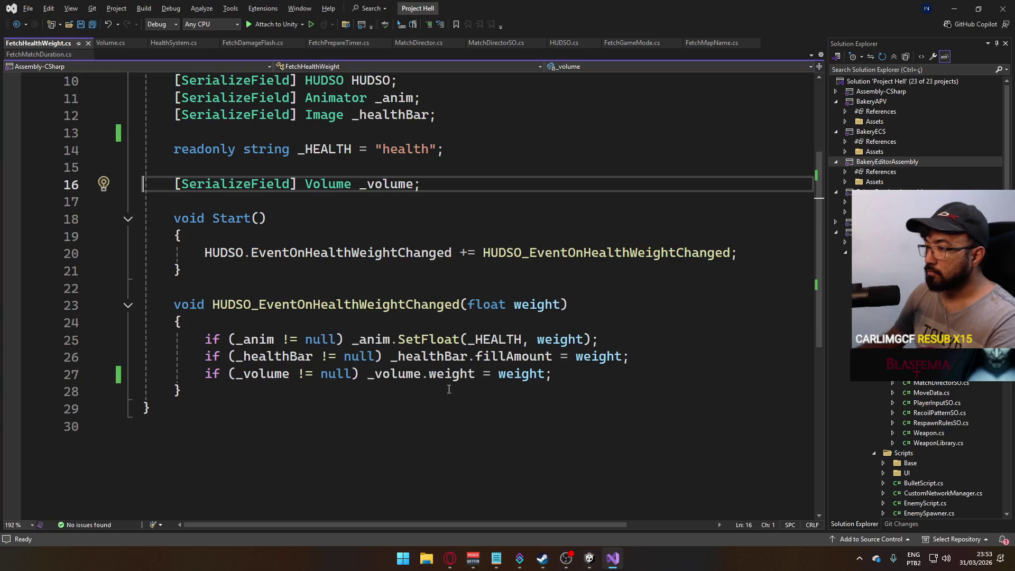
pyautogui.click(497, 375)
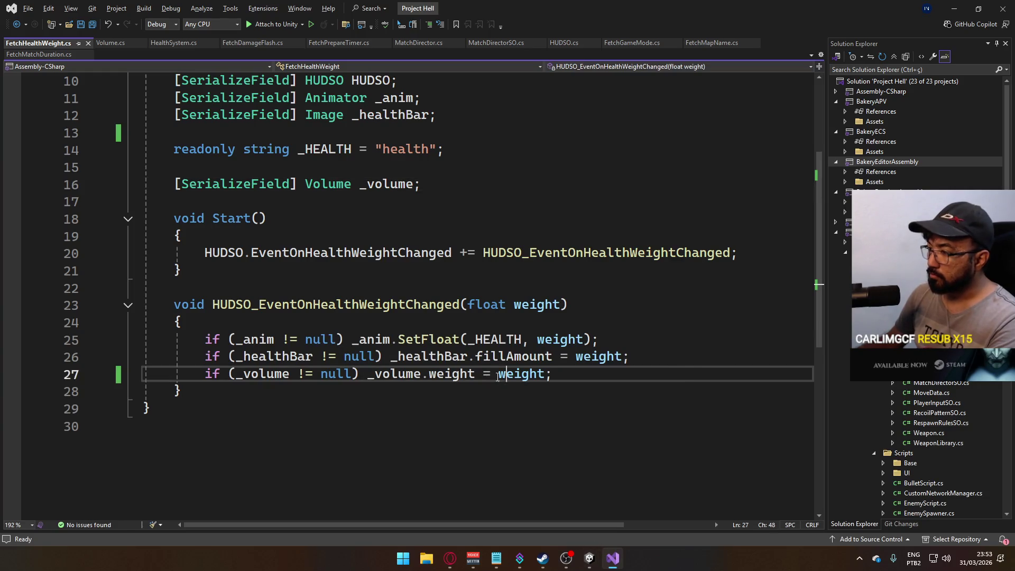
pyautogui.write('1 -')
pyautogui.hotkey('ctrl', 's')
pyautogui.hotkey('alt', 'Tab')
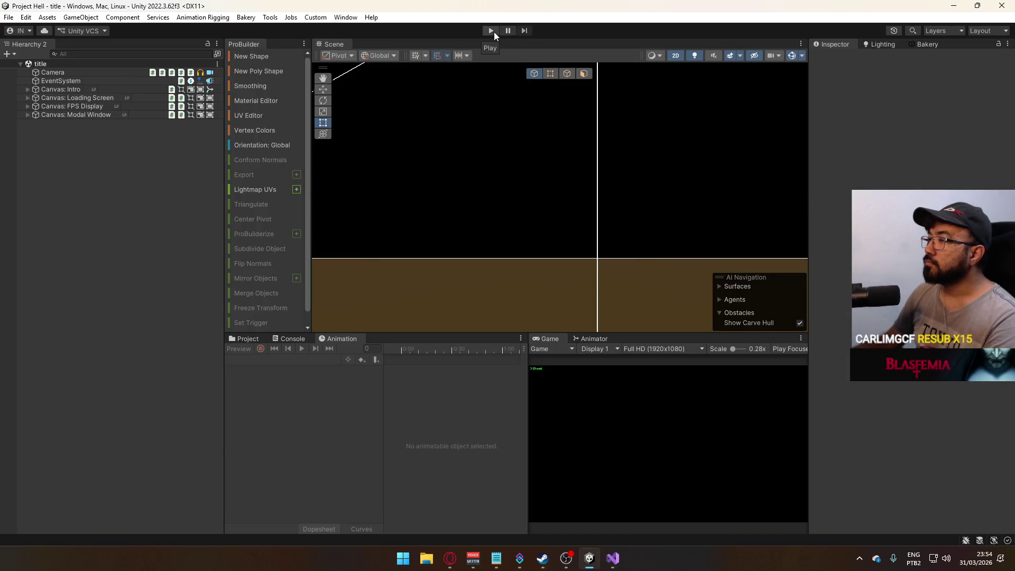
# Play-test the inverted hit feedback on shipment in a wider Game view, then stop.
pyautogui.click(491, 30)
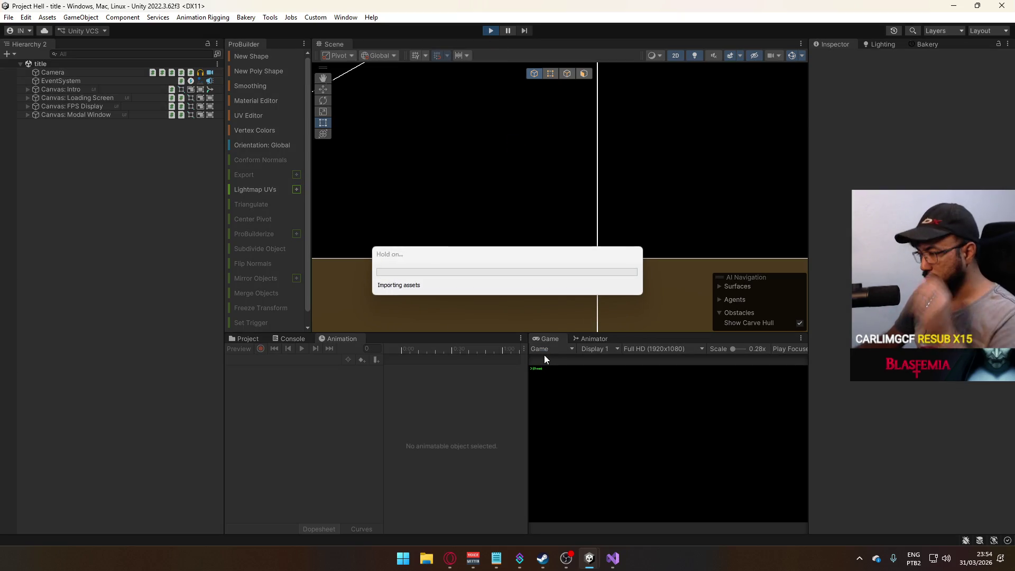
pyautogui.moveTo(528, 364); pyautogui.dragTo(488, 364)
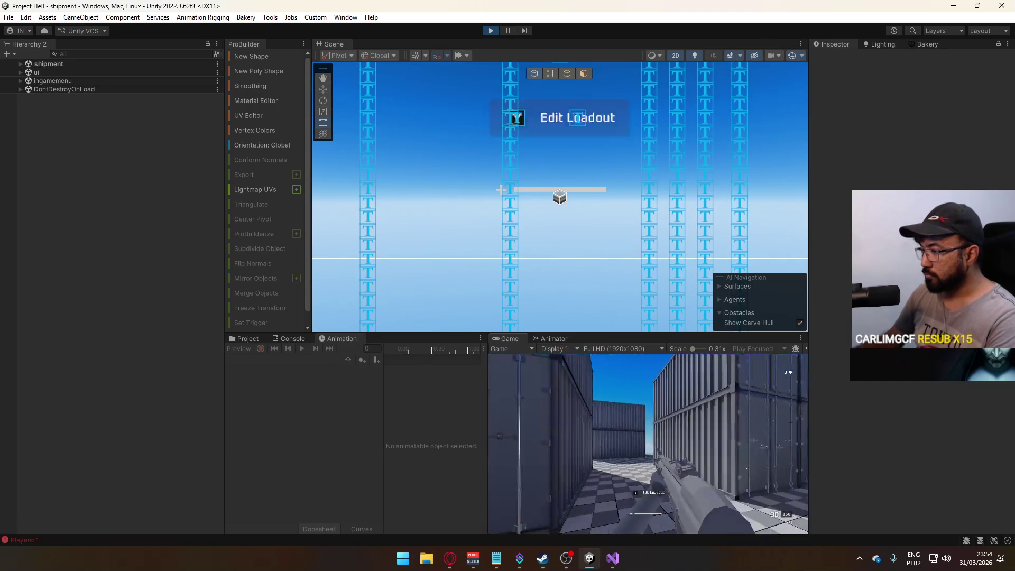
pyautogui.press('super')
pyautogui.press('super')
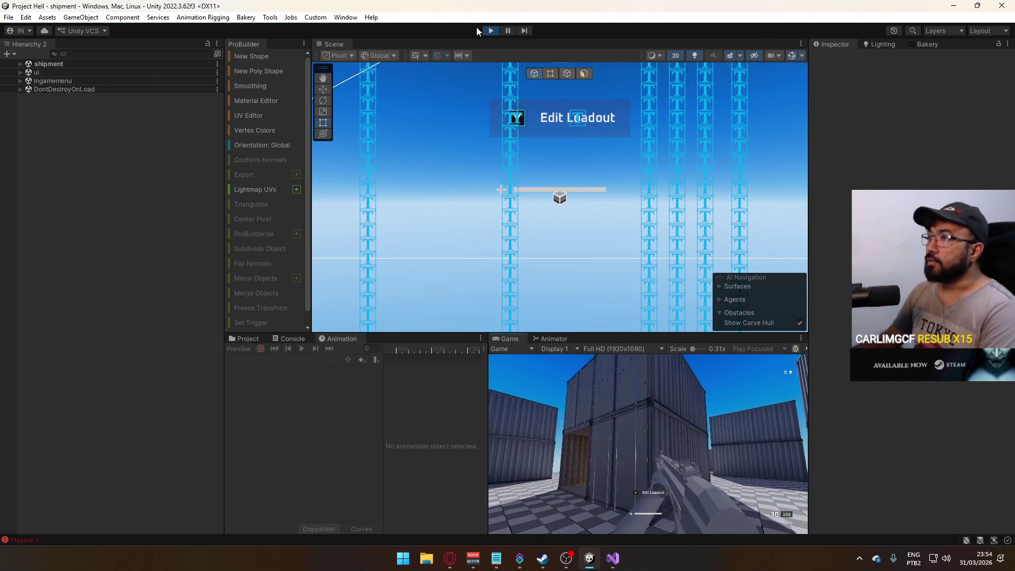
pyautogui.click(490, 30)
pyautogui.click(8, 17)
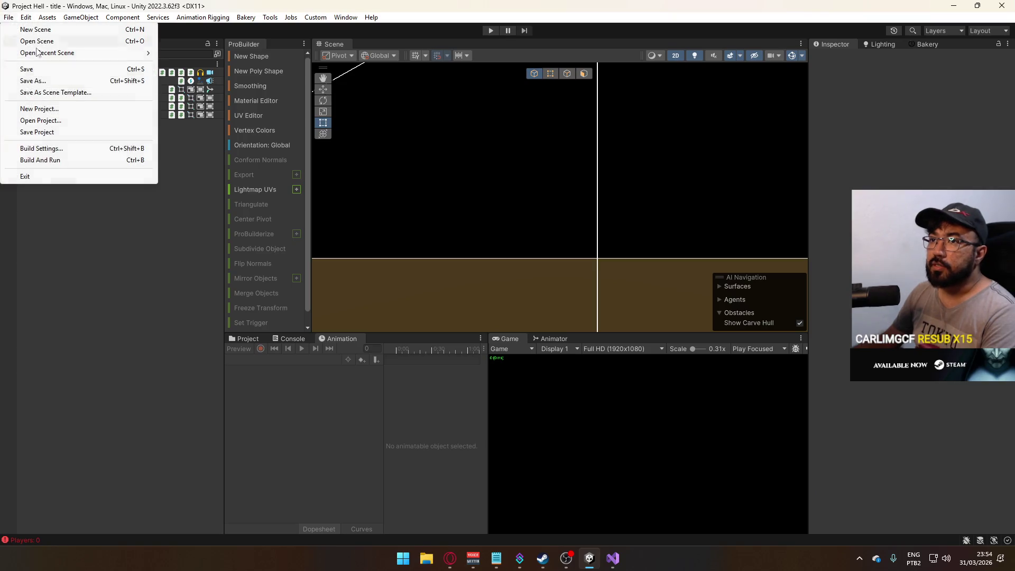
# Build and run the standalone game, close its window, then re-enter play mode.
pyautogui.click(62, 160)
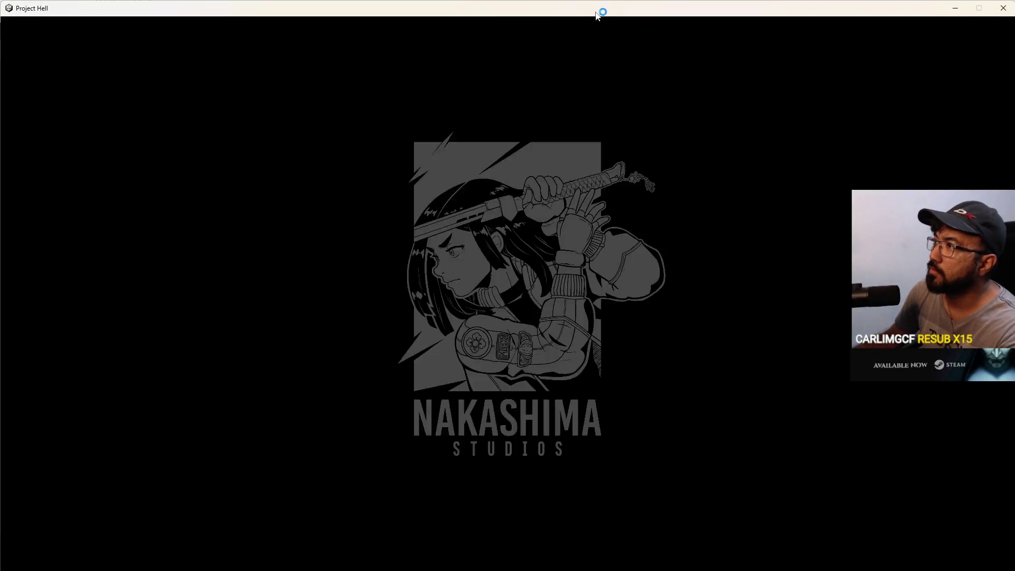
pyautogui.doubleClick(601, 12)
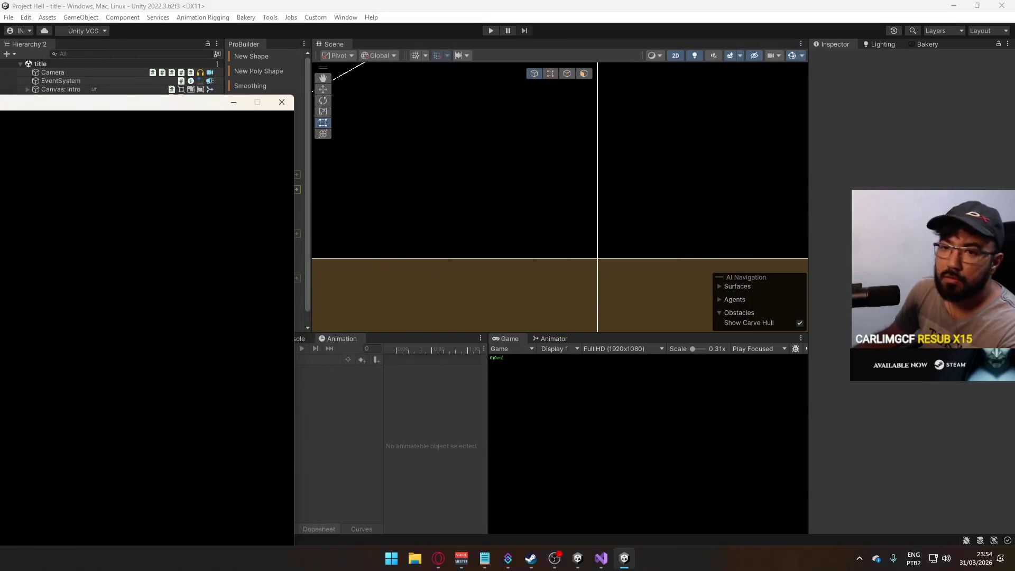
pyautogui.hotkey('alt', 'F4')
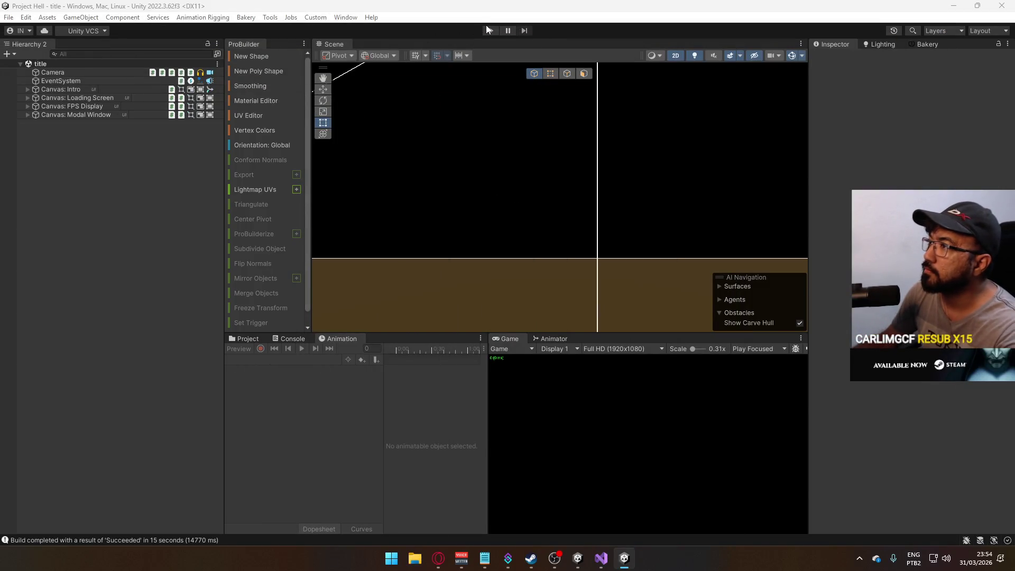
pyautogui.click(487, 30)
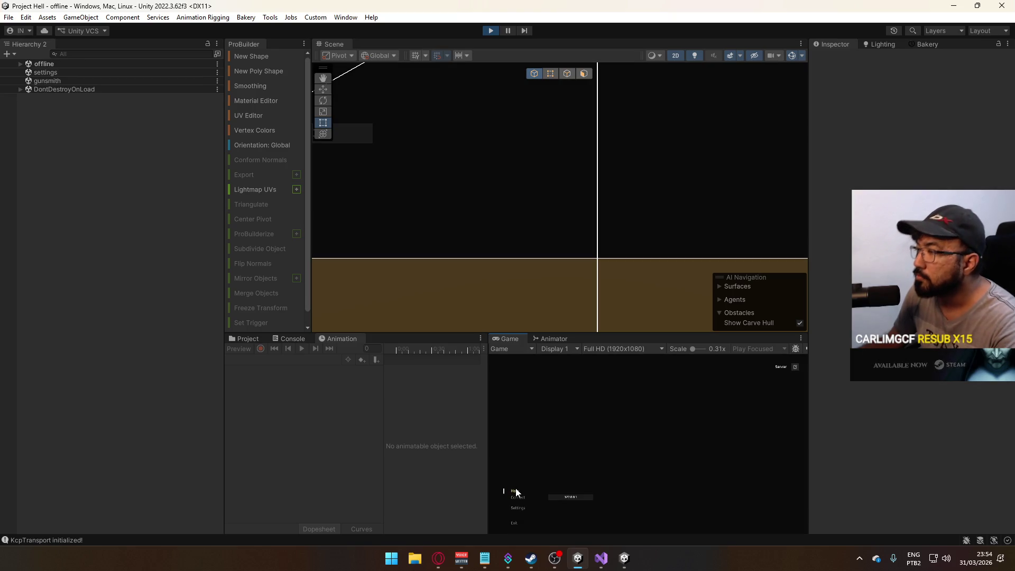
# Host a match on the shipment map and play-test it.
pyautogui.click(516, 491)
pyautogui.press('super')
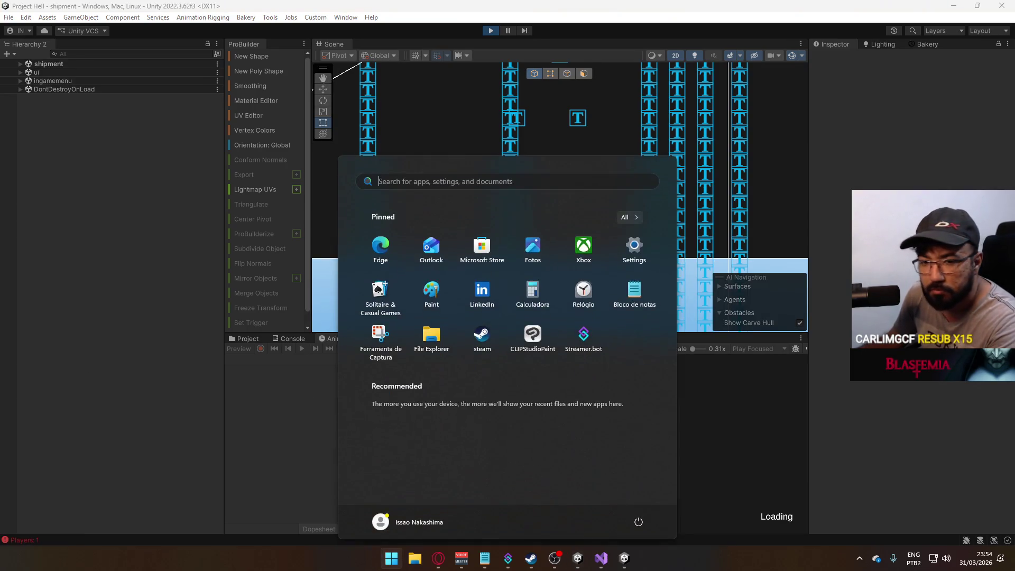
pyautogui.press('super')
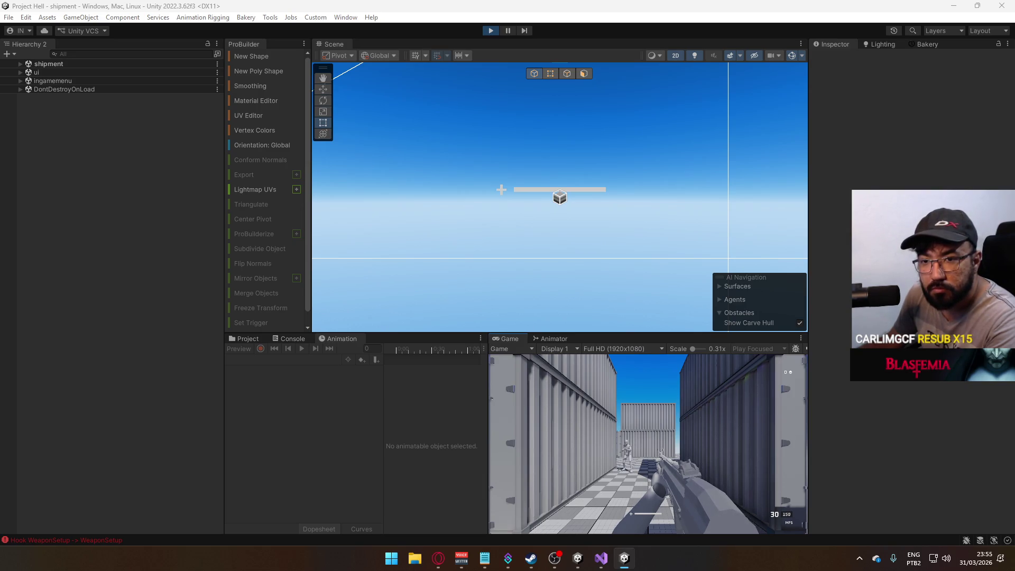
pyautogui.press('super')
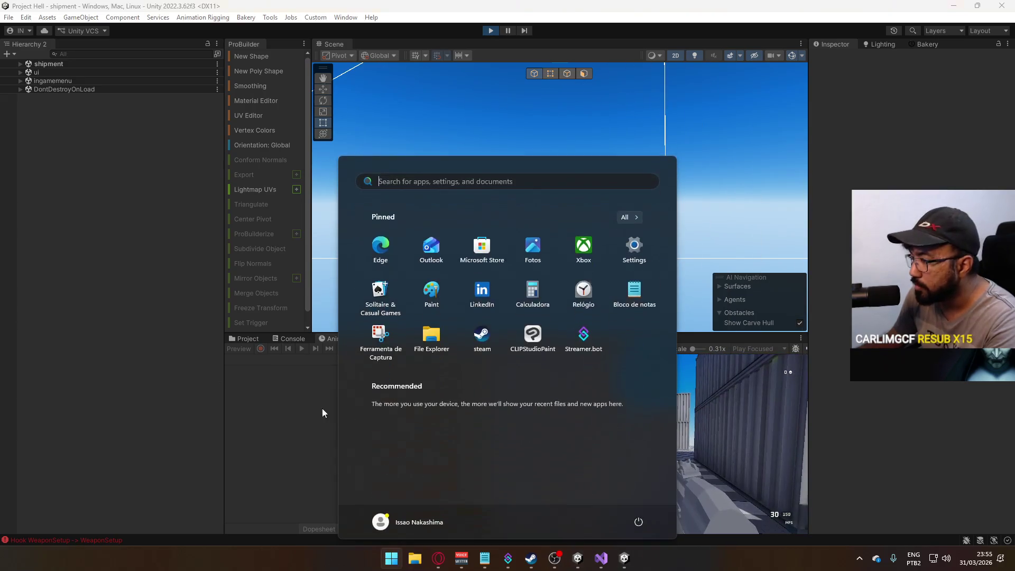
pyautogui.click(753, 437)
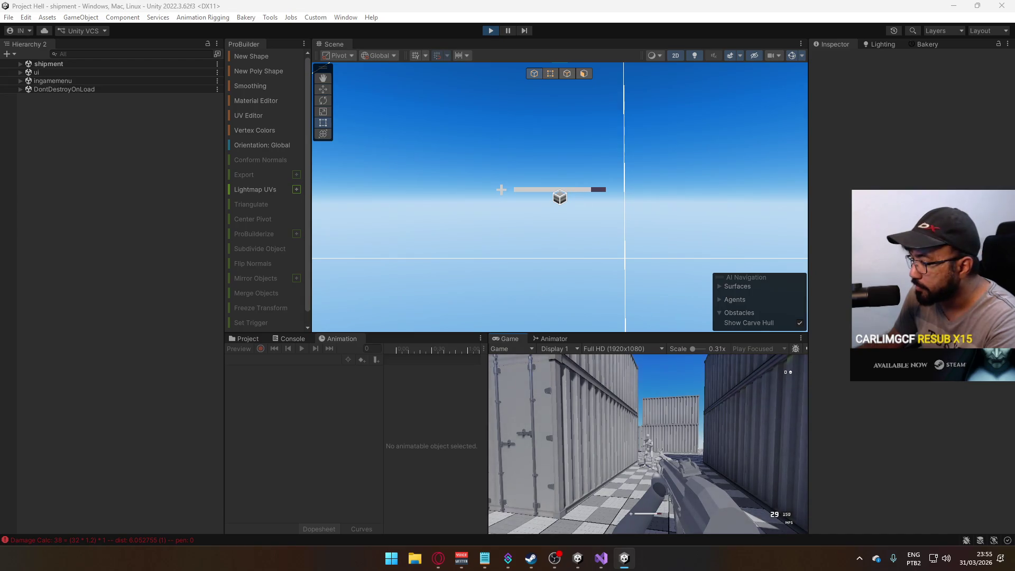
# Stop play-testing and open the ui scene from the Scenes folder.
pyautogui.hotkey('alt', 'Tab')
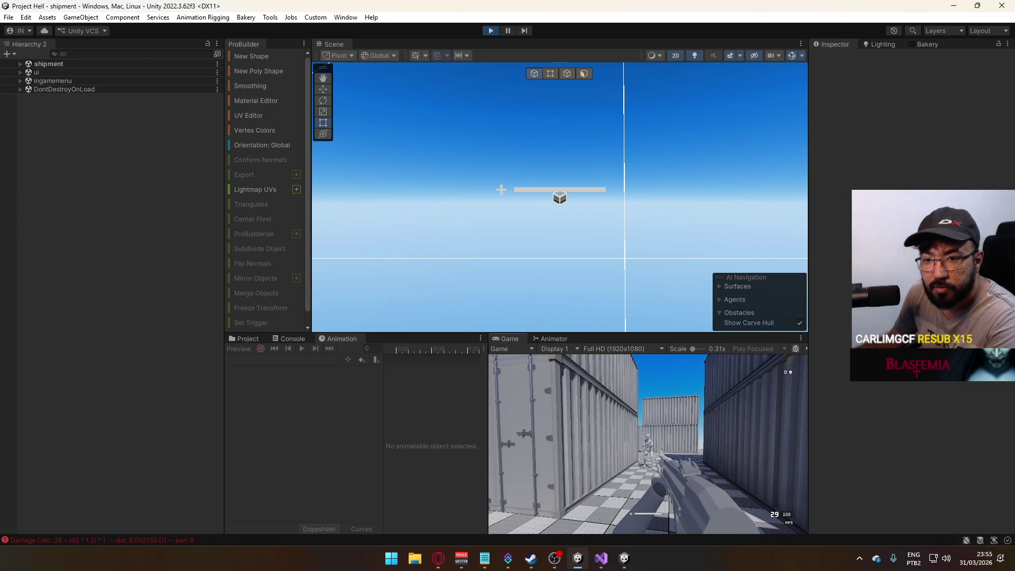
pyautogui.press('super')
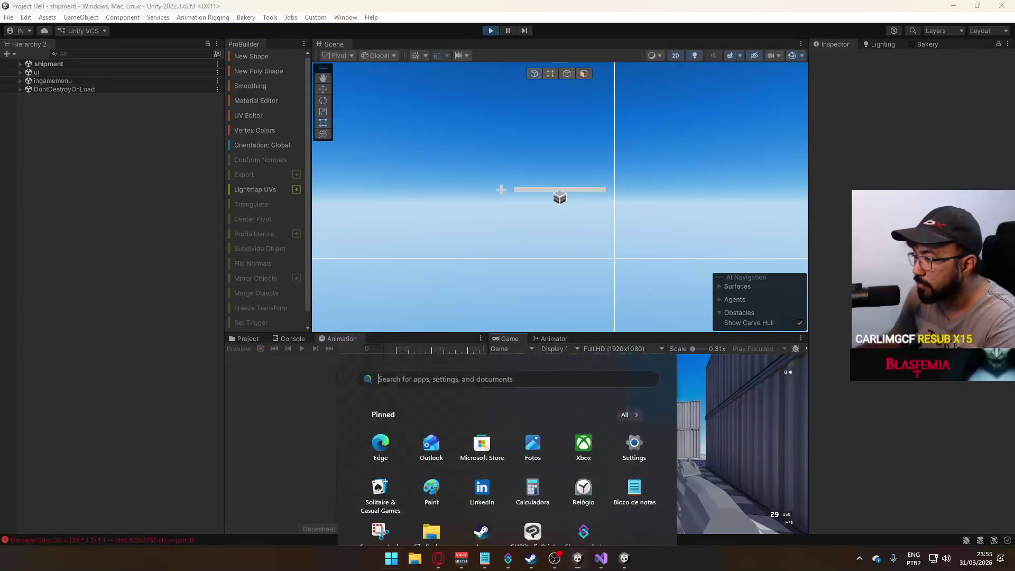
pyautogui.press('Escape')
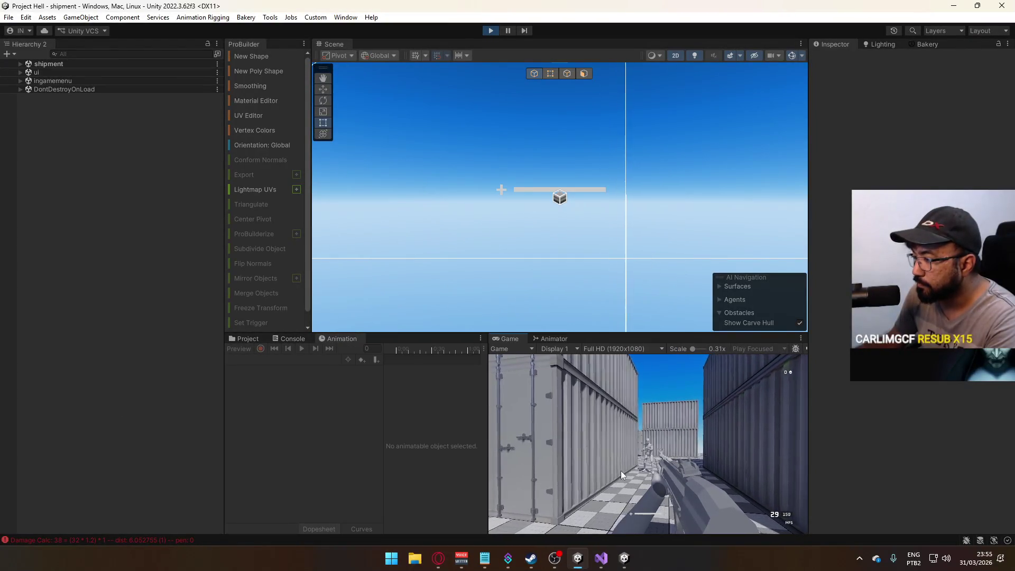
pyautogui.press('super')
pyautogui.press('Escape')
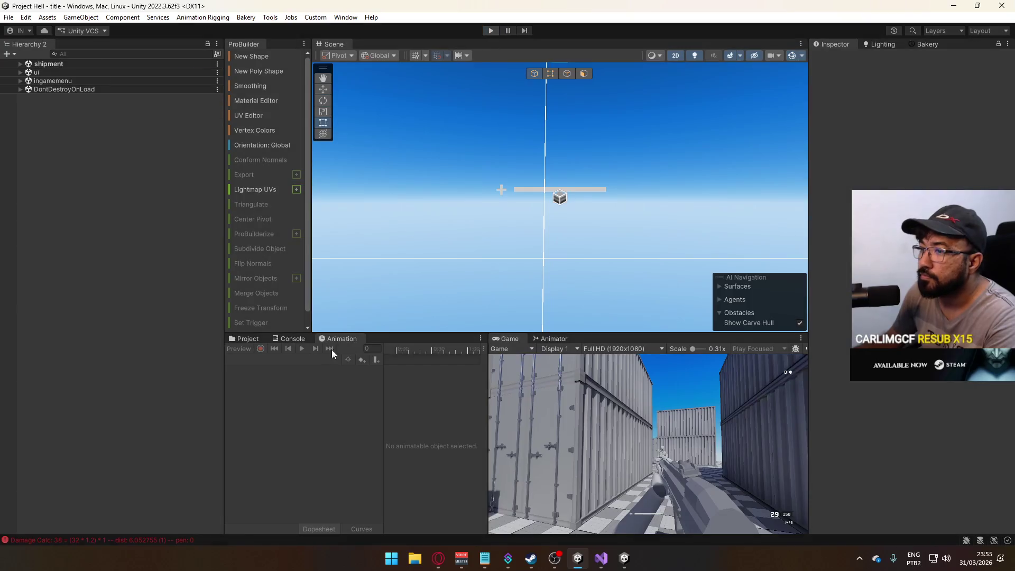
pyautogui.click(246, 339)
pyautogui.doubleClick(370, 454)
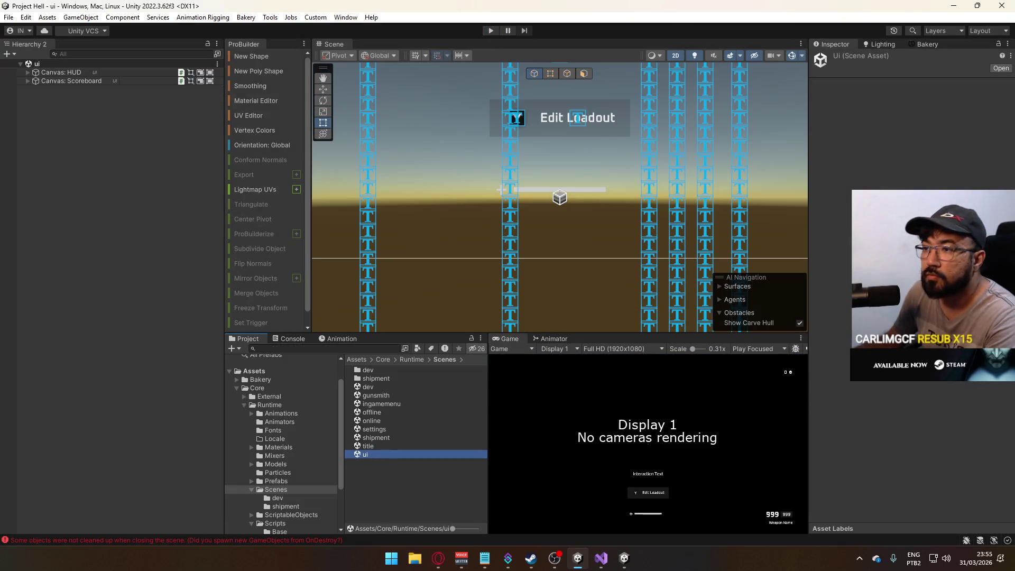
# Expand the Scoreboard canvas down to its Background object, then collapse it again.
pyautogui.click(23, 82)
pyautogui.click(28, 81)
pyautogui.click(35, 90)
pyautogui.click(42, 96)
pyautogui.click(42, 96)
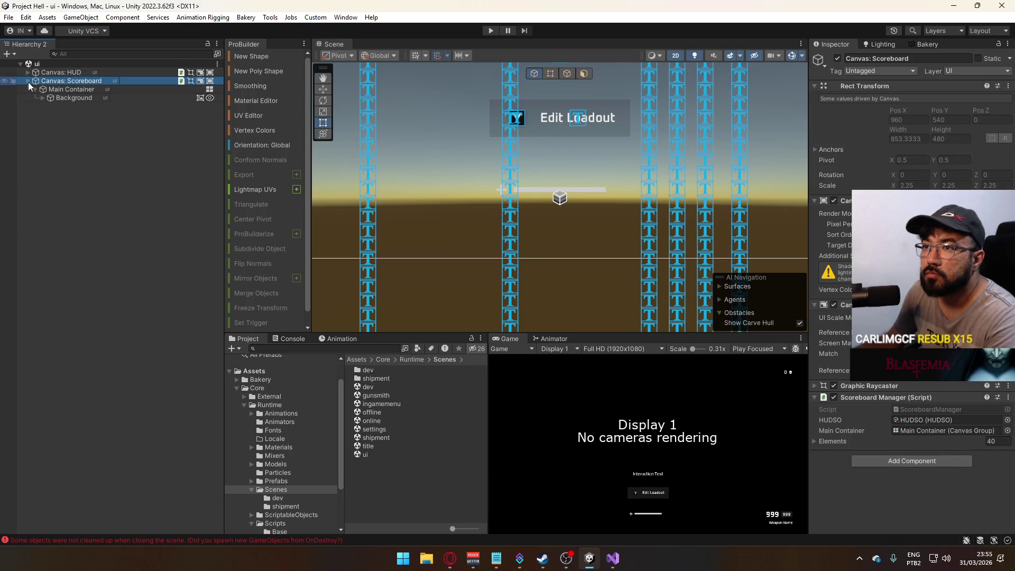
pyautogui.click(27, 82)
# Expand the HUD canvas's Main Container and Health Bar Container, then switch to FetchGameMode.cs.
pyautogui.click(27, 72)
pyautogui.click(35, 81)
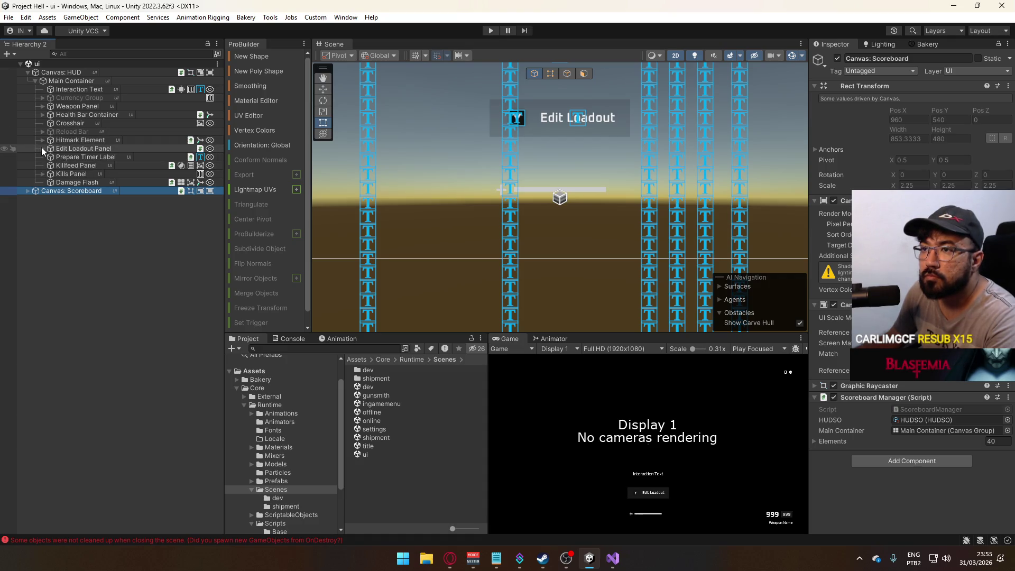
pyautogui.click(42, 114)
pyautogui.hotkey('alt', 'Tab')
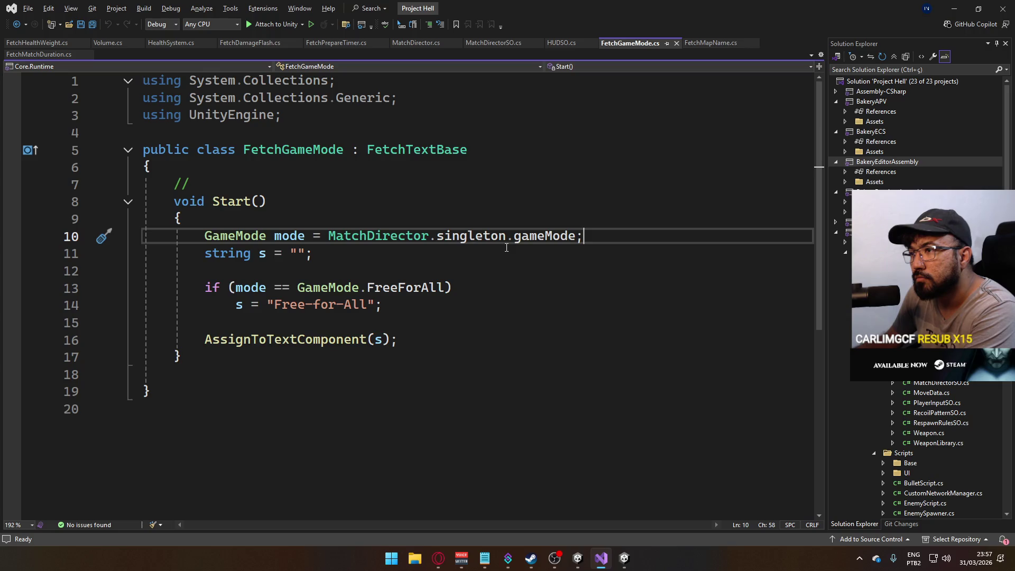
pyautogui.hotkey('alt', 'Tab')
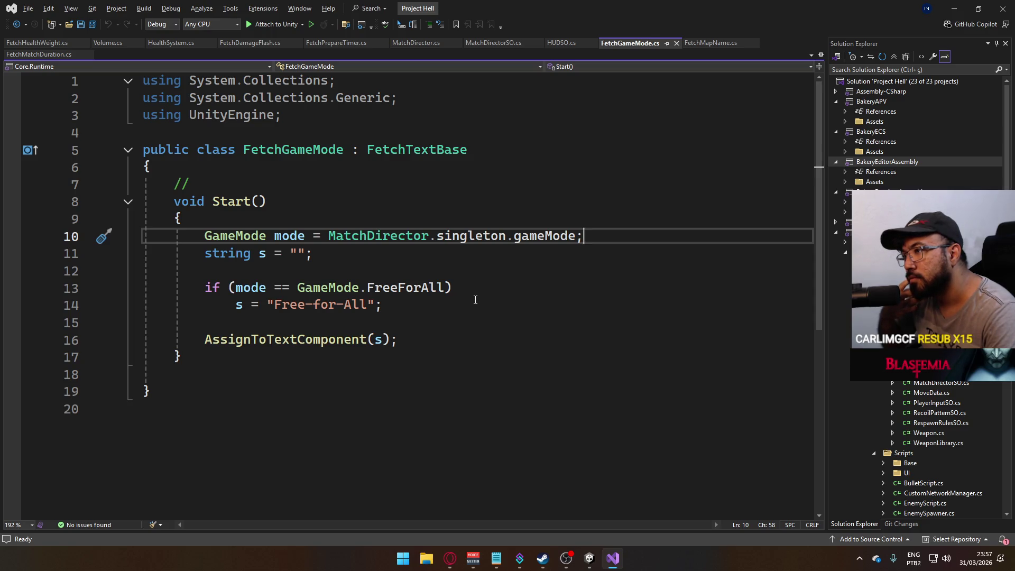
pyautogui.moveTo(590, 558)
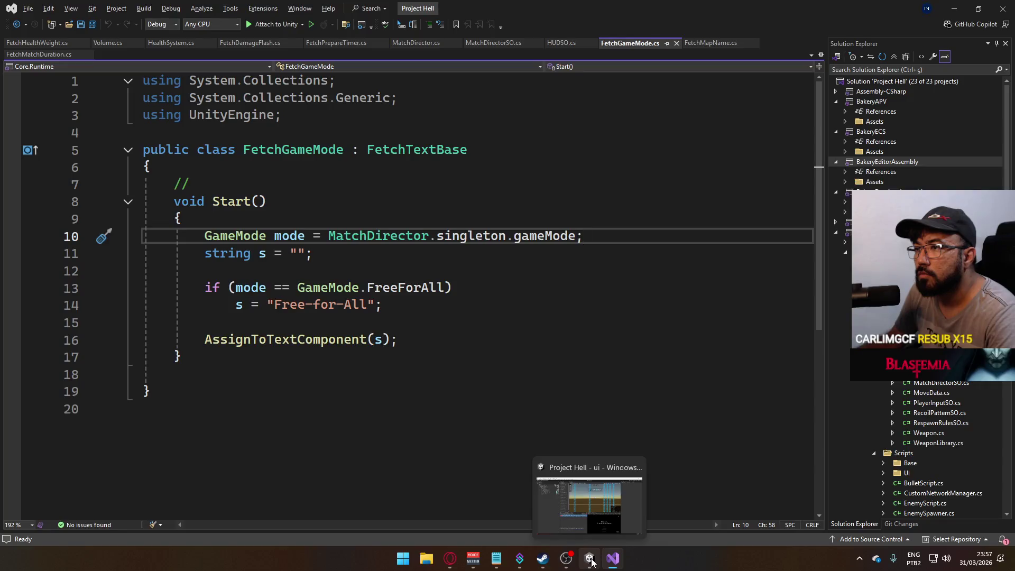
# Open the title scene from the Project assets and start play mode.
pyautogui.click(568, 511)
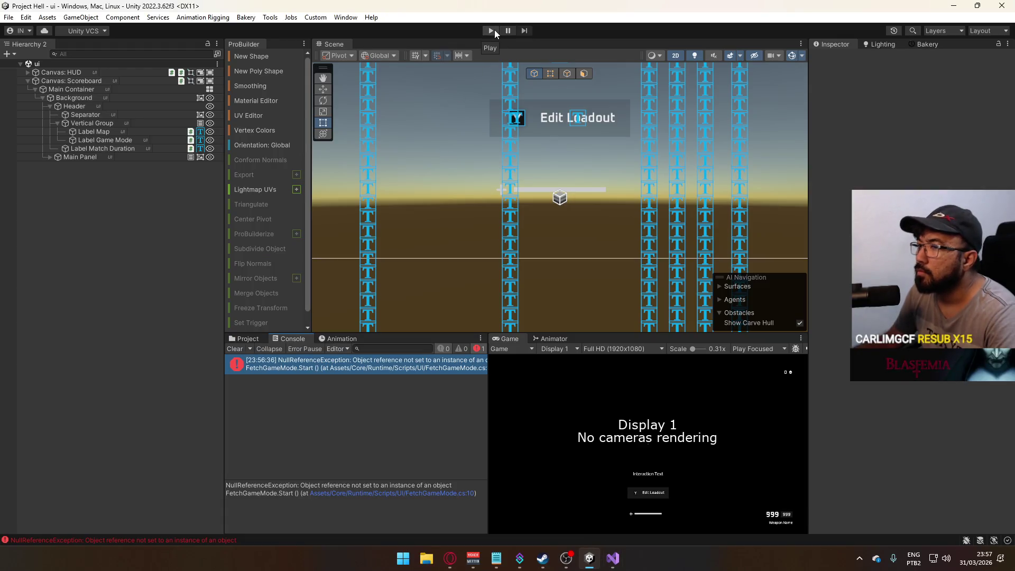
pyautogui.click(242, 338)
pyautogui.doubleClick(375, 445)
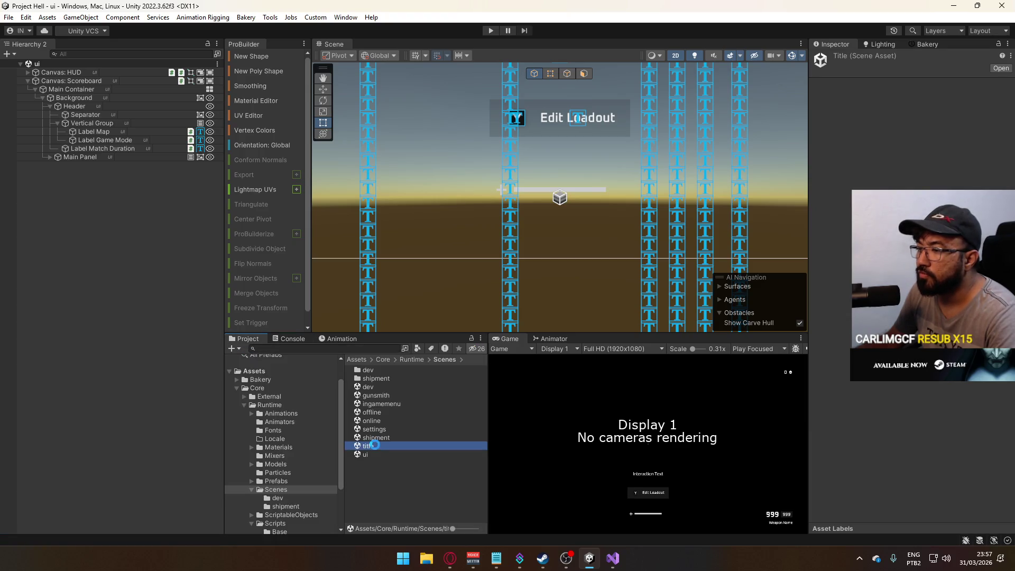
pyautogui.click(489, 30)
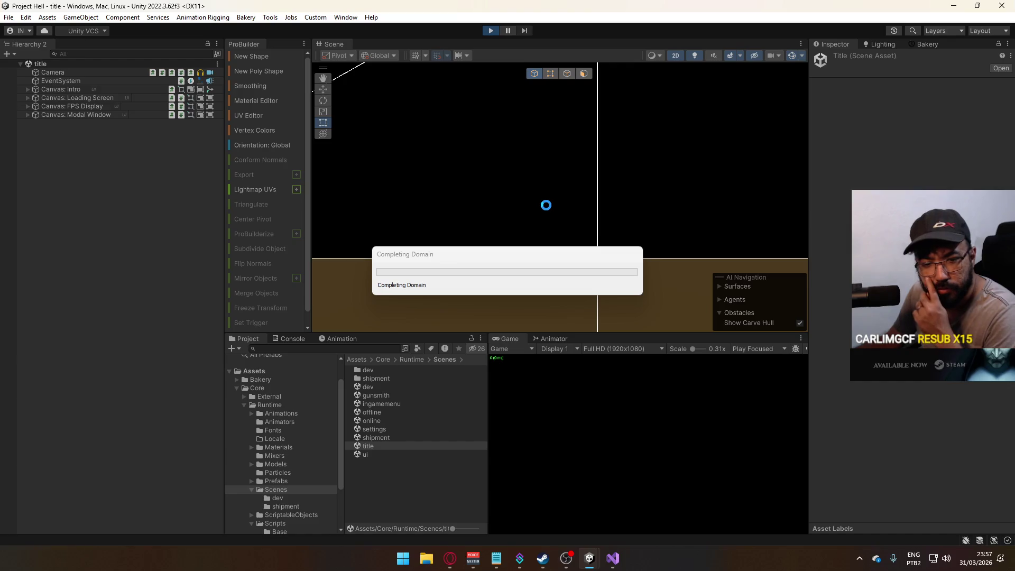
# Stop play mode, use File > Build And Run, then play again with Ctrl+P.
pyautogui.click(491, 30)
pyautogui.click(8, 17)
pyautogui.click(40, 160)
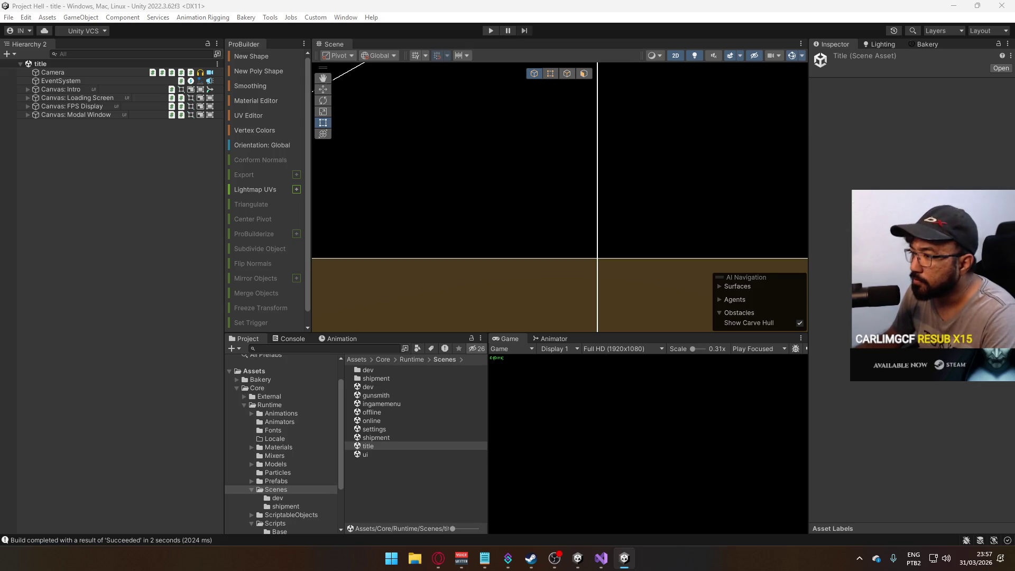
pyautogui.press('super')
pyautogui.press('Escape')
pyautogui.hotkey('ctrl', 'p')
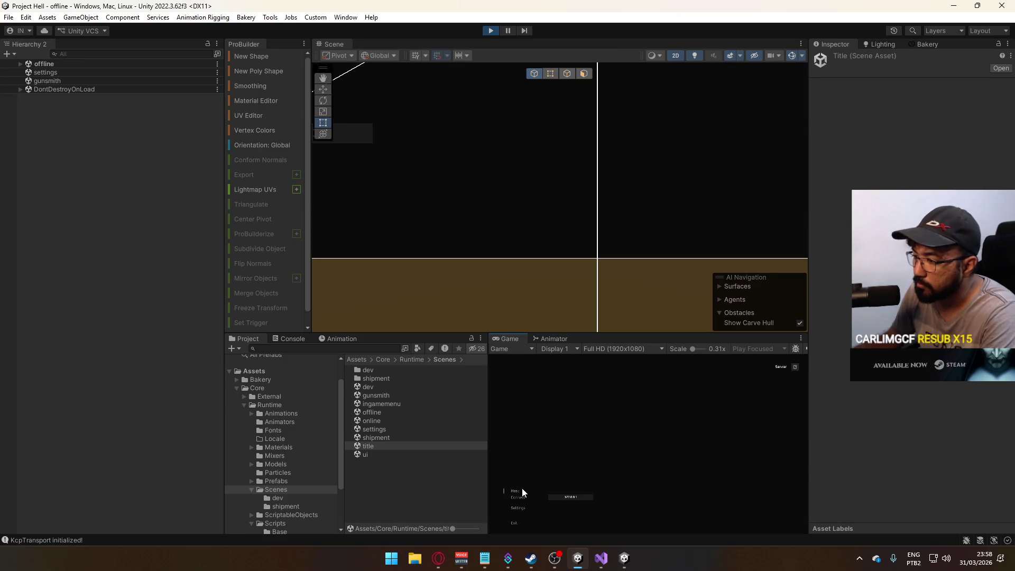
# Host a match on the shipment map and play-test shooting enemies.
pyautogui.click(522, 491)
pyautogui.press('super')
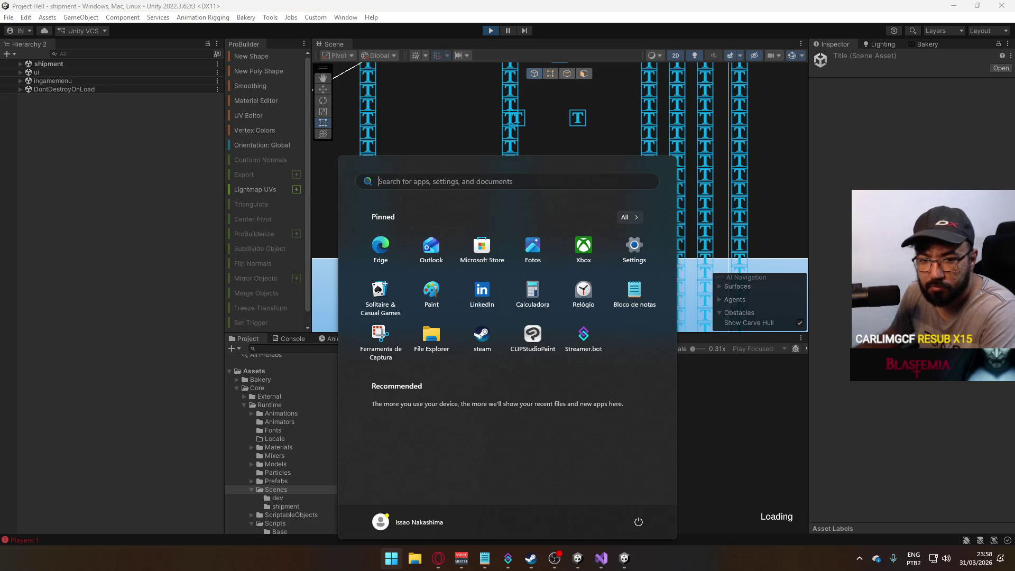
pyautogui.press('super')
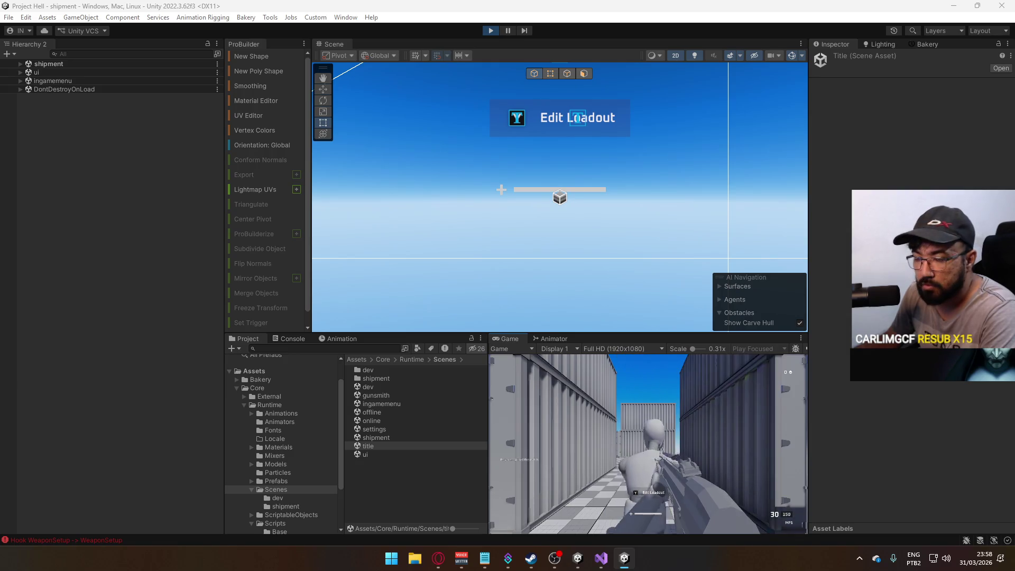
pyautogui.press('super')
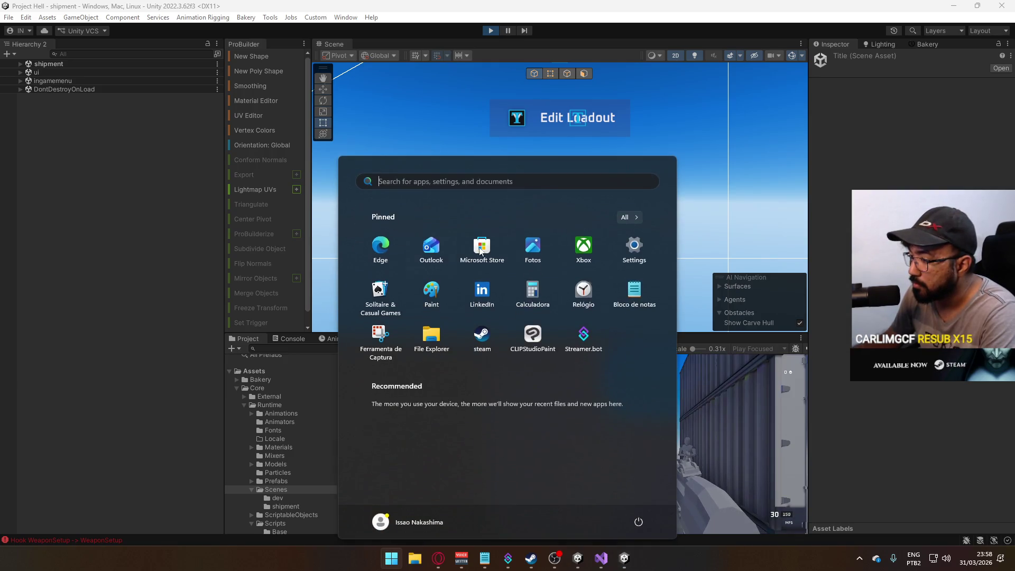
pyautogui.press('super')
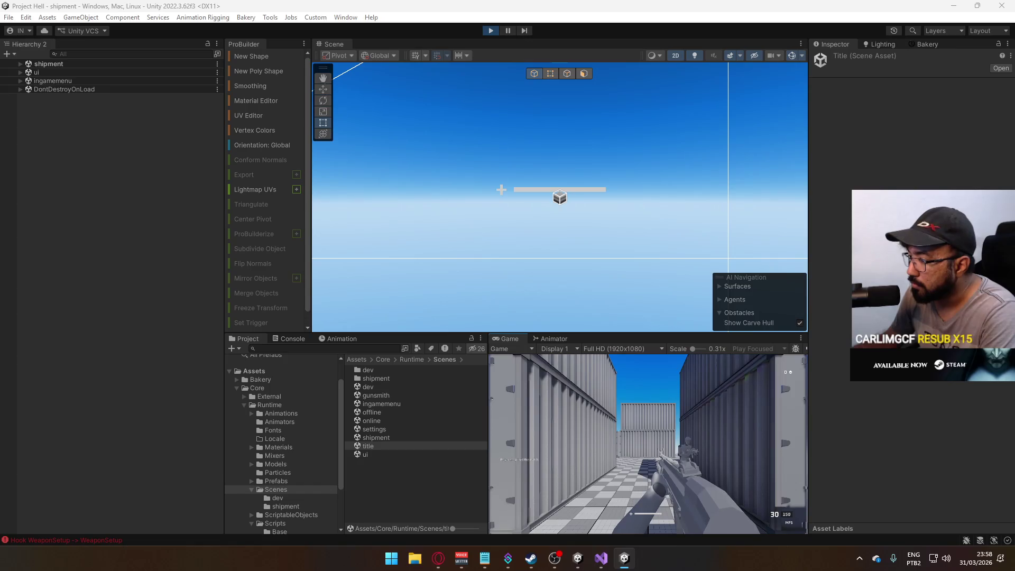
pyautogui.press('super')
pyautogui.press('super')
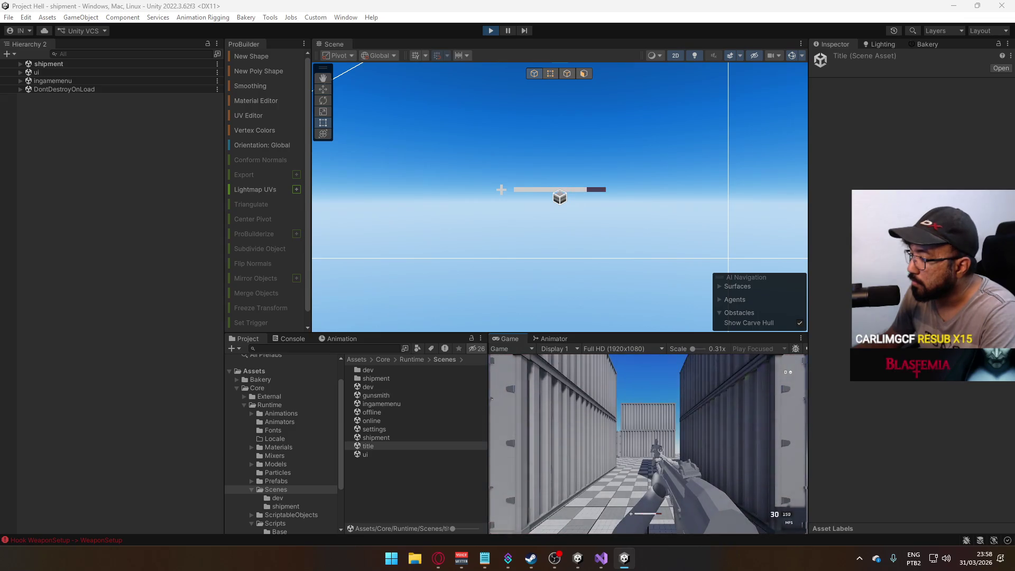
# Finish the shipment play test and exit play mode back to the title scene.
pyautogui.hotkey('alt', 'Tab')
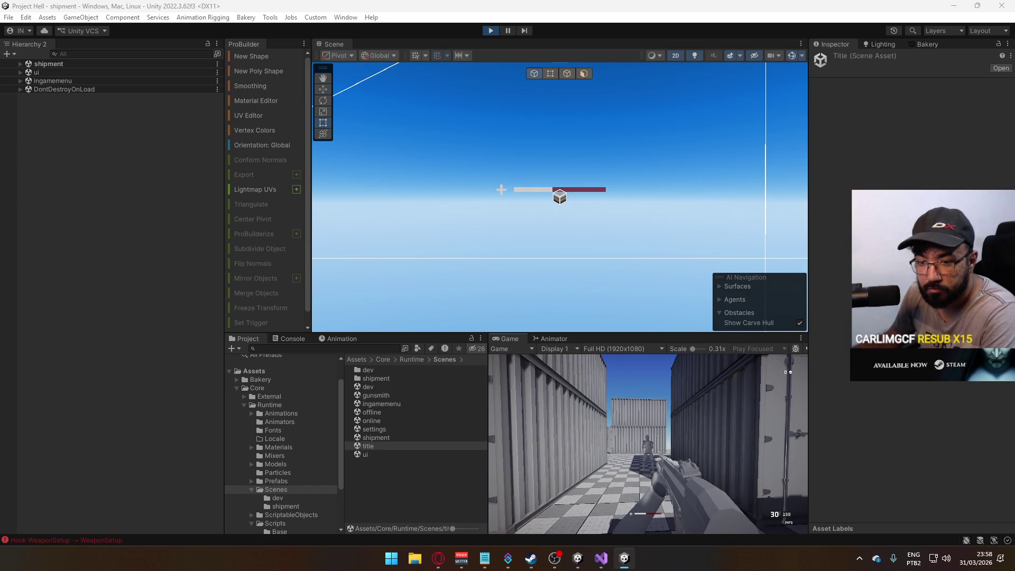
pyautogui.press('super')
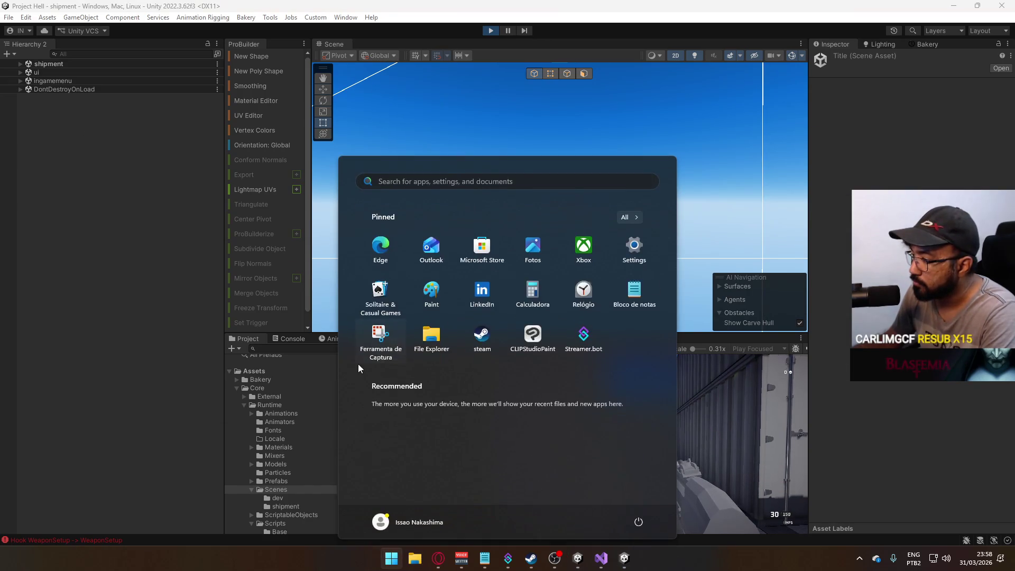
pyautogui.click(713, 449)
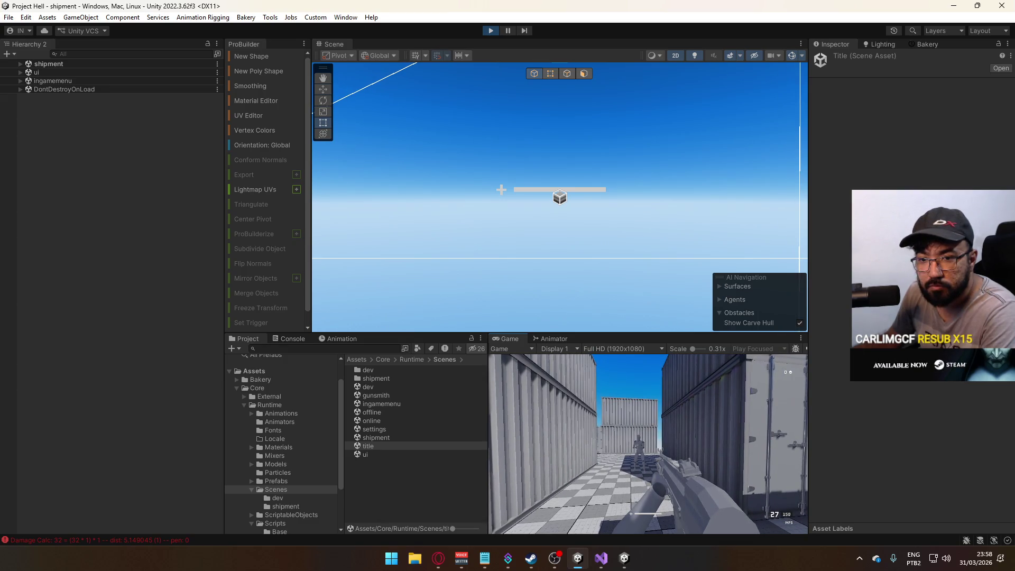
pyautogui.hotkey('alt', 'Tab')
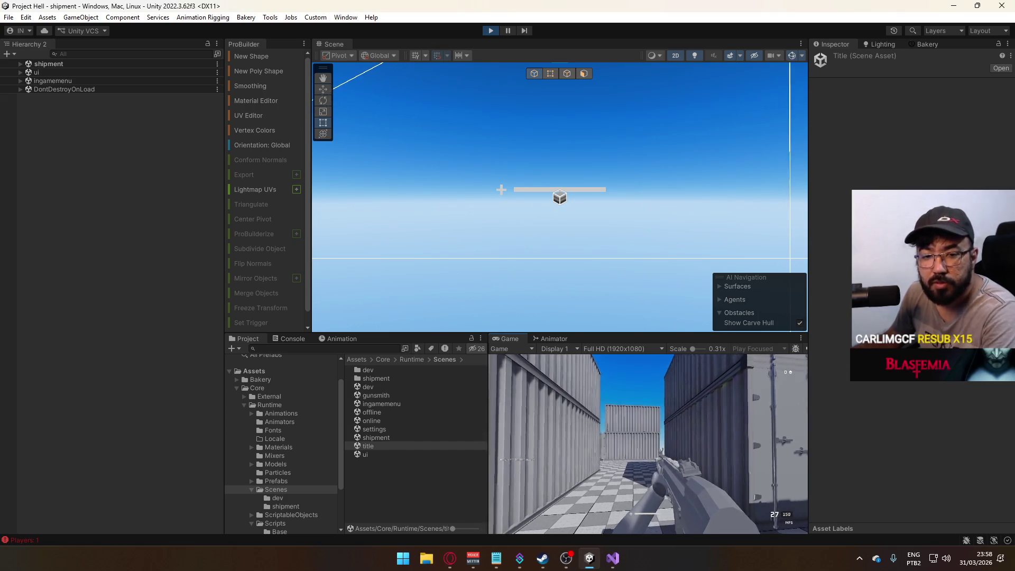
pyautogui.press('super')
pyautogui.click(530, 257)
pyautogui.hotkey('ctrl', 'p')
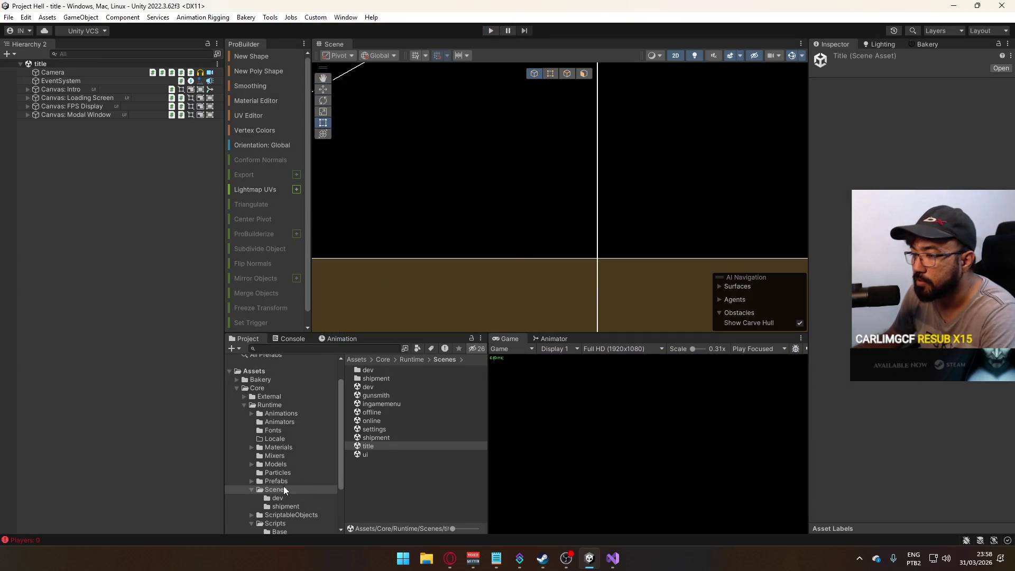
# Open the ui scene and select the HUD canvas's Crosshair element.
pyautogui.scroll(-3, 285, 490)
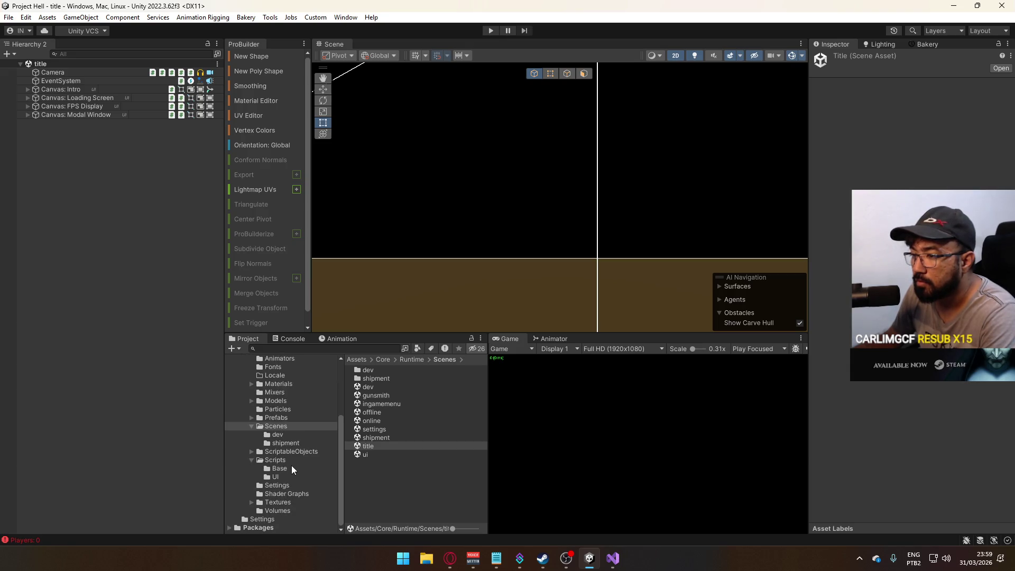
pyautogui.doubleClick(380, 455)
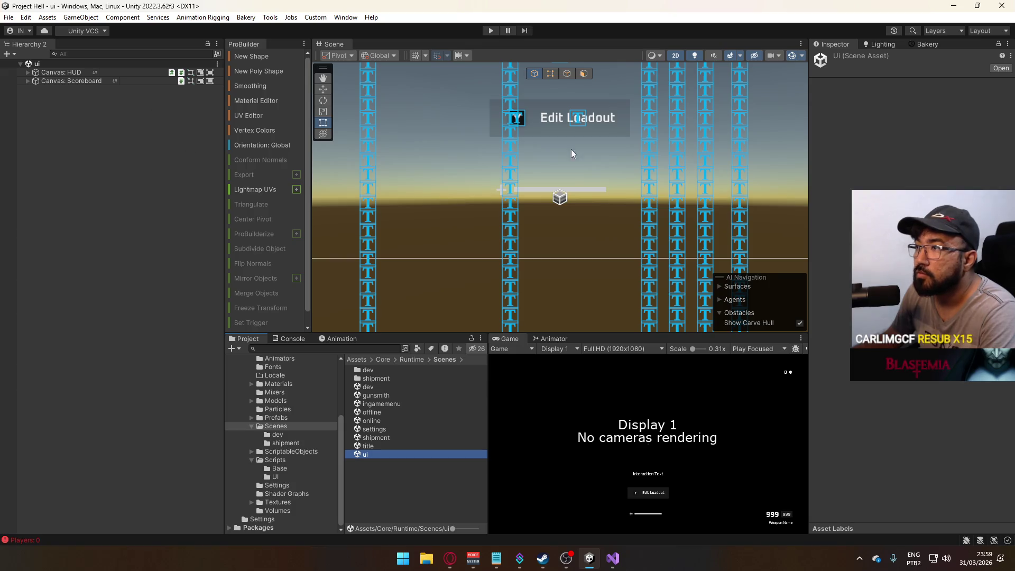
pyautogui.moveTo(585, 139); pyautogui.dragTo(594, 207)
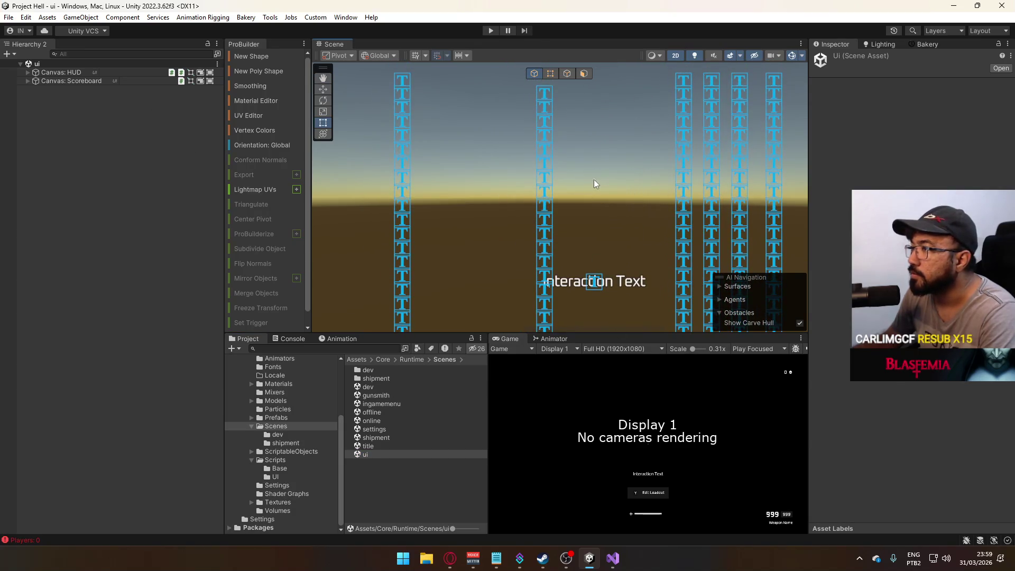
pyautogui.click(594, 179)
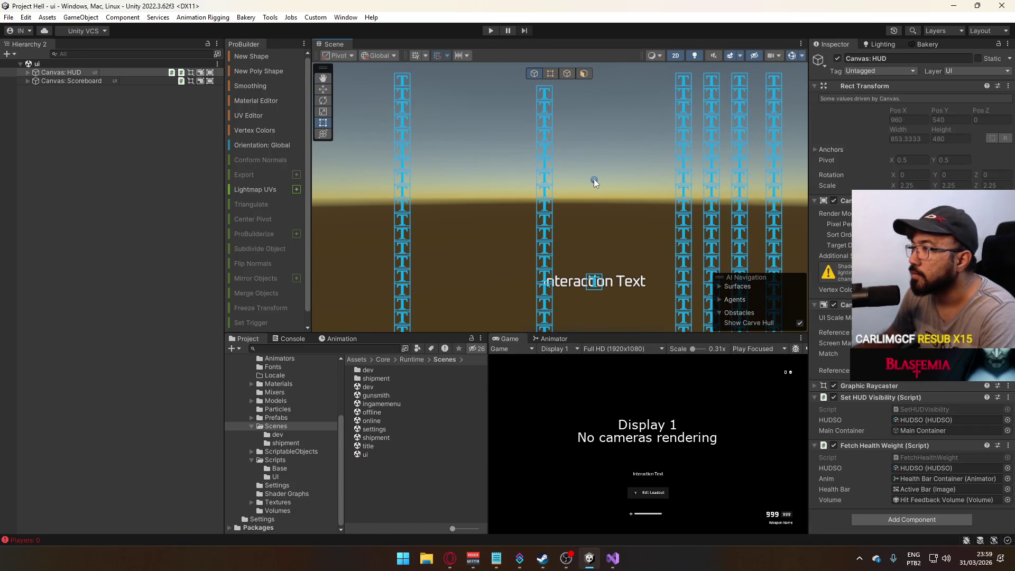
pyautogui.click(27, 73)
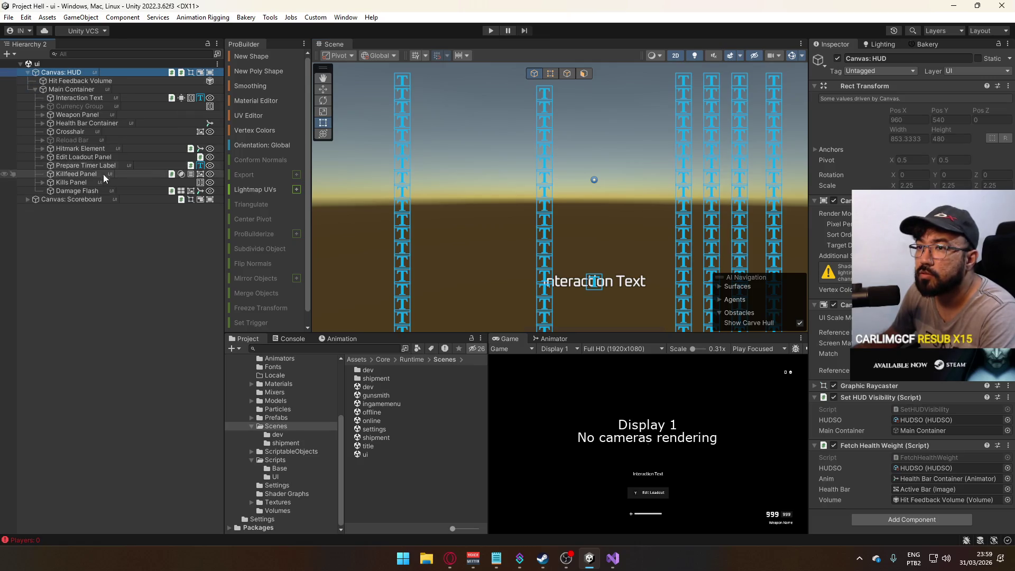
pyautogui.click(93, 132)
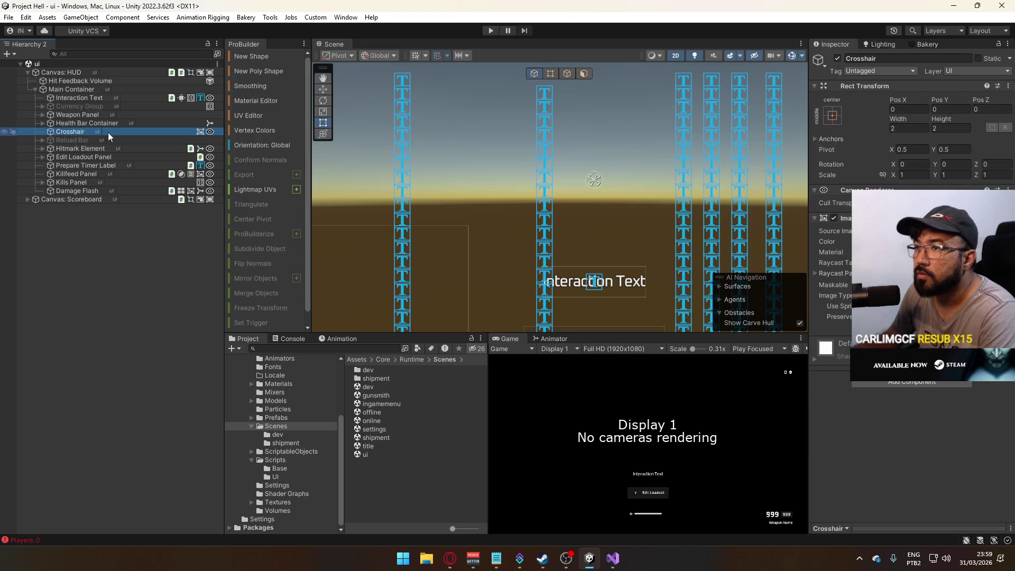
# Resize the Crosshair's Rect Transform to width 4 and height 4, and save the scene.
pyautogui.click(907, 128)
pyautogui.write('4')
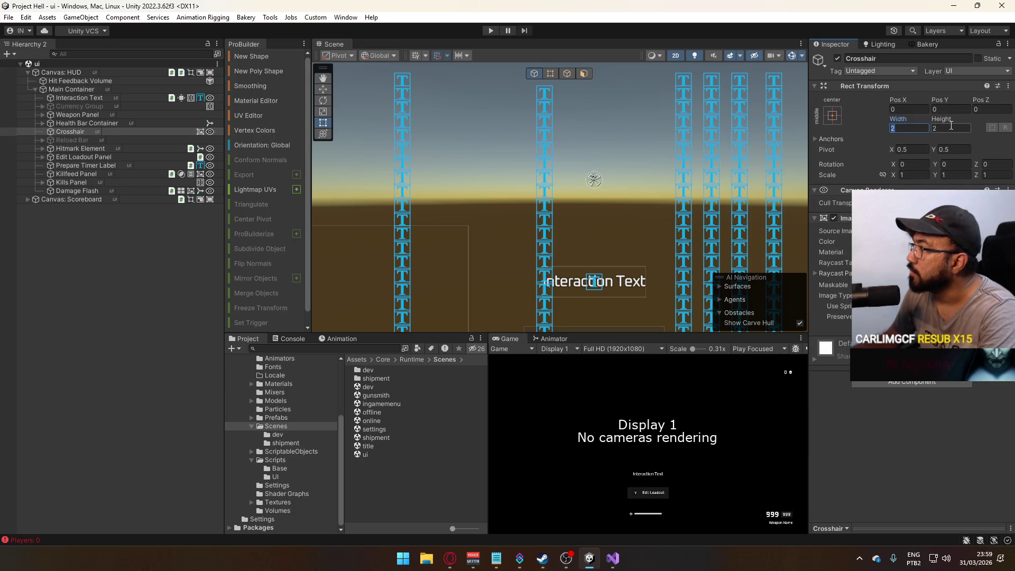
pyautogui.press('Tab')
pyautogui.write('4')
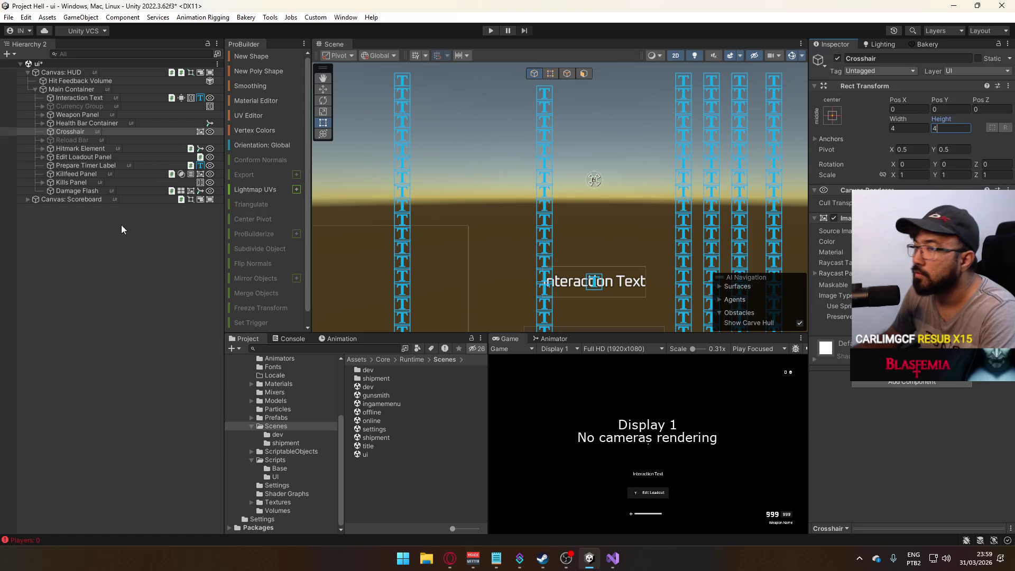
pyautogui.click(125, 218)
pyautogui.click(35, 89)
pyautogui.hotkey('ctrl', 's')
pyautogui.click(8, 17)
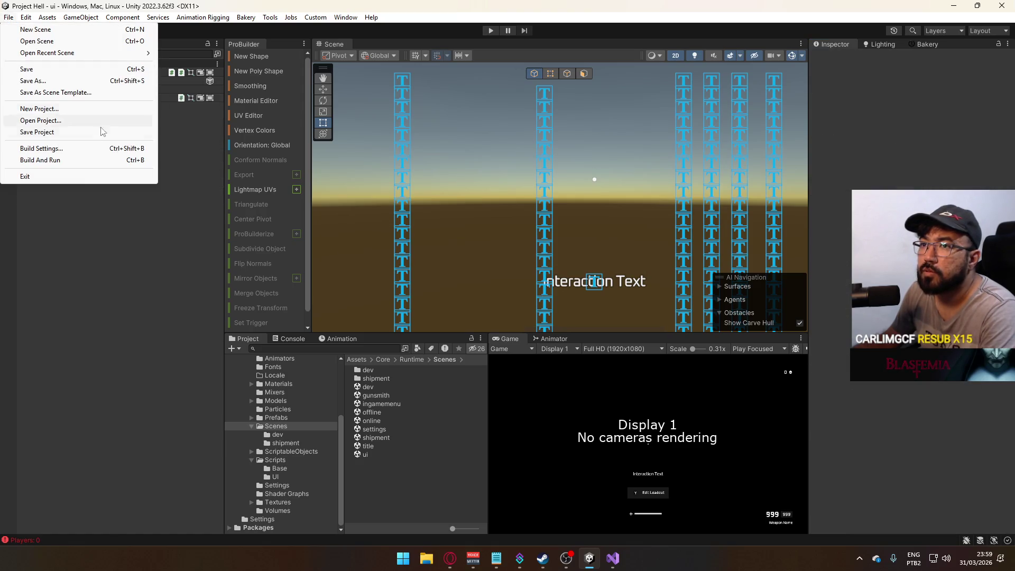
# Review Player Settings, then turn off Development Build in Build Settings.
pyautogui.click(87, 151)
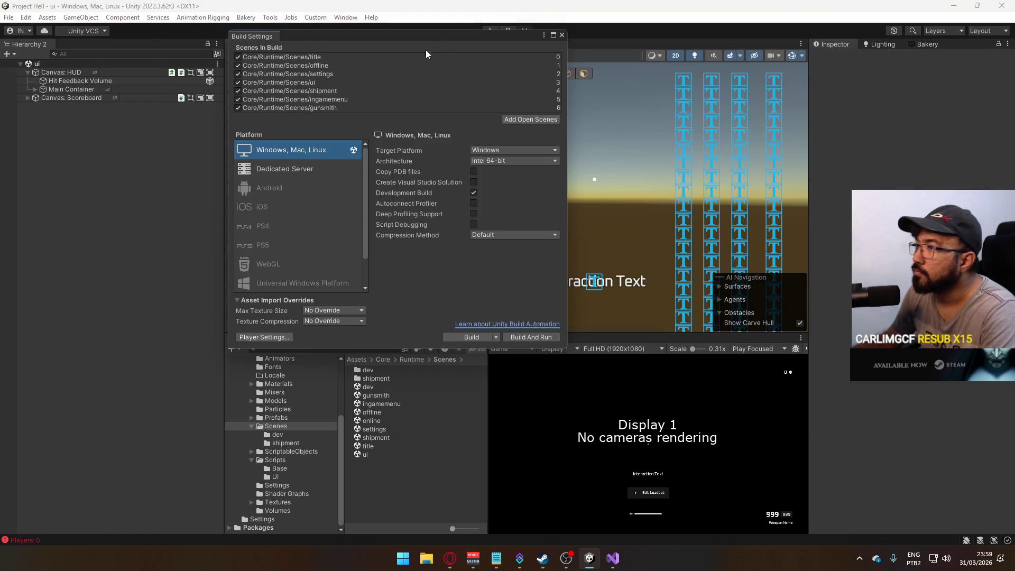
pyautogui.click(266, 338)
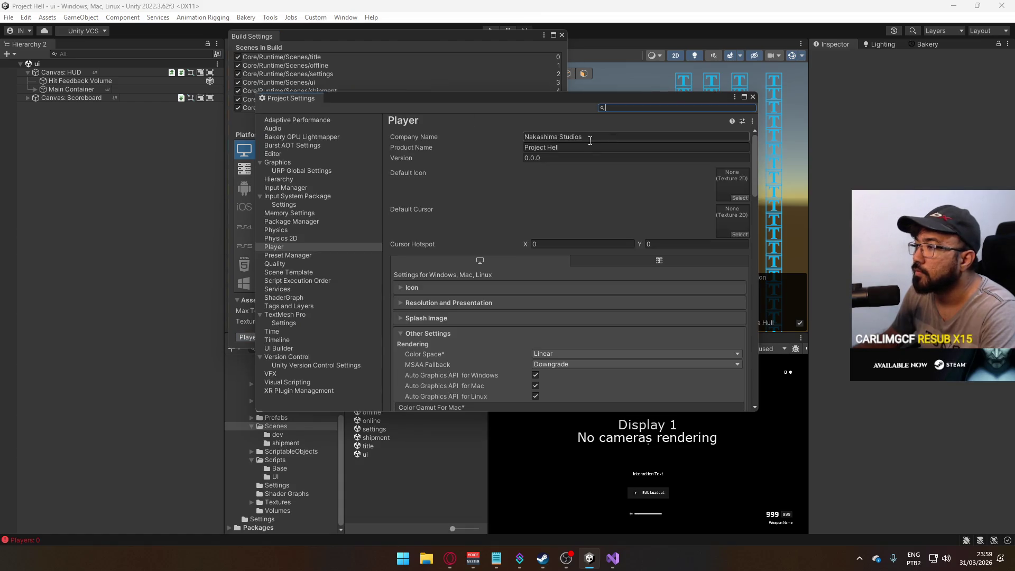
pyautogui.click(753, 97)
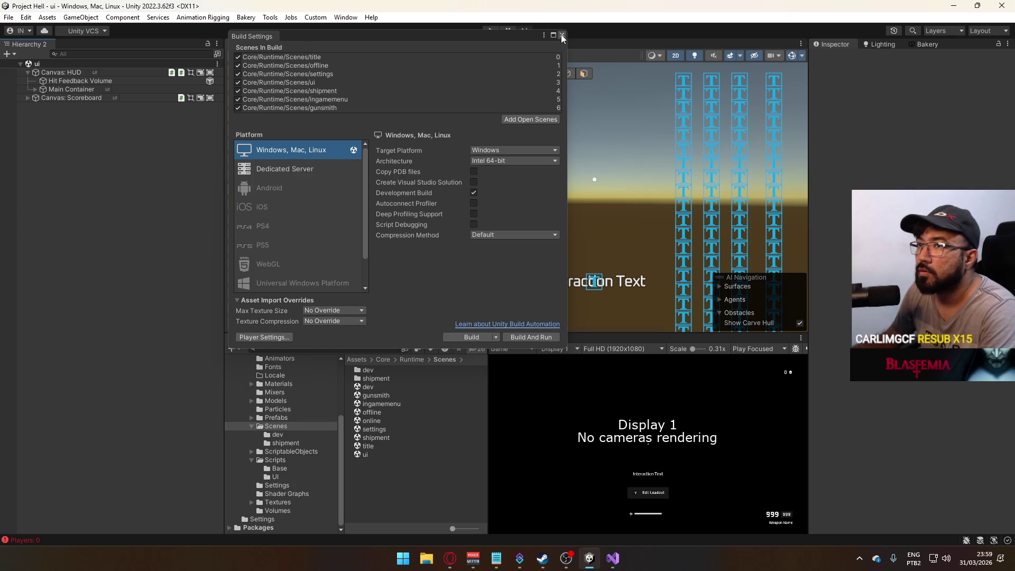
pyautogui.click(474, 192)
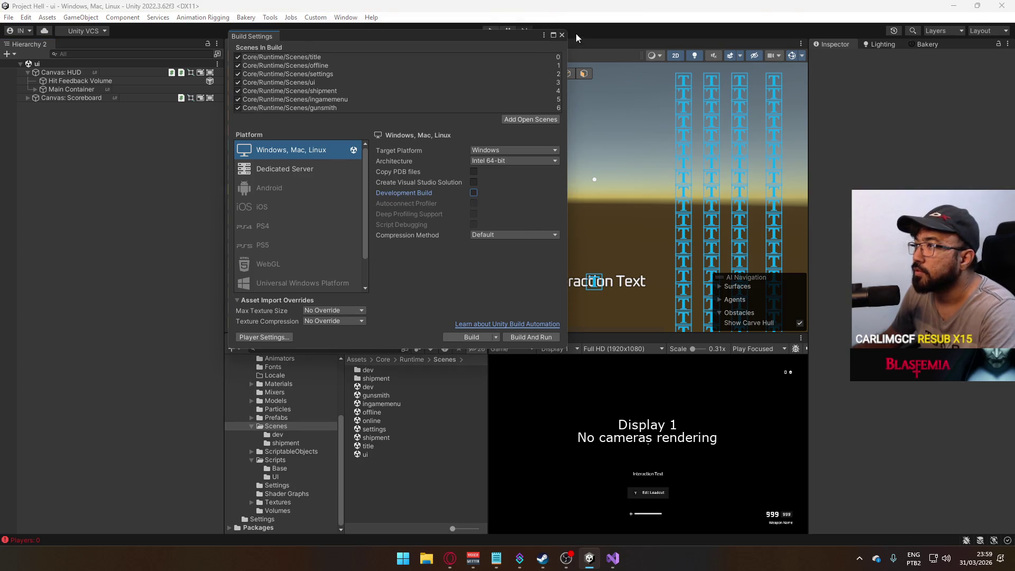
# Start a Clean Build with the Builds\Project Hell folder as the destination.
pyautogui.click(496, 337)
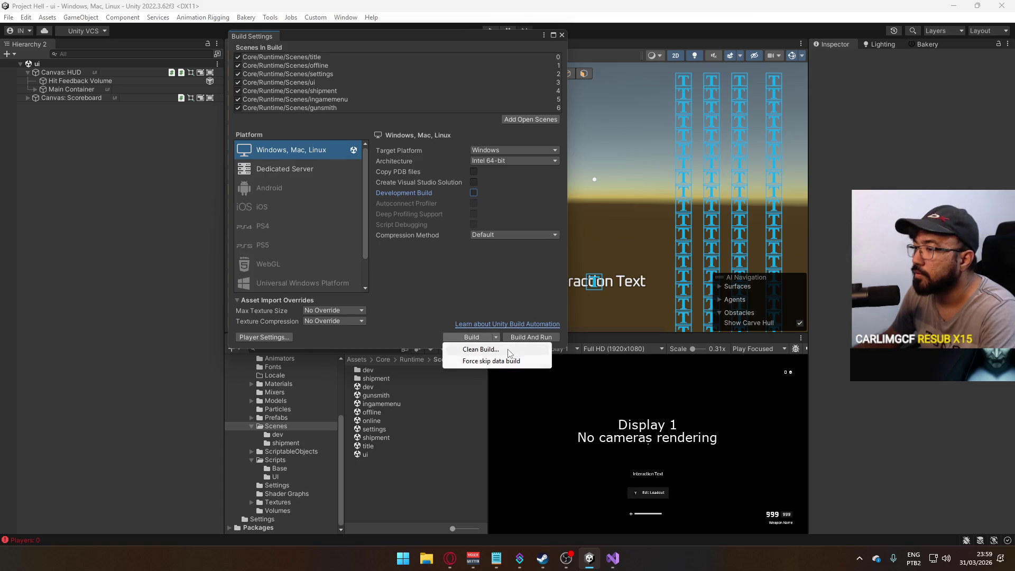
pyautogui.click(480, 350)
pyautogui.click(382, 168)
pyautogui.click(322, 236)
pyautogui.click(607, 401)
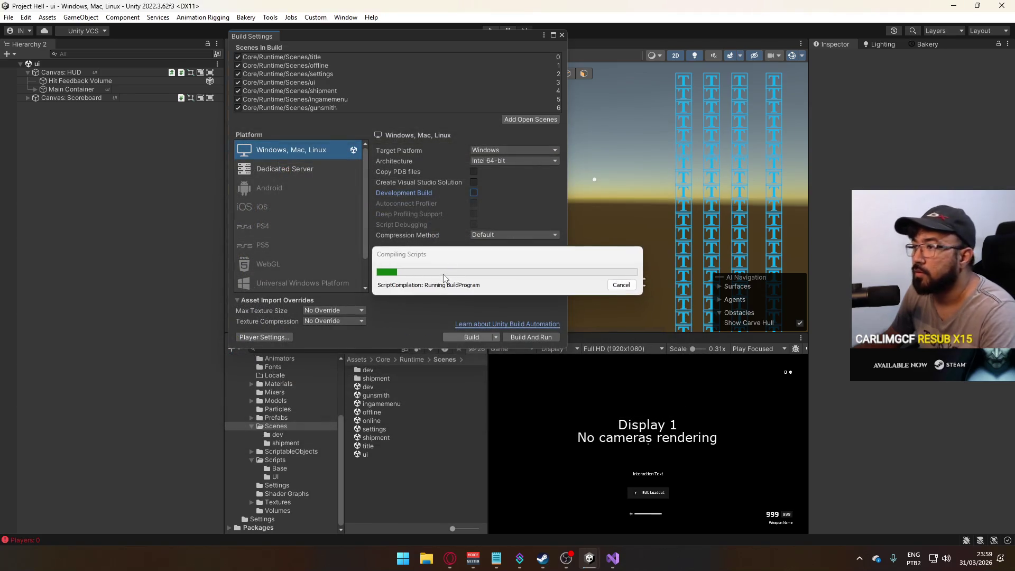
pyautogui.click(859, 559)
pyautogui.click(860, 558)
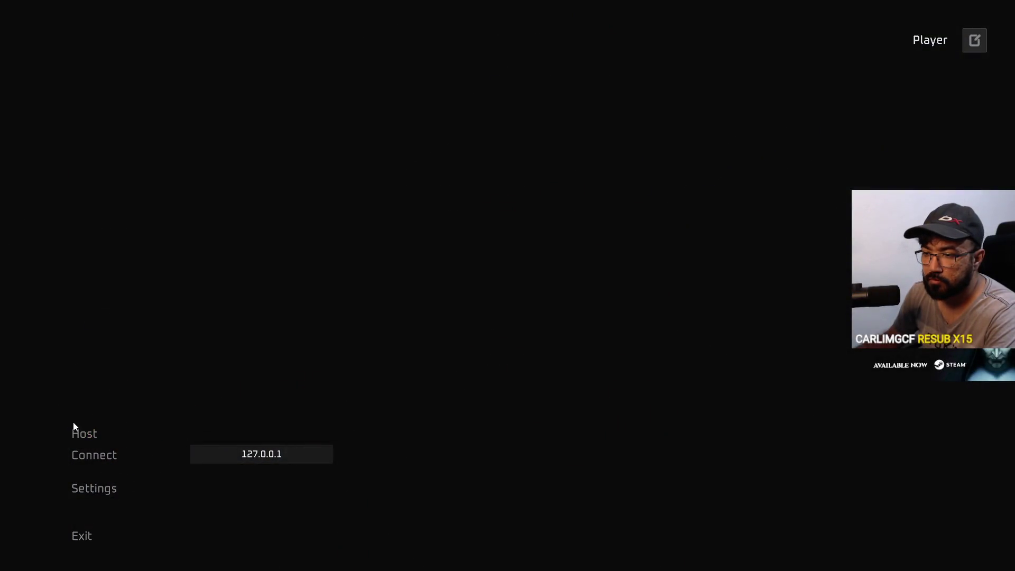
# Replace the player name with a new gamer name and confirm it.
pyautogui.click(974, 40)
pyautogui.click(541, 278)
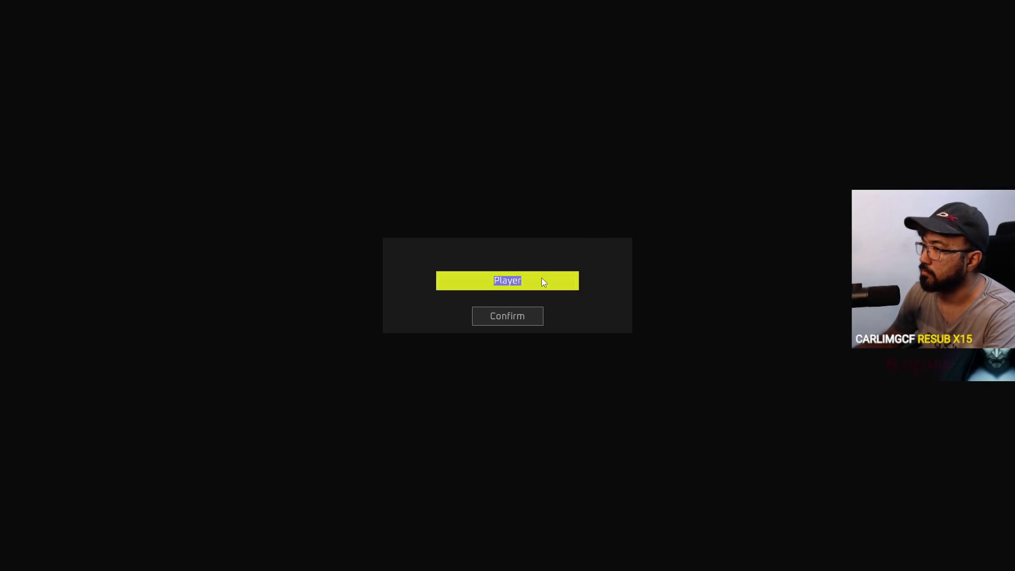
pyautogui.write('Naka')
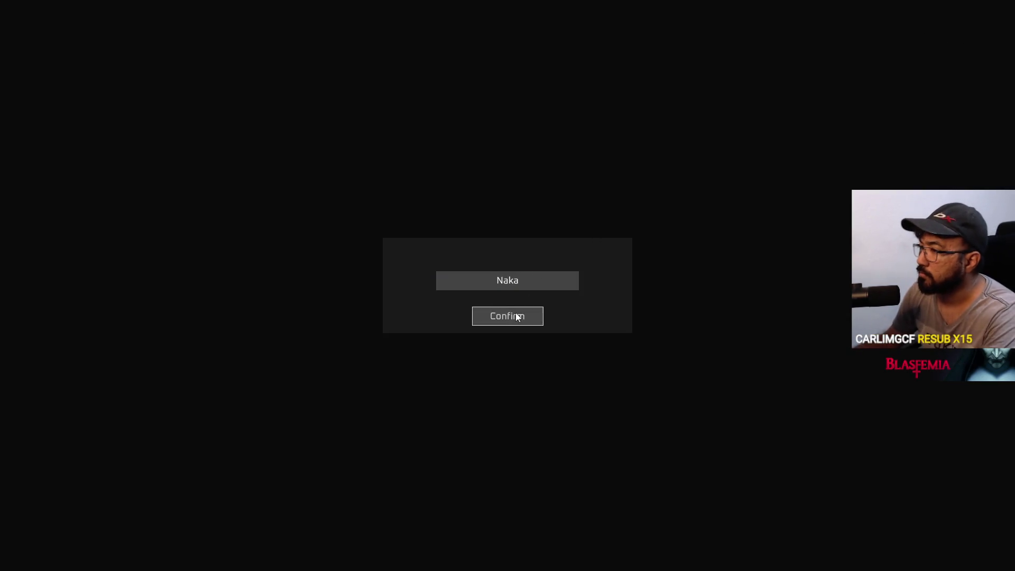
pyautogui.click(516, 315)
# Host a match, walk down the container corridors, then view the scoreboard.
pyautogui.click(87, 434)
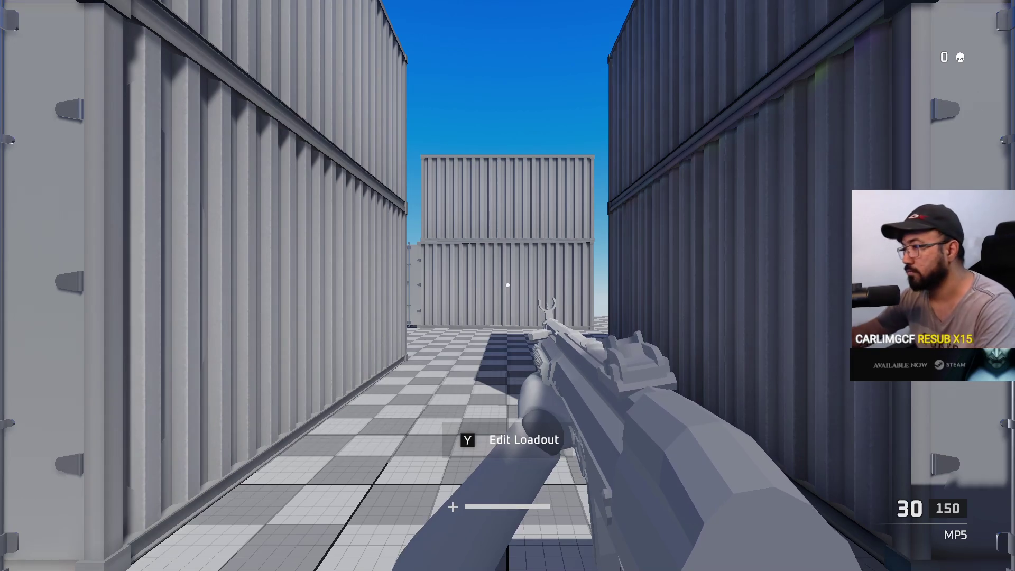
pyautogui.press('w')
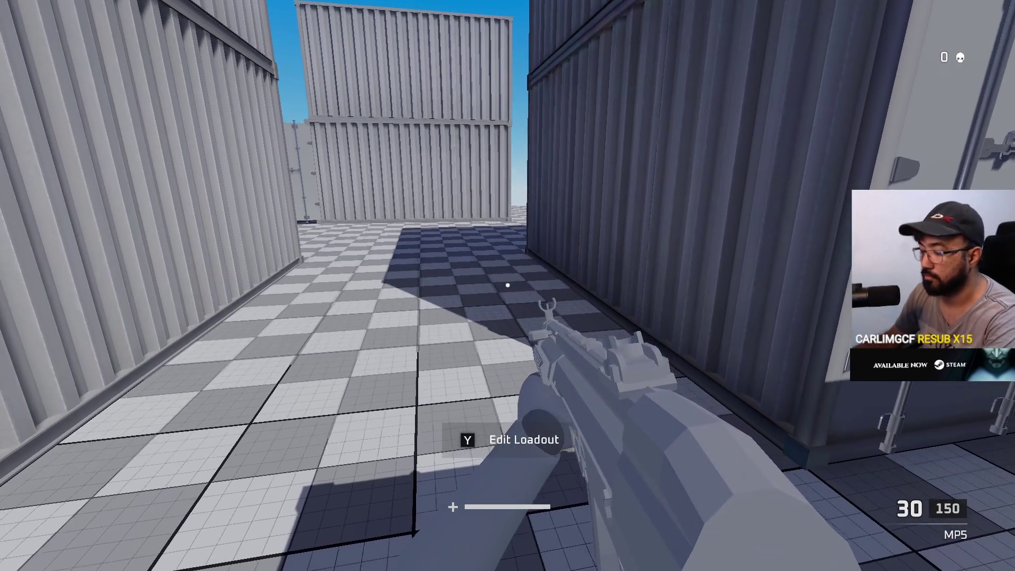
pyautogui.press('1')
pyautogui.press('w')
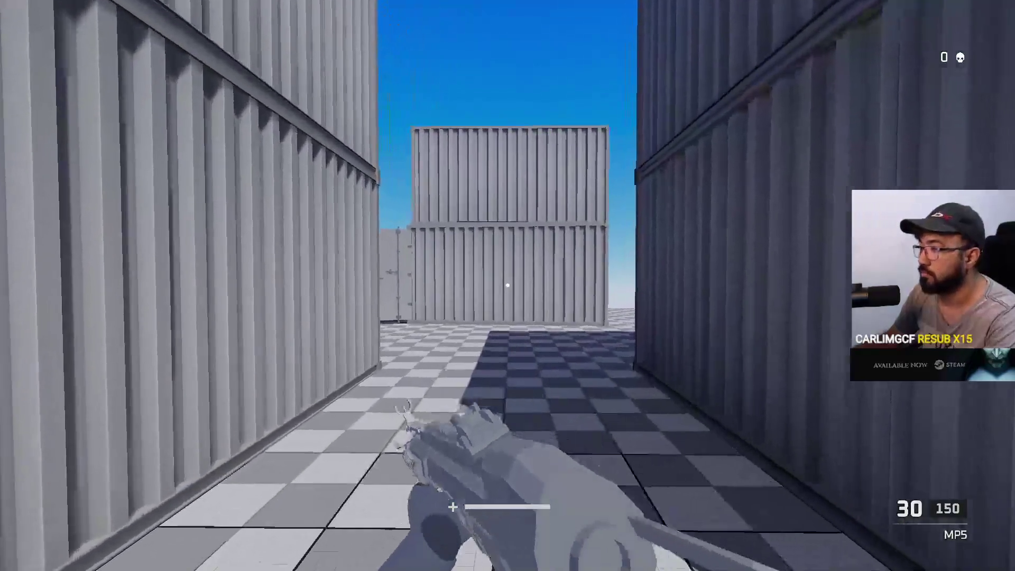
pyautogui.press('w')
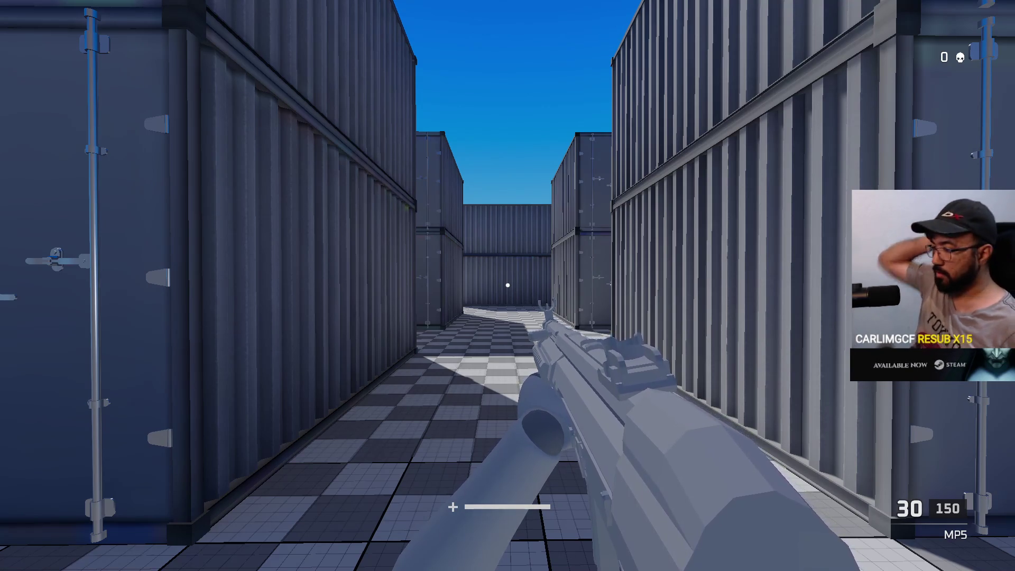
pyautogui.press('super')
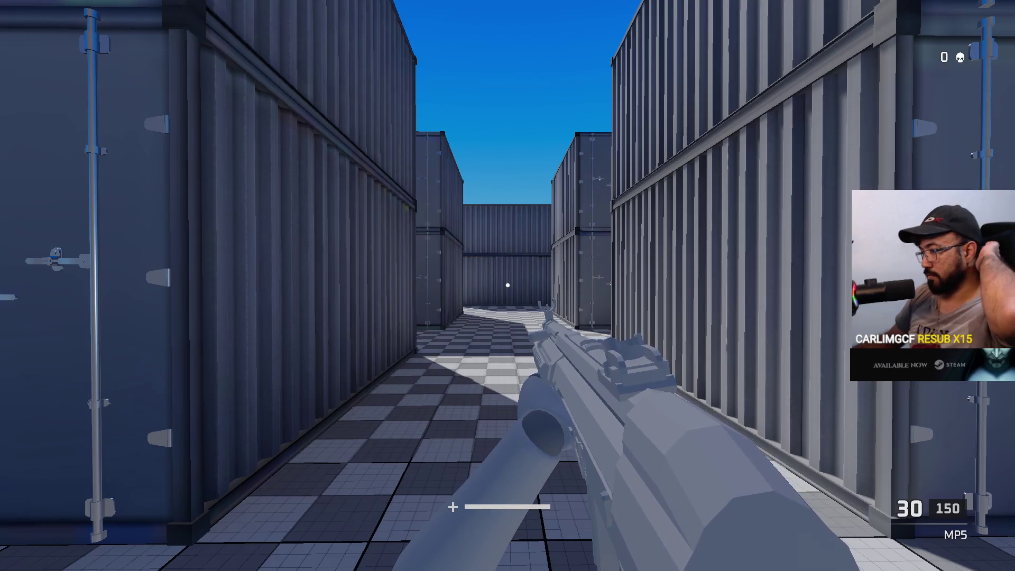
pyautogui.press('Tab')
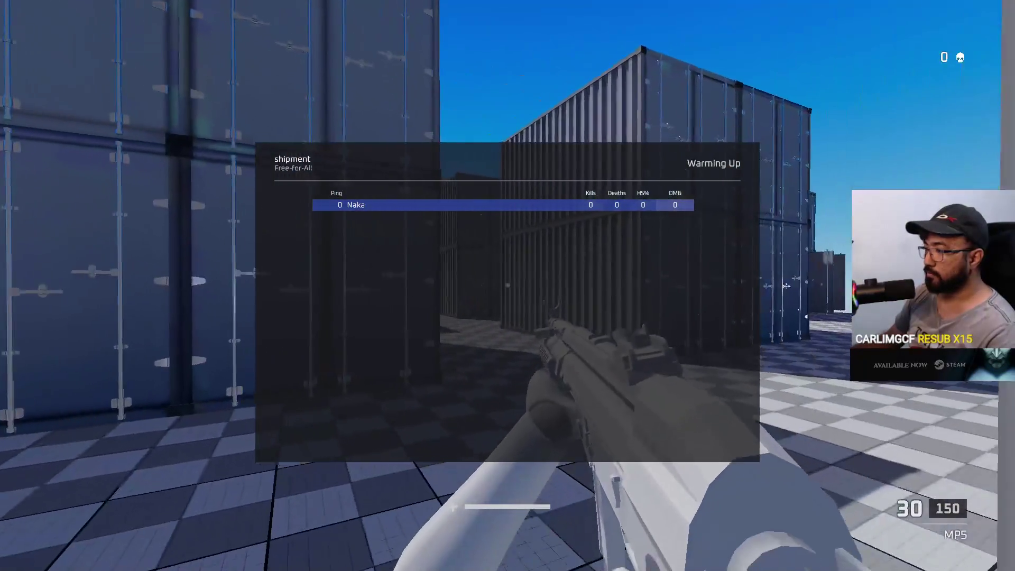
# Check the scoreboard, then walk through an open container and between the stacks.
pyautogui.press('Tab')
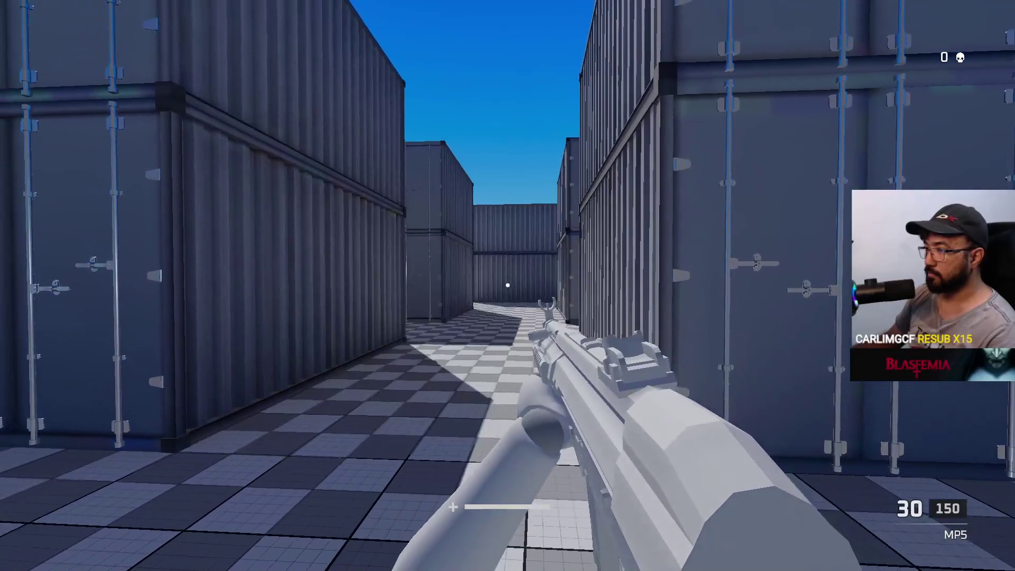
pyautogui.press('Tab')
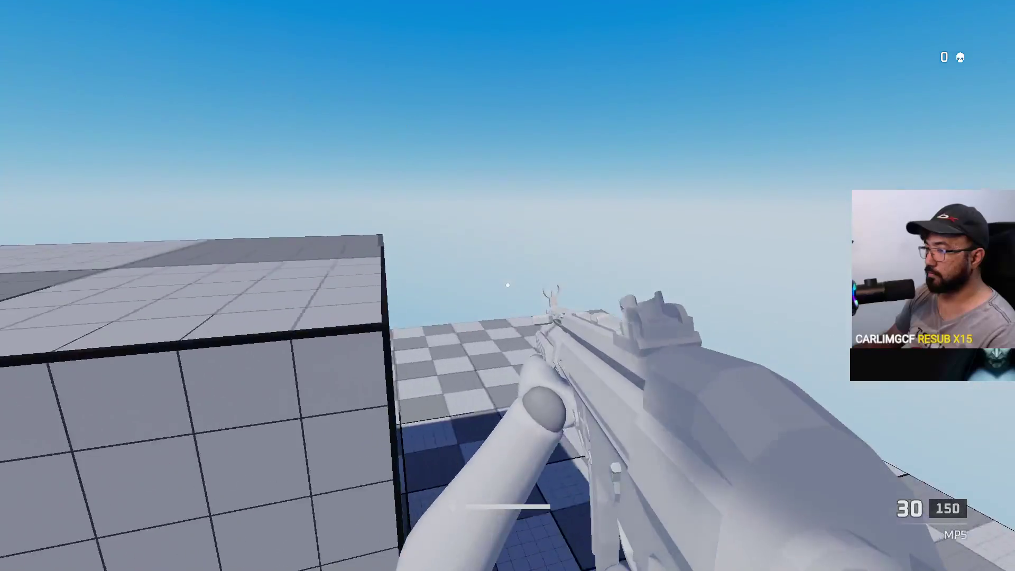
pyautogui.press('w')
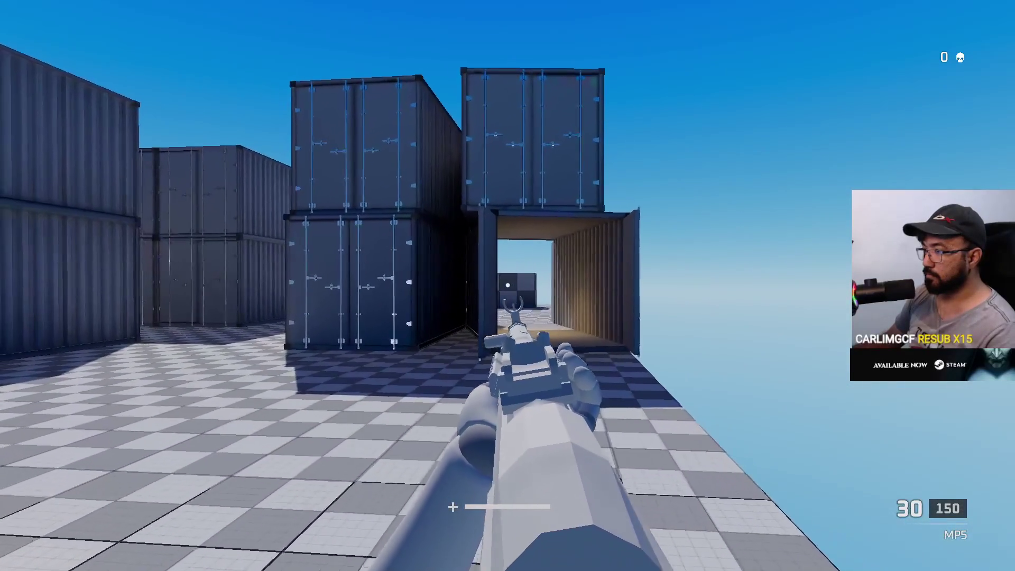
pyautogui.press('w')
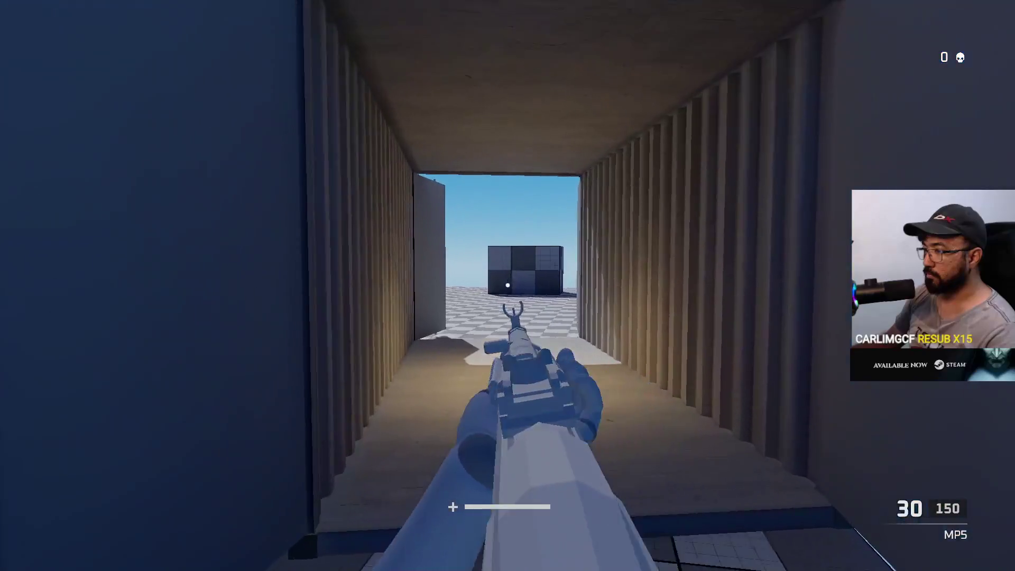
pyautogui.press('w')
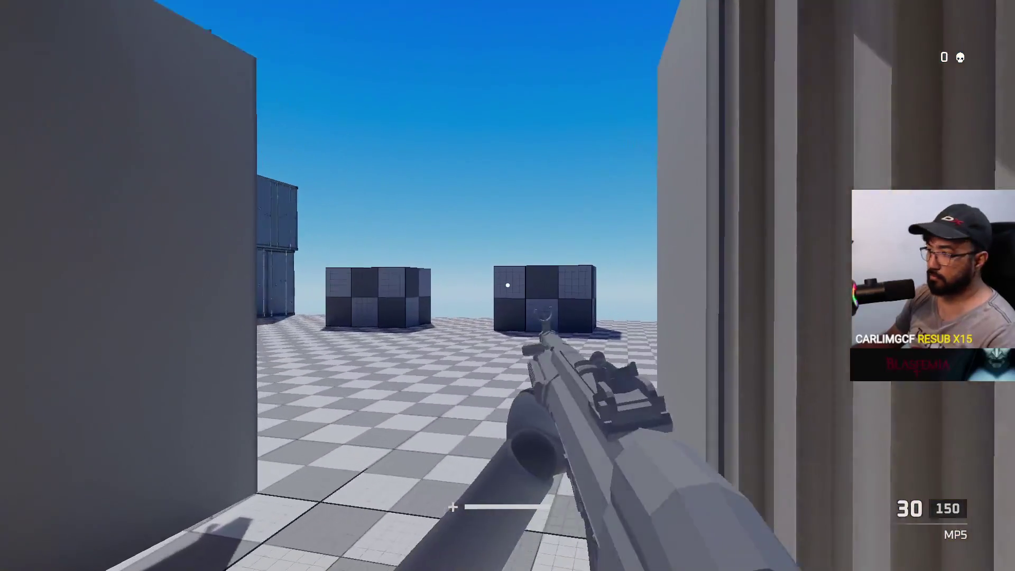
pyautogui.press('w')
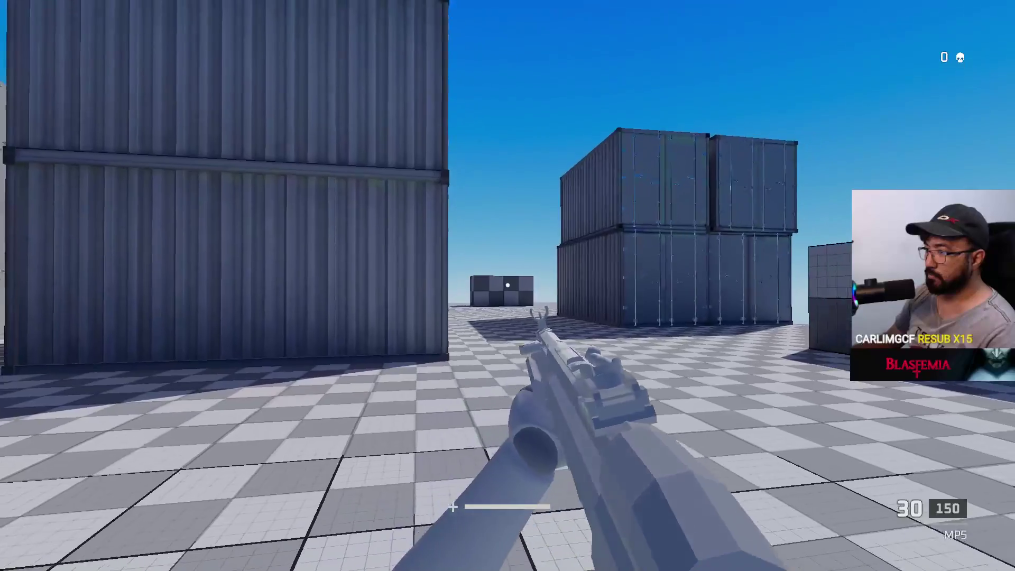
pyautogui.press('w')
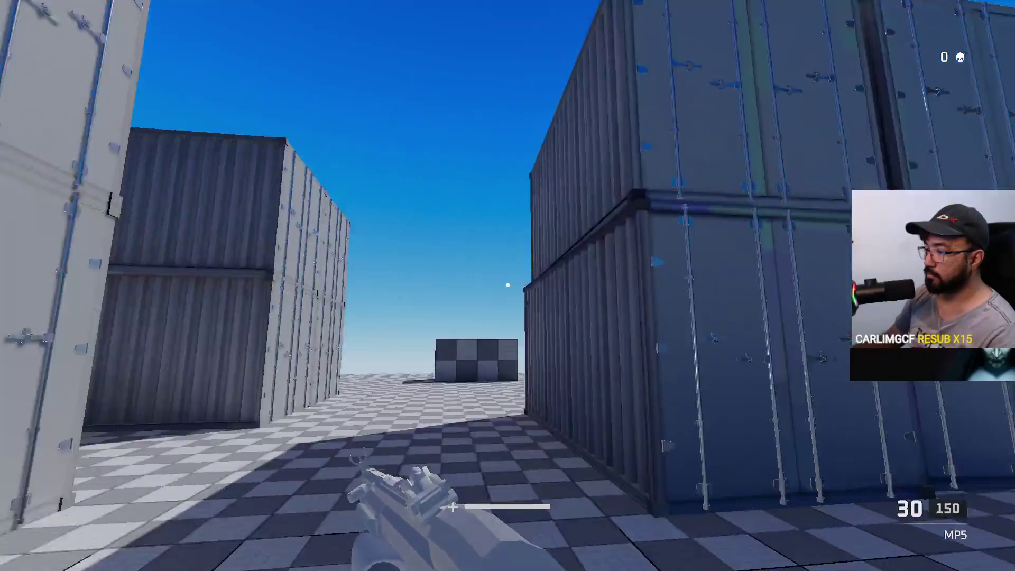
pyautogui.press('w')
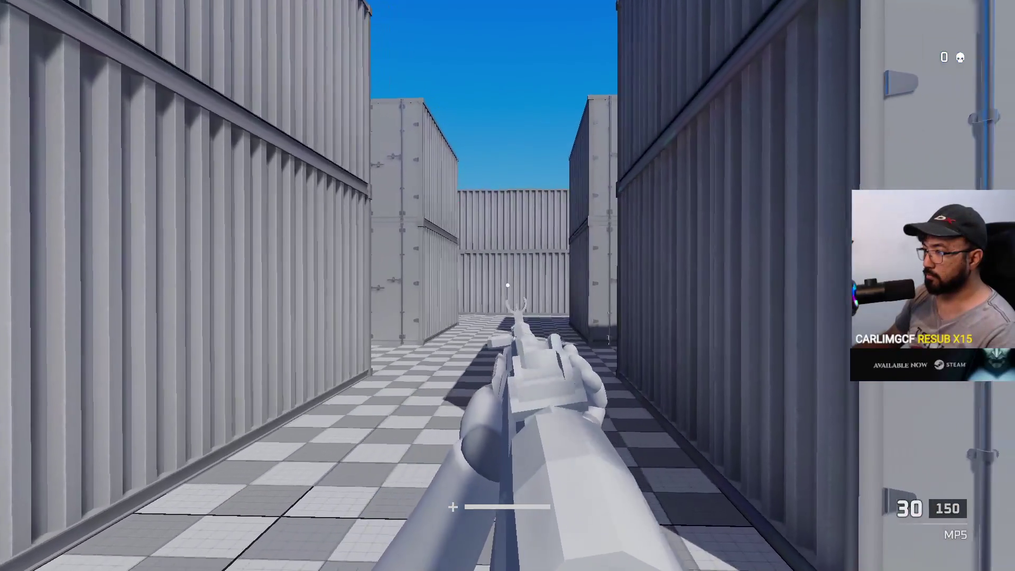
pyautogui.press('w')
pyautogui.press('w')
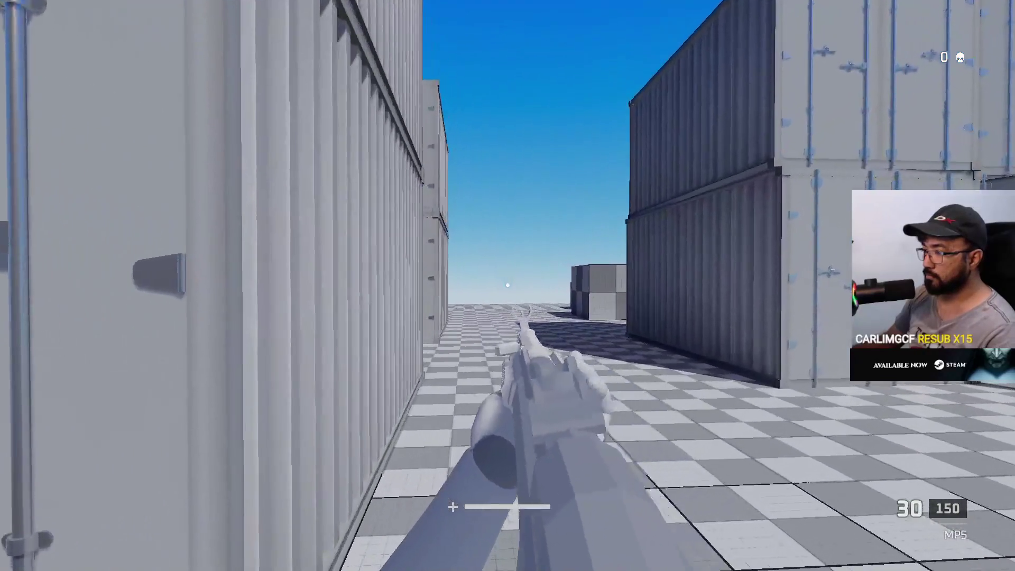
pyautogui.press('w')
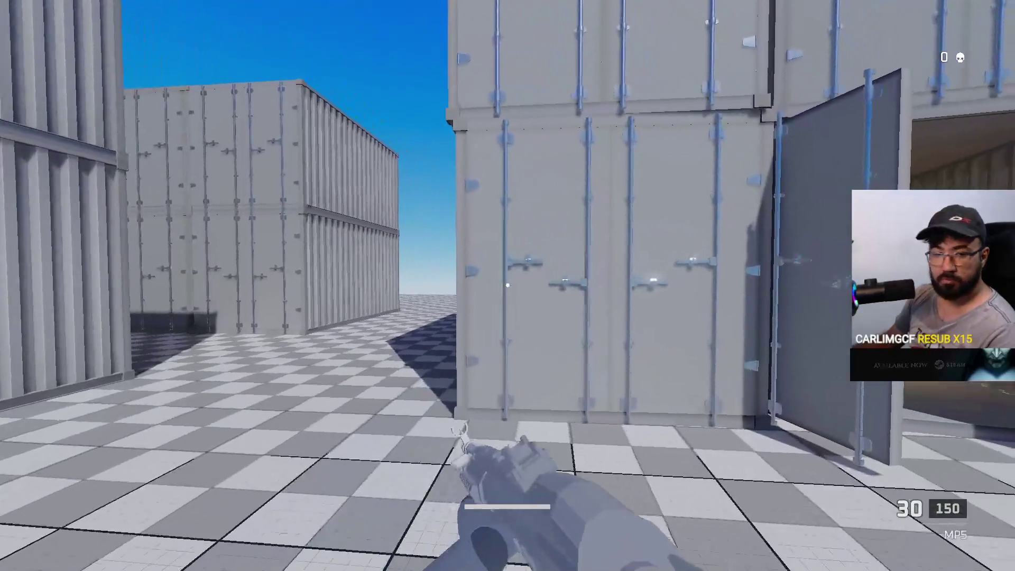
pyautogui.press('w')
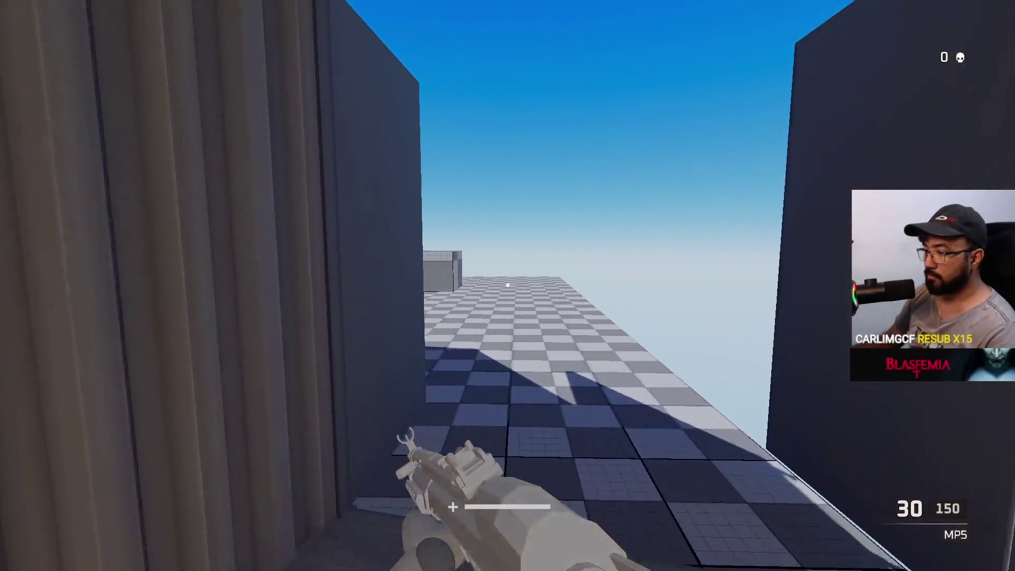
pyautogui.press('w')
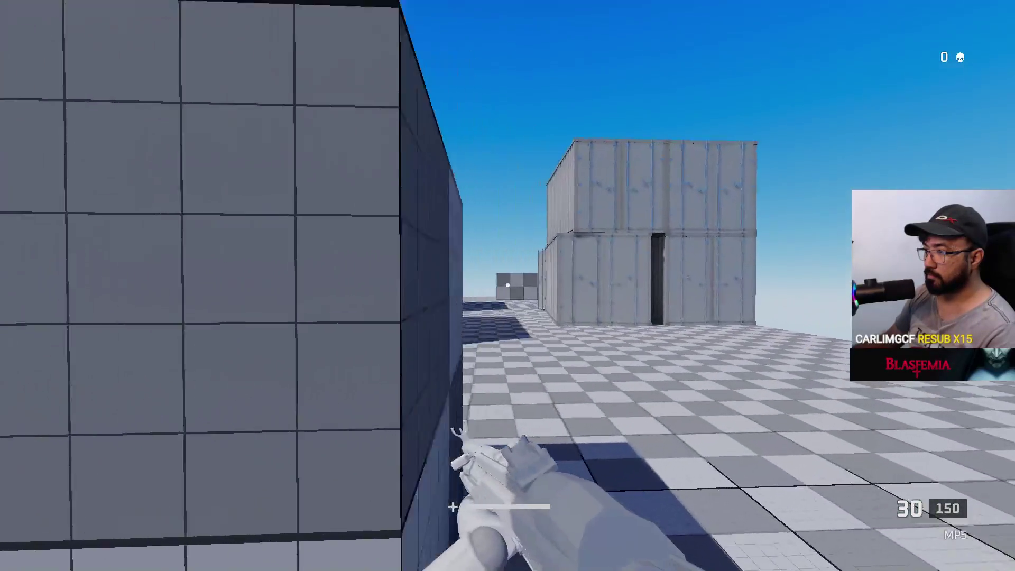
# Continue past the double container stack and through more open containers.
pyautogui.press('w')
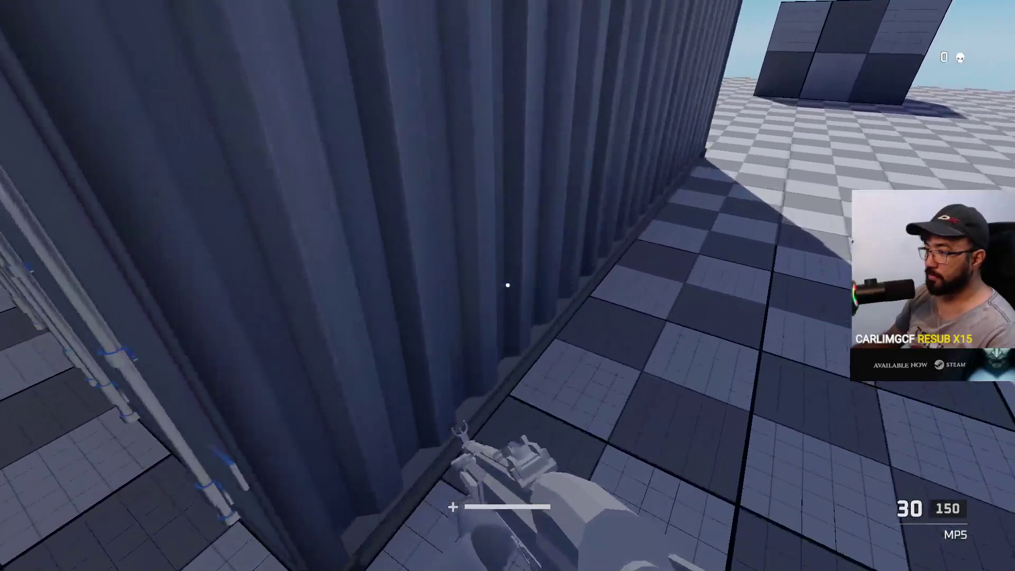
pyautogui.press('w')
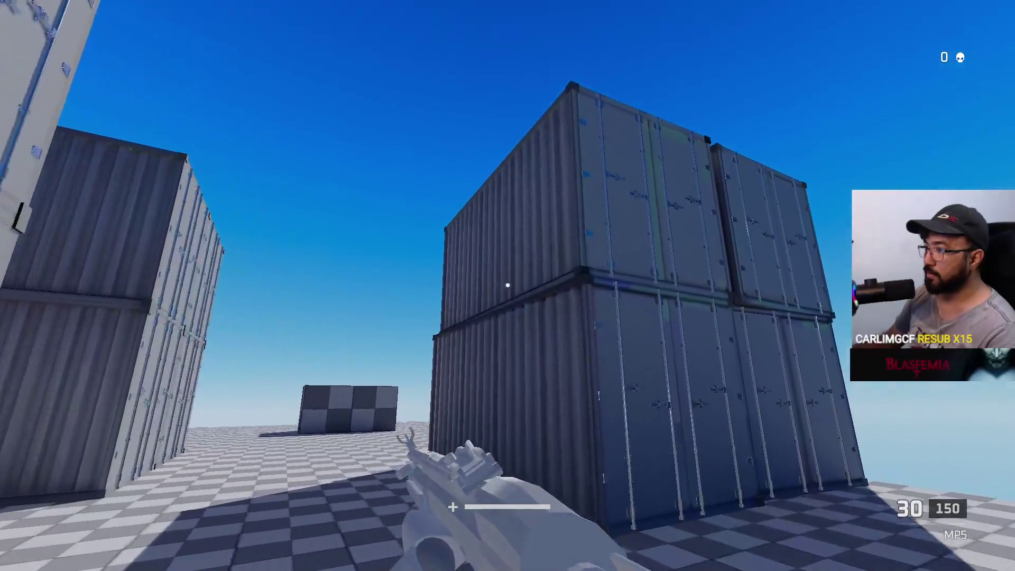
pyautogui.press('w')
pyautogui.press('w')
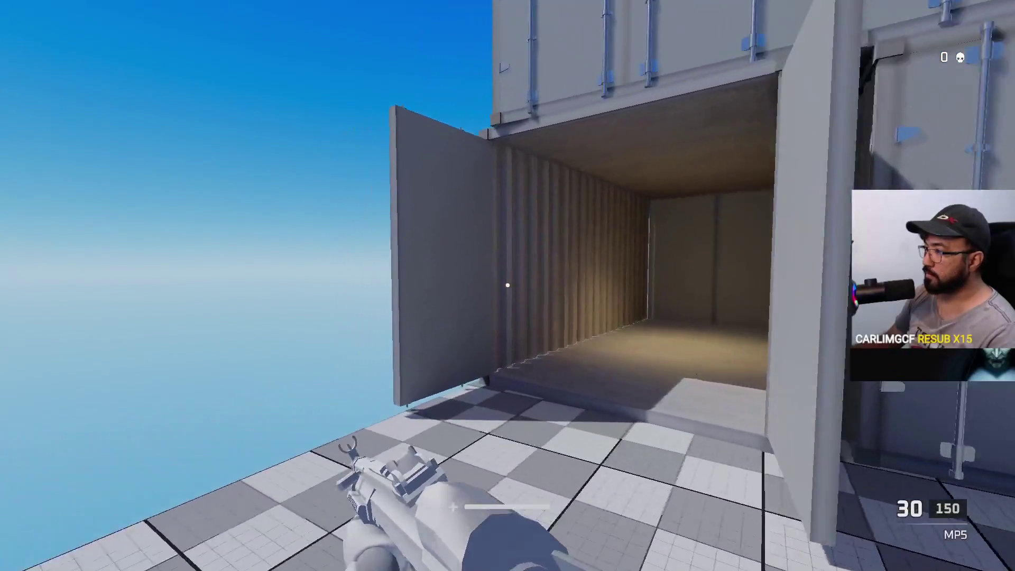
pyautogui.press('w')
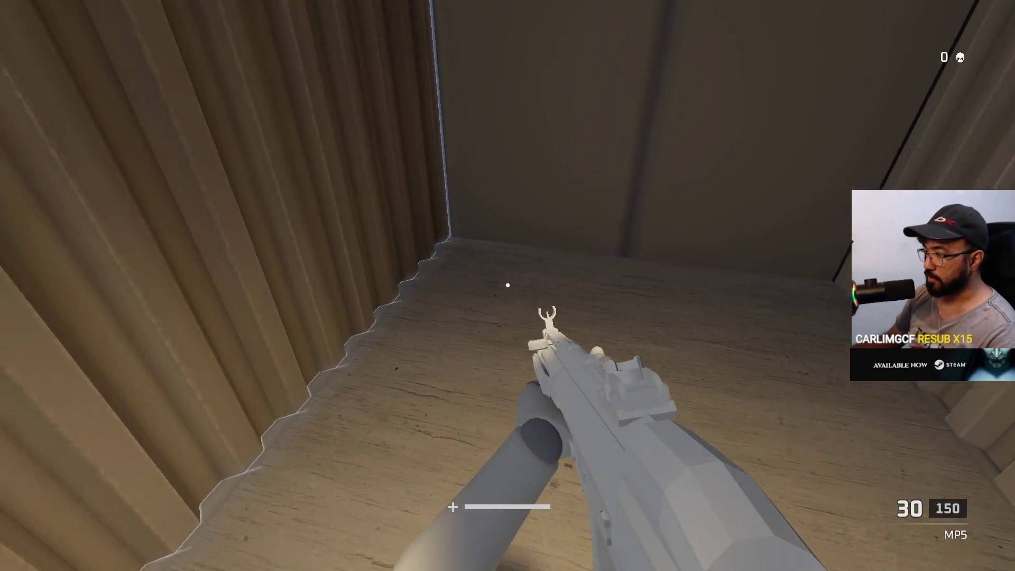
pyautogui.press('w')
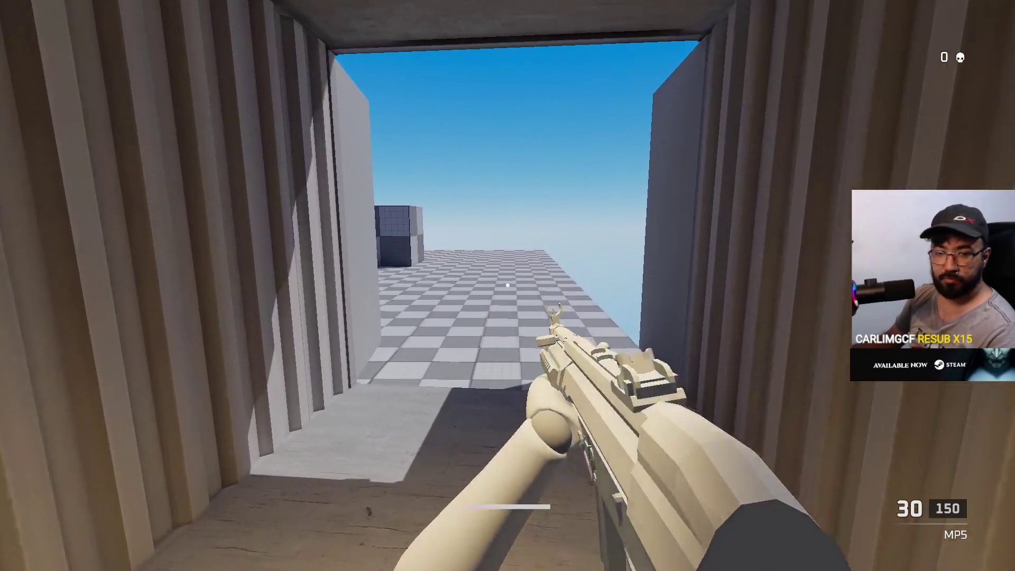
pyautogui.press('w')
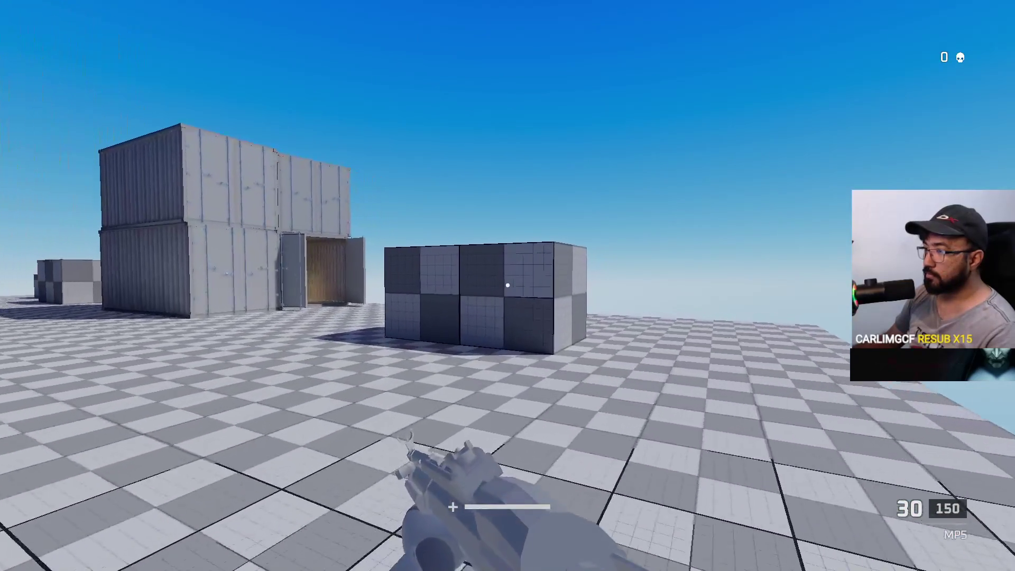
pyautogui.press('w')
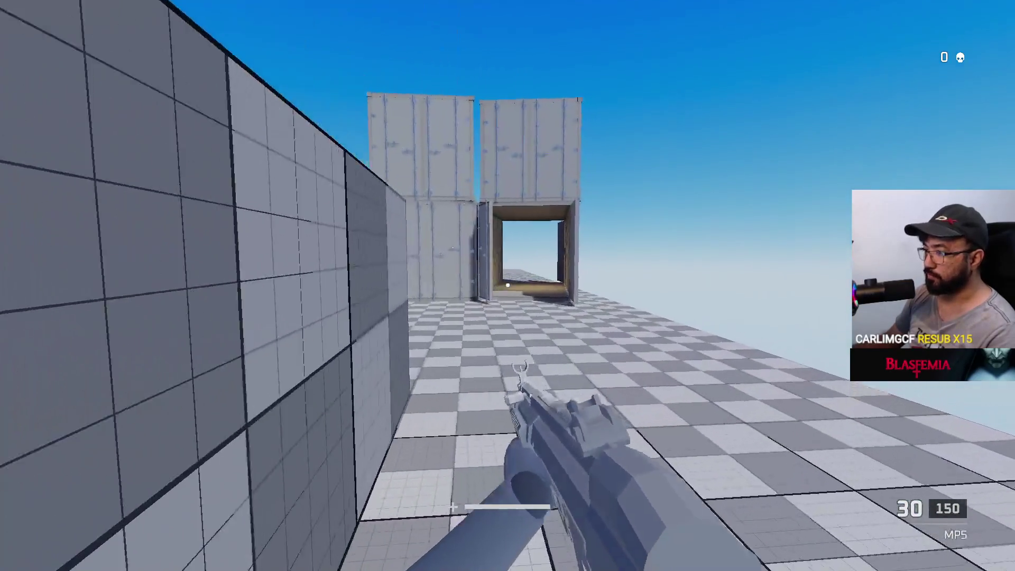
pyautogui.press('w')
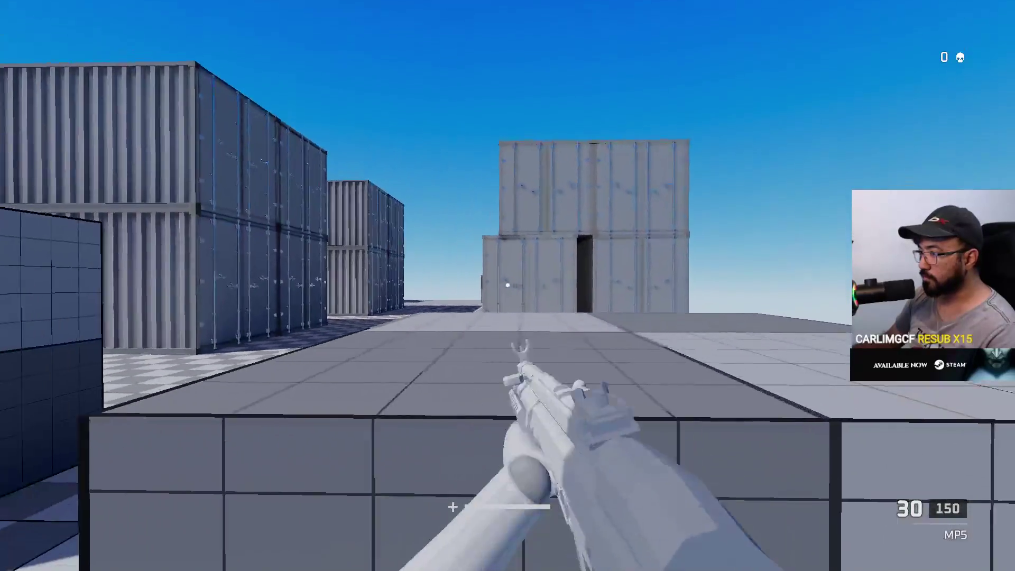
pyautogui.press('w')
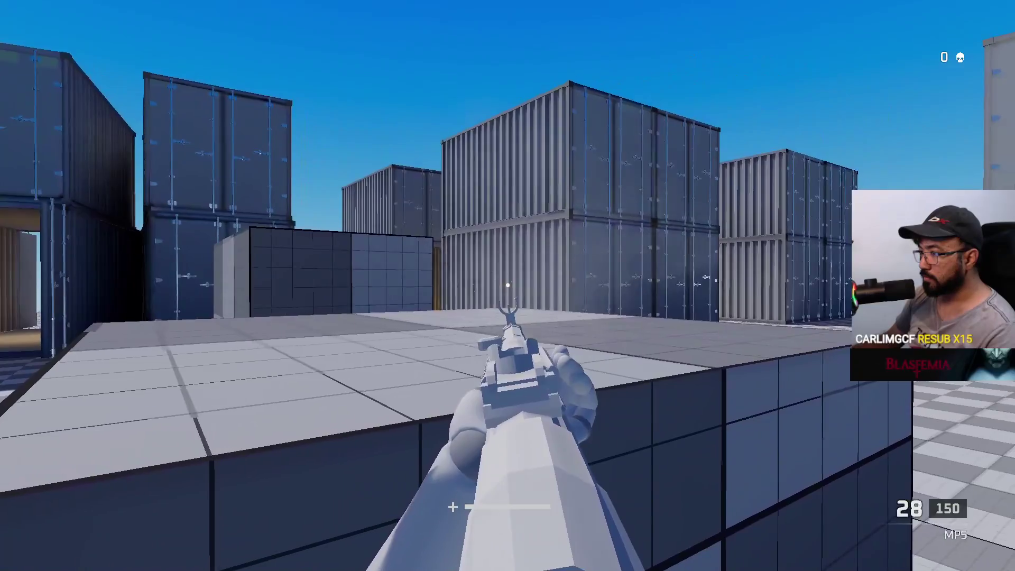
# Test-fire the MP5, climb the cube stack, shoot while aiming into a gap, and reload.
pyautogui.click(508, 285)
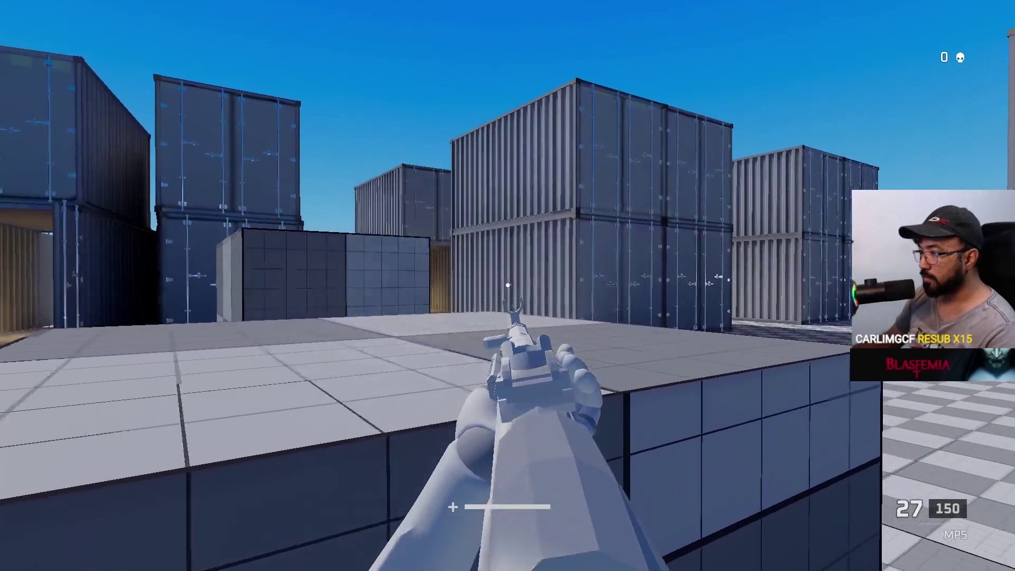
pyautogui.press('w')
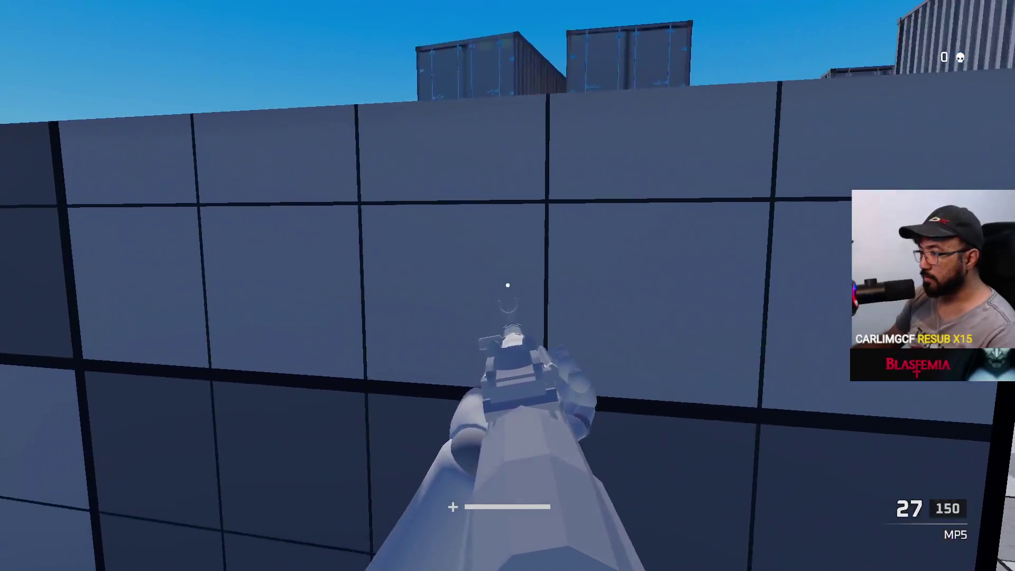
pyautogui.press('space')
pyautogui.press('w')
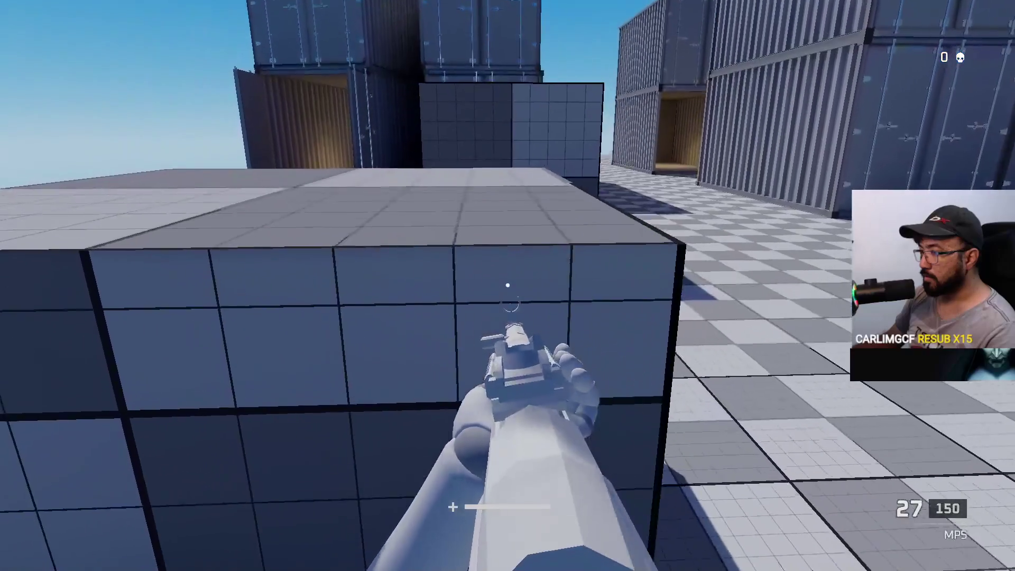
pyautogui.press('s')
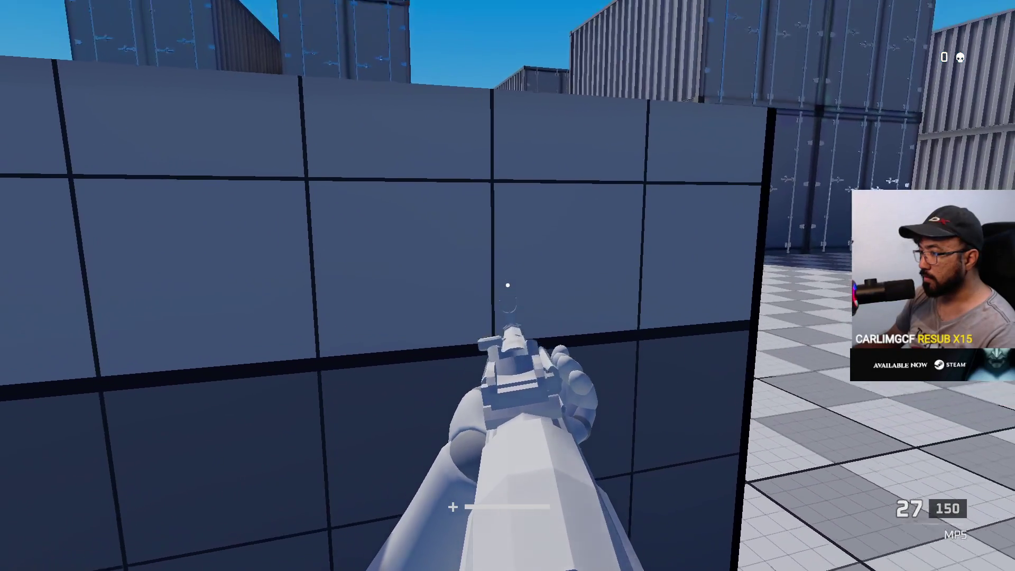
pyautogui.press('w')
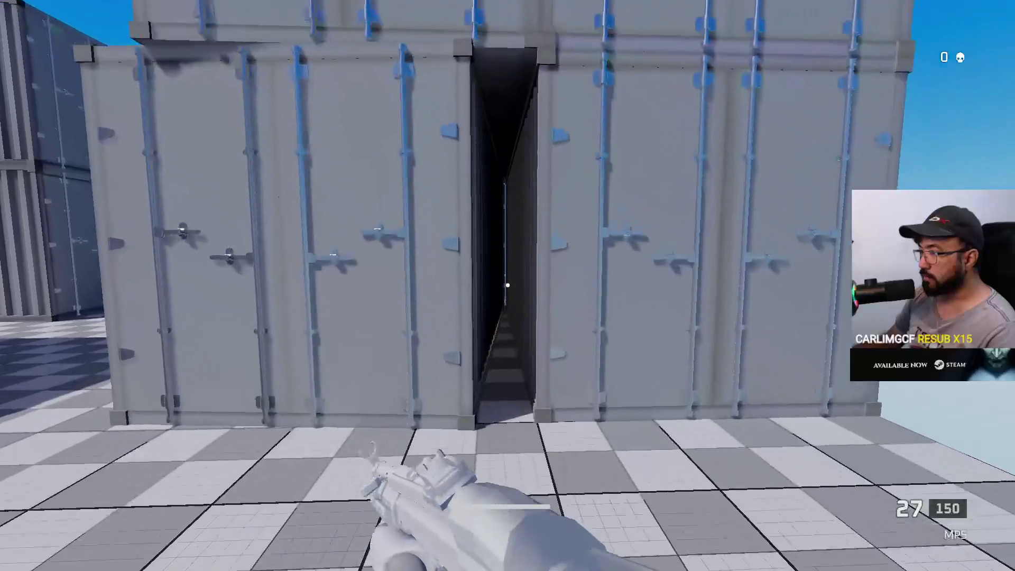
pyautogui.rightClick(507, 285)
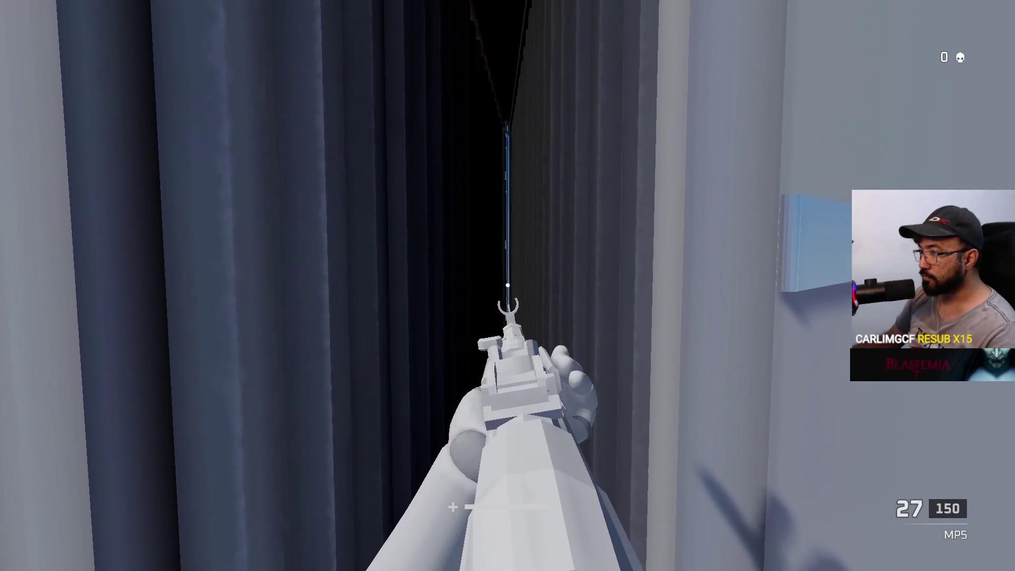
pyautogui.click(508, 285)
pyautogui.press('s')
pyautogui.rightClick(508, 285)
pyautogui.press('w')
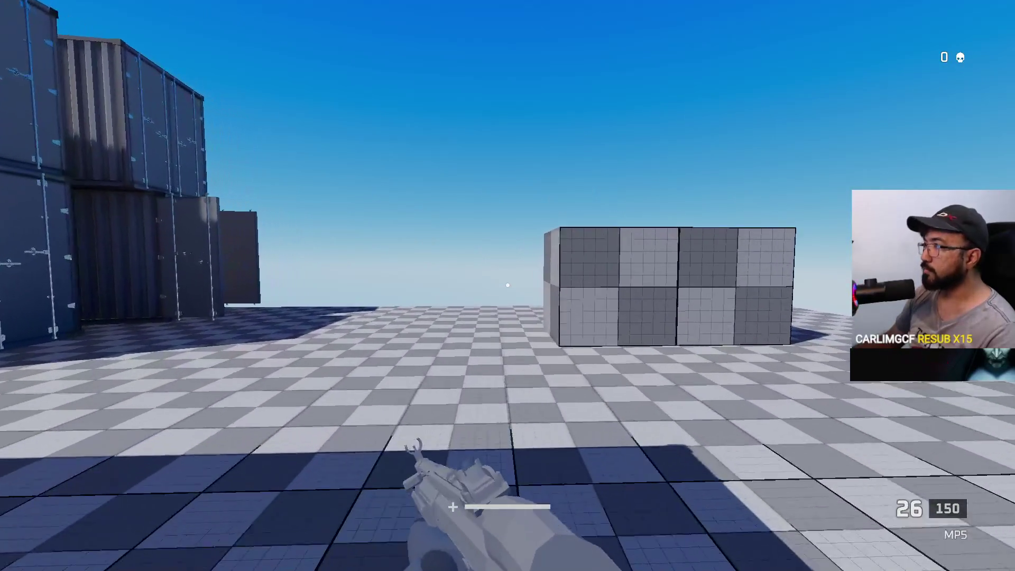
pyautogui.press('r')
# Walk through the last container, step off the platform edge, then Alt+Tab to the desktop.
pyautogui.press('w')
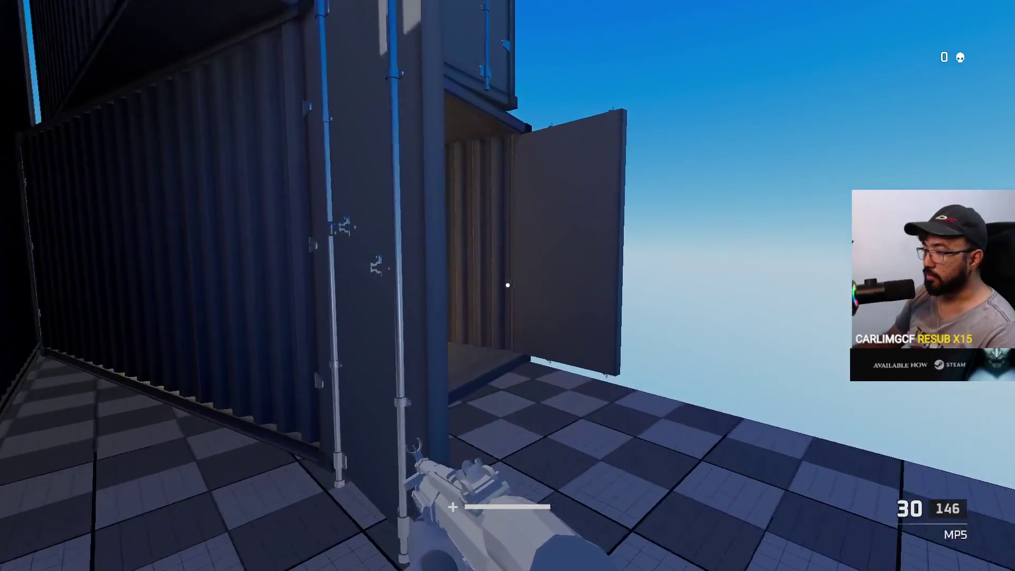
pyautogui.press('w')
pyautogui.press('w')
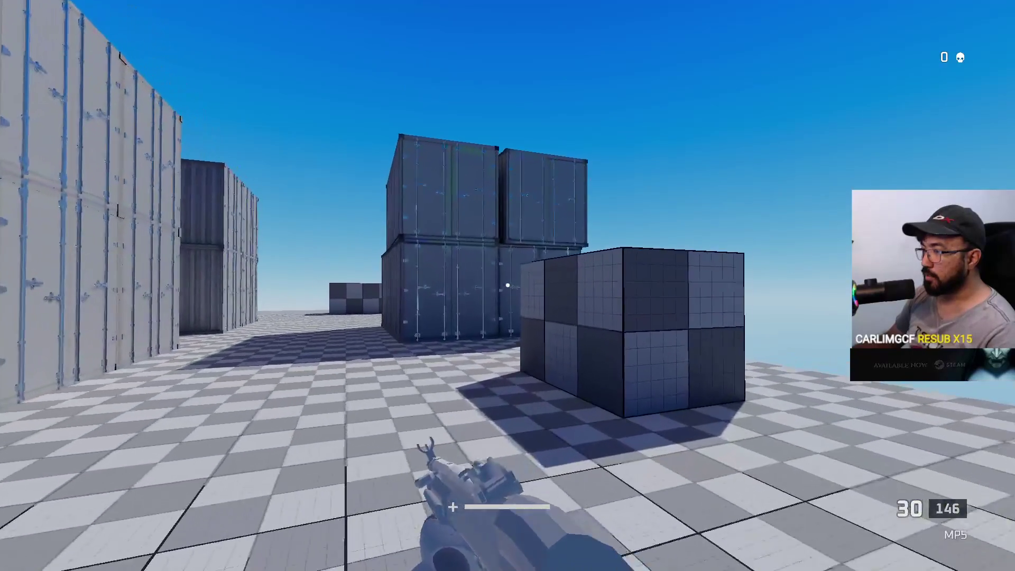
pyautogui.press('w')
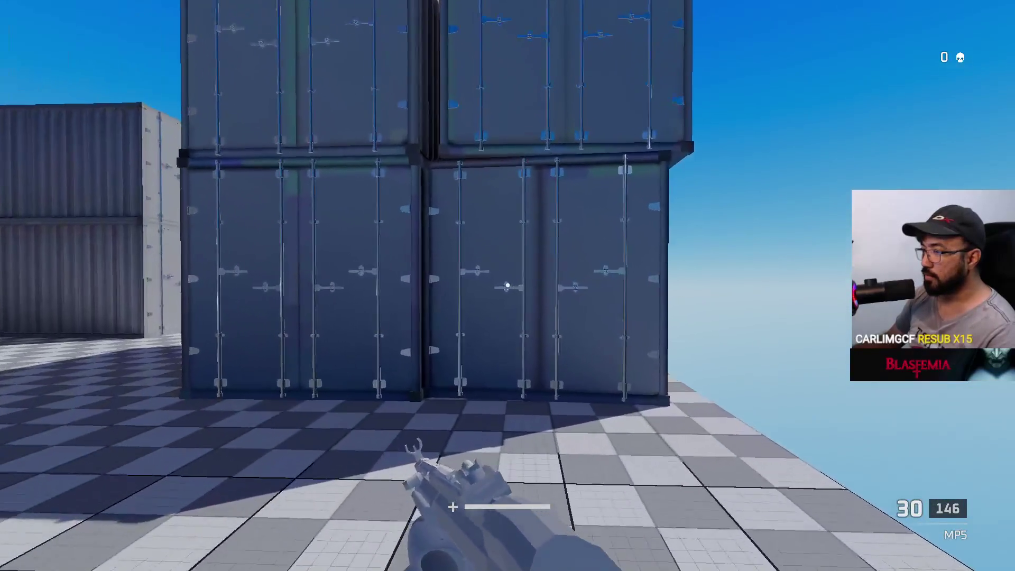
pyautogui.press('w')
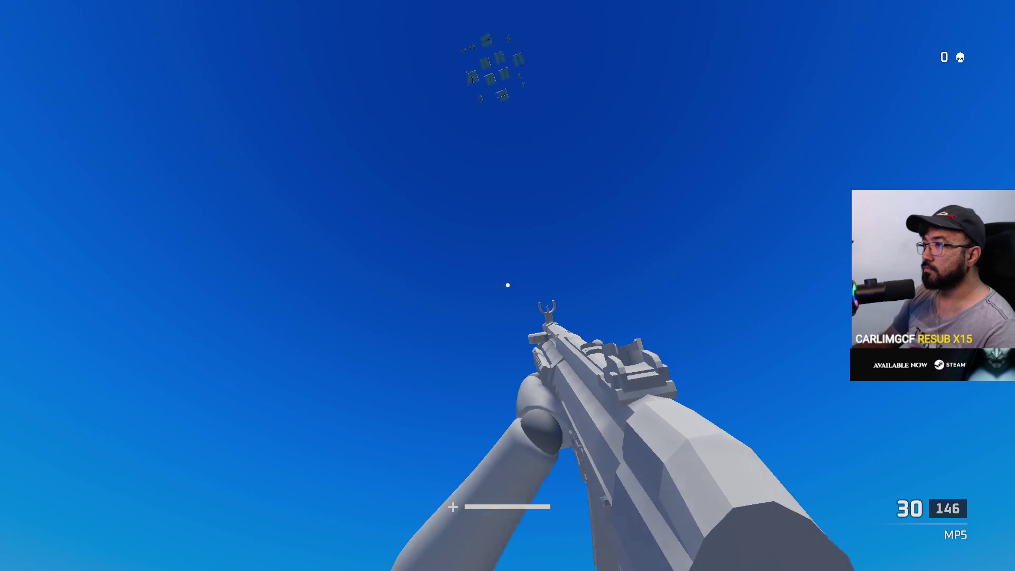
pyautogui.hotkey('alt', 'Tab')
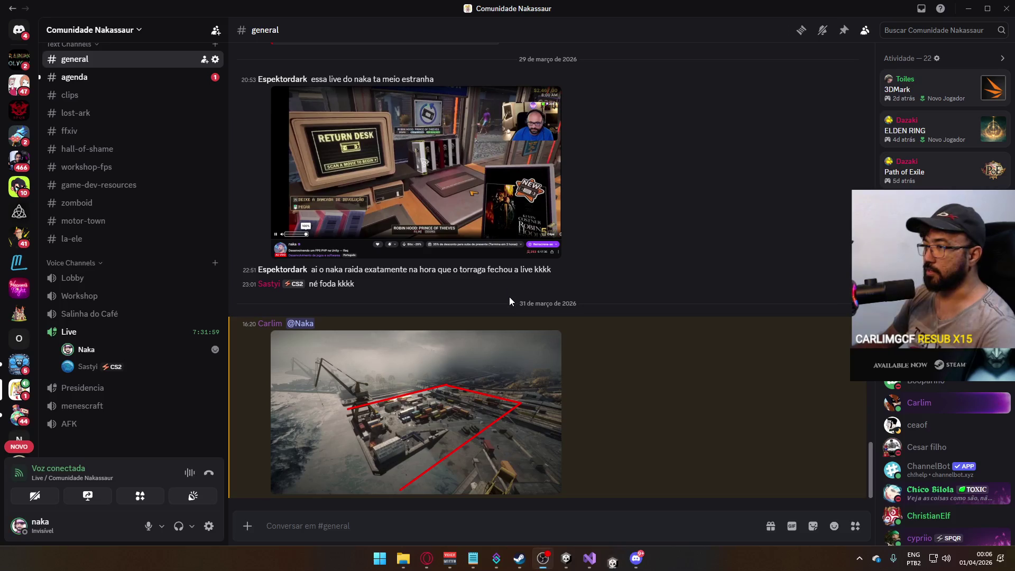
# Launch Project Hell.exe from F:\Builds\Project Hell and host a match once it loads.
pyautogui.click(415, 558)
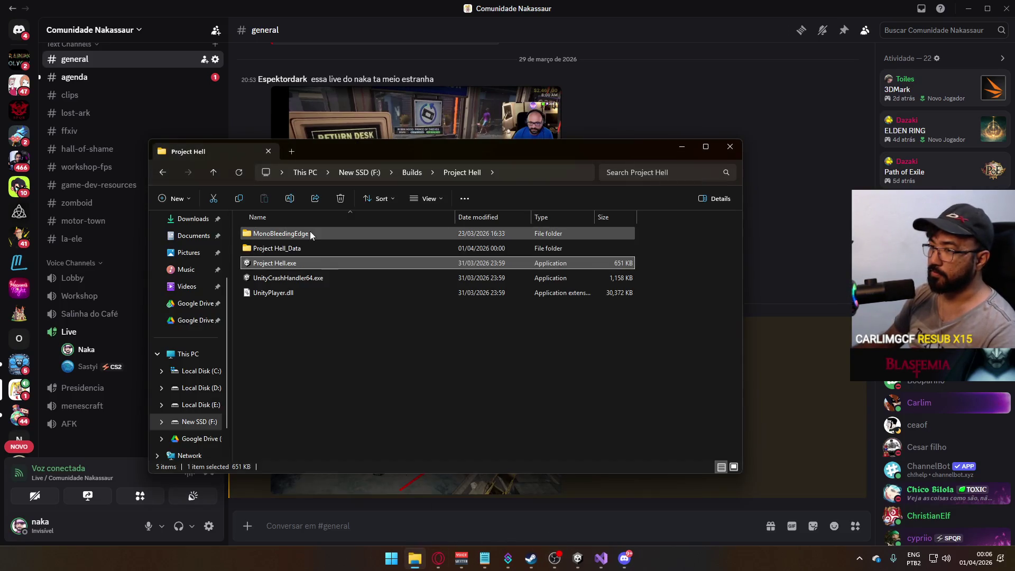
pyautogui.doubleClick(370, 265)
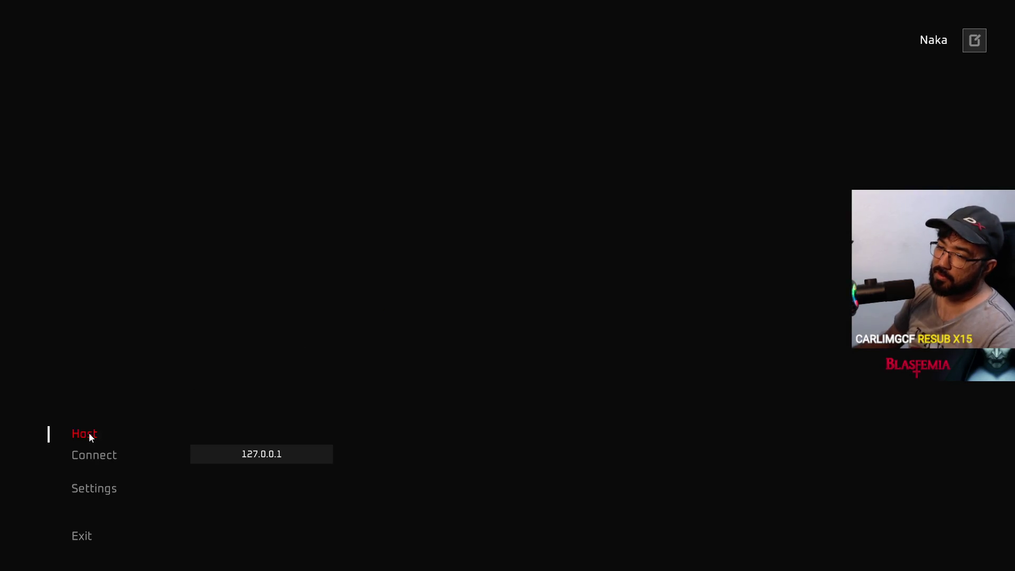
pyautogui.click(88, 433)
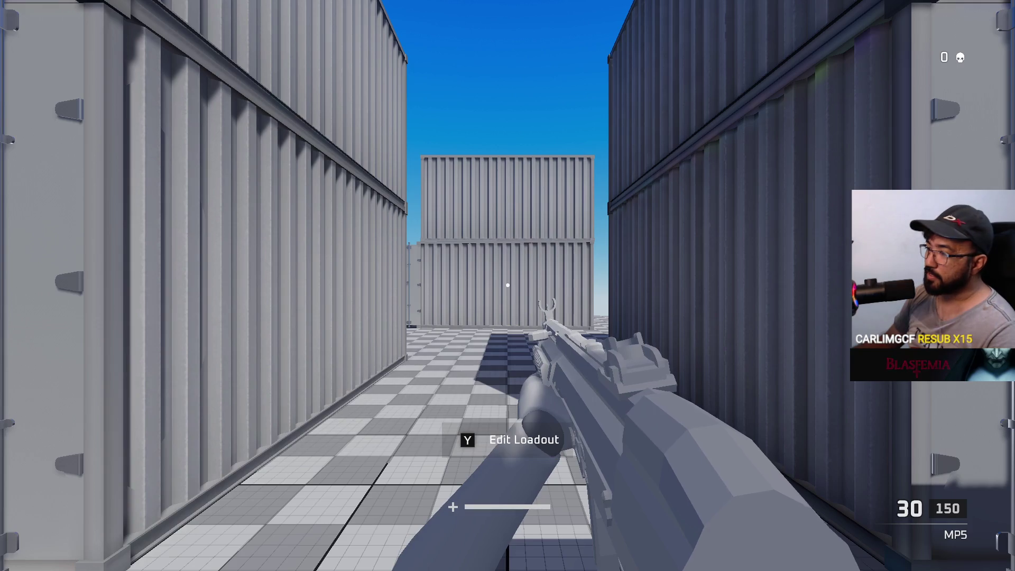
# Walk through the container corridor into the open area, then quit the game with Alt+F4.
pyautogui.press('w')
pyautogui.press('w')
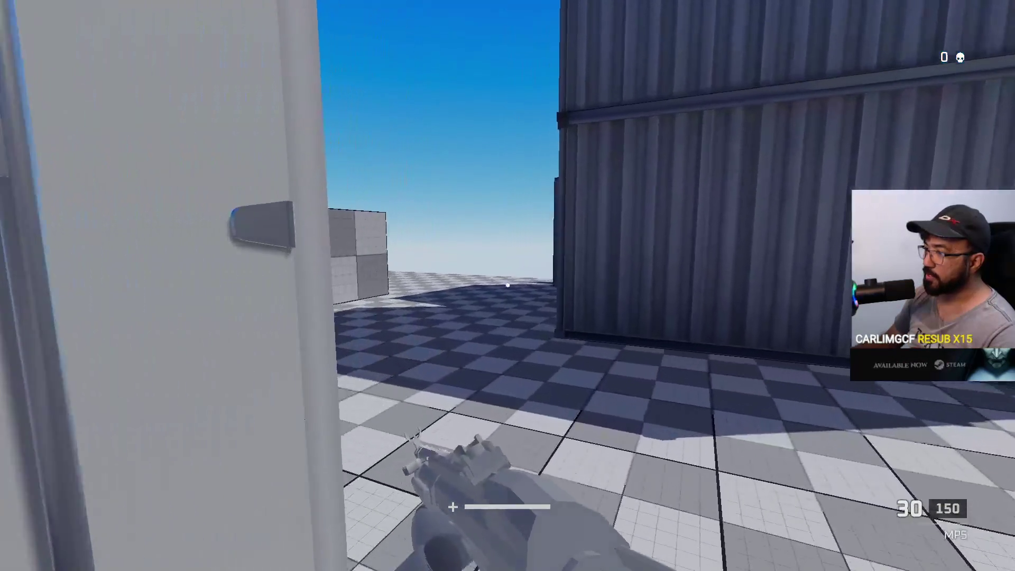
pyautogui.press('w')
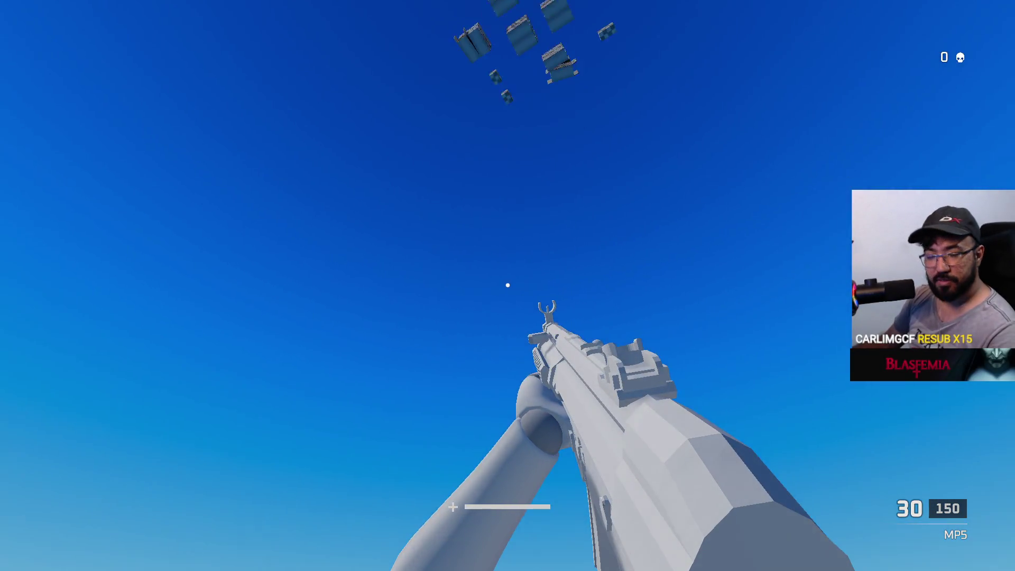
pyautogui.hotkey('alt', 'F4')
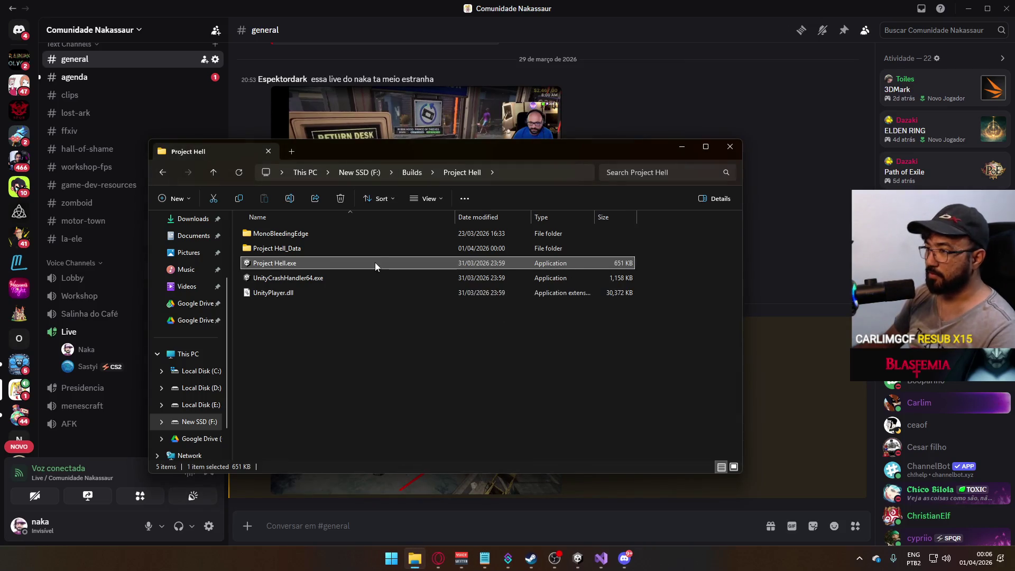
# Relaunch Project Hell.exe and host a new match from its main menu.
pyautogui.doubleClick(375, 262)
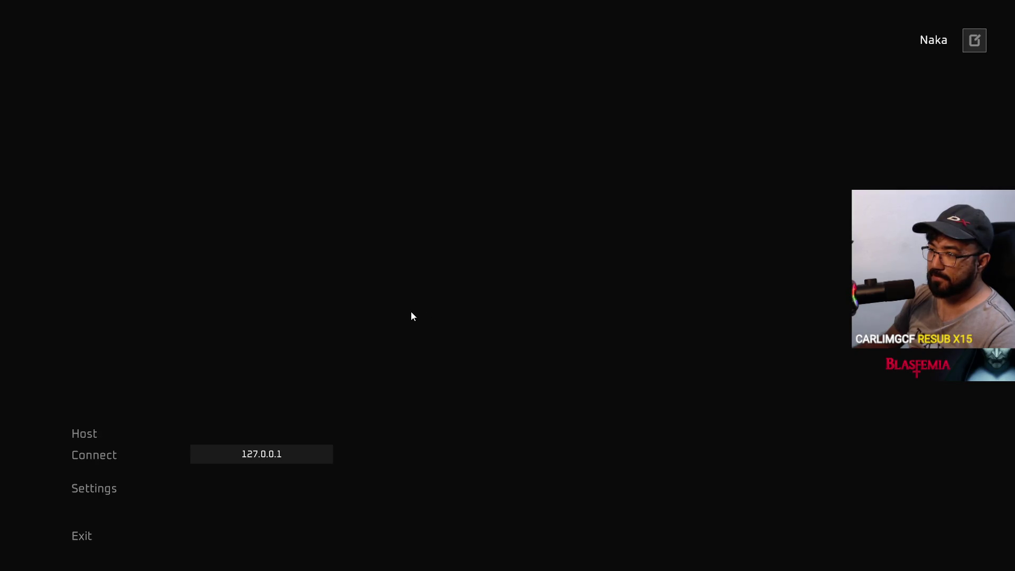
pyautogui.click(94, 431)
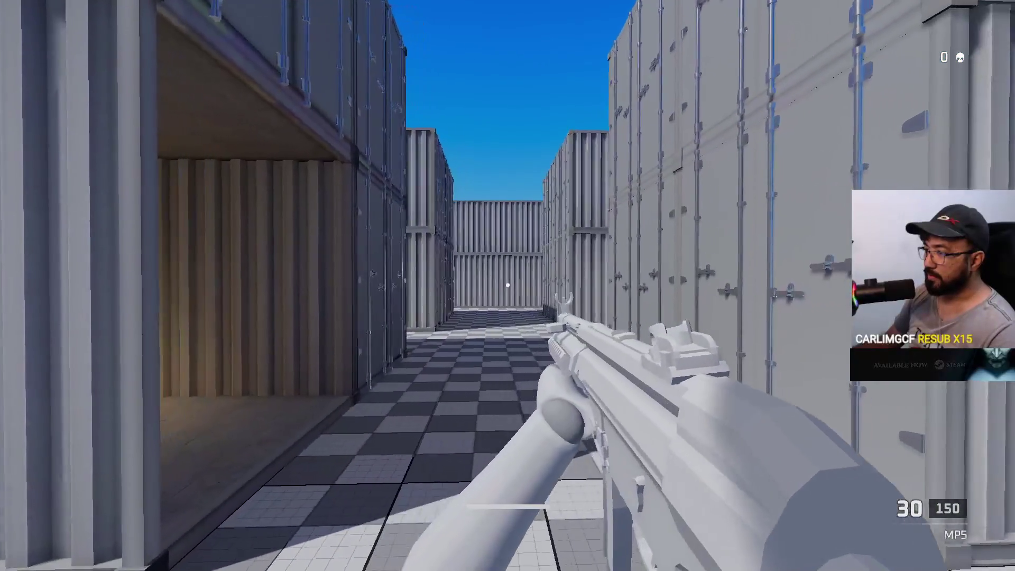
# Strafe and advance down the first container corridor to the gap between containers.
pyautogui.press('a')
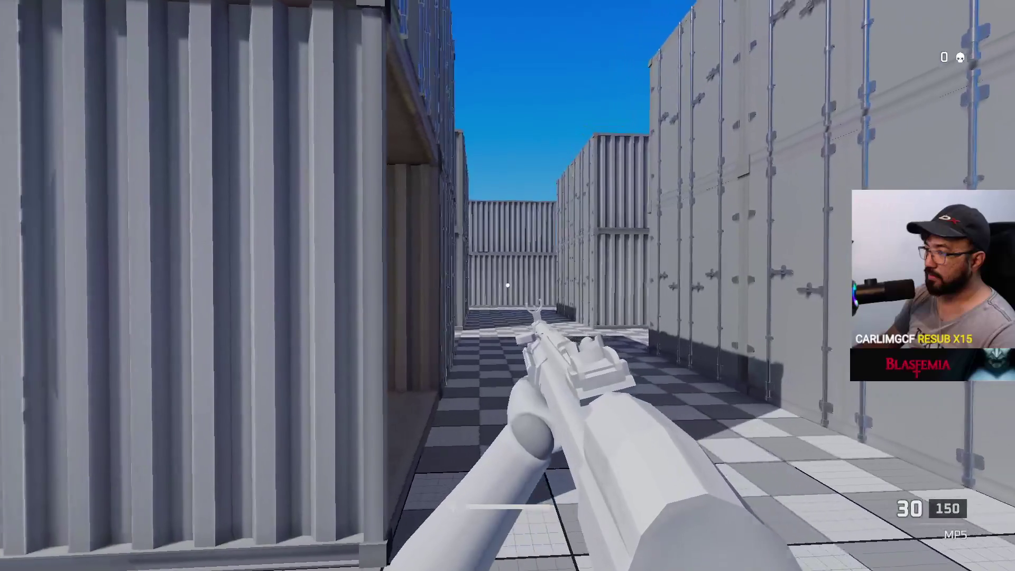
pyautogui.press('w')
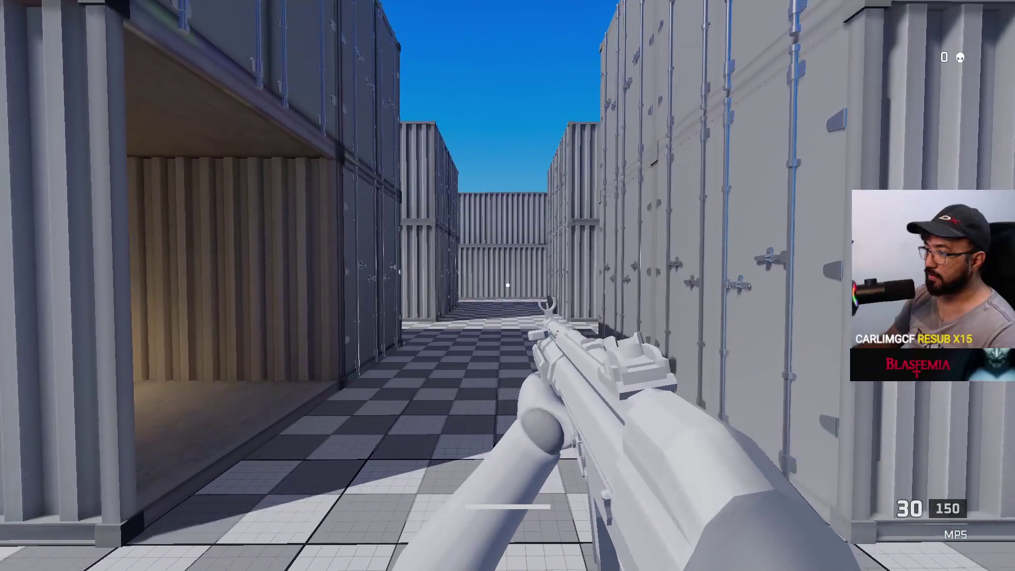
pyautogui.press('w')
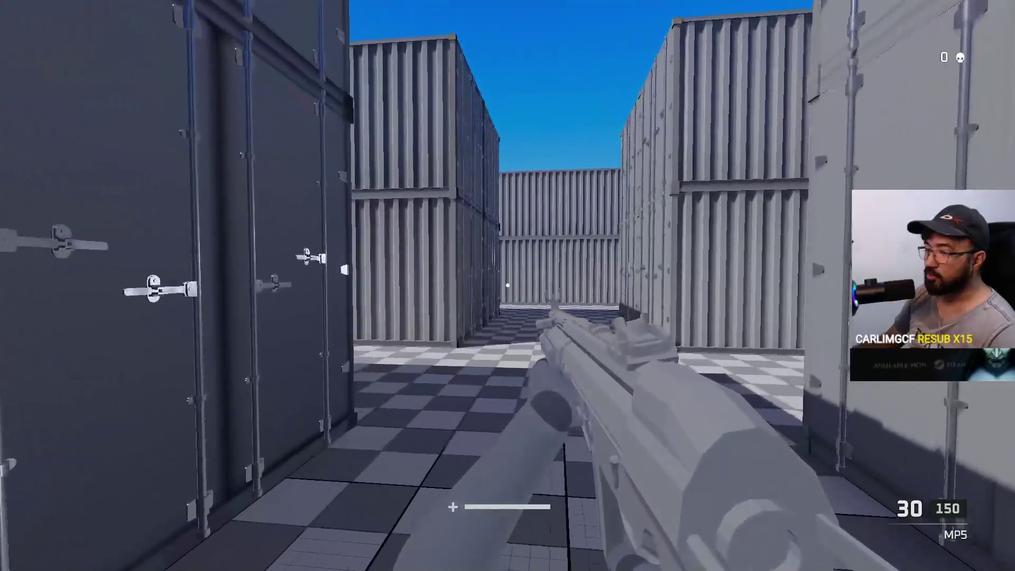
pyautogui.press('w')
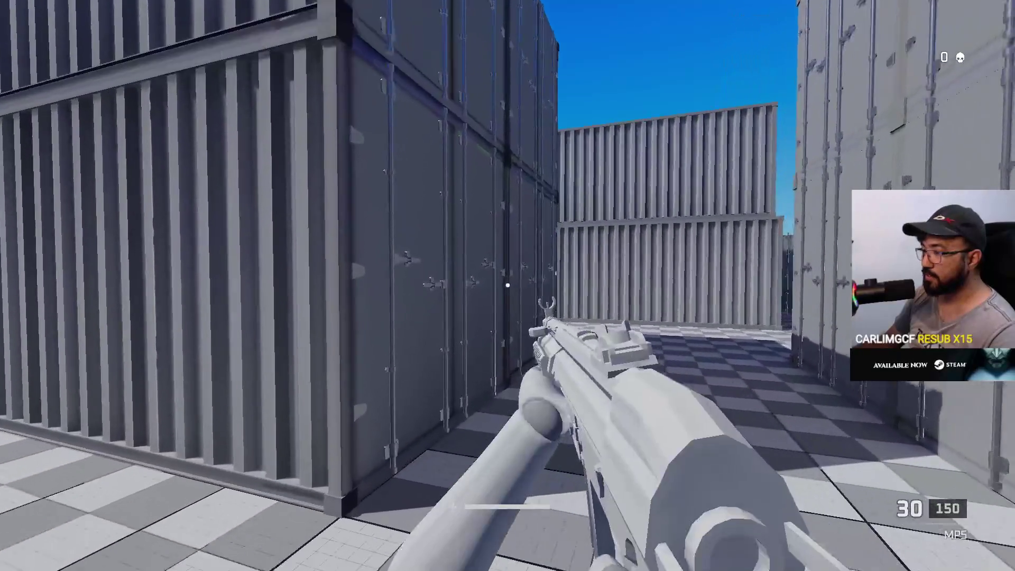
pyautogui.press('w')
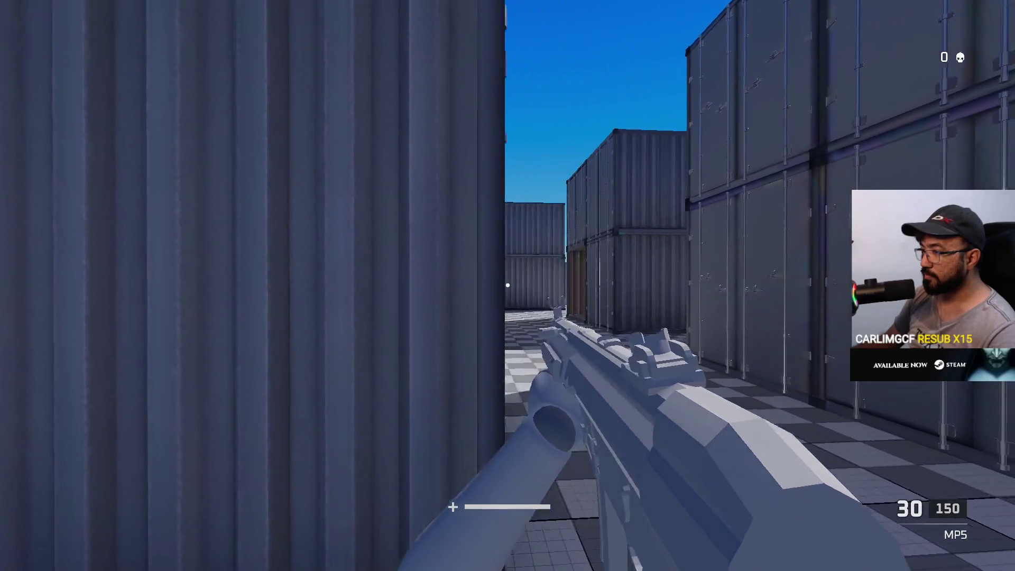
# Walk the narrow corridor and checkered area, then bring up the Start menu.
pyautogui.press('w')
pyautogui.press('w')
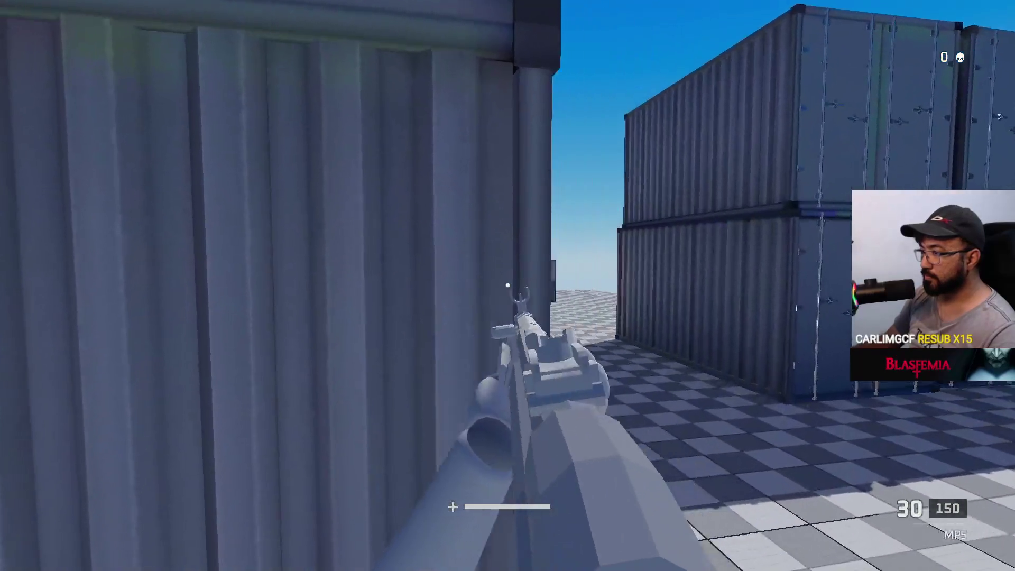
pyautogui.press('w')
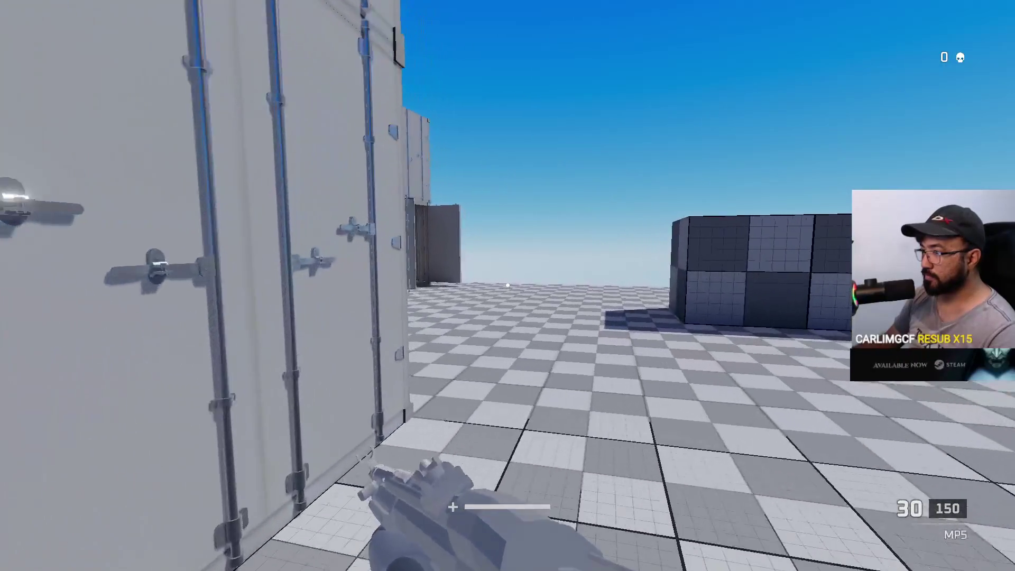
pyautogui.press('w')
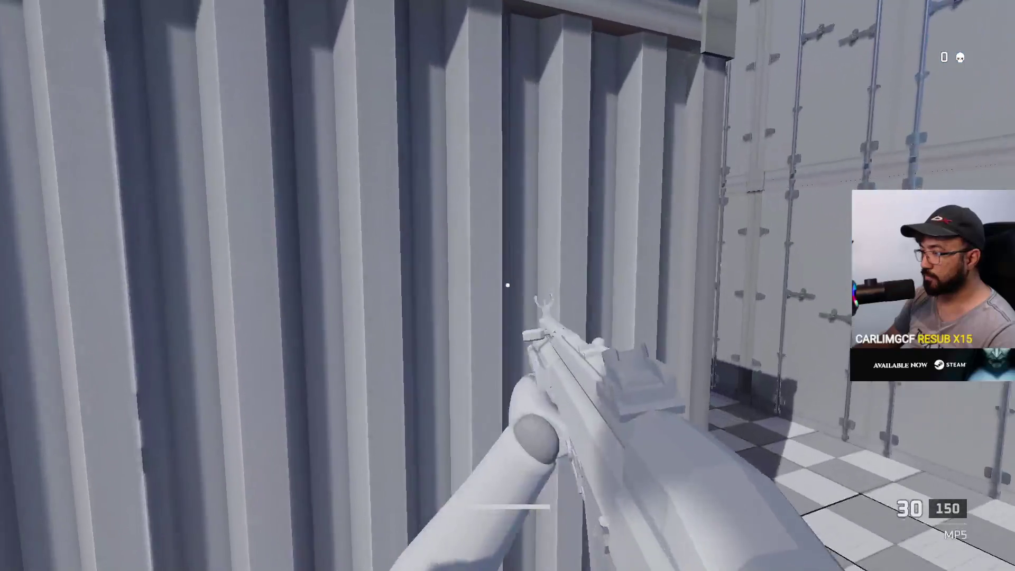
pyautogui.press('w')
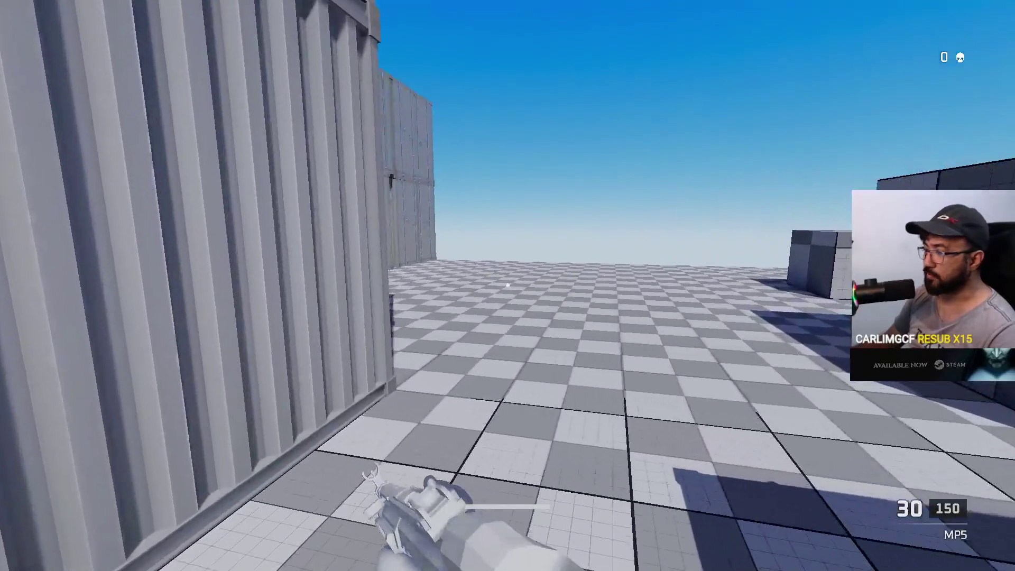
pyautogui.press('w')
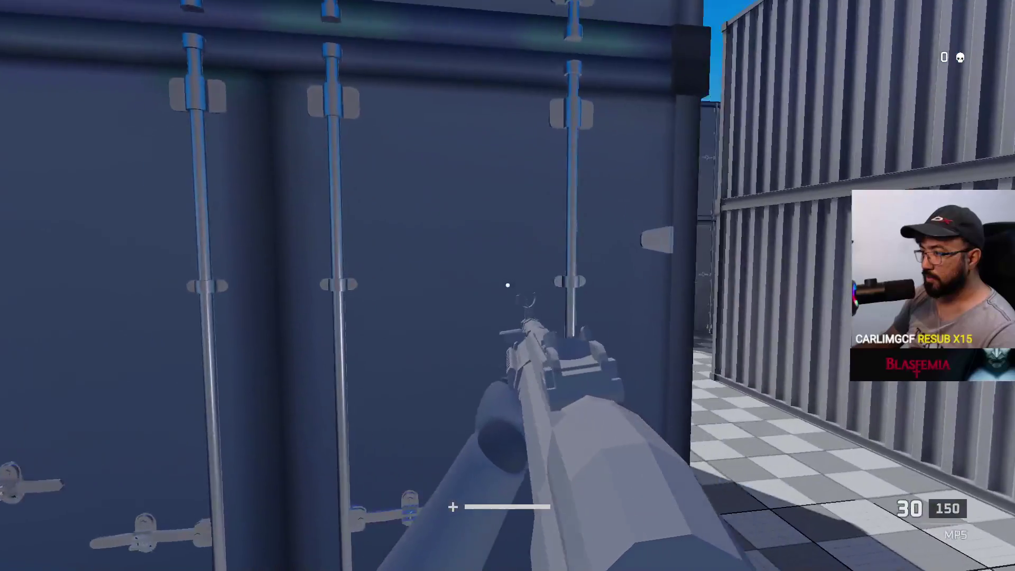
pyautogui.press('w')
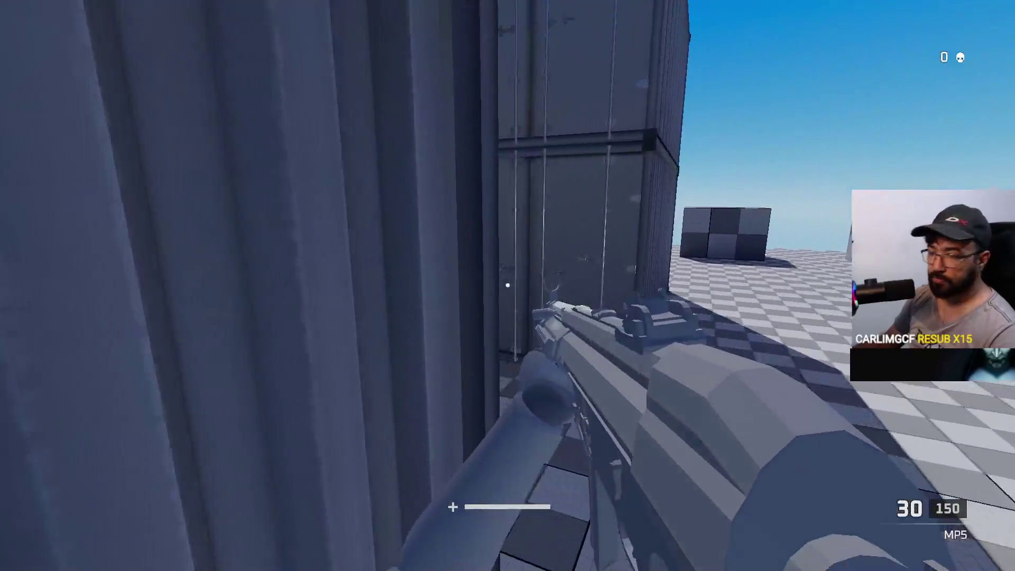
pyautogui.press('super')
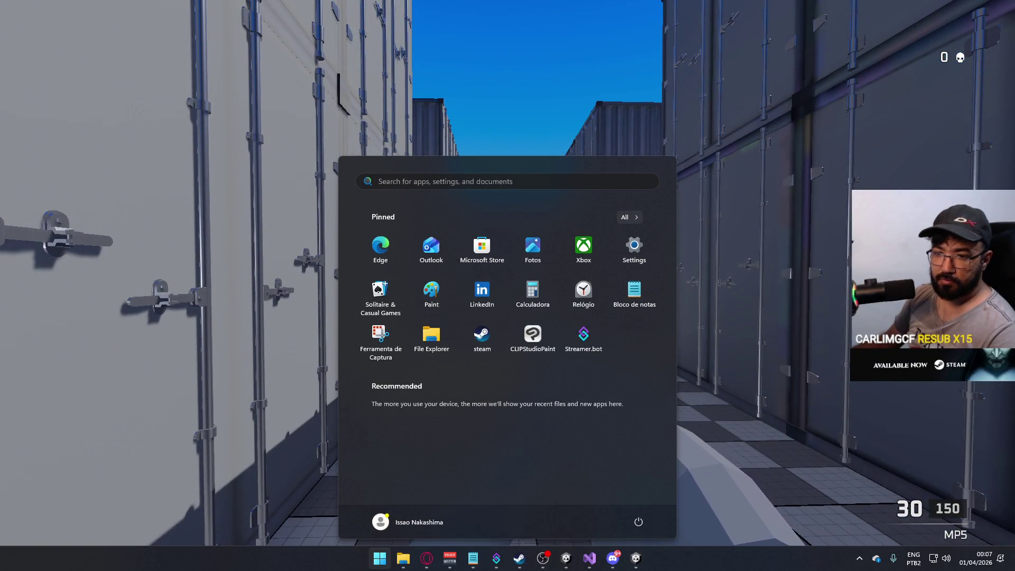